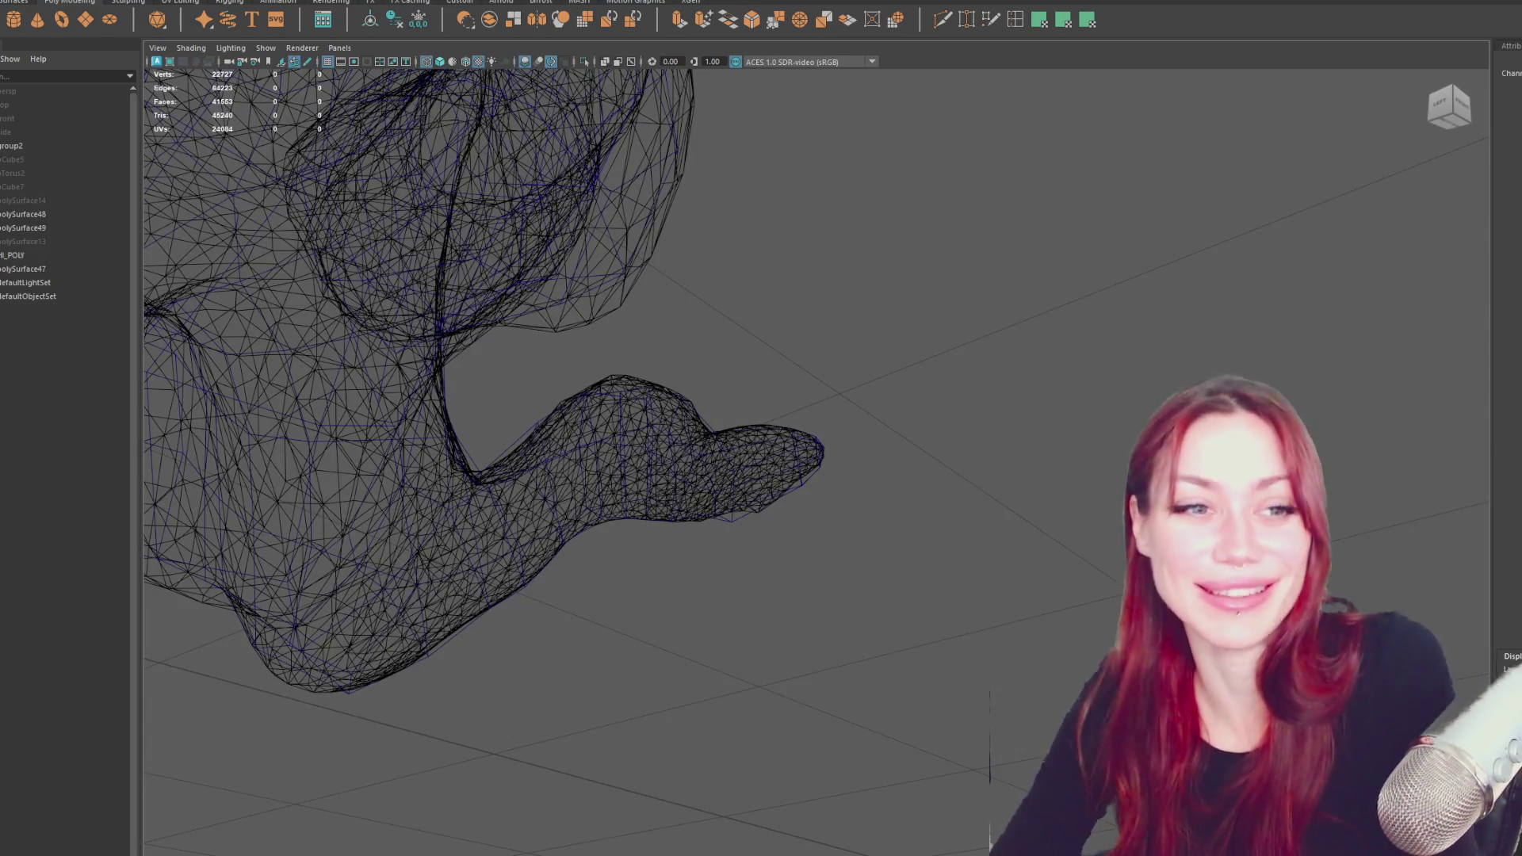
- Switch the viewport to textured shaded display and select the hand-shaped trunk base
scroll(649, 288, "up", 10)
key("6")
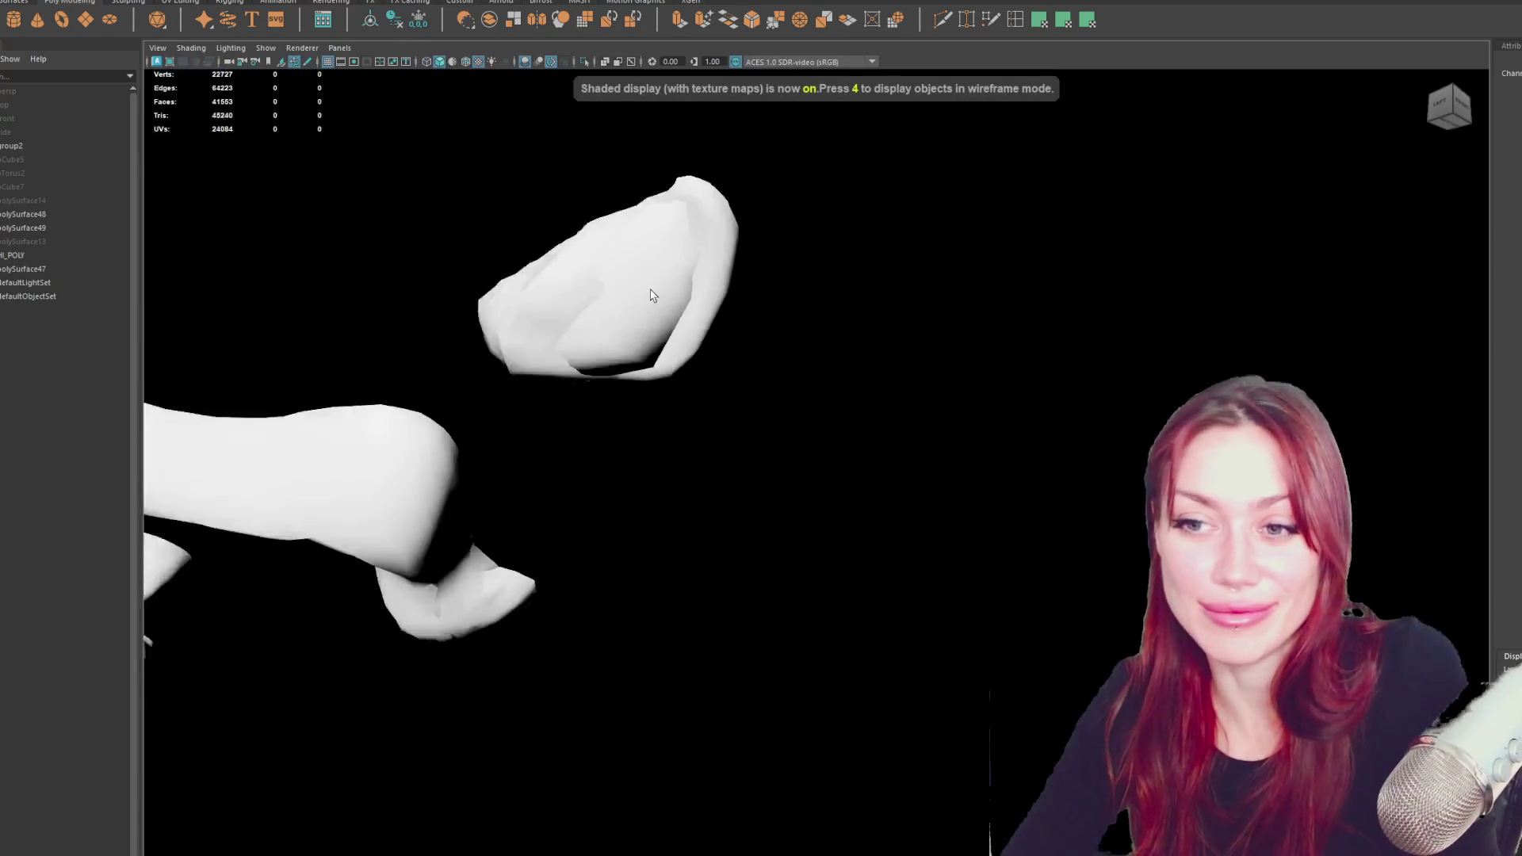
scroll(650, 289, "down", 10)
left_click(774, 525)
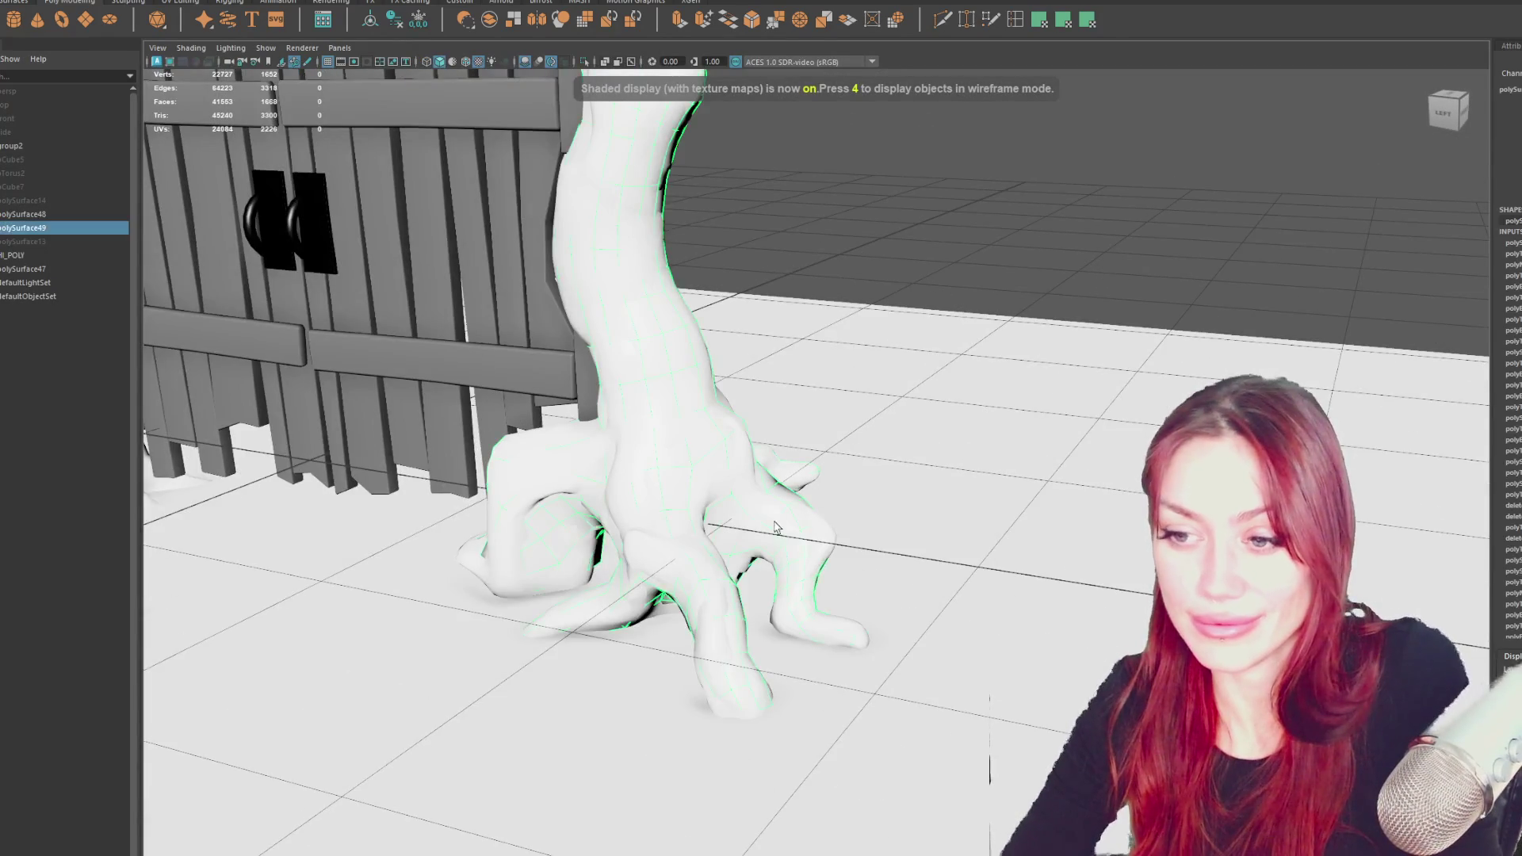
scroll(774, 524, "up", 5)
left_click_drag(773, 525, 566, 510, "alt")
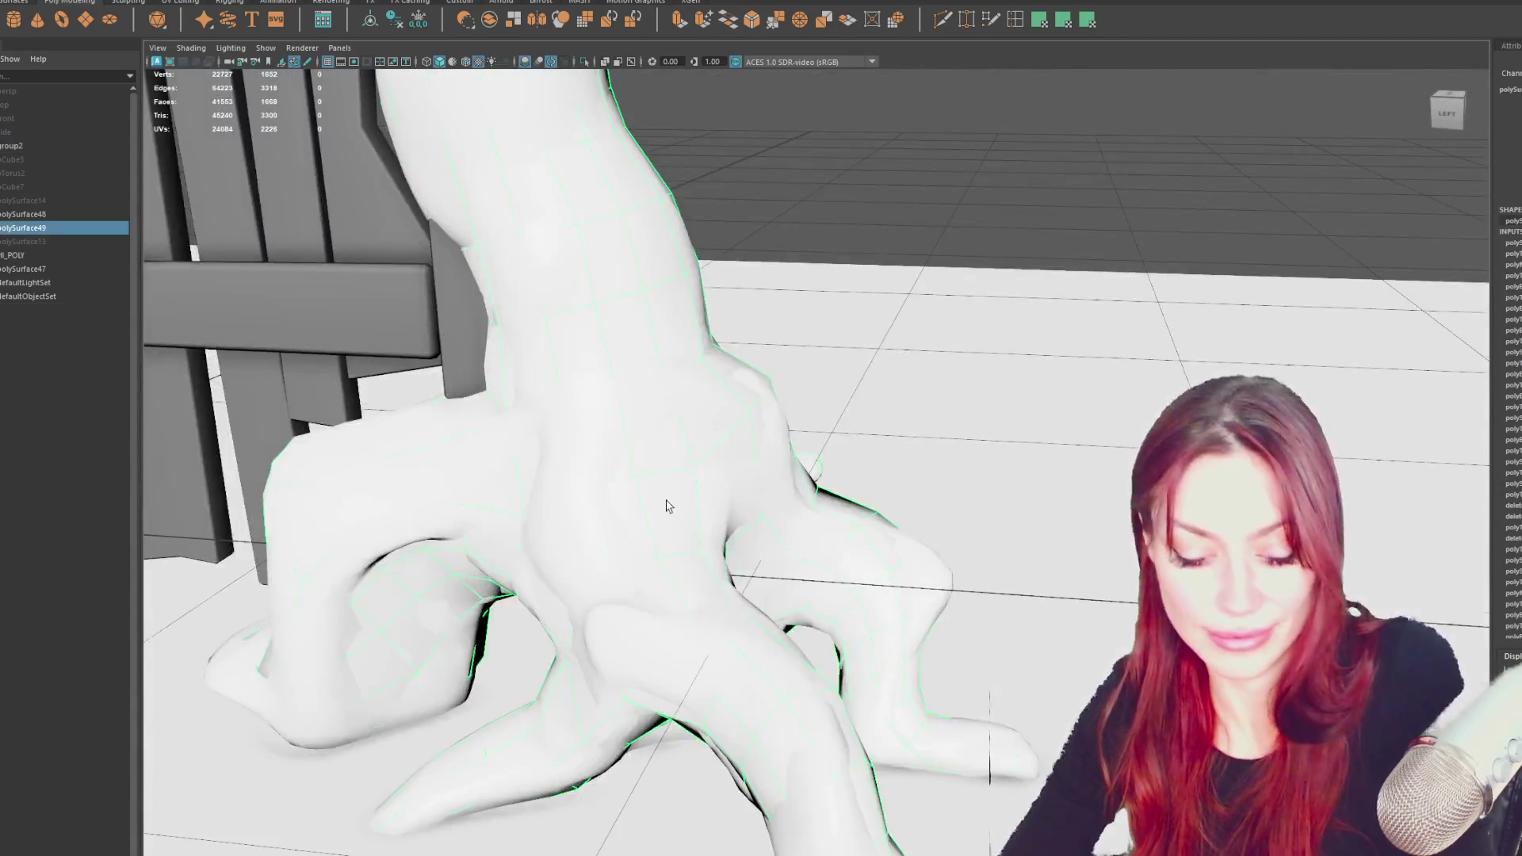
- Isolate the trunk base to inspect the whole branch, then show all scene objects again
key("ctrl+1")
mouse_move(669, 503)
left_mouse_down("alt")
mouse_move(900, 584)
mouse_move(825, 375)
mouse_move(602, 394)
mouse_move(320, 358)
left_mouse_up("alt")
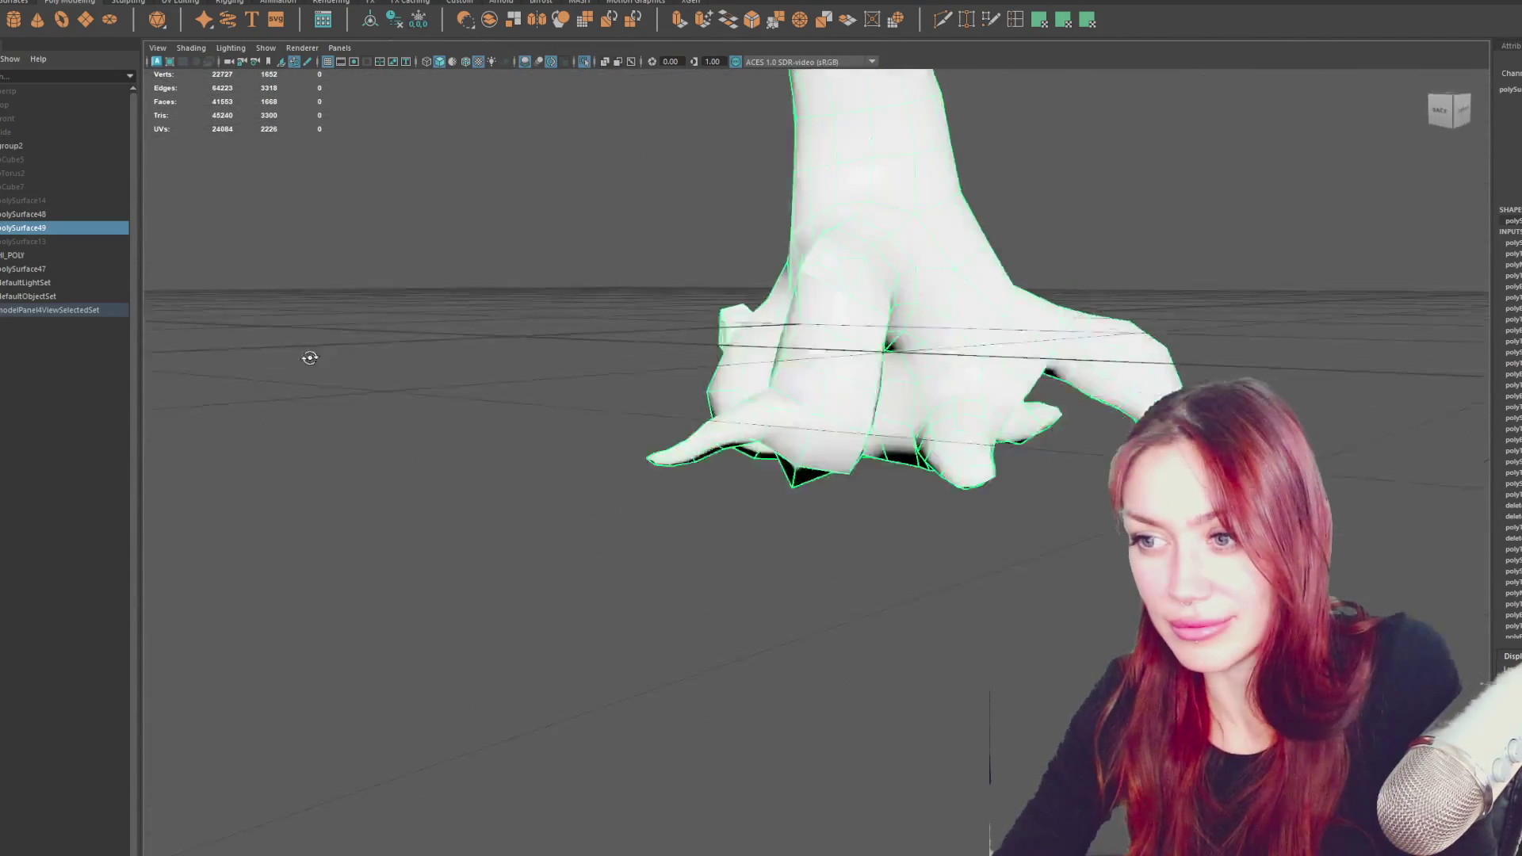
right_click_drag(740, 274, 886, 313, "shift")
scroll(886, 314, "down", 3)
key("ctrl+1")
mouse_move(876, 315)
left_mouse_down("alt")
mouse_move(844, 359)
mouse_move(1067, 417)
mouse_move(778, 391)
mouse_move(1094, 404)
mouse_move(1122, 401)
mouse_move(1142, 364)
mouse_move(1111, 383)
mouse_move(988, 367)
mouse_move(792, 434)
mouse_move(849, 450)
mouse_move(792, 401)
mouse_move(854, 391)
mouse_move(1098, 398)
left_mouse_up("alt")
scroll(1108, 421, "up", 3)
- Select the tree trunk, check it in wireframe and textured shading, and add the left gate post
left_click(654, 619)
scroll(769, 349, "up", 3)
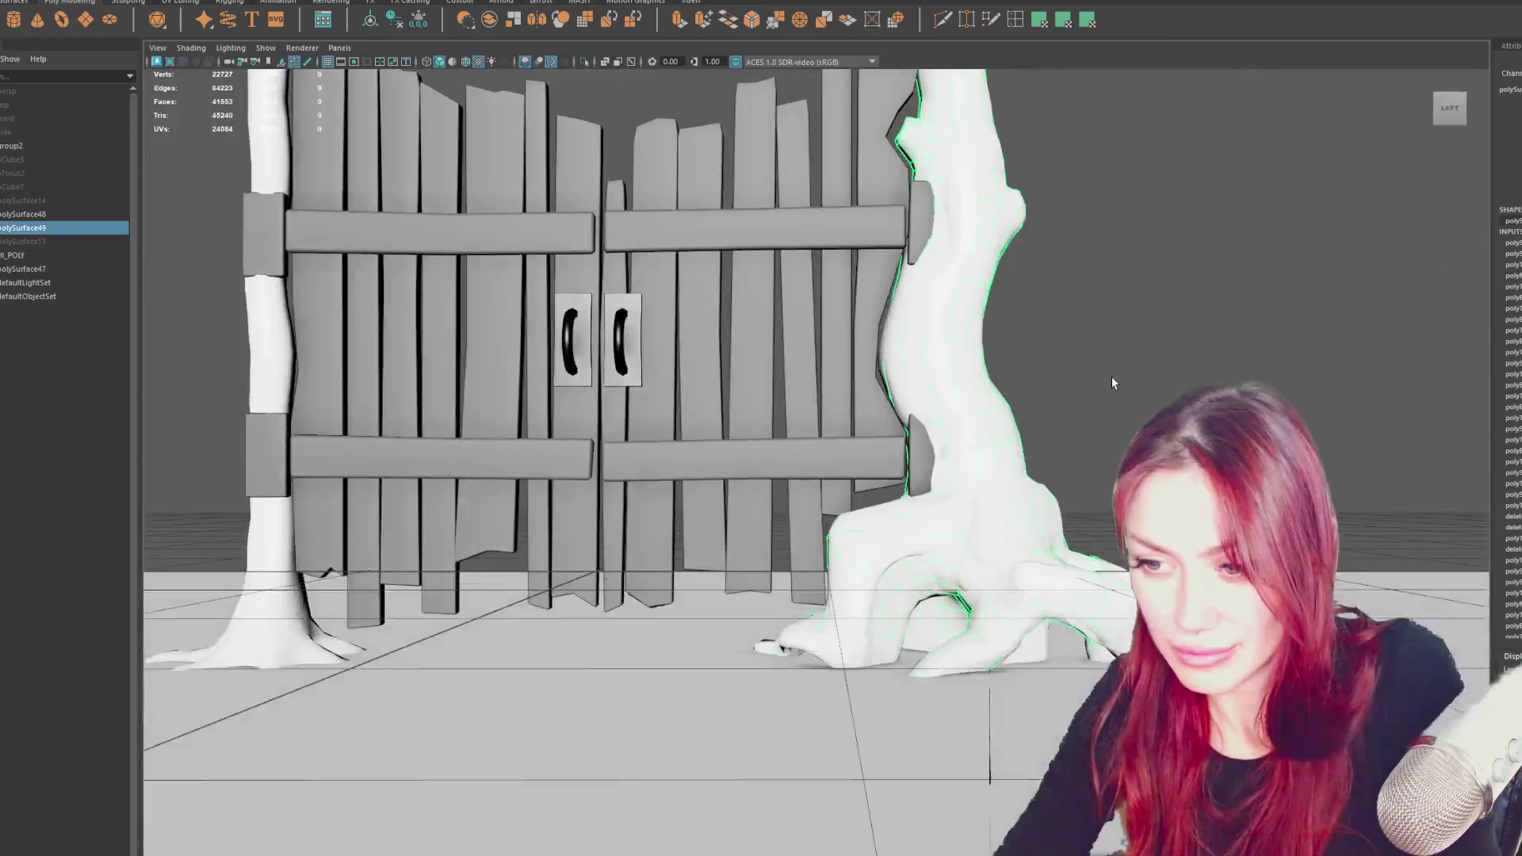
key("4")
key("6")
mouse_move(990, 340)
left_mouse_down("alt")
mouse_move(805, 318)
mouse_move(859, 384)
left_mouse_up("alt")
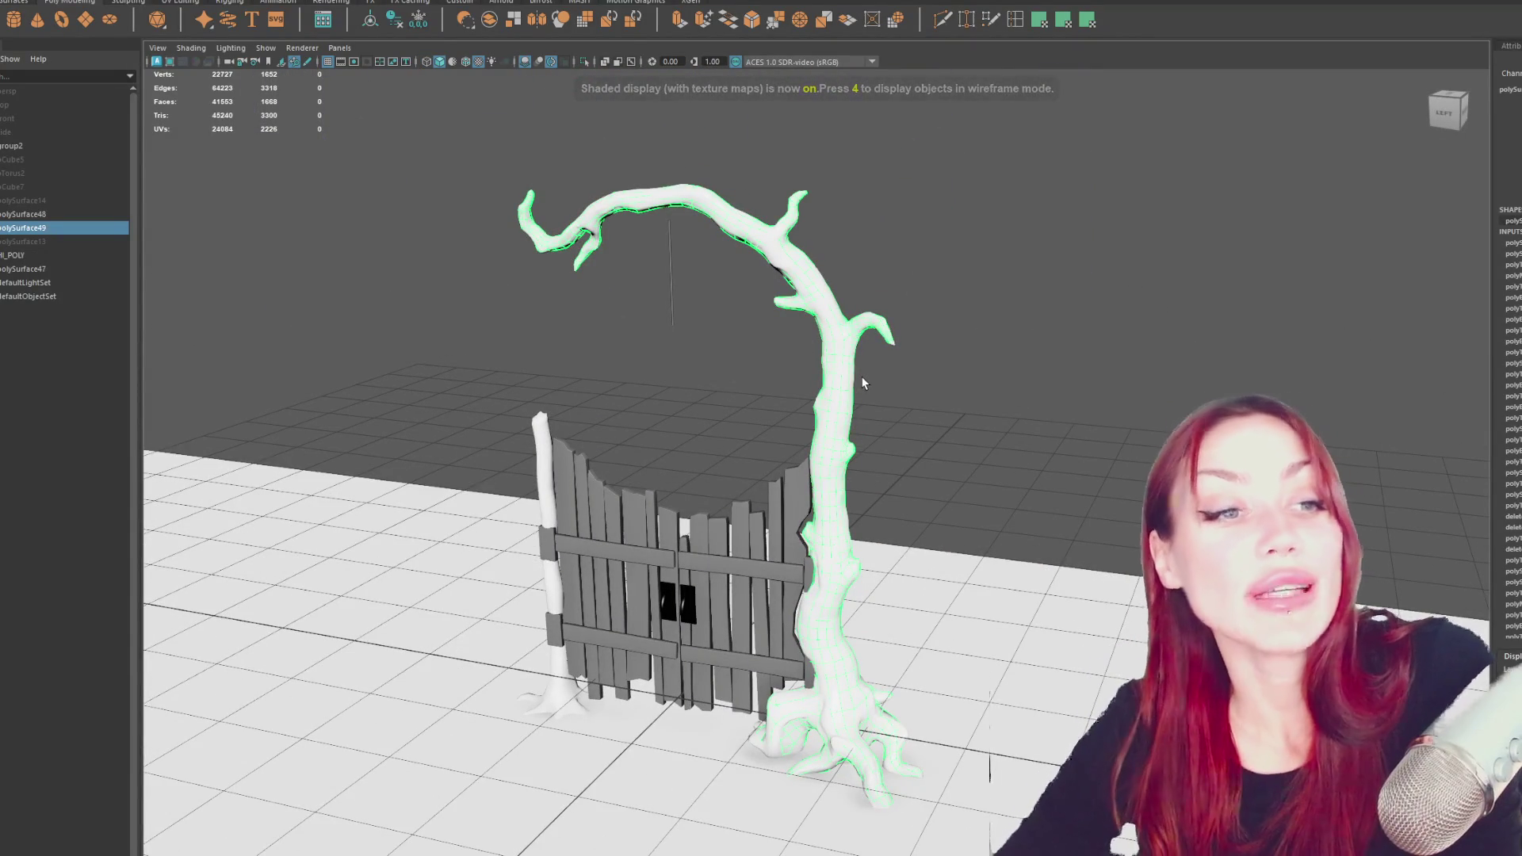
left_click(541, 437, "shift")
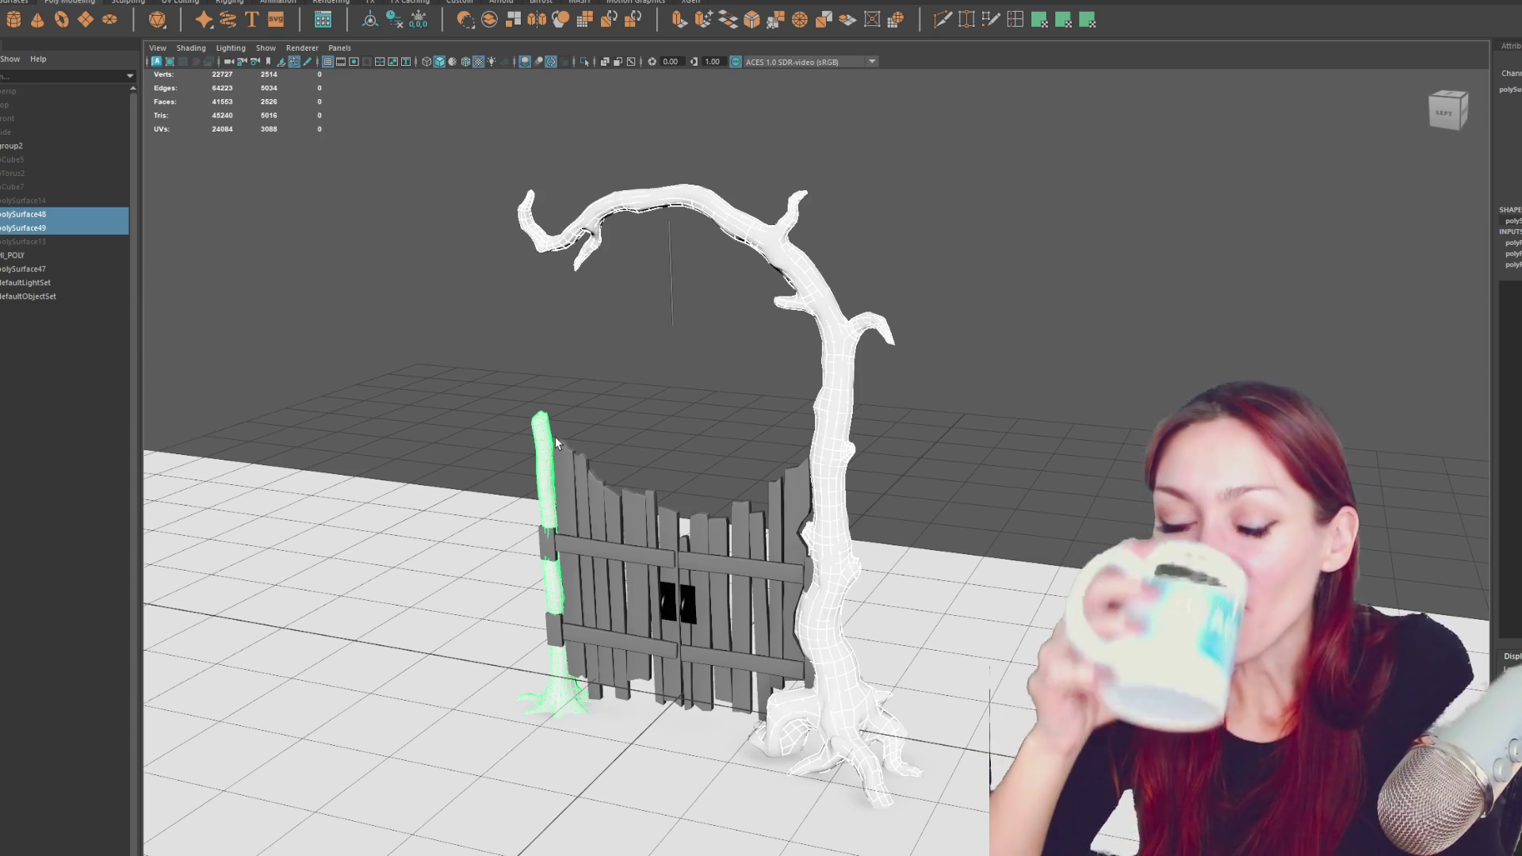
- Orbit around the gate to face the trunk's front, then isolate the trunk with Ctrl+1
scroll(674, 316, "up", 5)
mouse_move(673, 317)
left_mouse_down("alt")
mouse_move(681, 295)
mouse_move(737, 316)
mouse_move(1377, 308)
mouse_move(1077, 323)
mouse_move(932, 444)
left_mouse_up("alt")
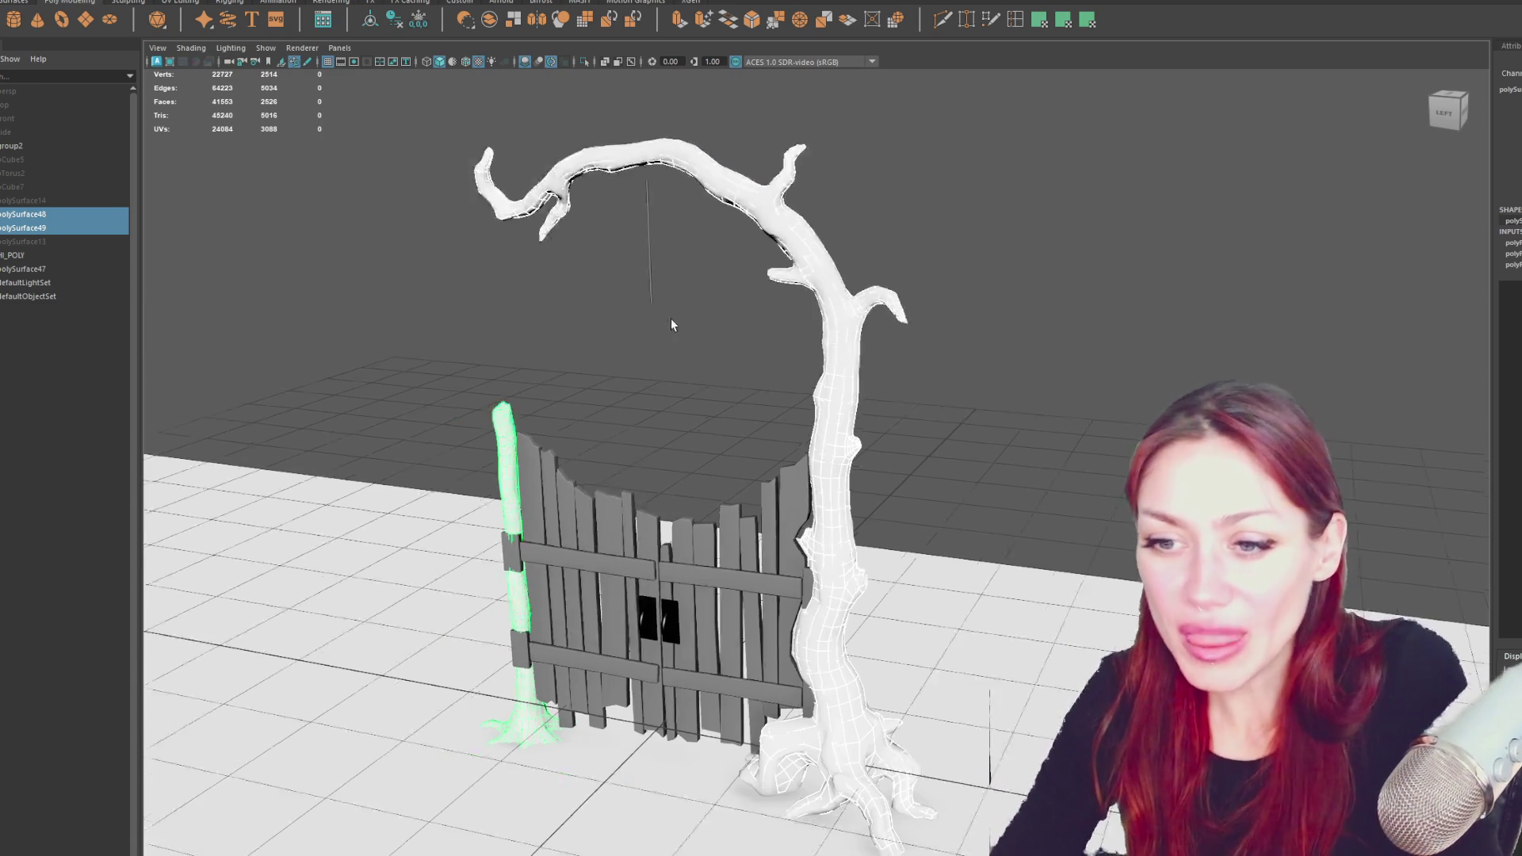
scroll(943, 449, "up", 2)
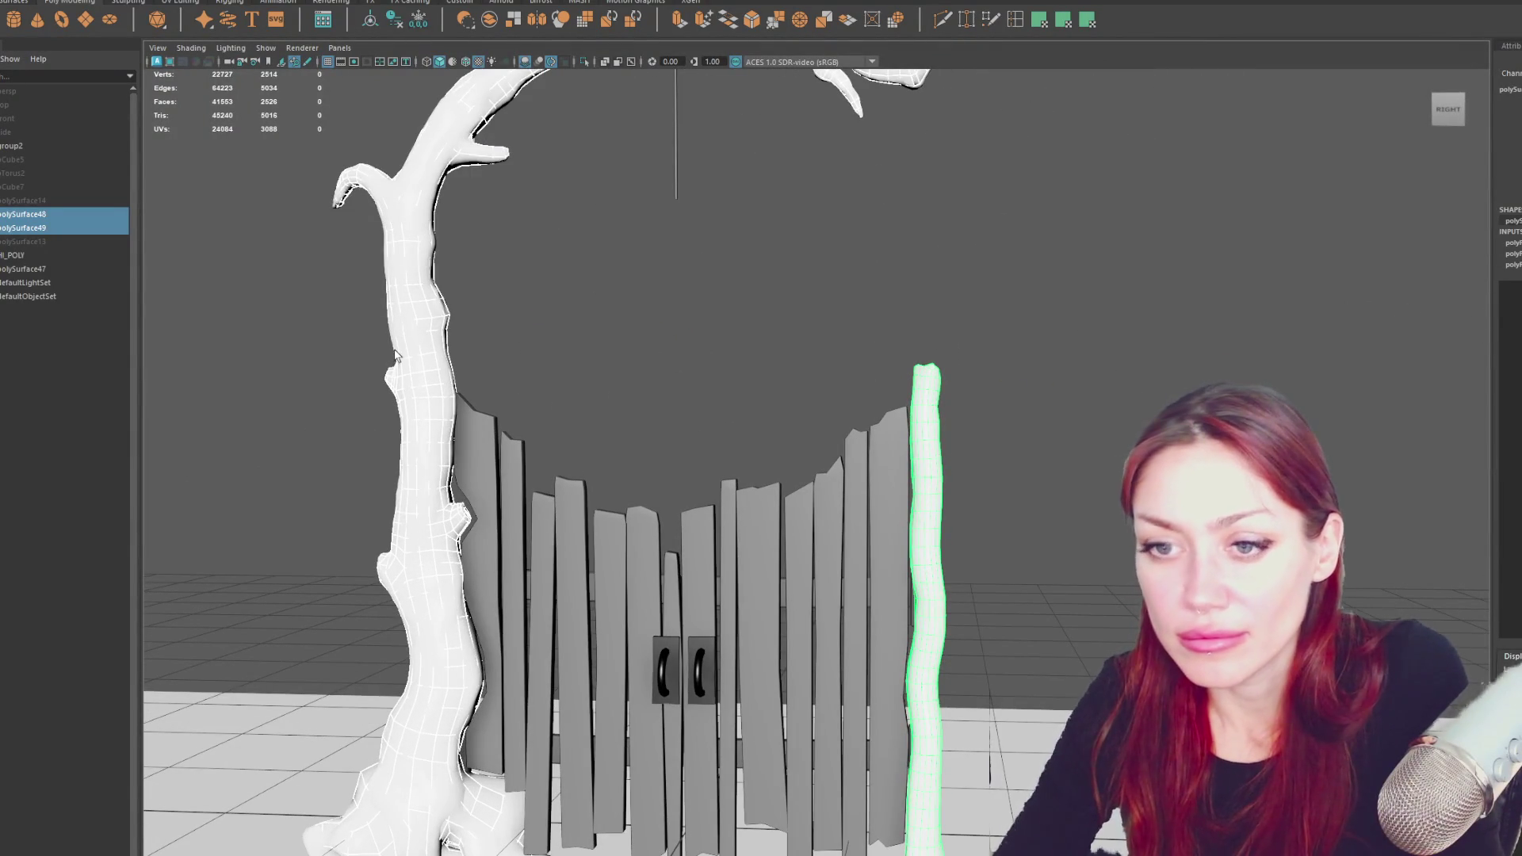
right_click_drag(582, 307, 648, 311)
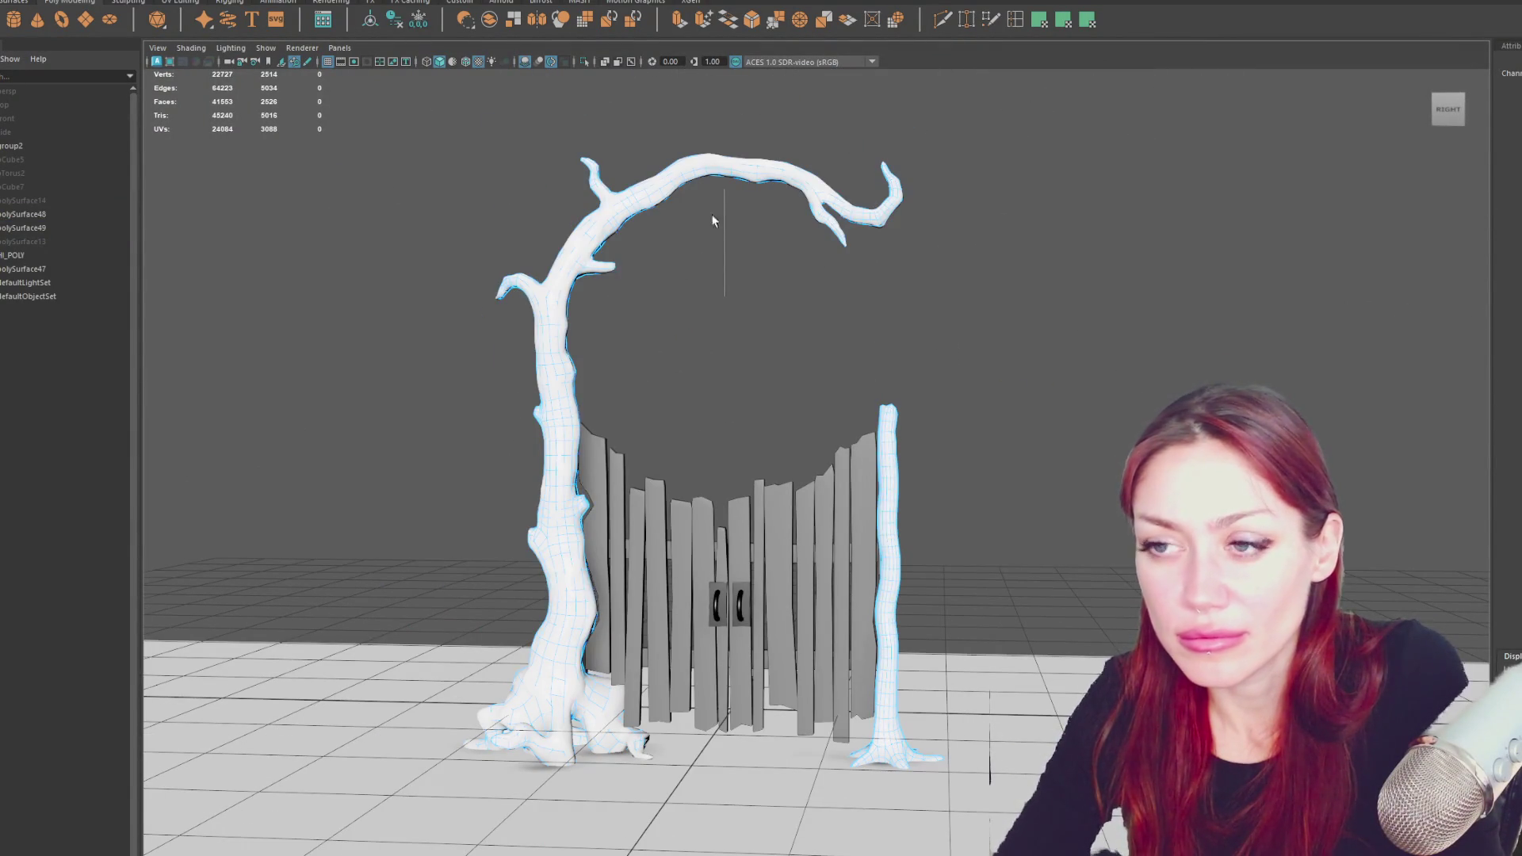
left_click_drag(476, 200, 832, 221, "alt")
right_click_drag(843, 208, 781, 230)
key("ctrl+1")
mouse_move(666, 204)
left_mouse_down("alt")
mouse_move(793, 206)
mouse_move(735, 218)
left_mouse_up("alt")
- In face mode, select the trunk's faces from the top down to the base
right_click(804, 173)
right_click_drag(804, 173, 805, 182)
mouse_move(821, 171)
left_mouse_down()
mouse_move(698, 278)
mouse_move(712, 438)
left_mouse_up()
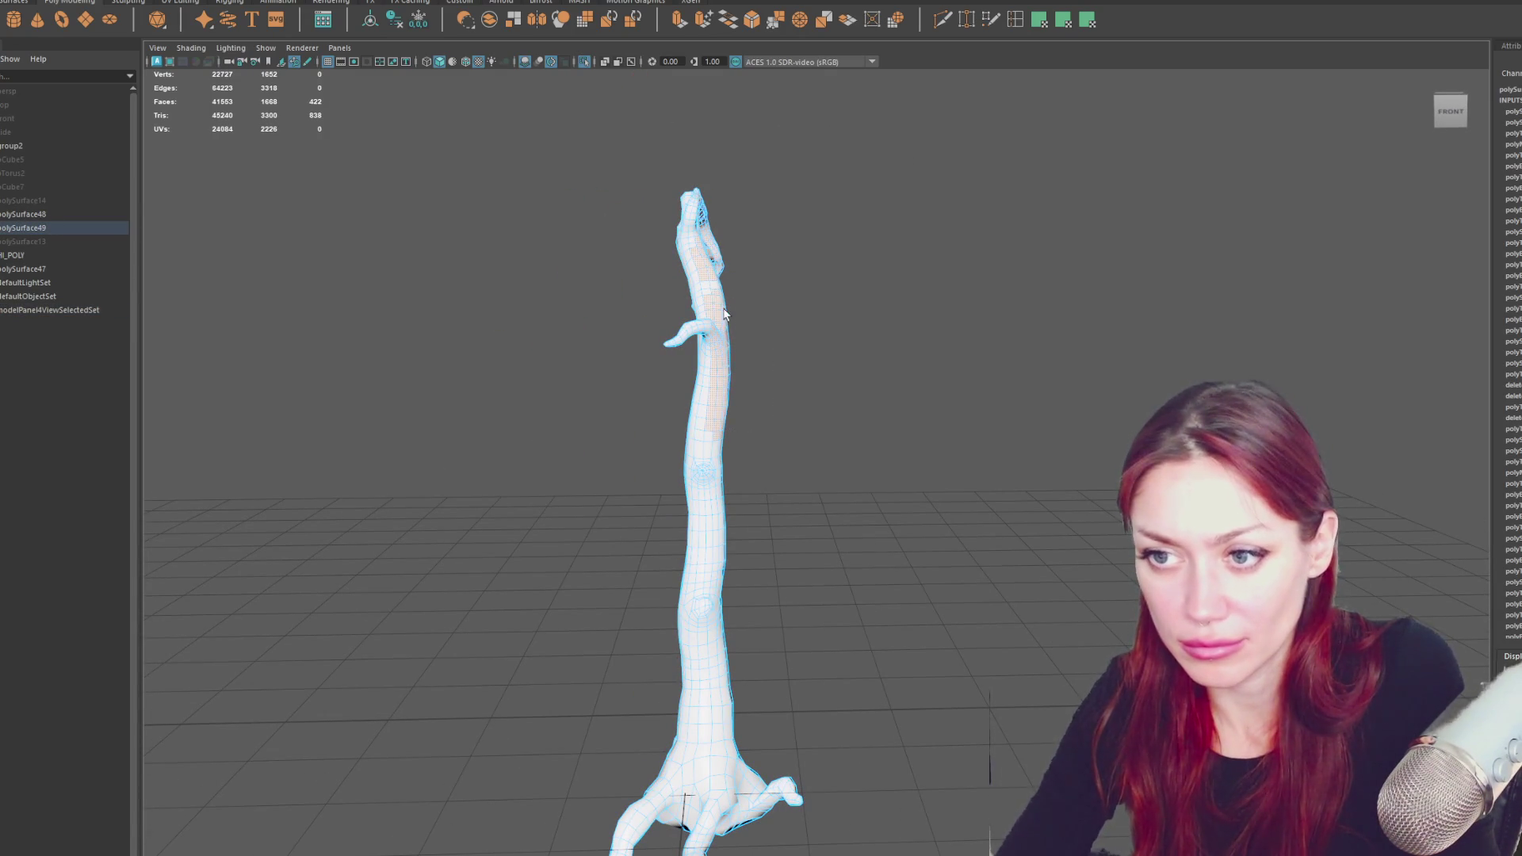
left_click_drag(822, 388, 1060, 852, "shift")
left_click_drag(1053, 564, 1023, 370, "alt")
mouse_move(1086, 198)
left_mouse_down("shift")
mouse_move(917, 666)
mouse_move(740, 815)
left_mouse_up("shift")
right_click(897, 481)
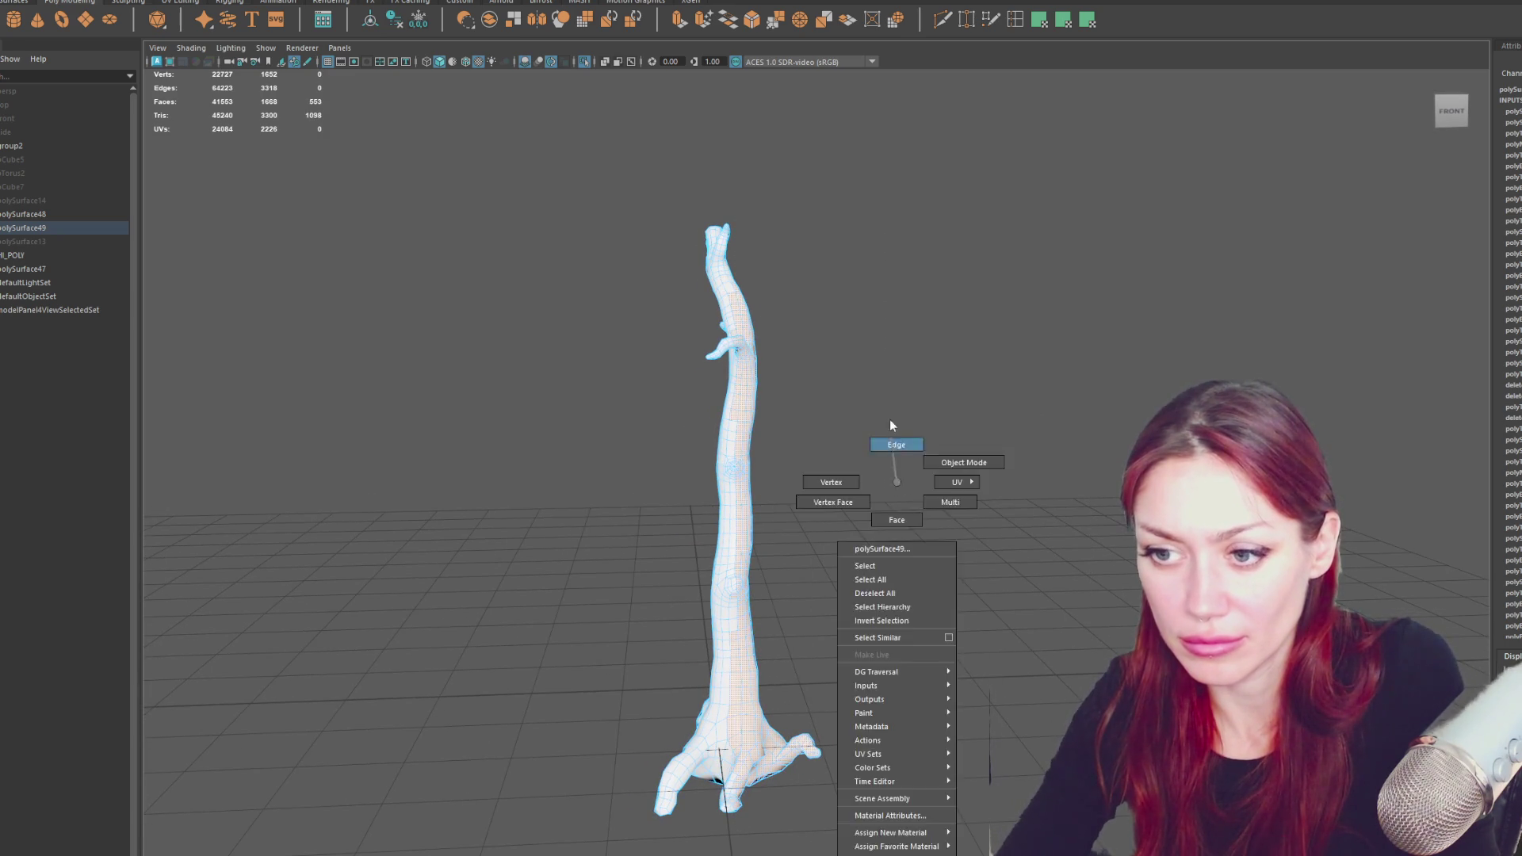
right_click_drag(897, 481, 843, 533)
scroll(843, 533, "up", 3)
middle_click_drag(842, 533, 836, 251, "alt")
left_click_drag(717, 422, 883, 346, "alt")
- Select all trunk faces and run the UV cleanup shelf tool, cutting UVs from 2226 to 1652
key("a")
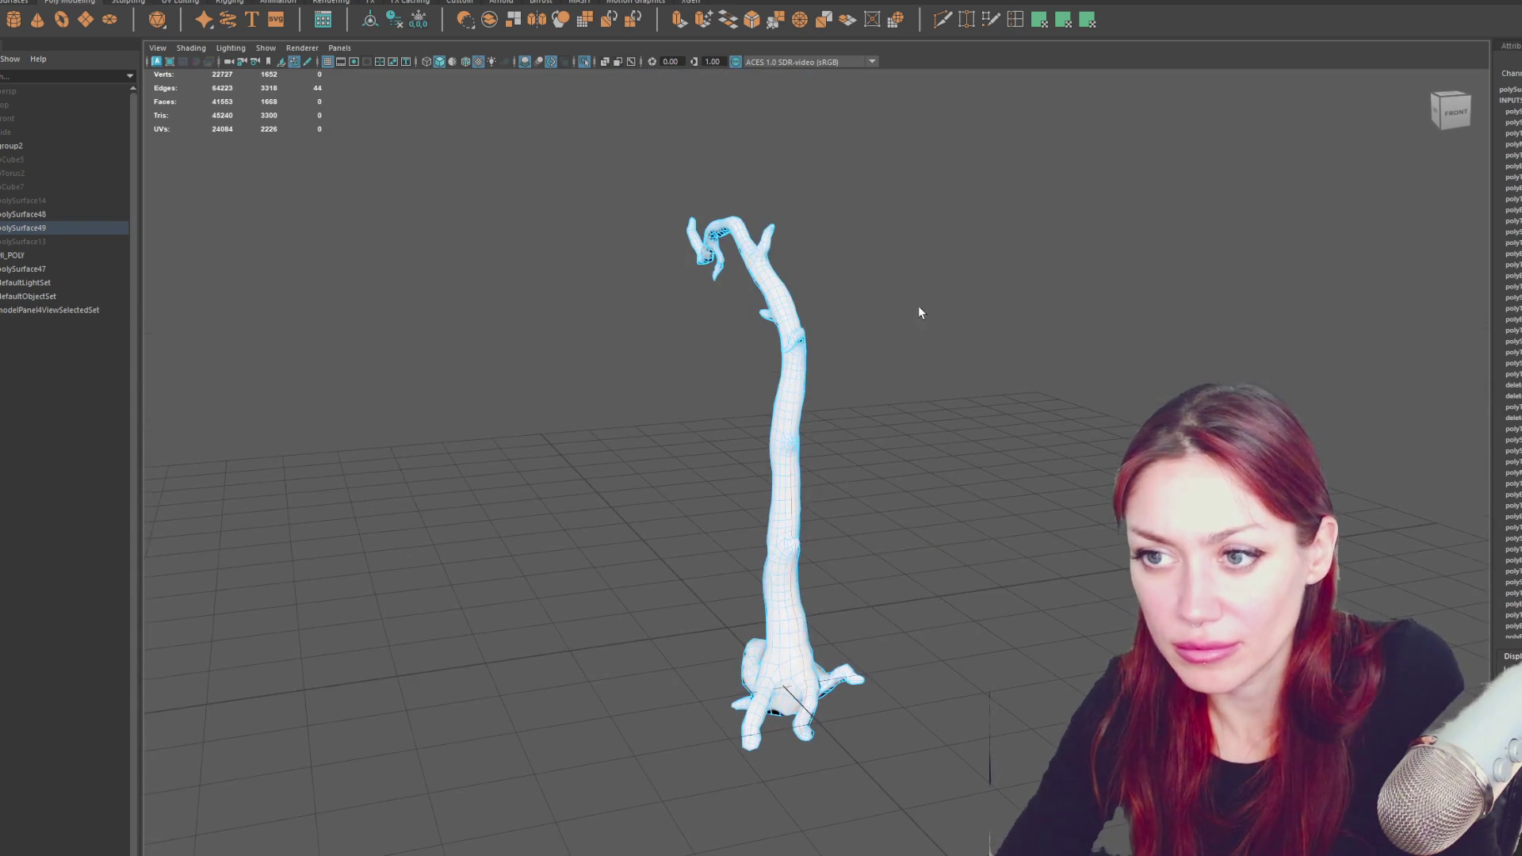
key("ctrl+F11")
left_click(460, 2)
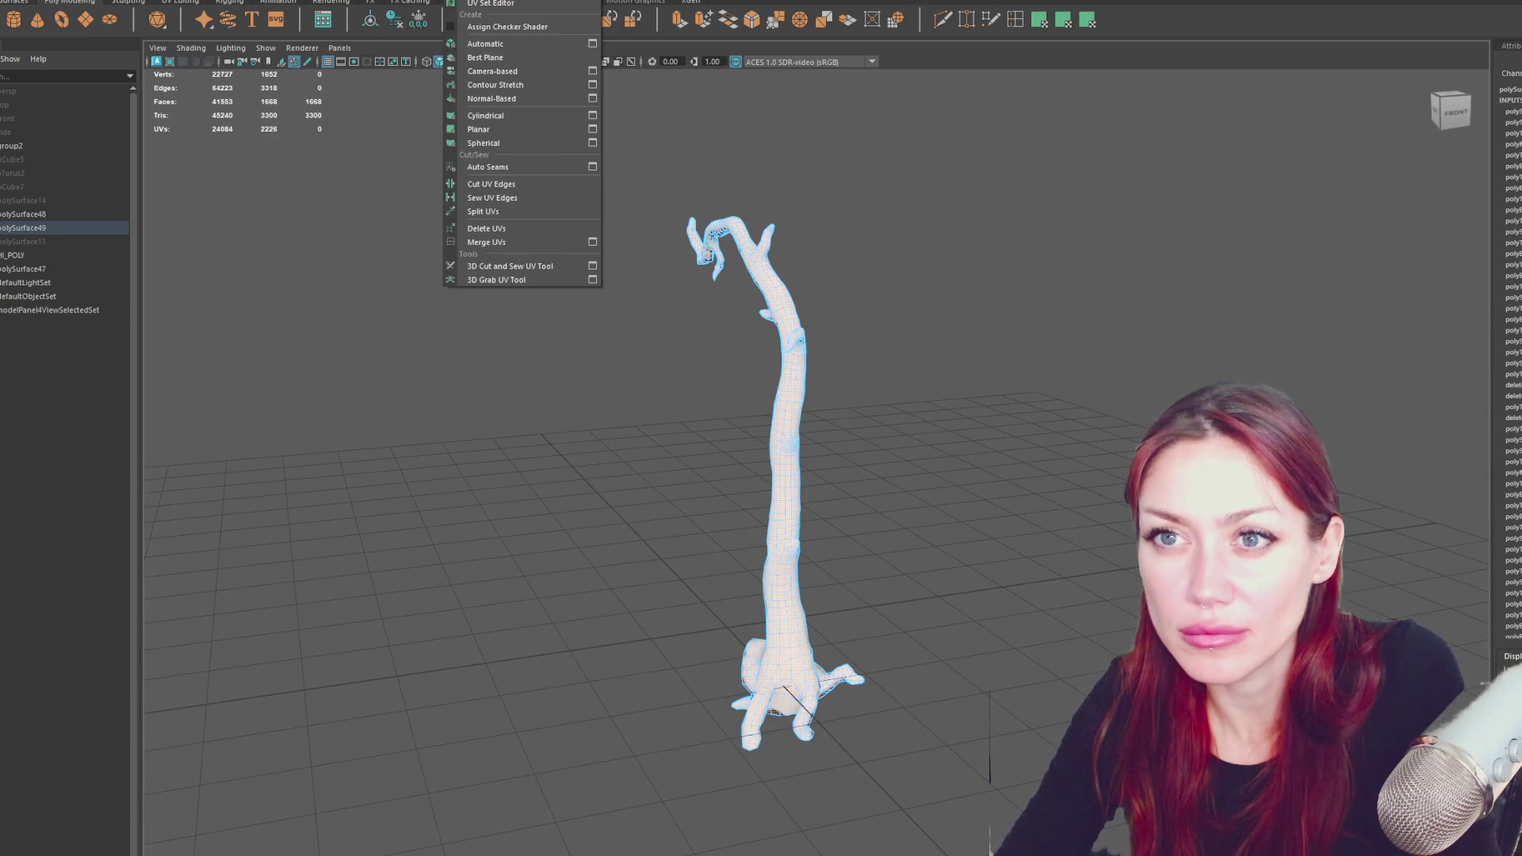
left_click(436, 162)
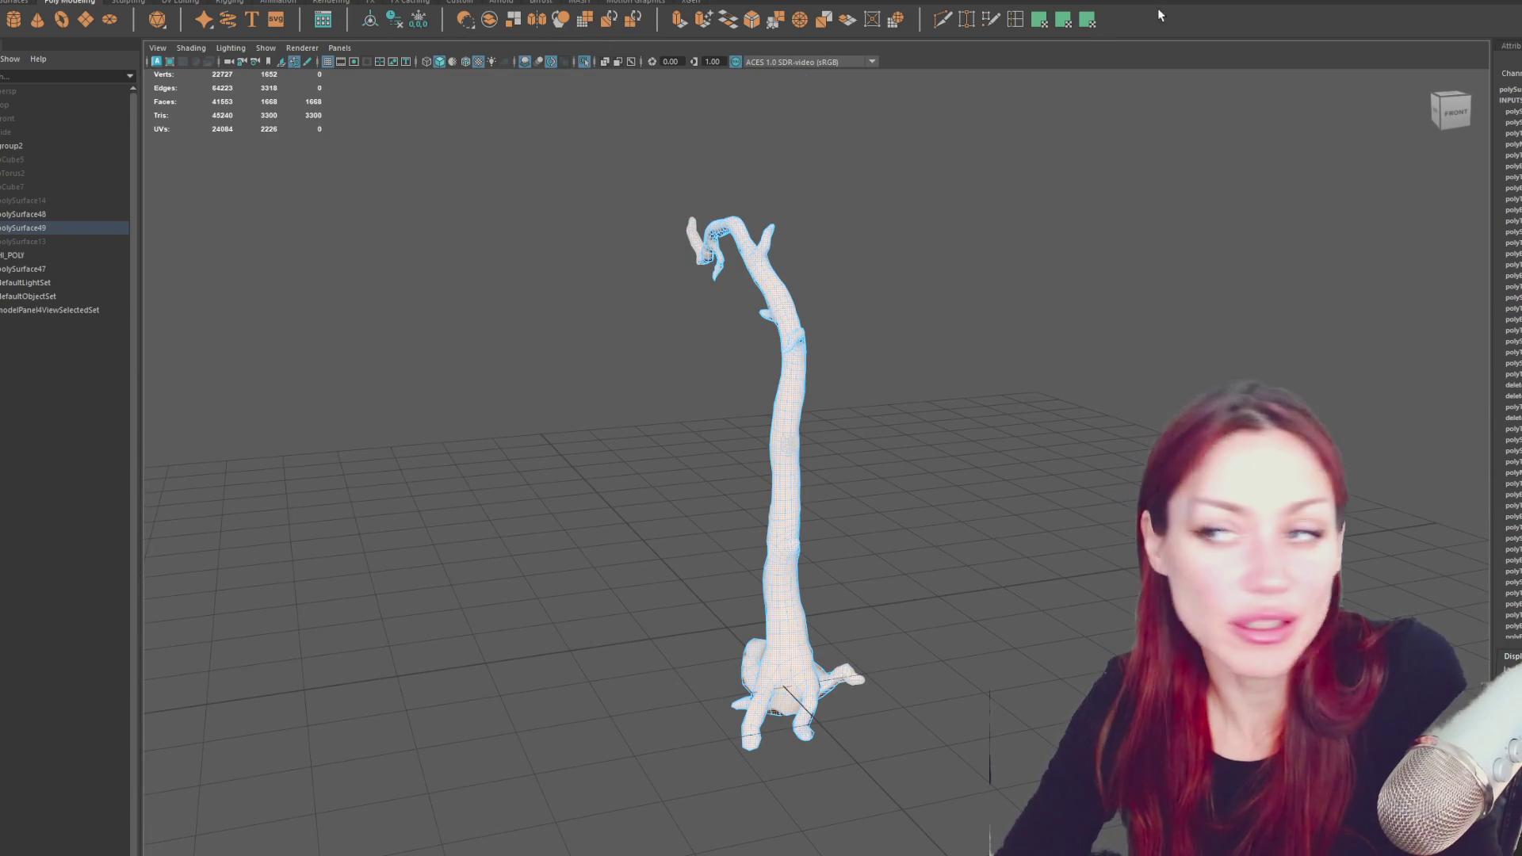
left_click(1088, 20)
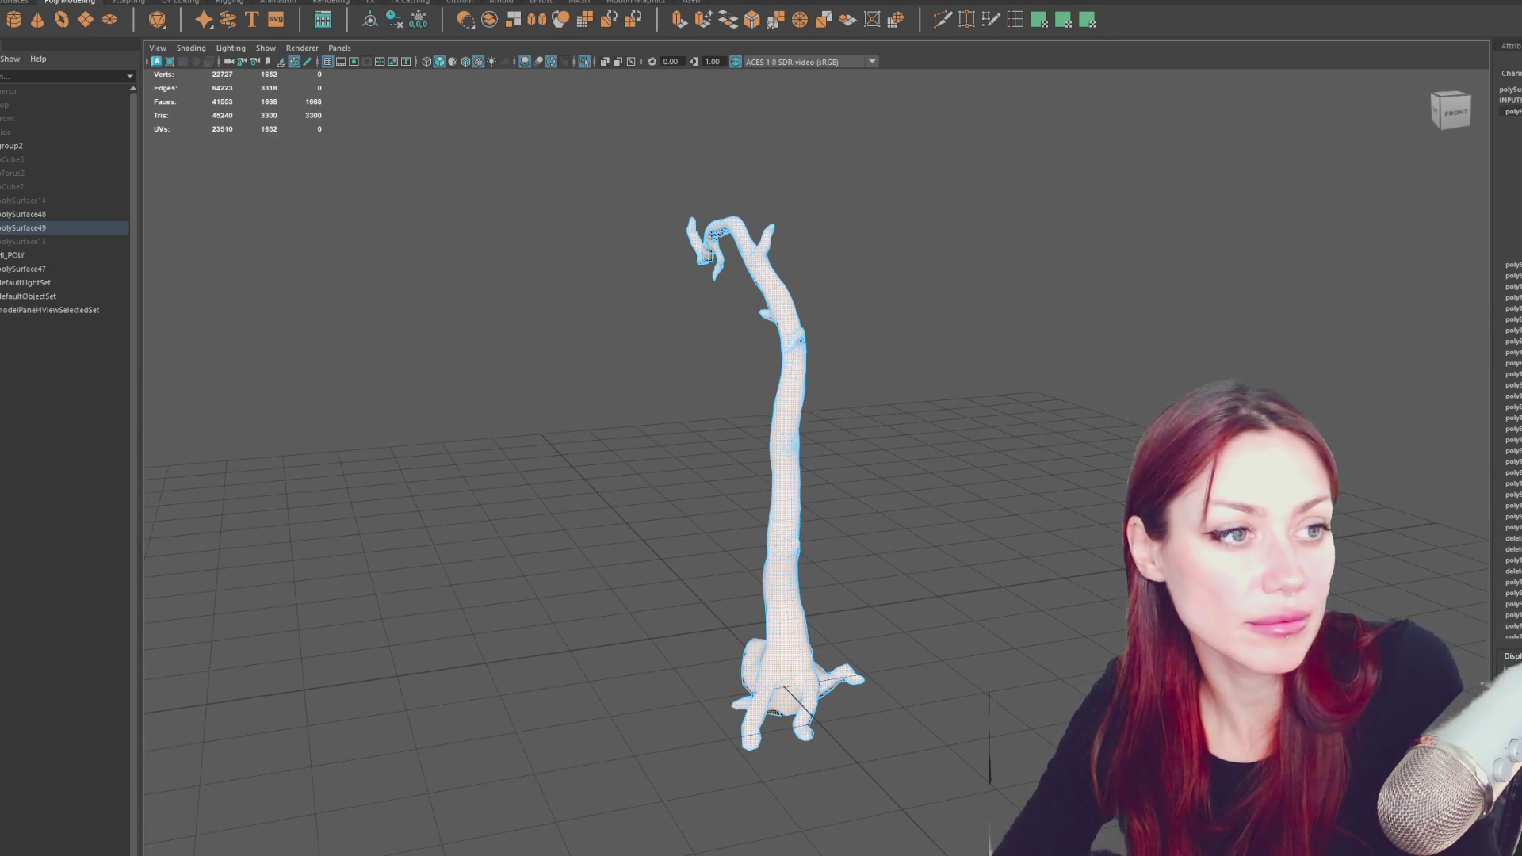
scroll(969, 631, "up", 3)
- Cut a vertical edge-loop seam on the trunk and unfold the shell in the UV Editor
left_click(969, 631)
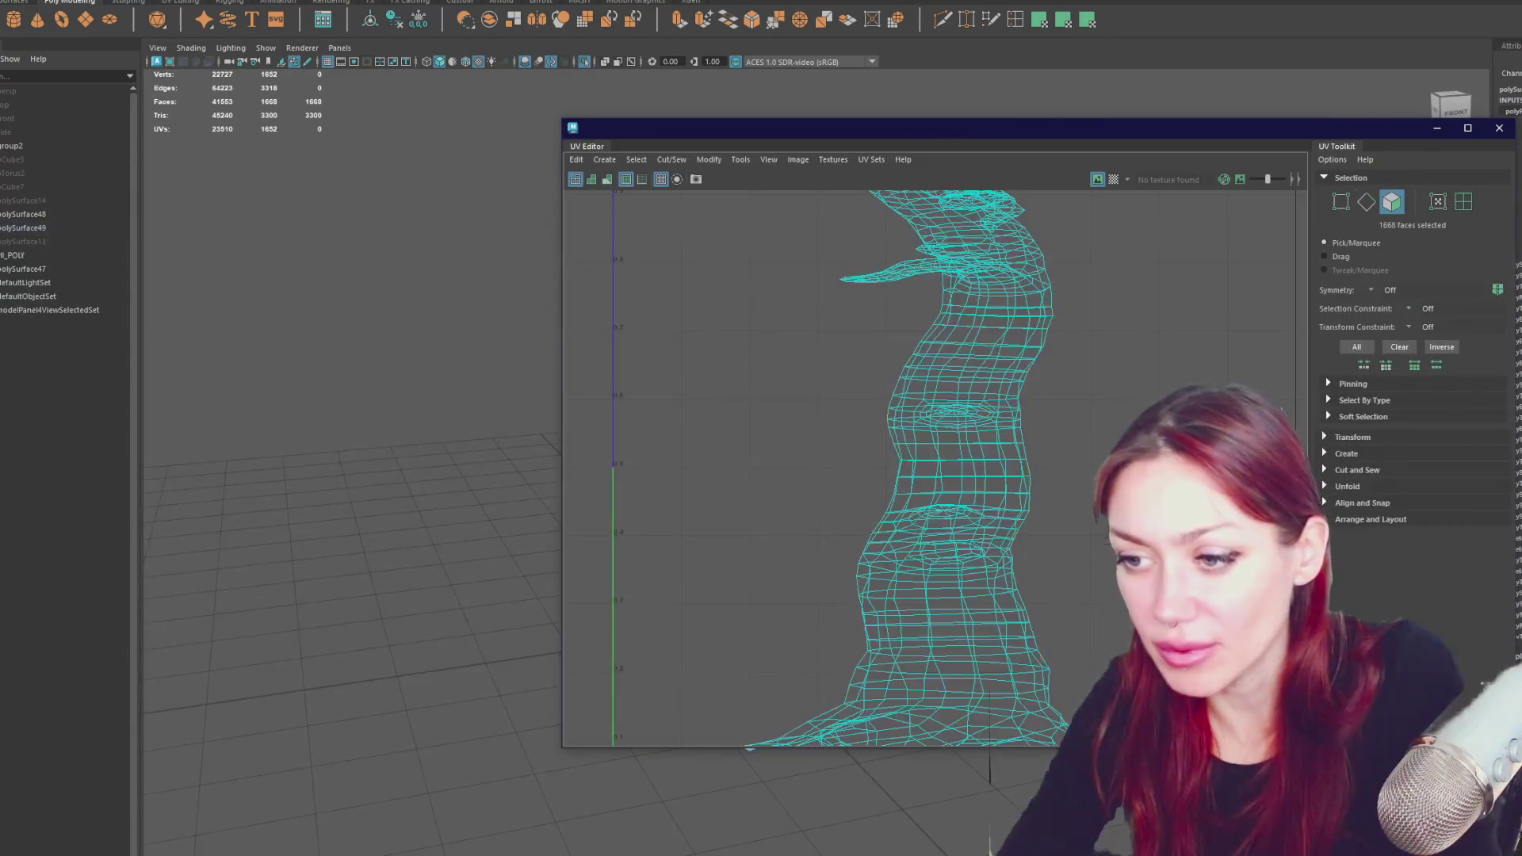
double_click(964, 634)
mouse_move(1122, 296)
right_mouse_down("shift")
mouse_move(1081, 317)
mouse_move(1146, 293)
mouse_move(988, 297)
right_mouse_up("shift")
double_click(958, 387)
double_click(991, 341)
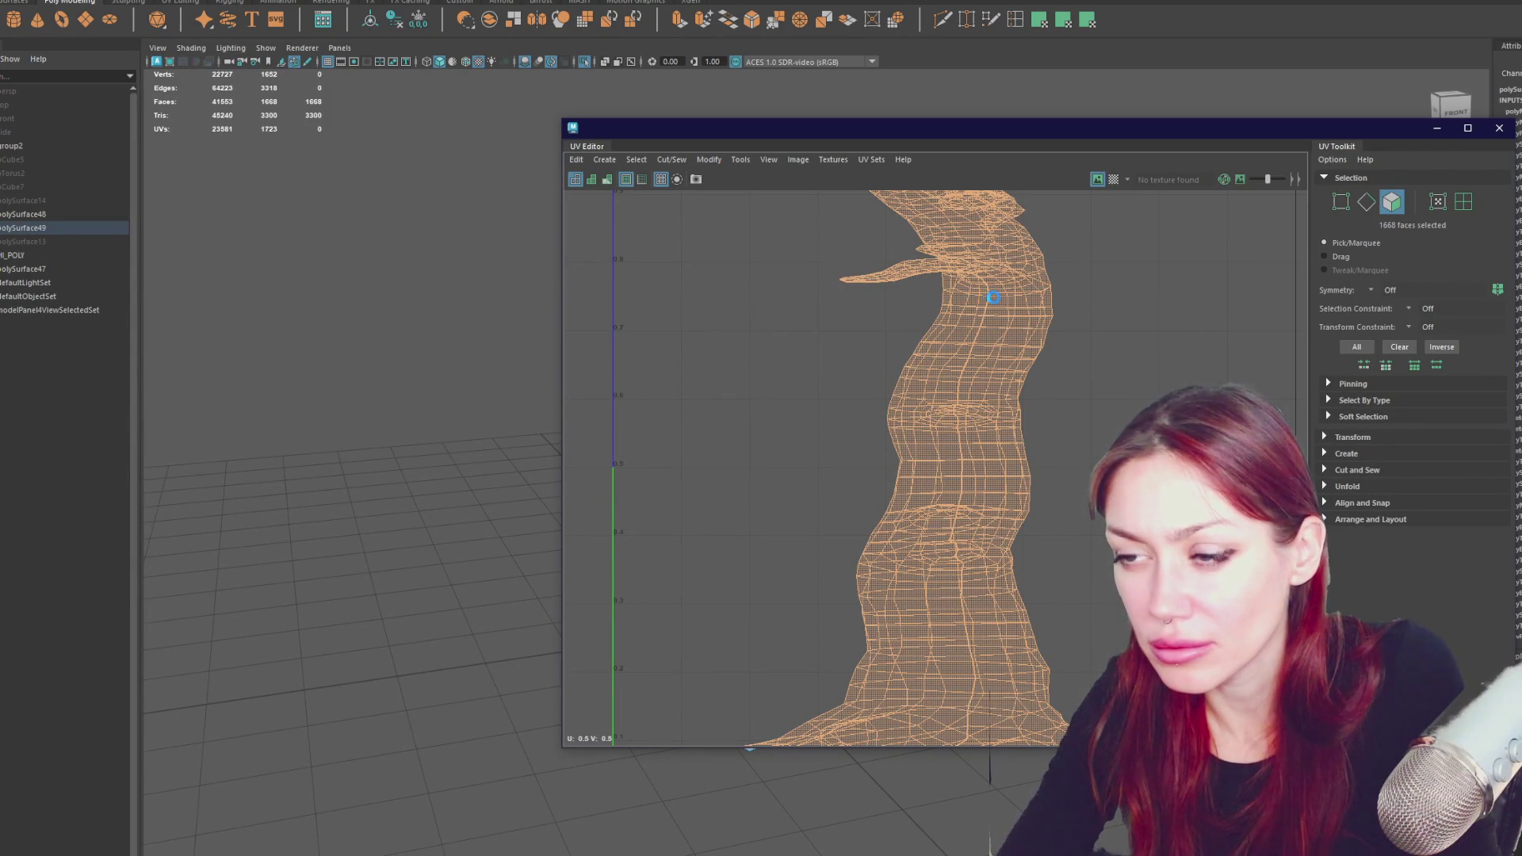
key("f")
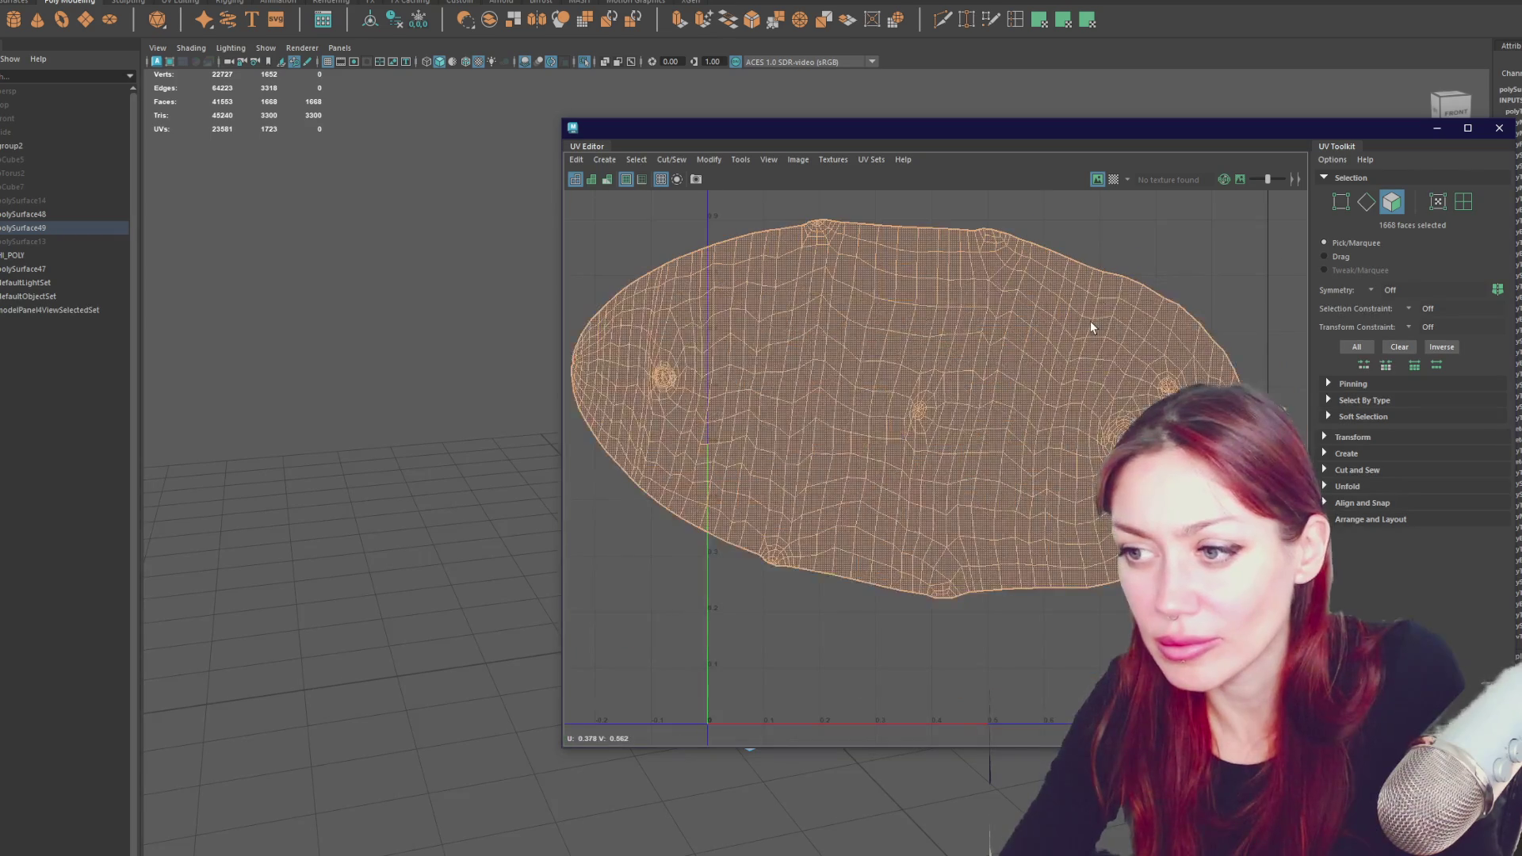
- Move the UV Editor aside and view the branch in shaded display from several angles
left_click_drag(1096, 131, 0, 271)
scroll(731, 368, "up", 3)
key("5")
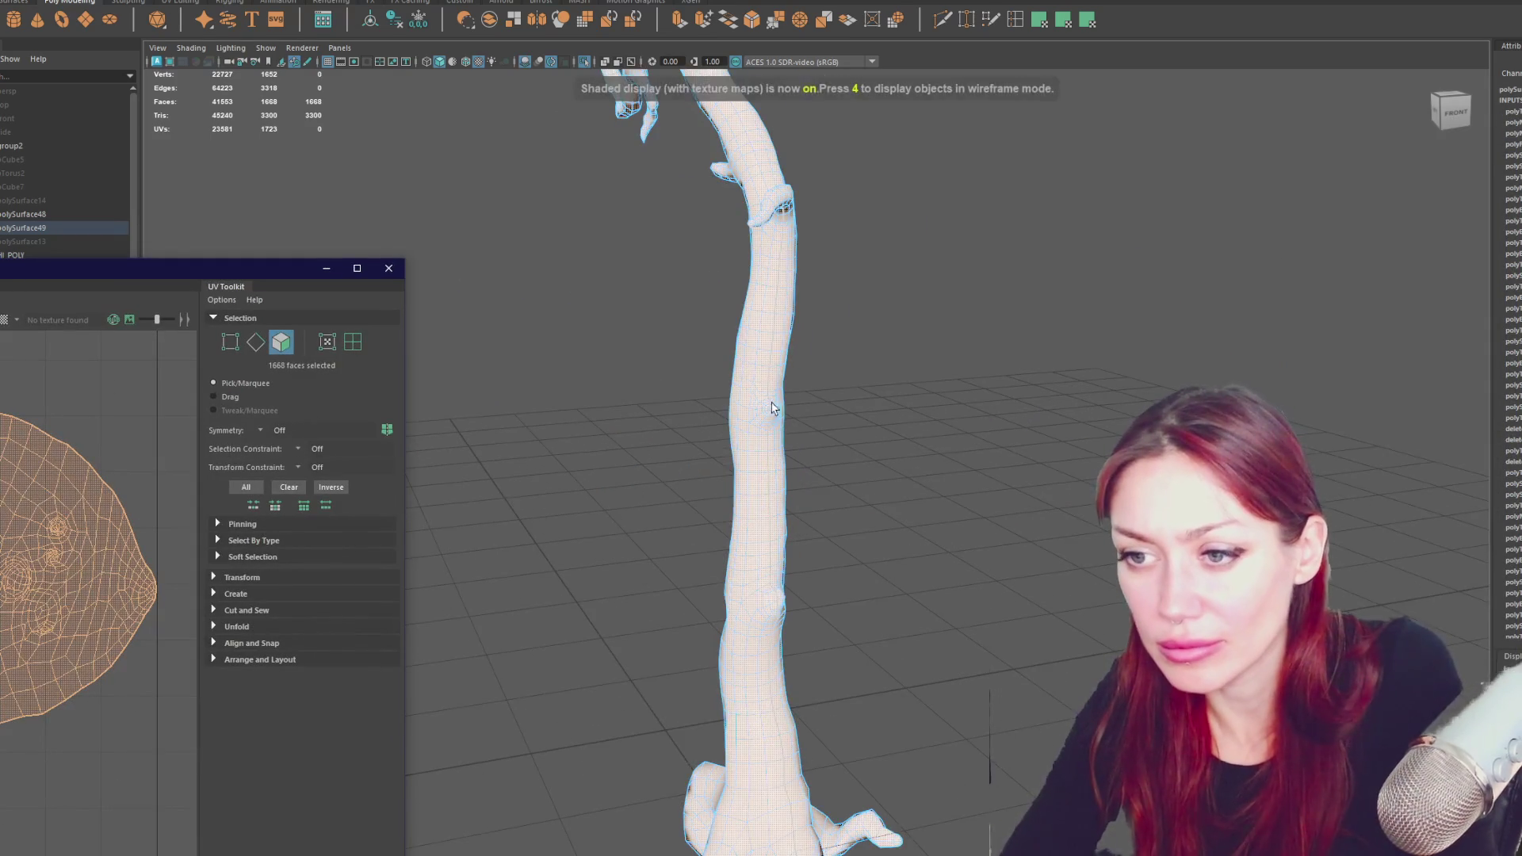
left_click_drag(731, 367, 890, 408, "alt")
left_click_drag(1006, 337, 837, 275, "alt")
right_click_drag(837, 275, 890, 248)
scroll(890, 248, "up", 3)
- Clear the face selection, switch to wireframe, and reselect the trunk mesh to inspect the branch
left_click(921, 272)
key("4")
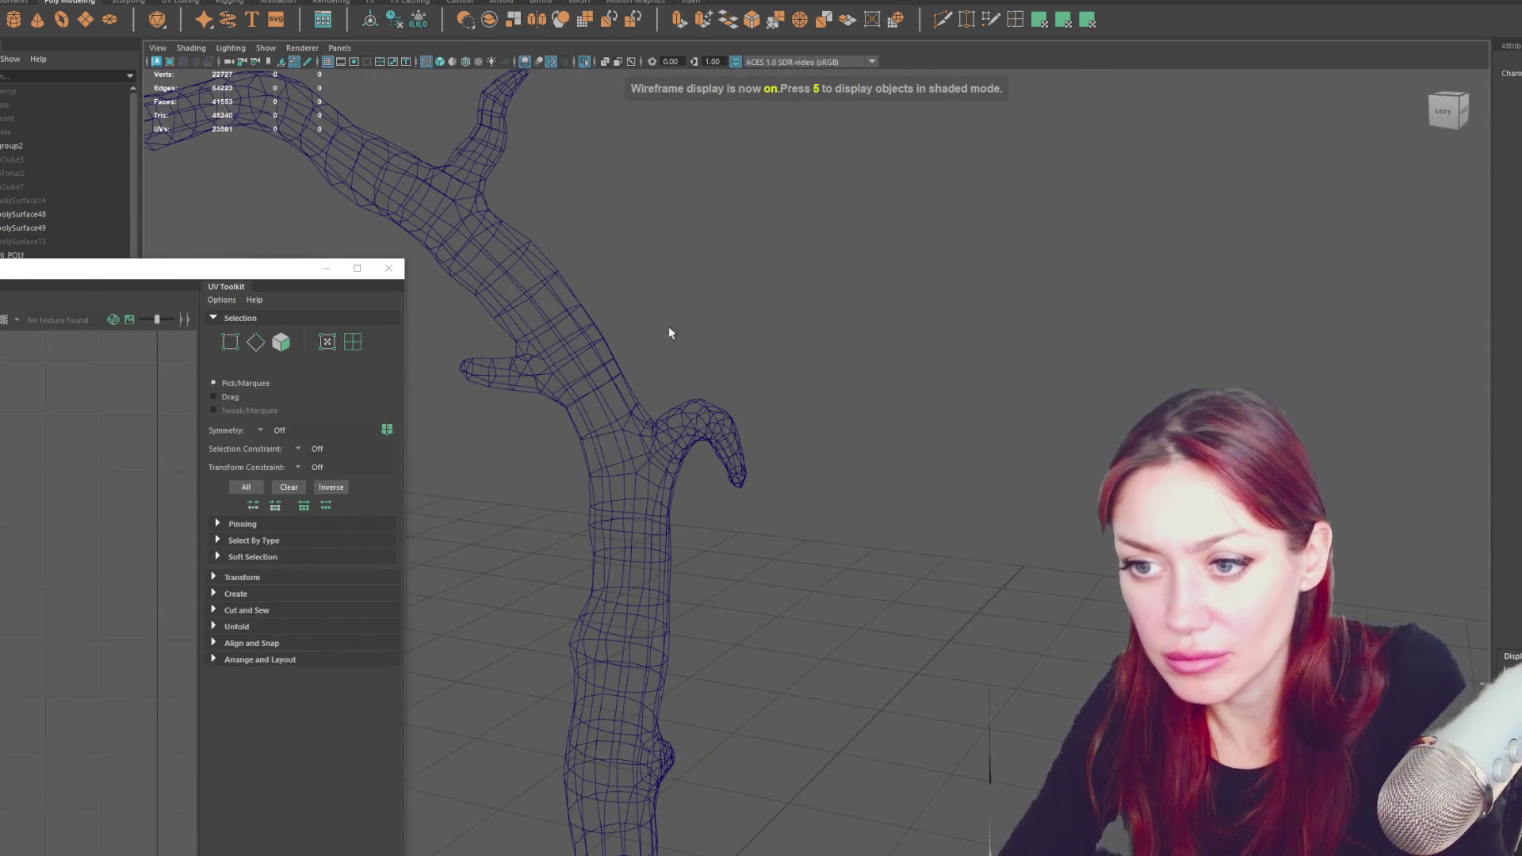
middle_click_drag(659, 334, 916, 473, "alt")
left_click(24, 228)
left_click_drag(193, 278, 0, 293)
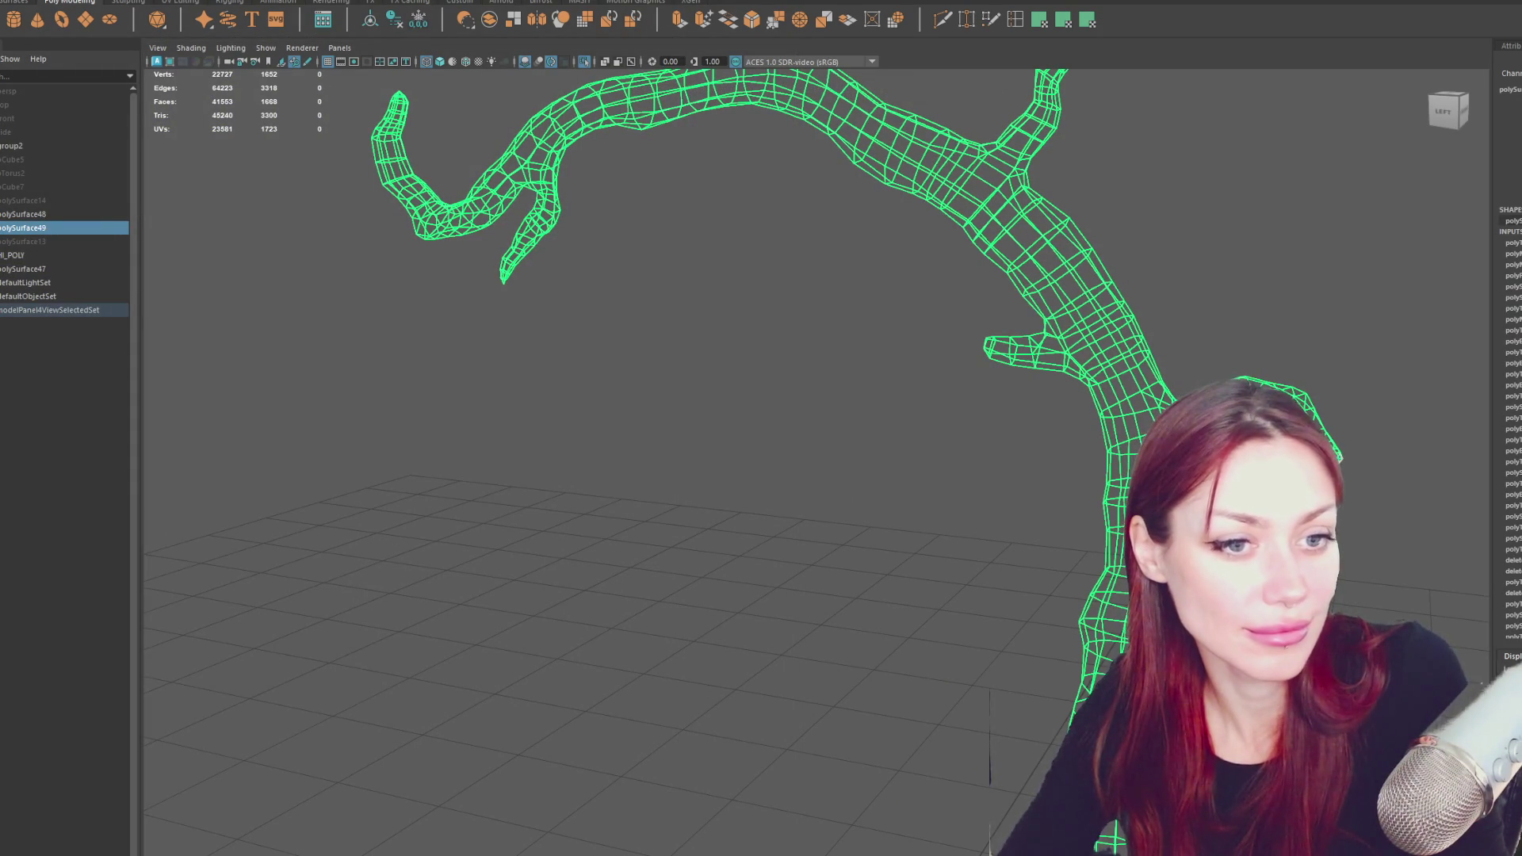
left_click_drag(755, 364, 944, 312, "alt")
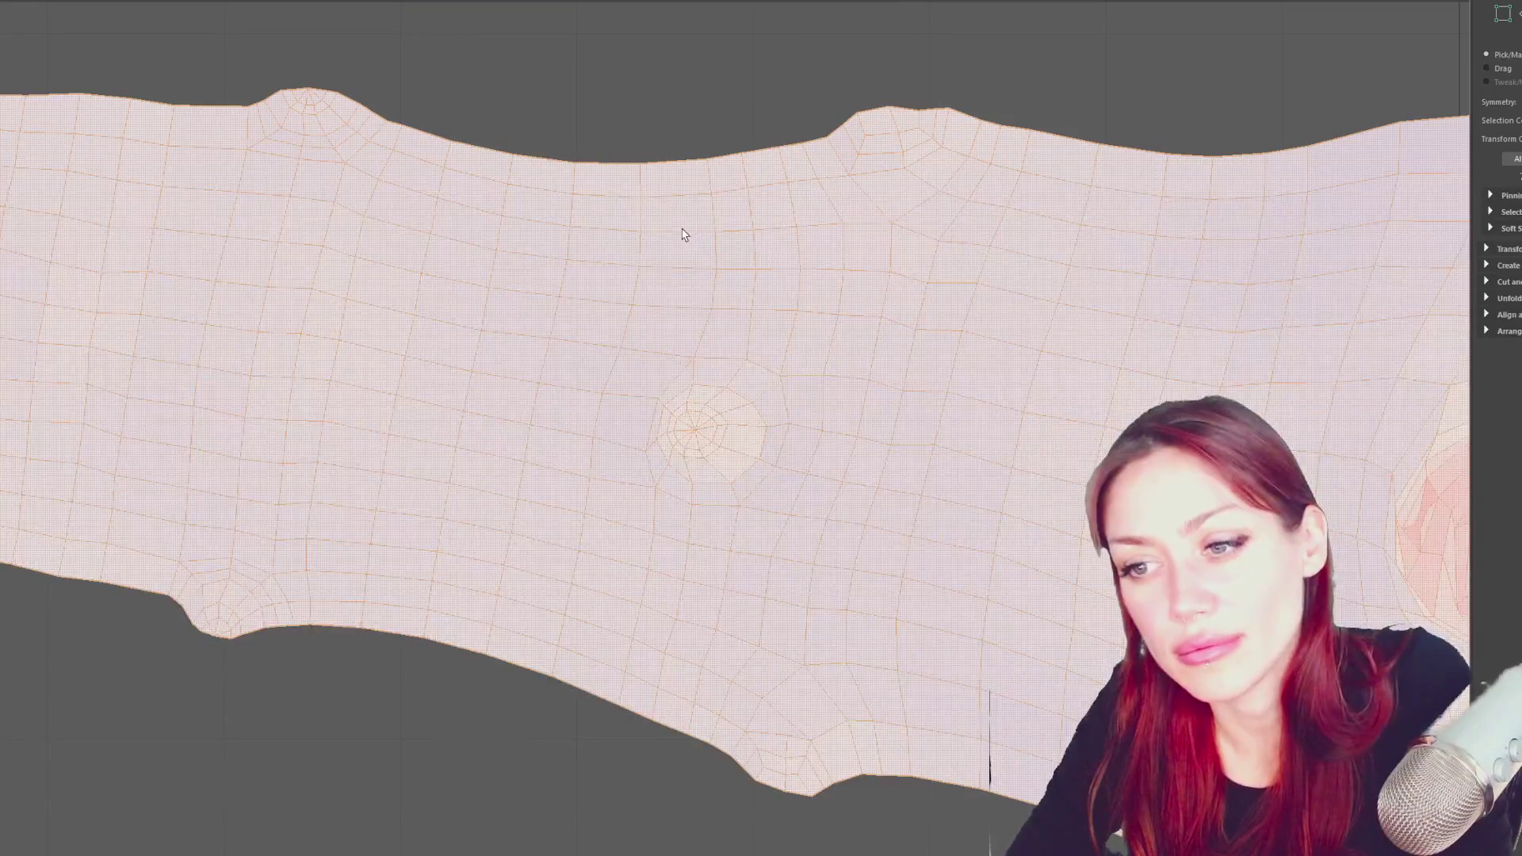
- Inspect the hand-shaped end of the unfolded shell for distortion and select a 300-face group
scroll(685, 234, "down", 5)
middle_click_drag(383, 274, 1040, 512, "alt")
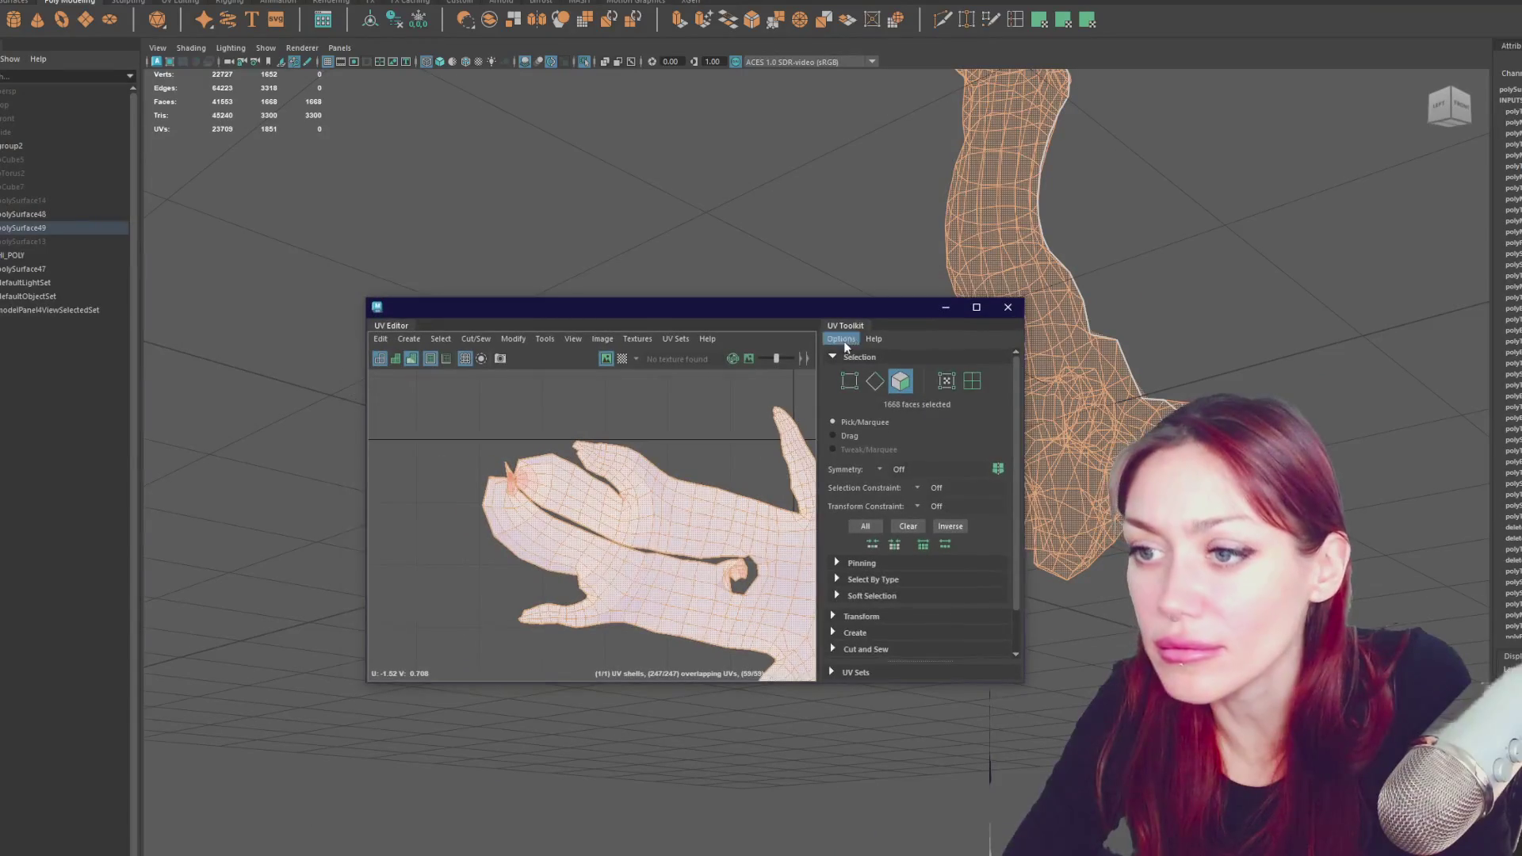
scroll(449, 575, "up", 10)
scroll(578, 493, "down", 3)
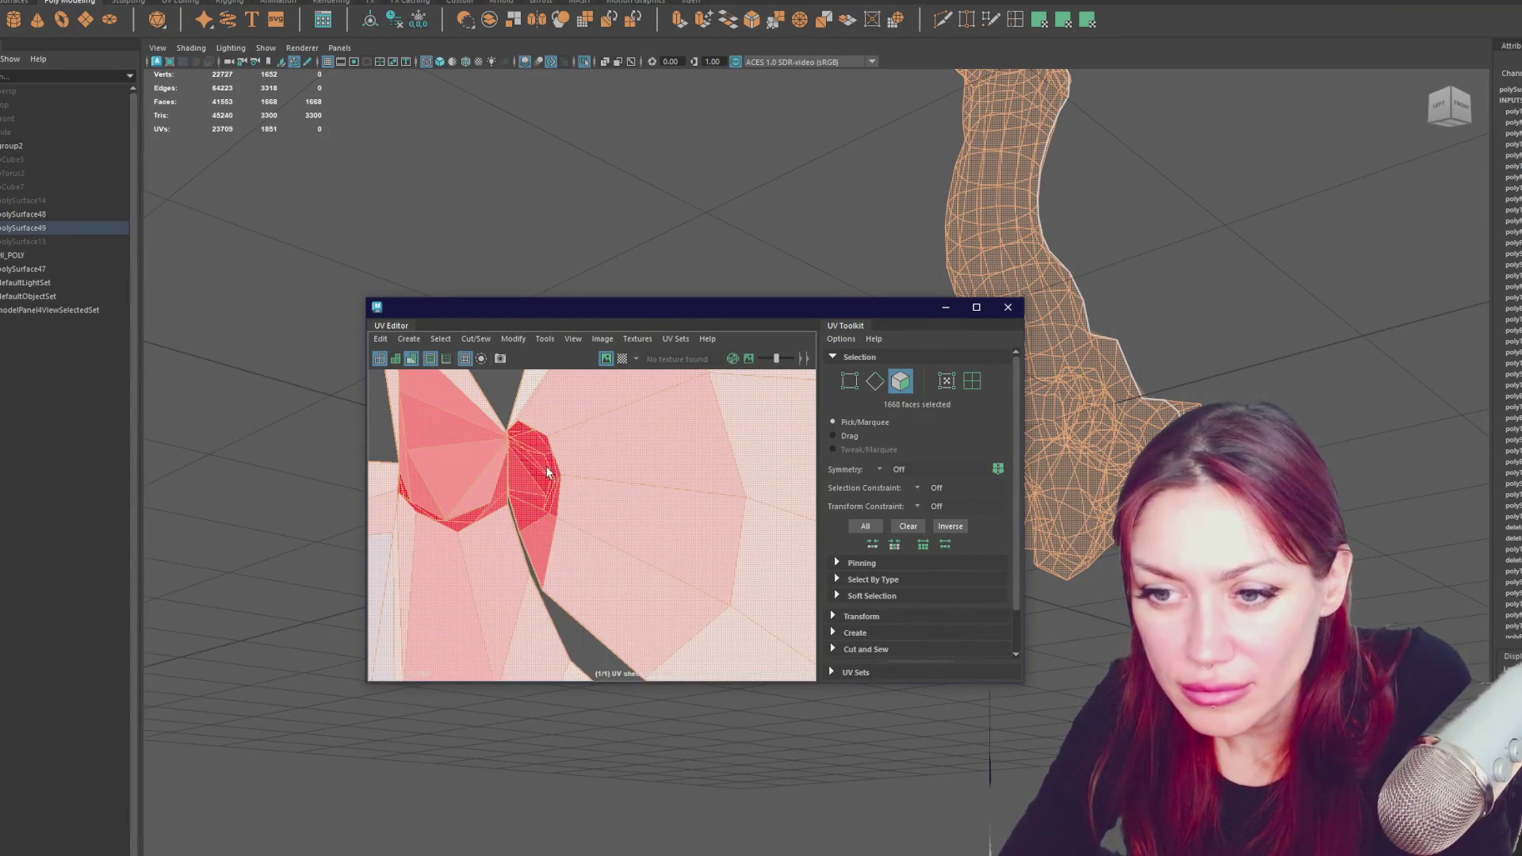
left_click(470, 517)
- Orbit to the curled branch tip, clear the selection, and pick an edge on the tip
mouse_move(1155, 314)
left_mouse_down("alt")
mouse_move(792, 333)
mouse_move(881, 328)
mouse_move(890, 285)
left_mouse_up("alt")
left_click(792, 333)
left_click(652, 550)
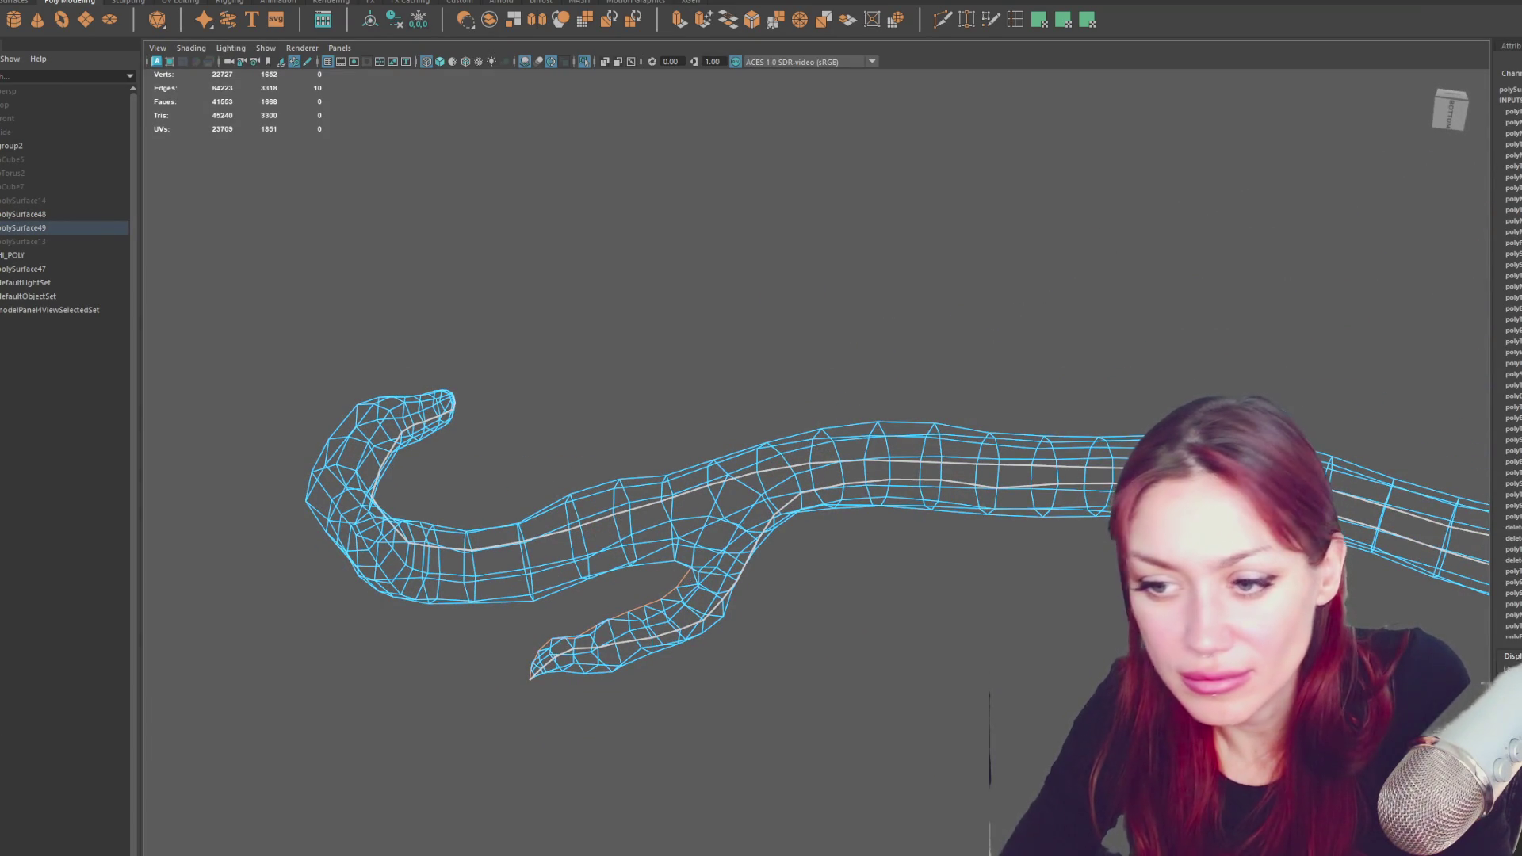
- Orbit the branch tip upright, select all trunk faces, and open the UV Editor zoomed on the shell
mouse_move(579, 587)
left_mouse_down("alt")
mouse_move(632, 590)
mouse_move(529, 551)
mouse_move(645, 493)
mouse_move(628, 441)
mouse_move(637, 458)
left_mouse_up("alt")
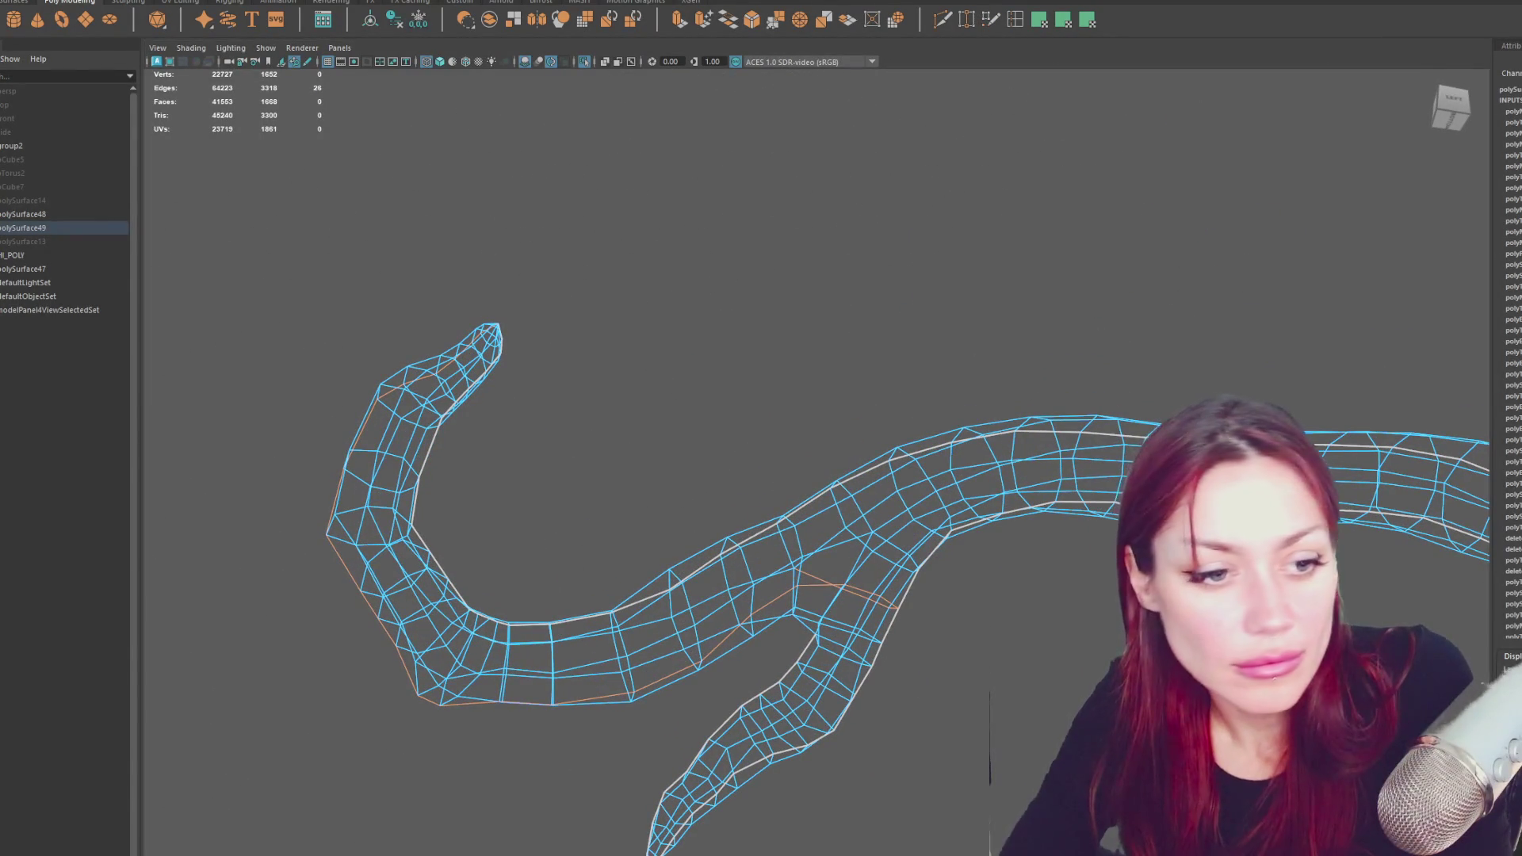
key("F11")
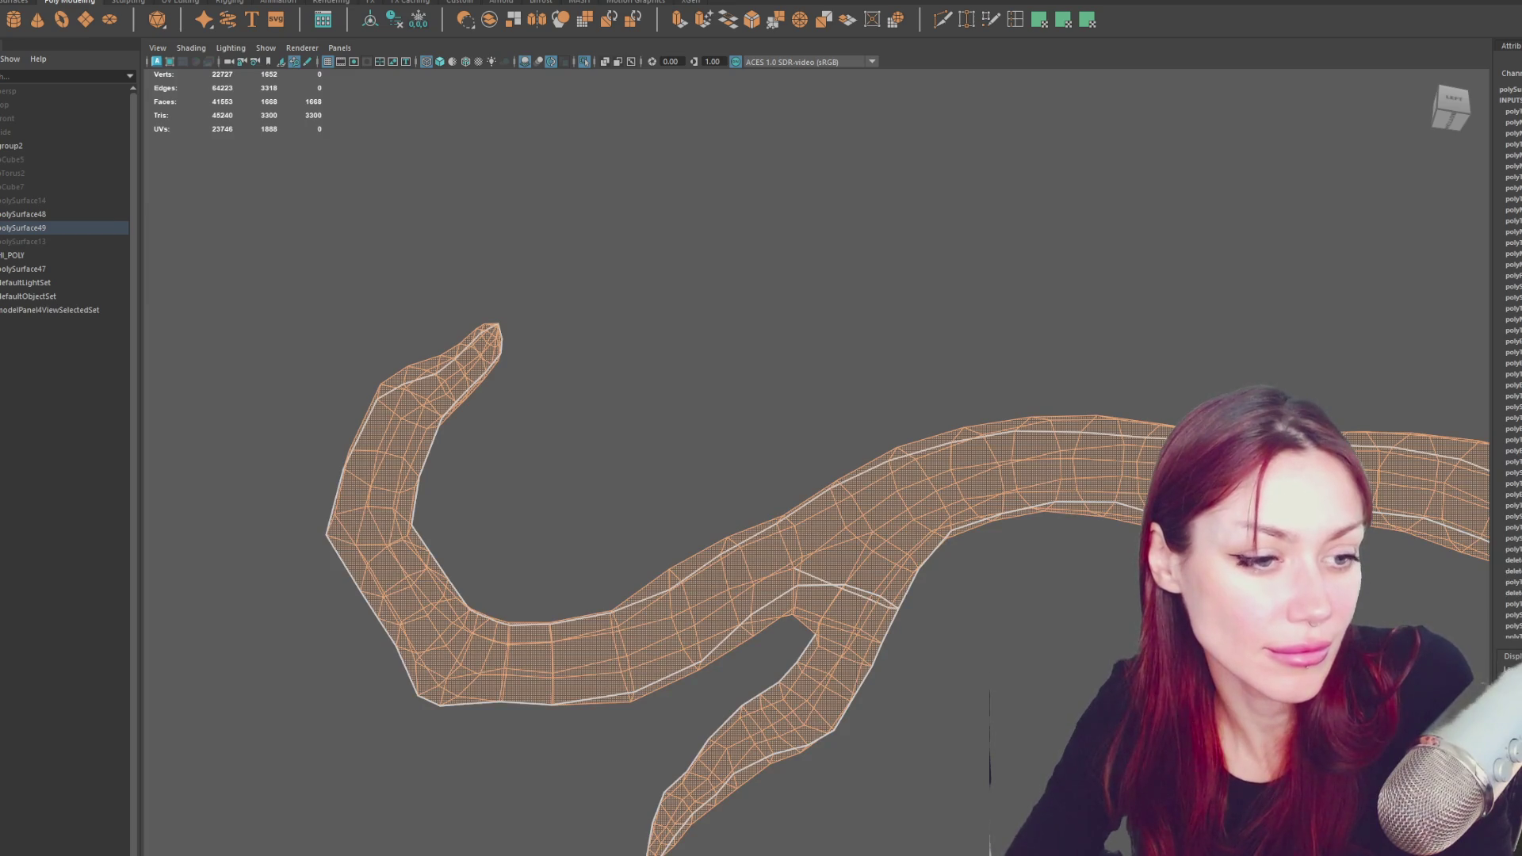
left_click(1015, 19)
scroll(869, 615, "down", 3)
scroll(883, 619, "up", 3)
middle_click_drag(883, 619, 785, 475, "alt")
scroll(785, 474, "up", 5)
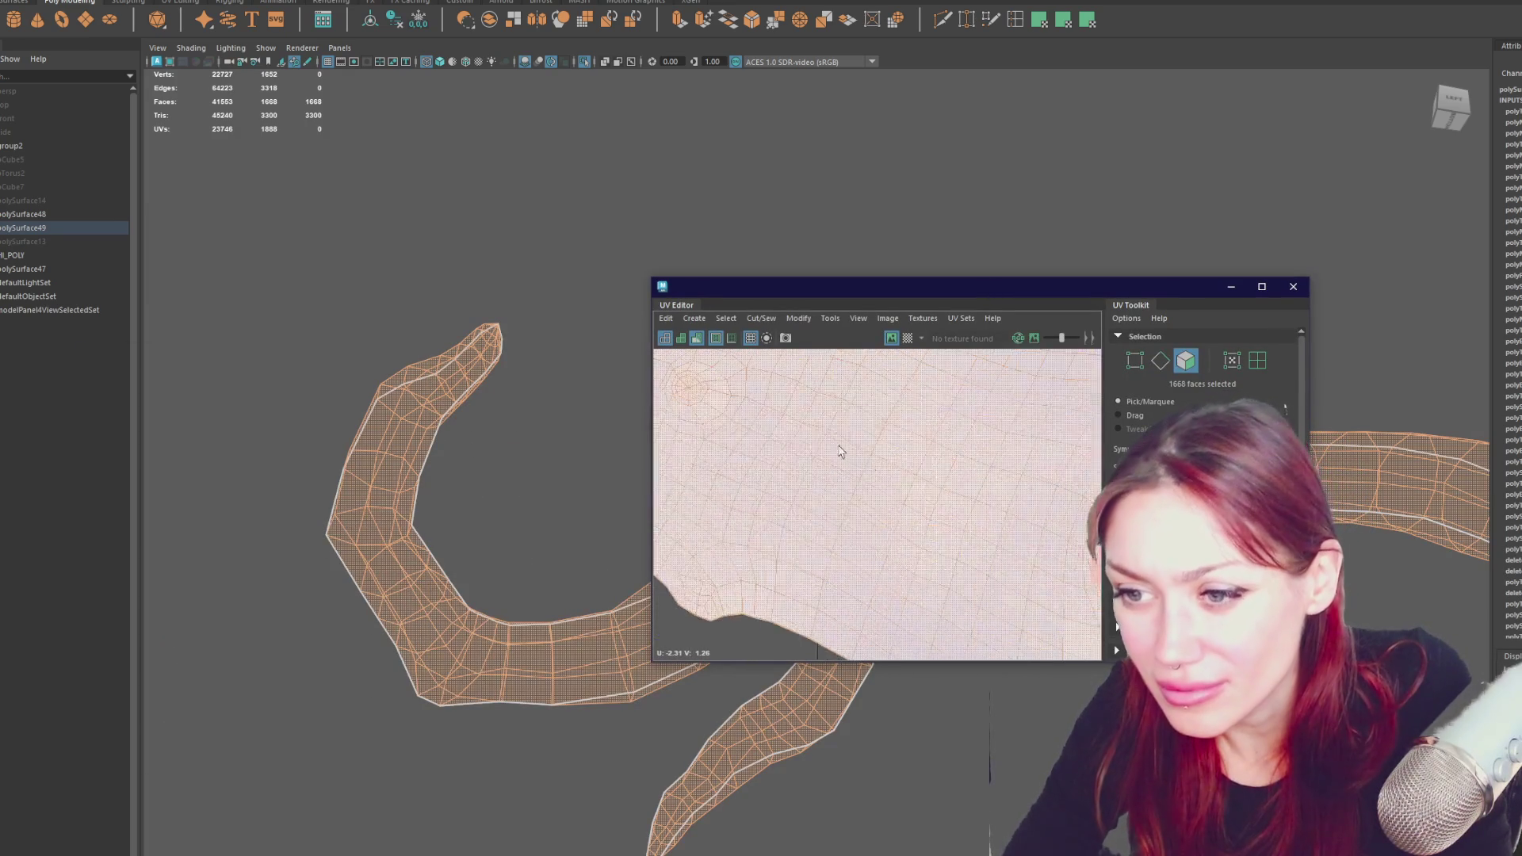
- Cut and unfold the branch-tip seam edges, then select the whole UV shell
key("F10")
scroll(807, 507, "down", 6)
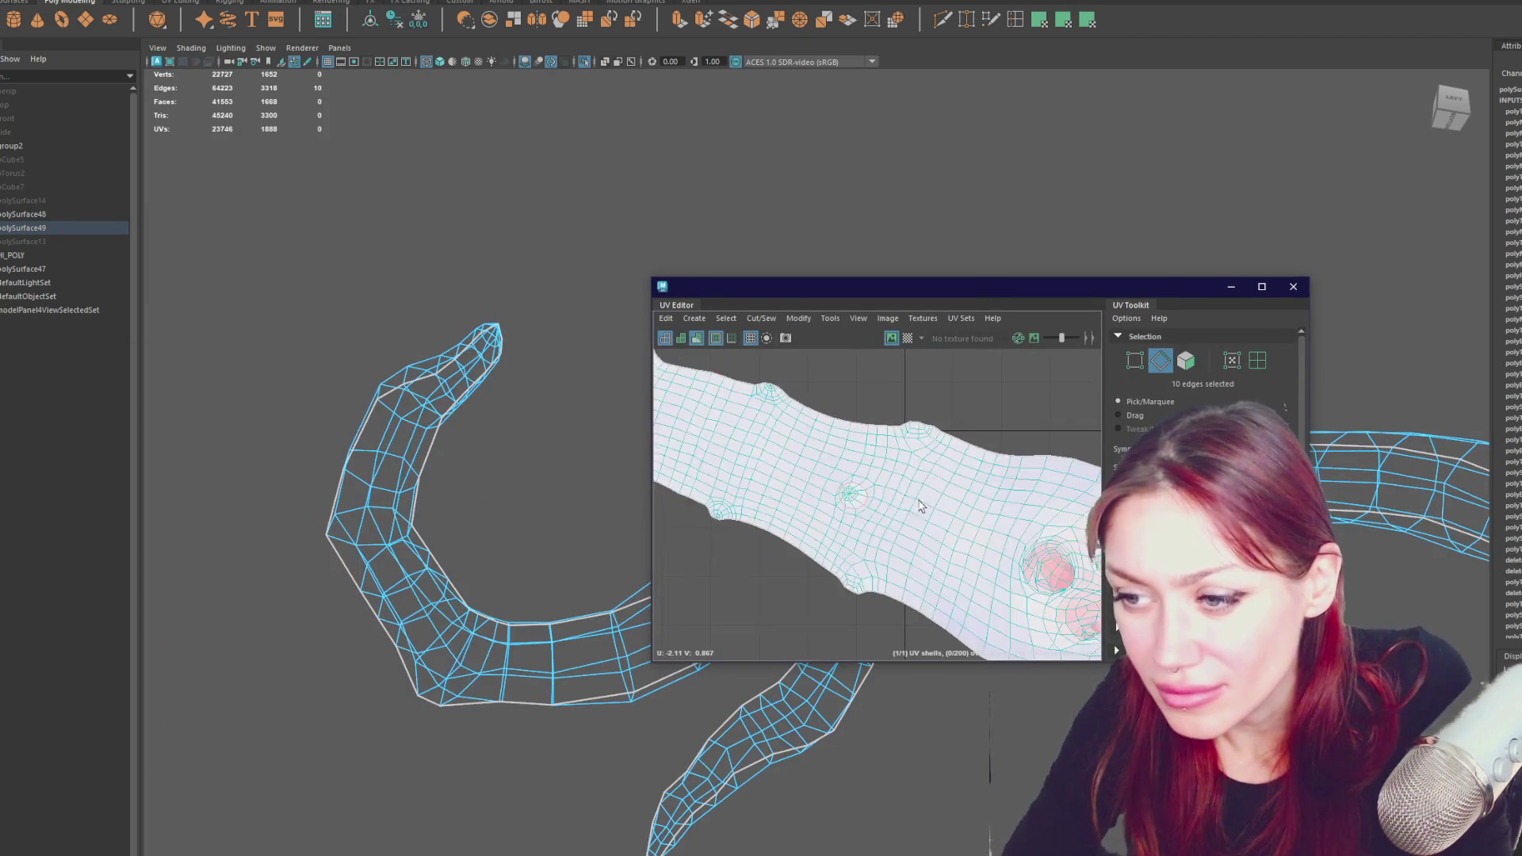
scroll(730, 439, "up", 4)
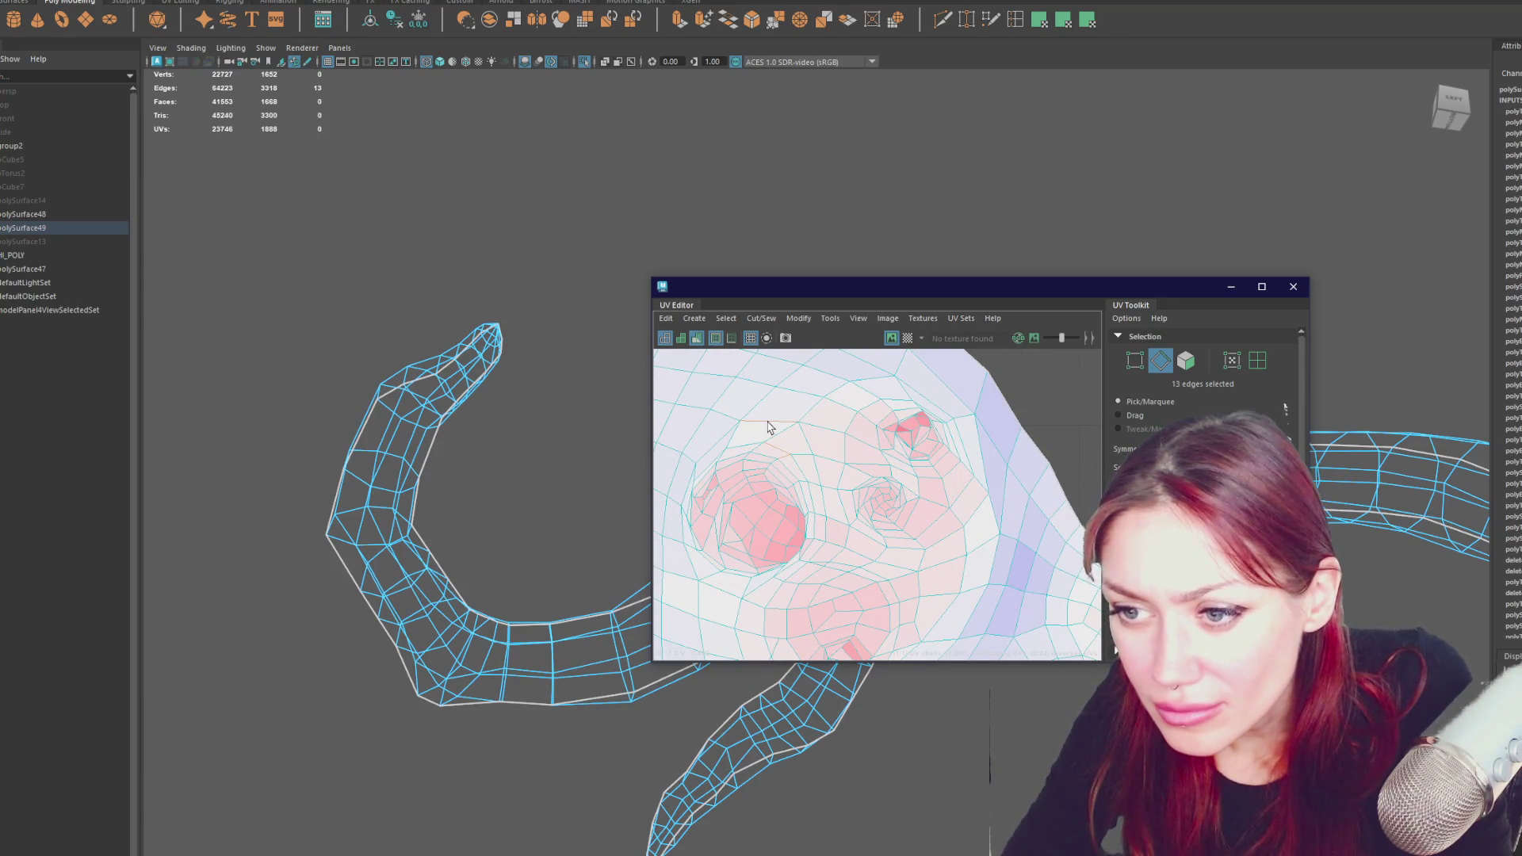
scroll(801, 438, "down", 4)
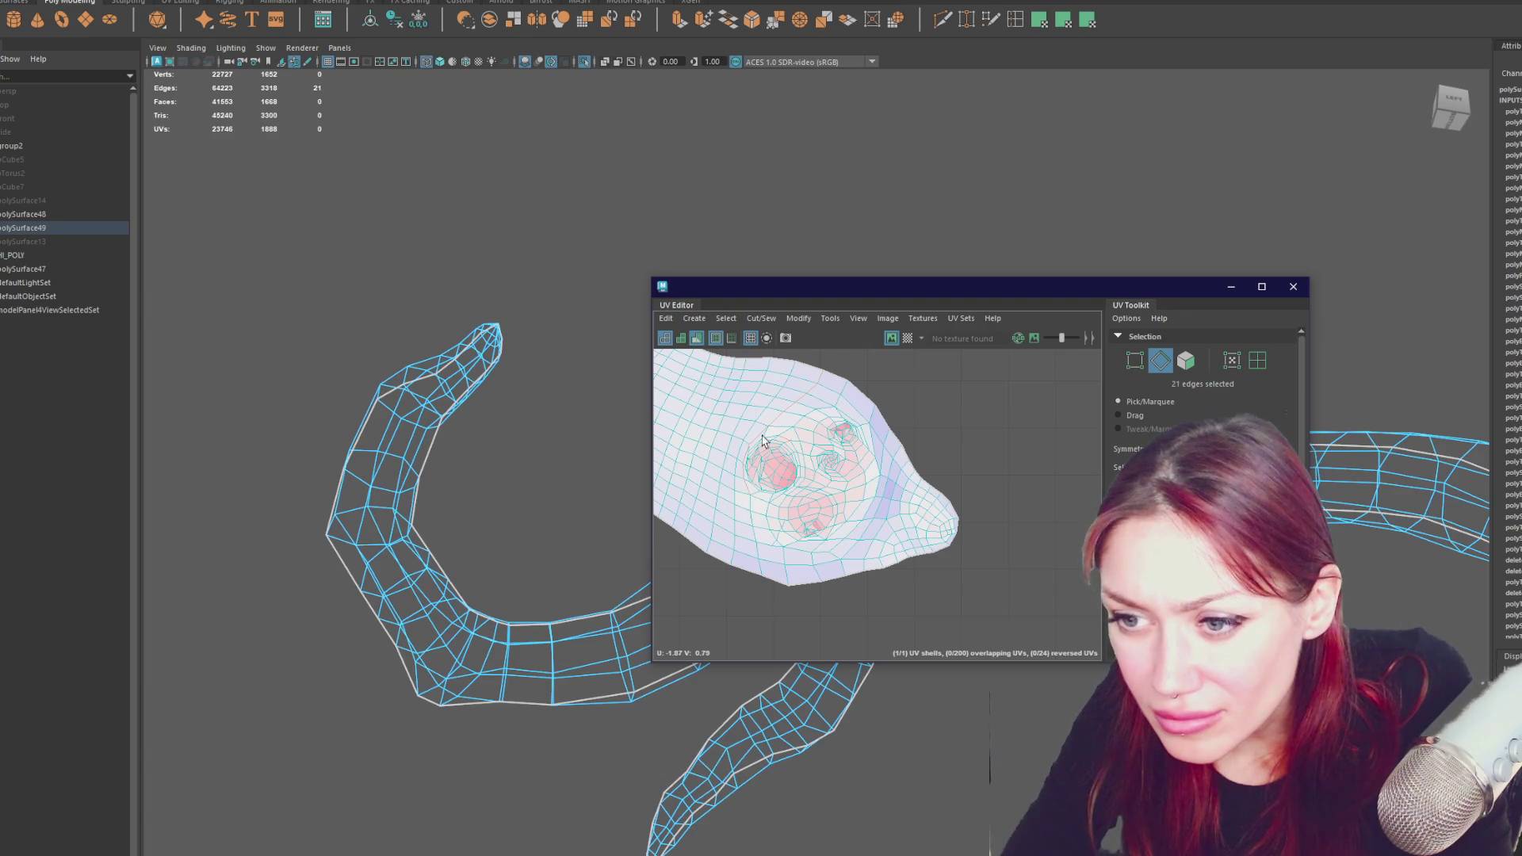
mouse_move(799, 496)
right_mouse_down("shift")
mouse_move(934, 411)
mouse_move(935, 475)
right_mouse_up("shift")
scroll(892, 515, "down", 2)
left_click_drag(753, 398, 915, 460)
mouse_move(915, 460)
right_mouse_down("shift")
mouse_move(798, 426)
mouse_move(874, 467)
right_mouse_up("shift")
scroll(904, 488, "up", 2)
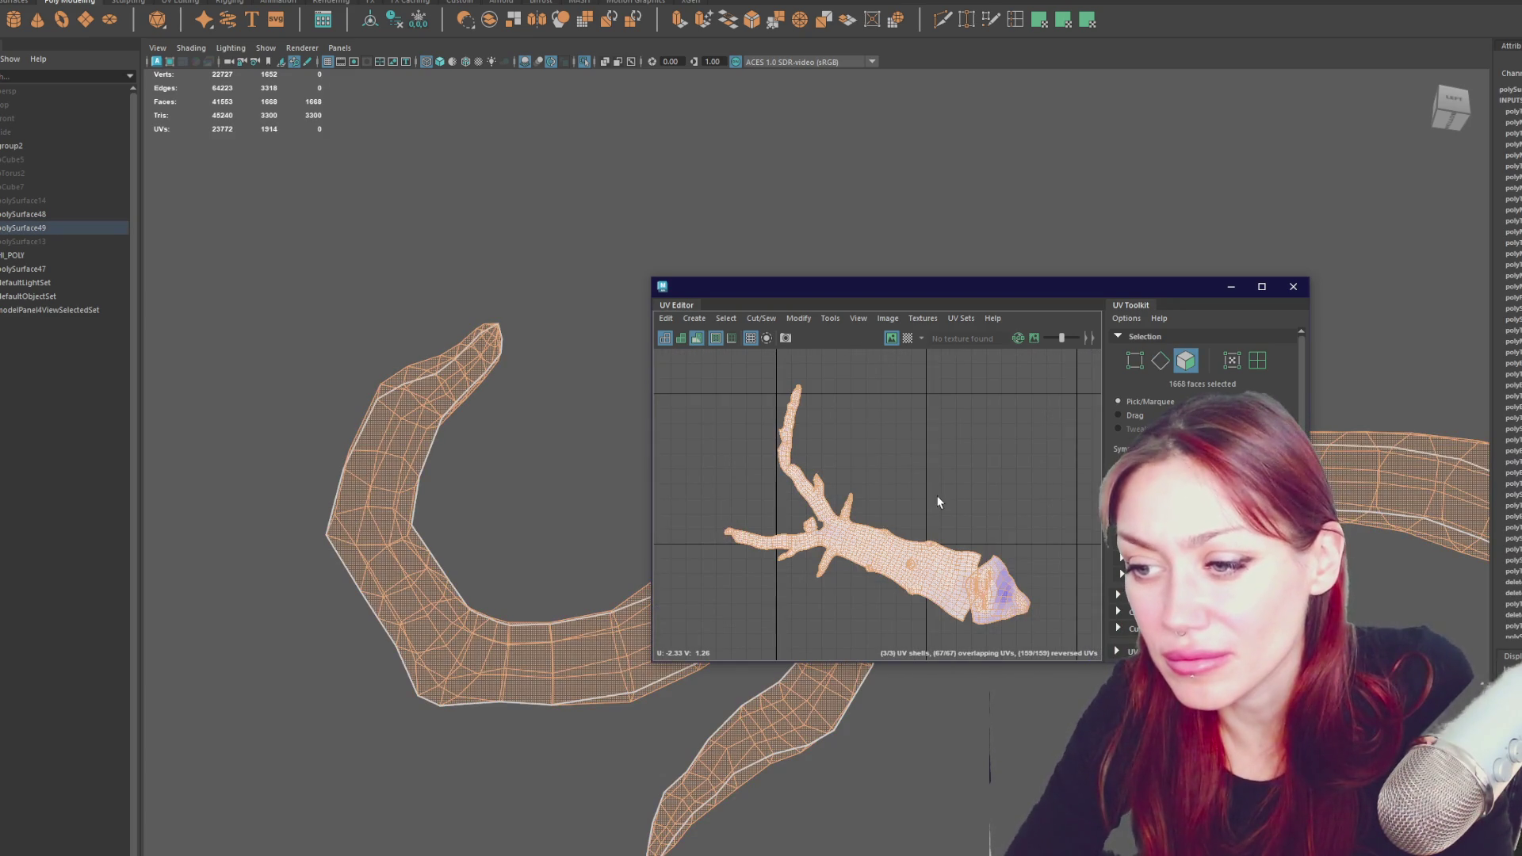
scroll(938, 503, "up", 5)
- Keep only the hand's UV shell selected, frame it, and select an edge loop on it
left_click(754, 452)
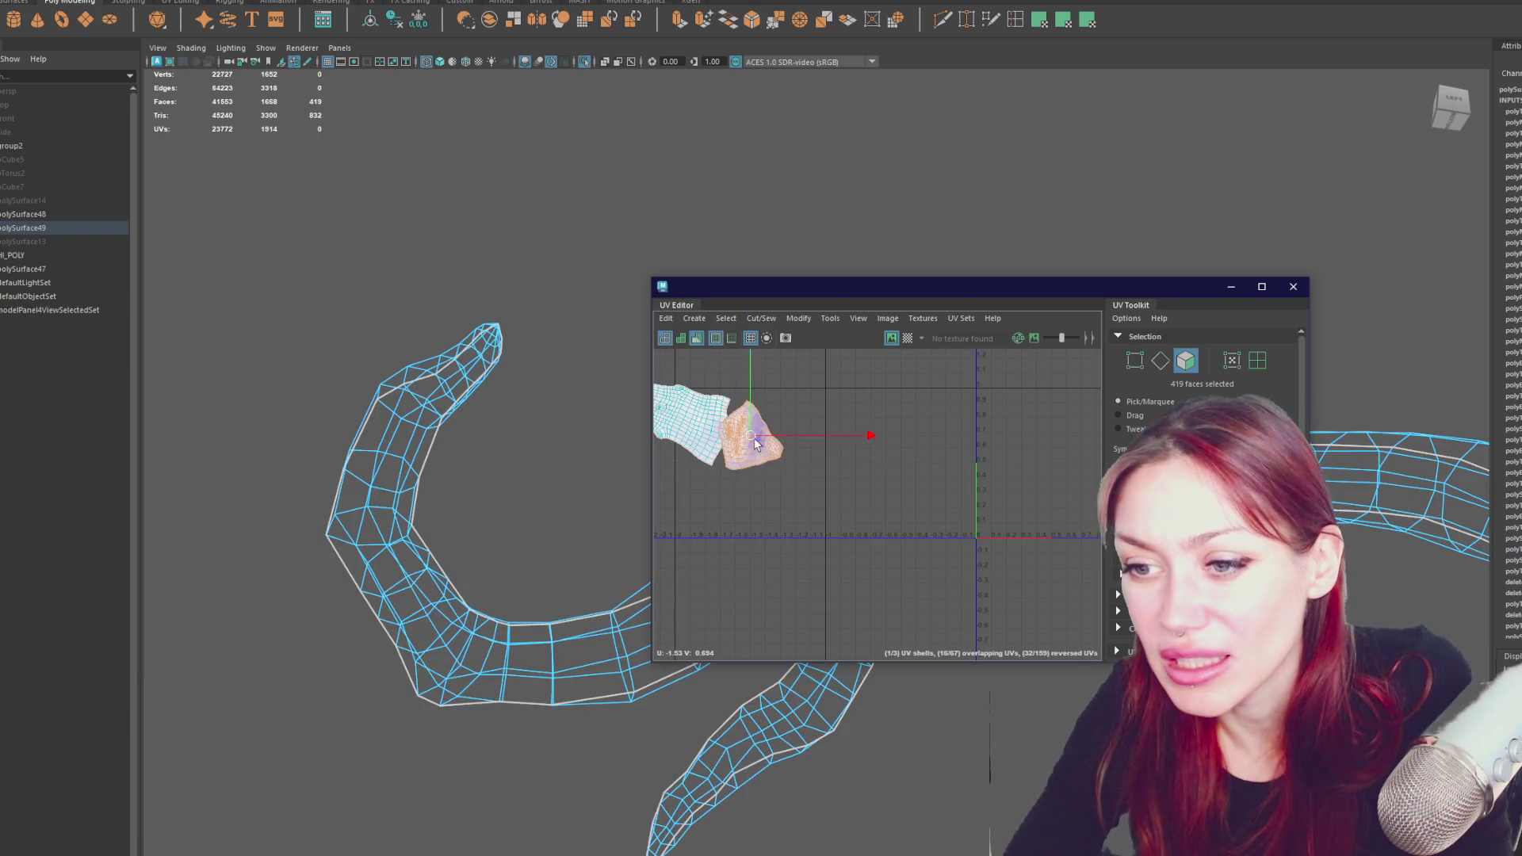
key("f")
scroll(917, 487, "up", 2)
scroll(917, 487, "down", 1)
right_click_drag(757, 422, 757, 392)
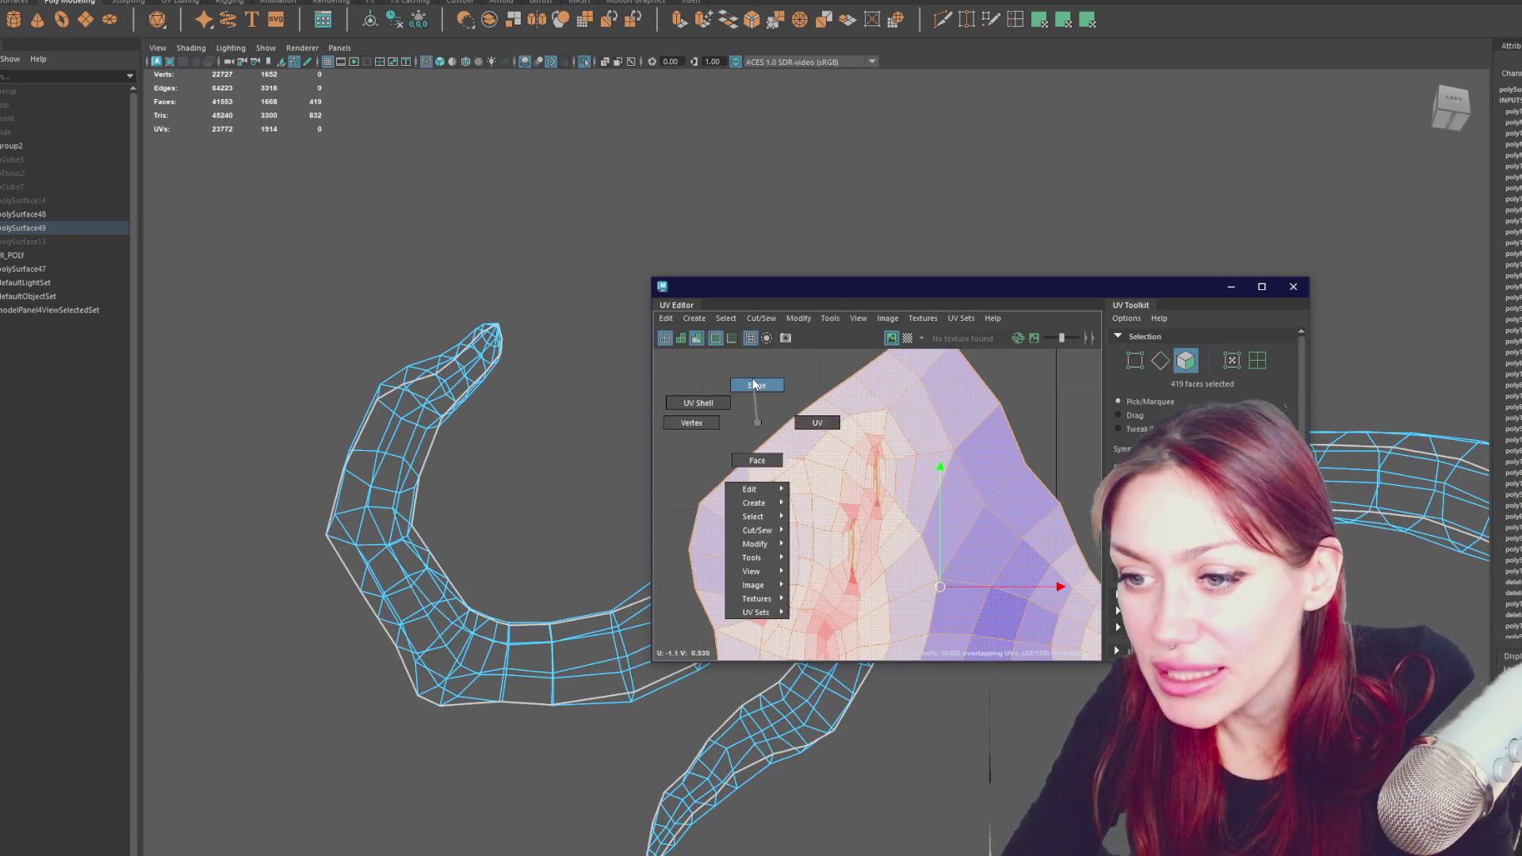
double_click(929, 459)
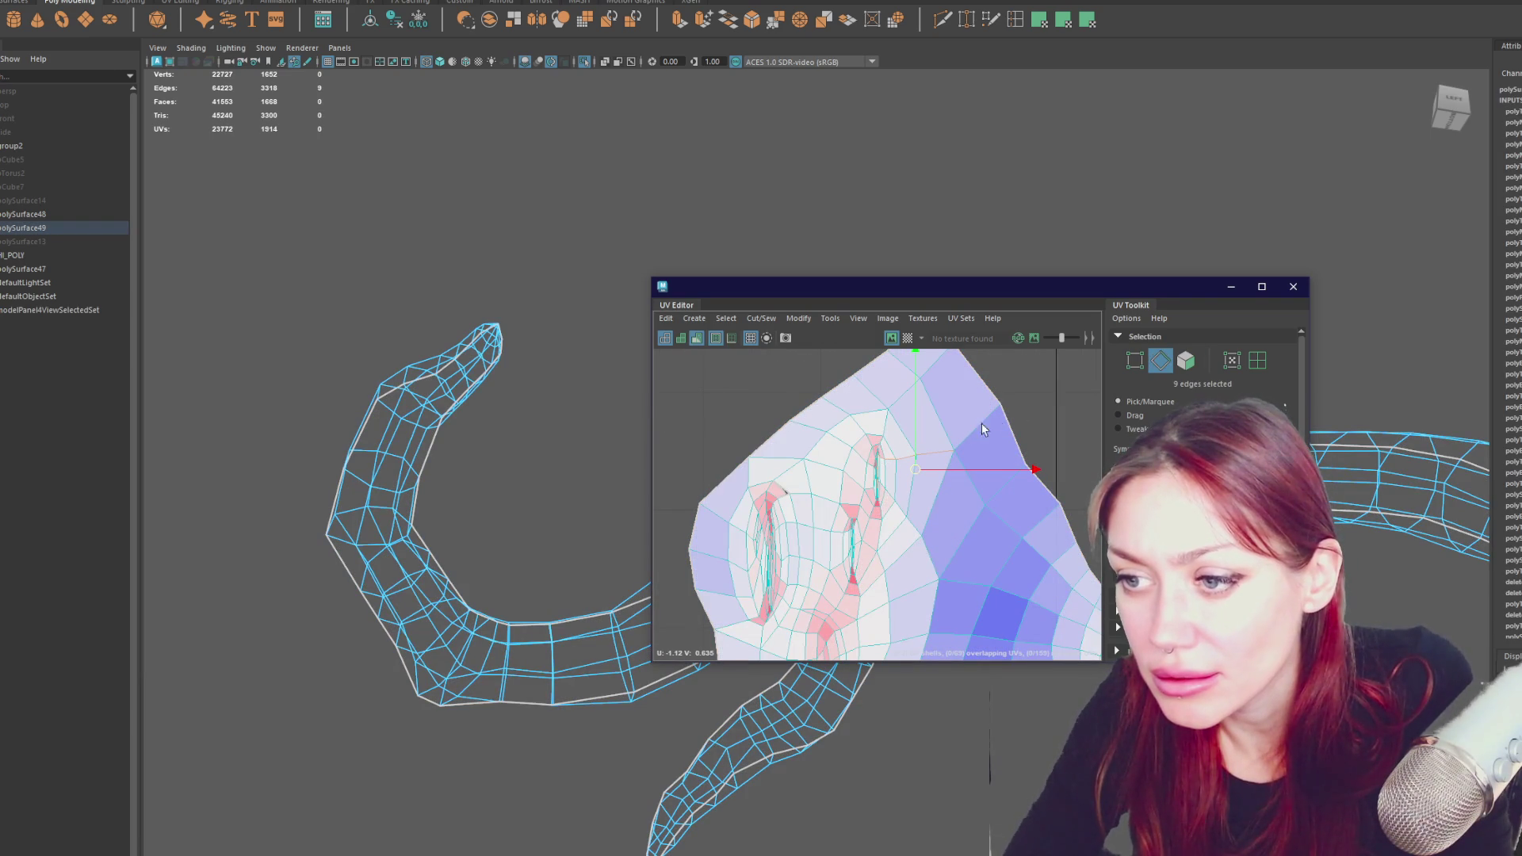
middle_click_drag(969, 434, 915, 448, "alt")
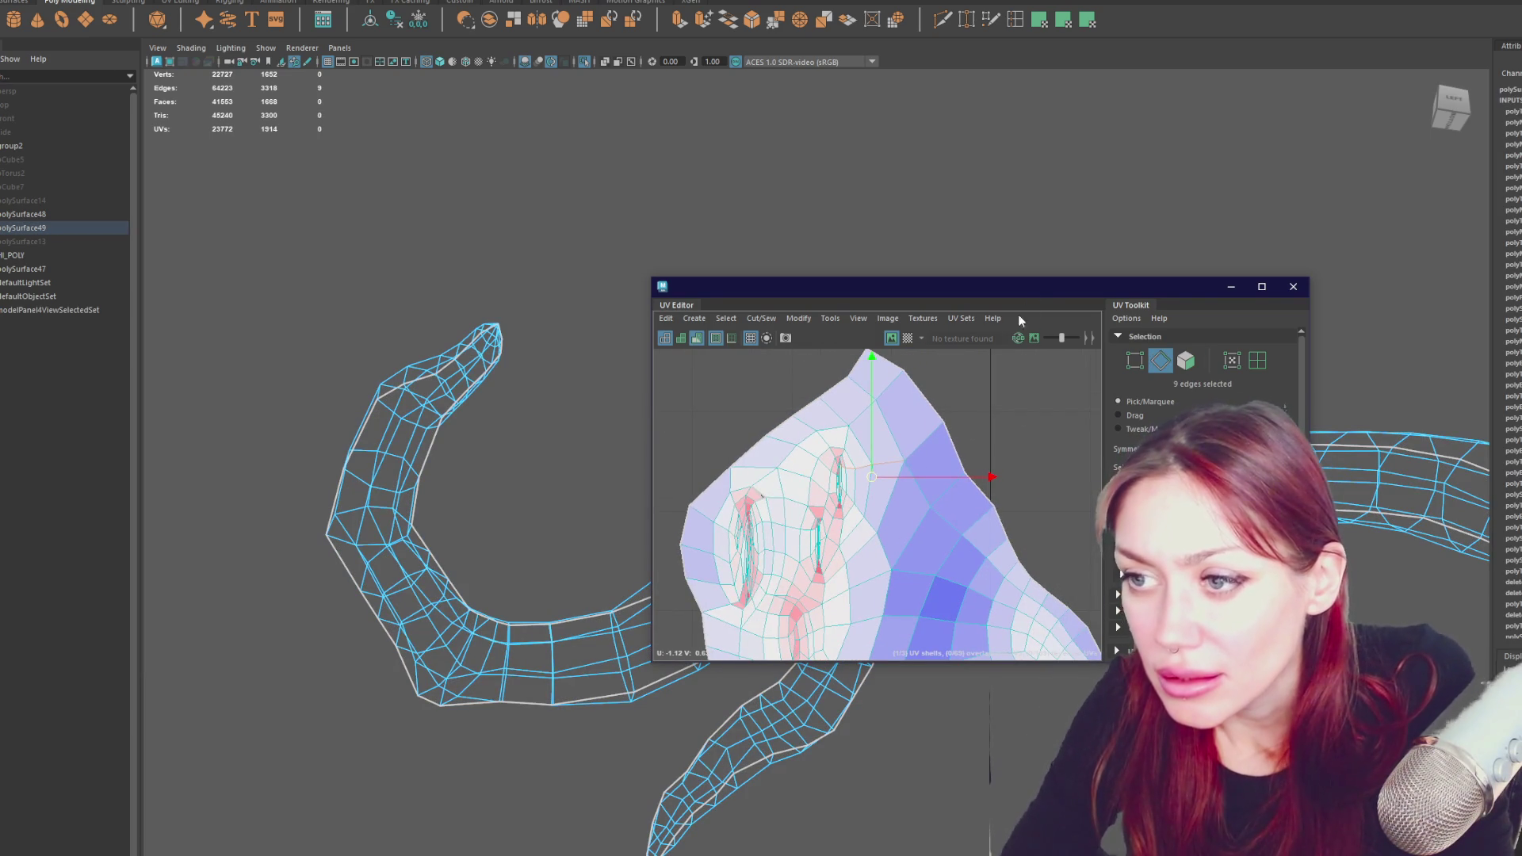
- Move the UV Editor aside and view the hand mesh close up with textured shading
left_click_drag(1061, 286, 0, 435)
scroll(871, 508, "down", 3)
mouse_move(872, 508)
left_mouse_down("alt")
mouse_move(792, 476)
mouse_move(872, 507)
mouse_move(1022, 516)
mouse_move(948, 632)
mouse_move(940, 554)
mouse_move(795, 568)
mouse_move(904, 544)
mouse_move(870, 550)
mouse_move(903, 531)
mouse_move(878, 492)
mouse_move(836, 465)
mouse_move(820, 481)
mouse_move(727, 452)
mouse_move(788, 629)
mouse_move(789, 598)
mouse_move(832, 584)
mouse_move(935, 606)
mouse_move(901, 587)
mouse_move(750, 595)
mouse_move(752, 672)
left_mouse_up("alt")
key("6")
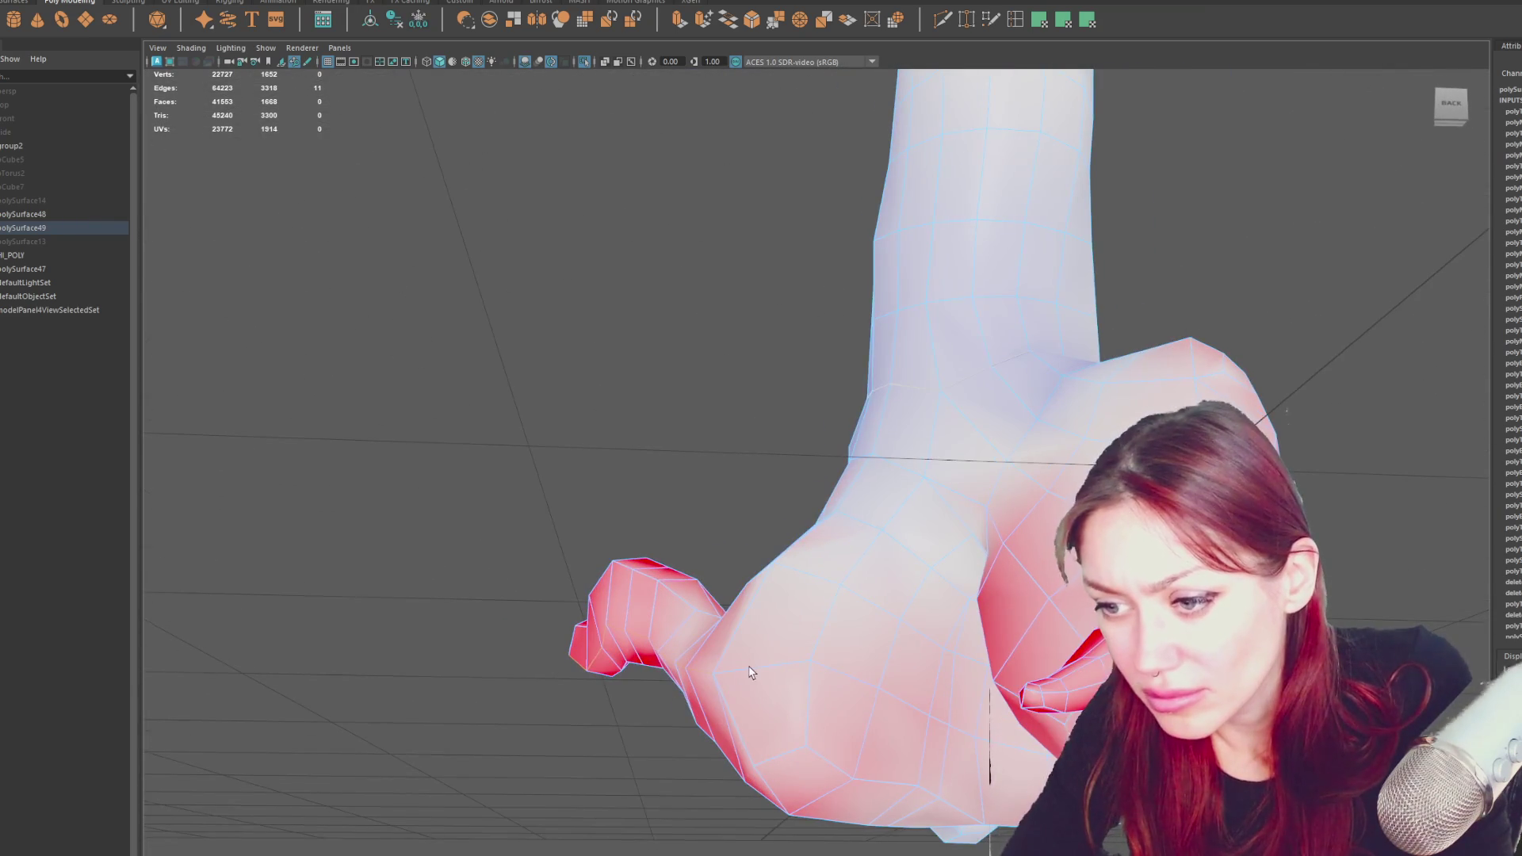
- Orbit around the hand's palm and fingers, then select all 419 faces of the hand section
mouse_move(867, 651)
left_mouse_down("alt")
mouse_move(846, 621)
mouse_move(730, 623)
mouse_move(696, 573)
left_mouse_up("alt")
left_click_drag(681, 506, 932, 599, "alt")
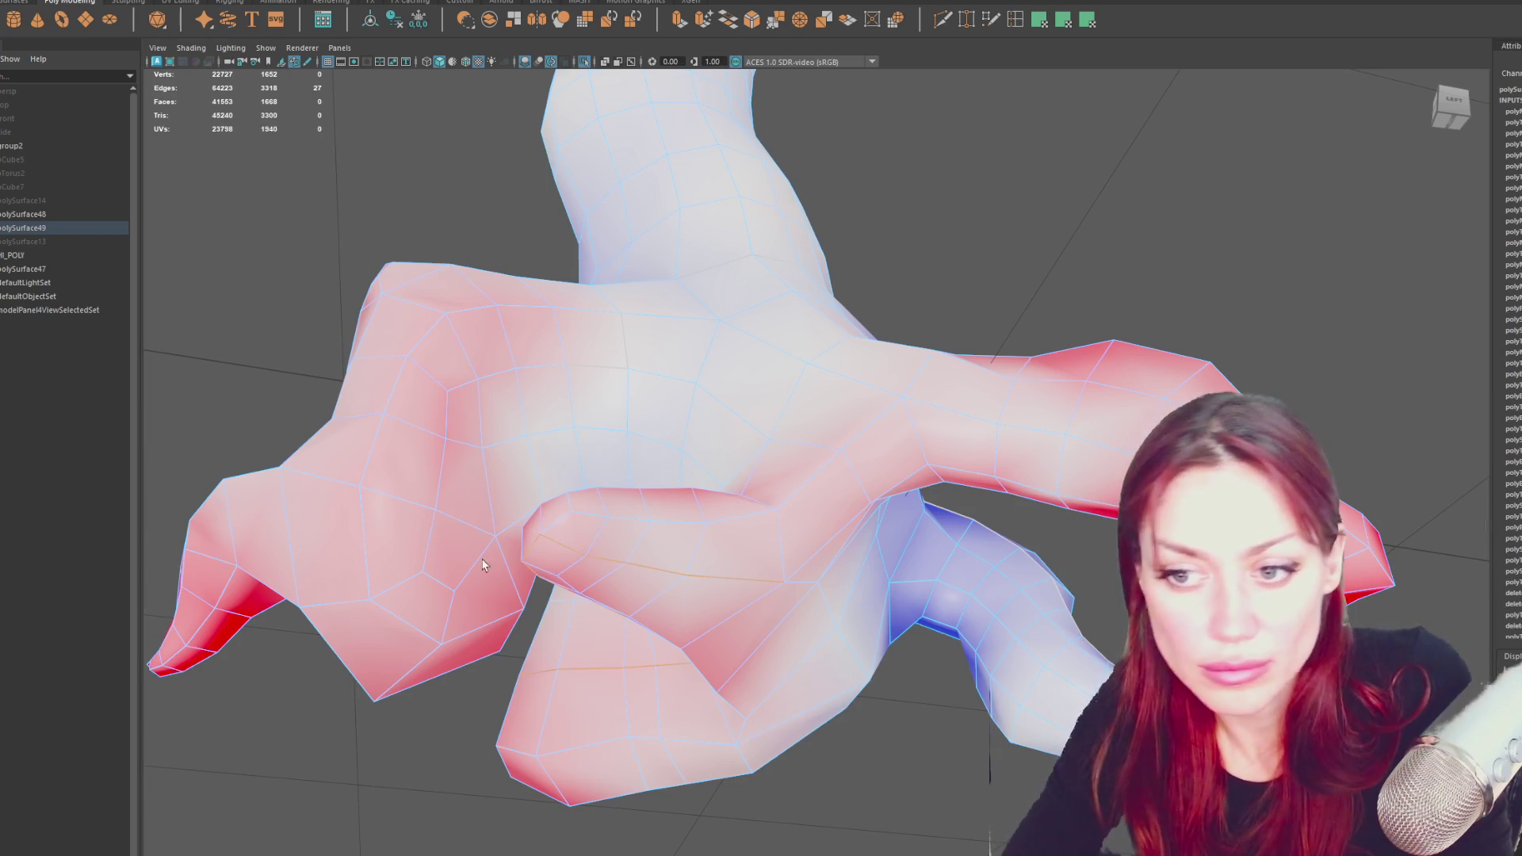
left_click(561, 526)
left_click_drag(560, 527, 849, 546, "alt")
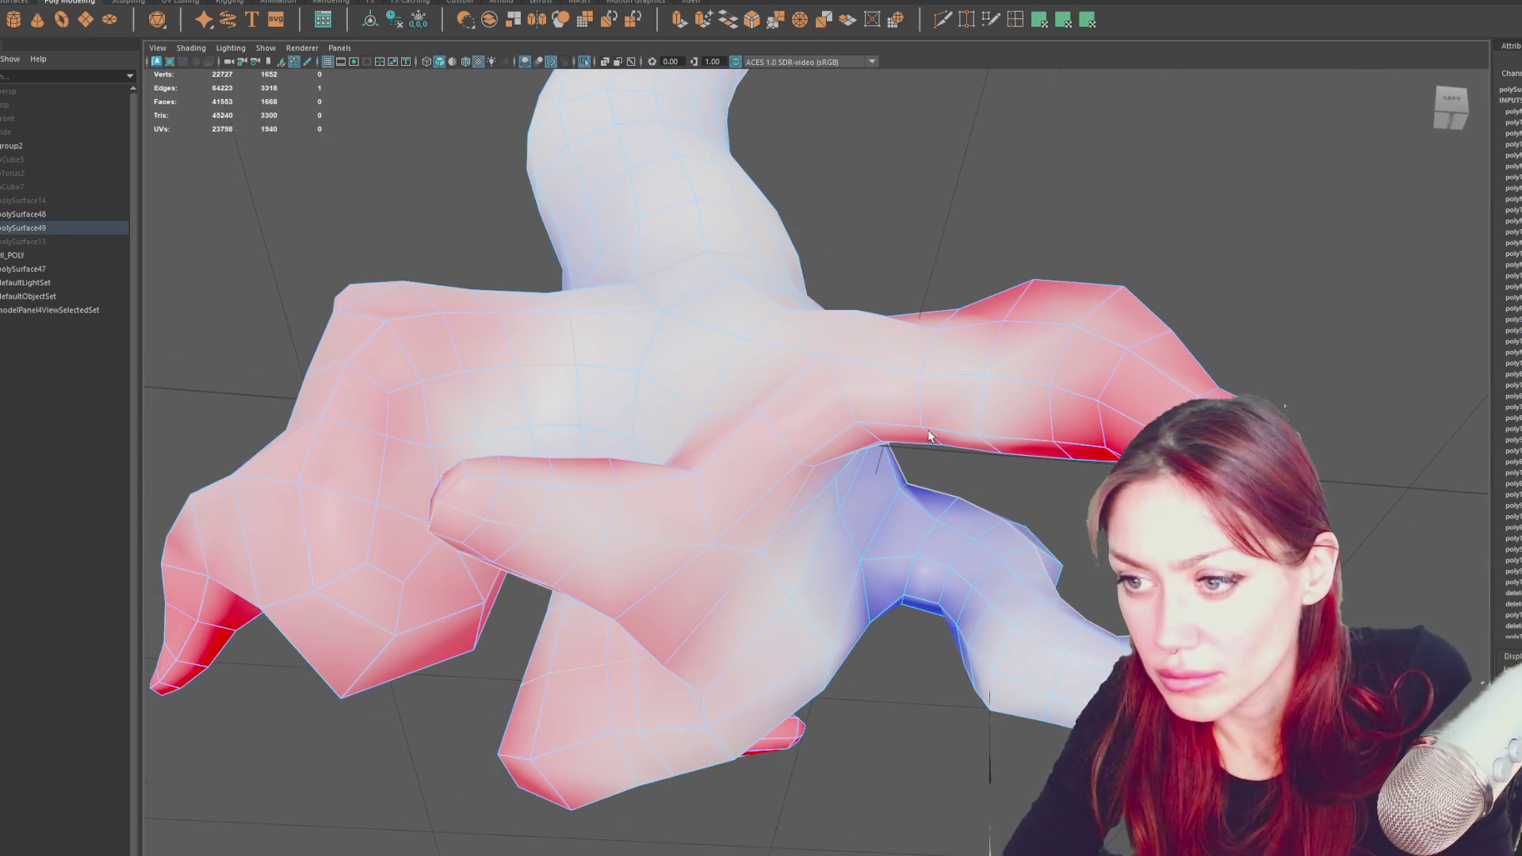
mouse_move(991, 455)
left_mouse_down("alt")
mouse_move(924, 467)
mouse_move(891, 499)
left_mouse_up("alt")
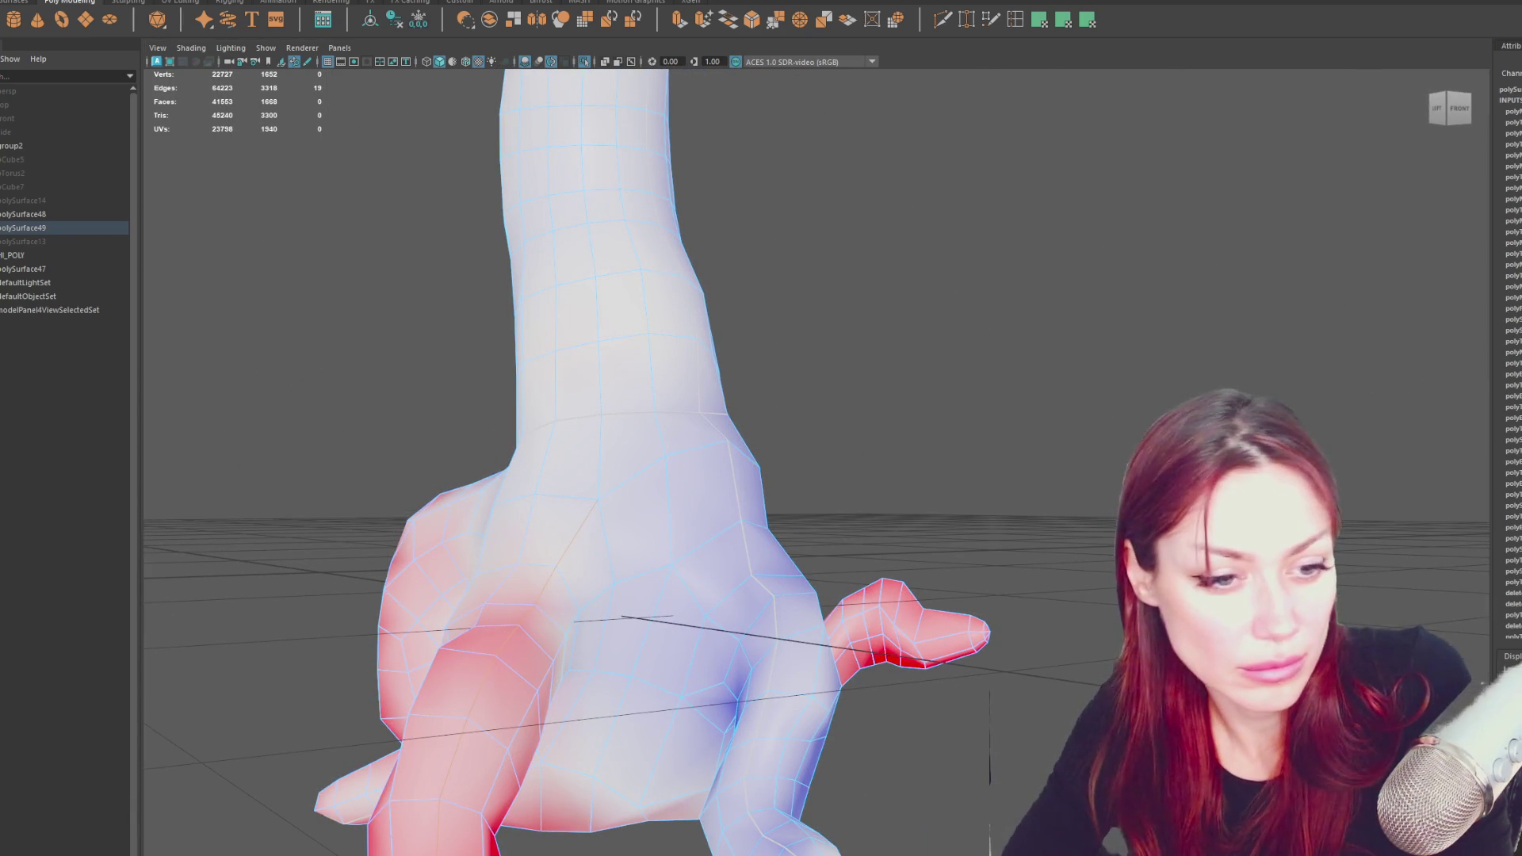
key("ctrl+F11")
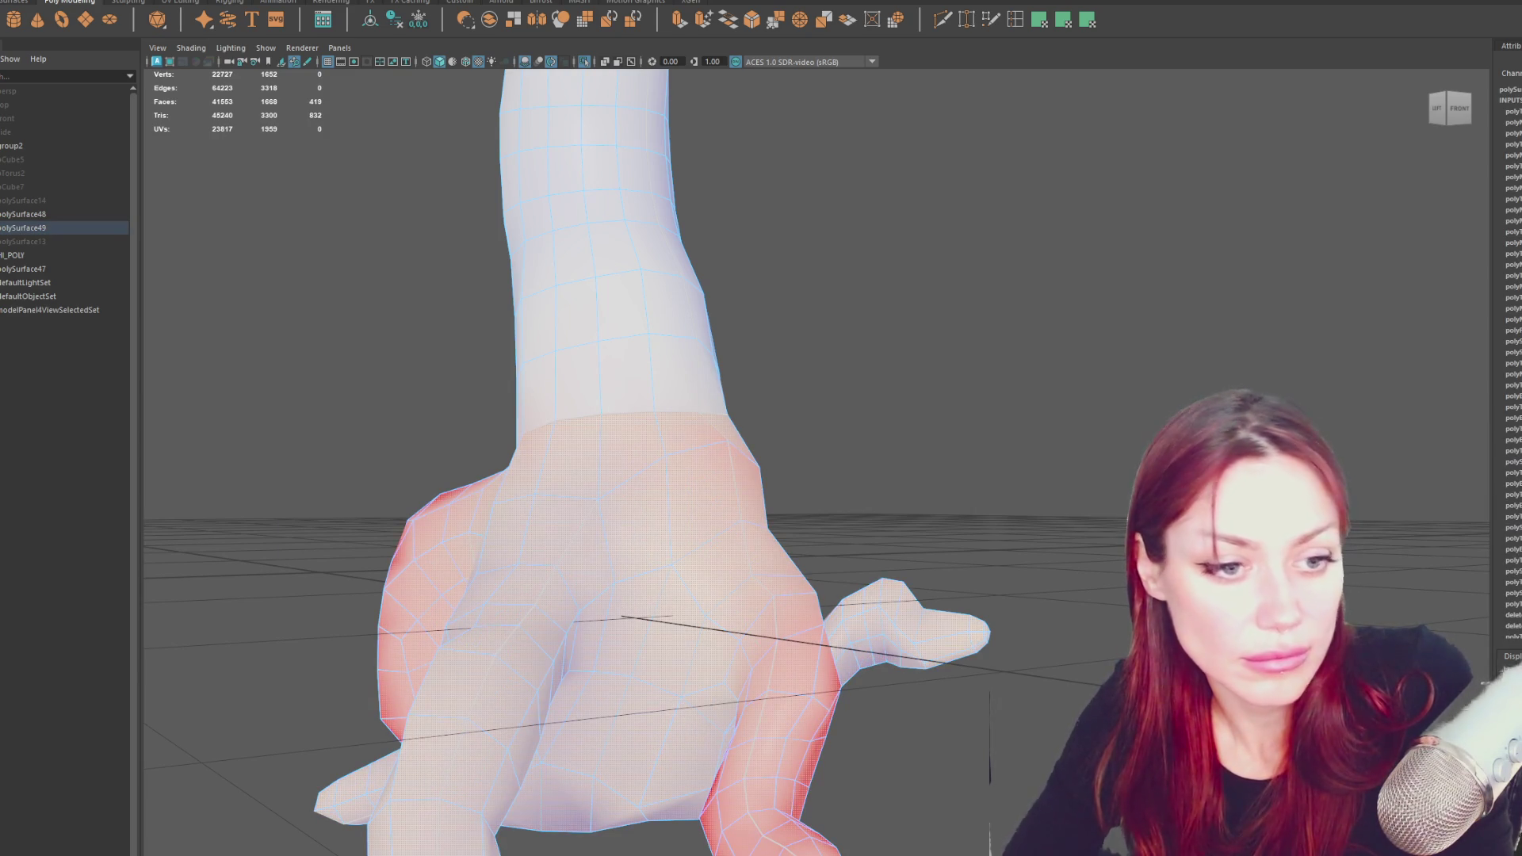
scroll(1097, 446, "up", 5)
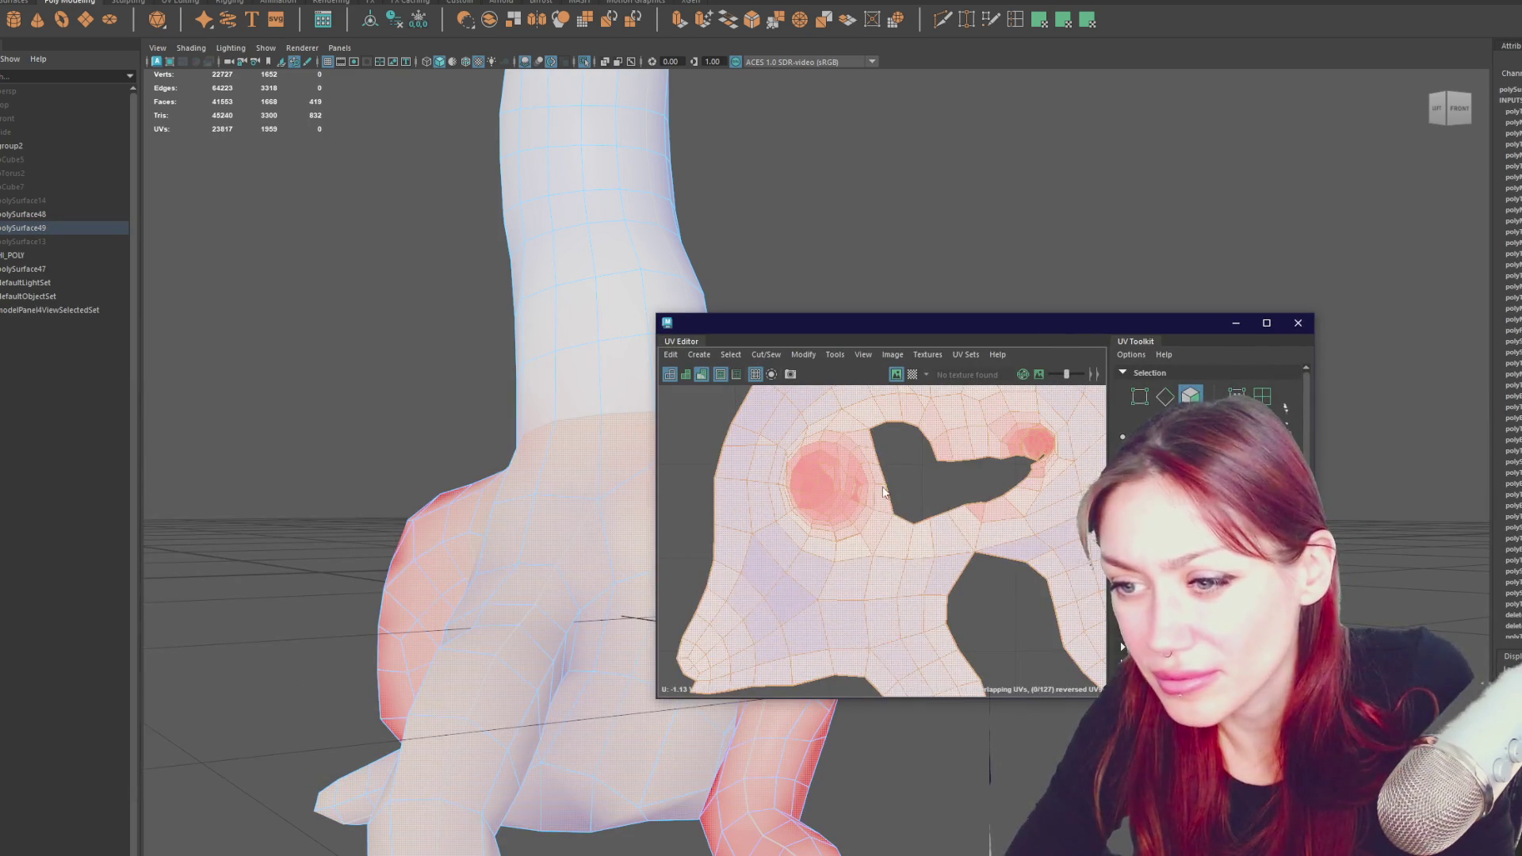
- Switch to edge selection and pan the hand's UV shell right, leaving the face commands unused
scroll(883, 492, "up", 3)
key("F10")
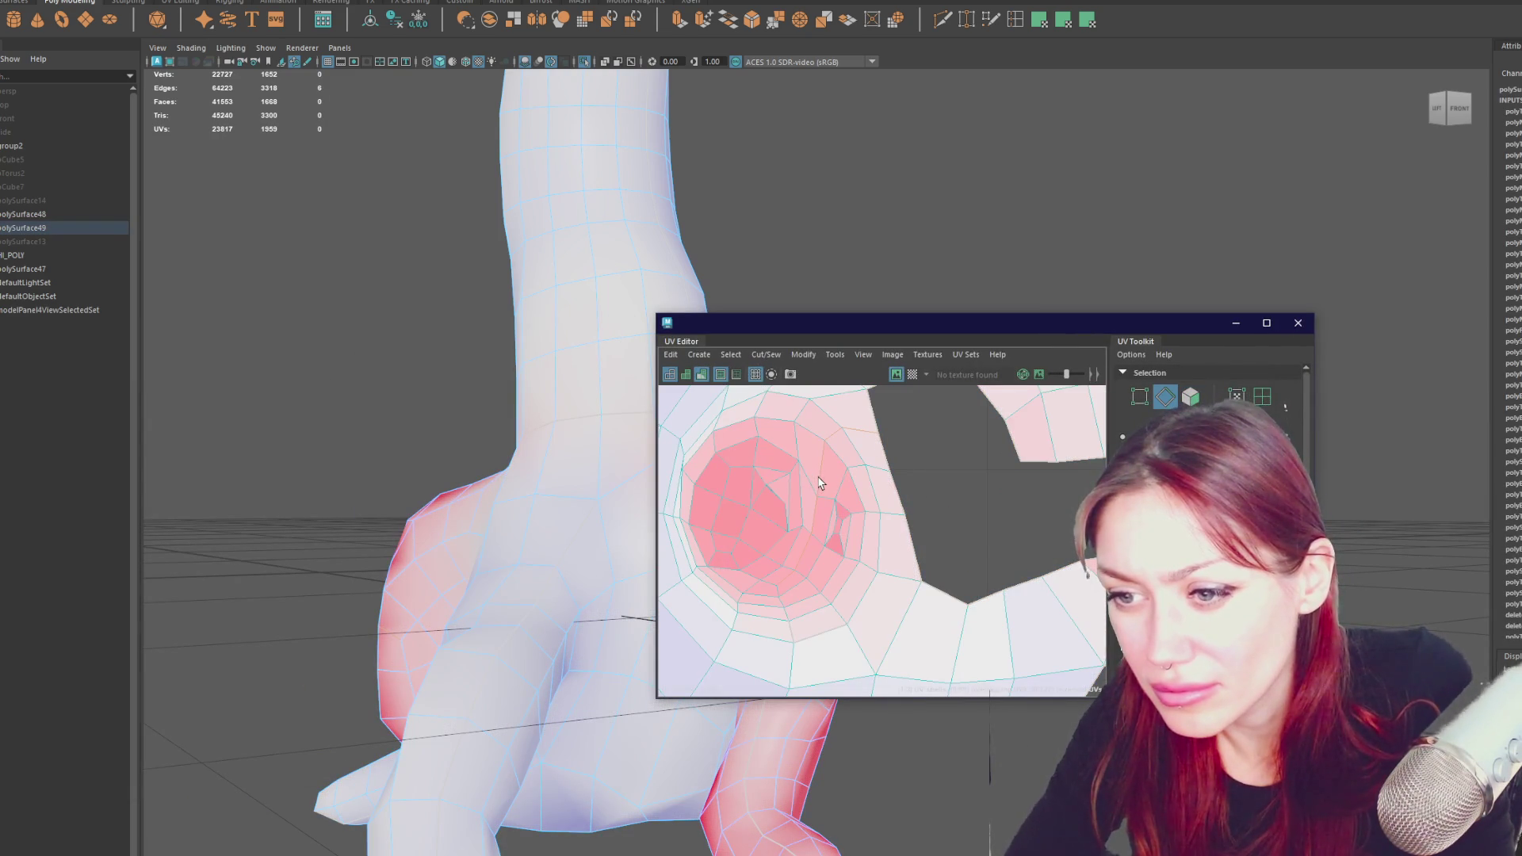
middle_click_drag(745, 519, 885, 517, "alt")
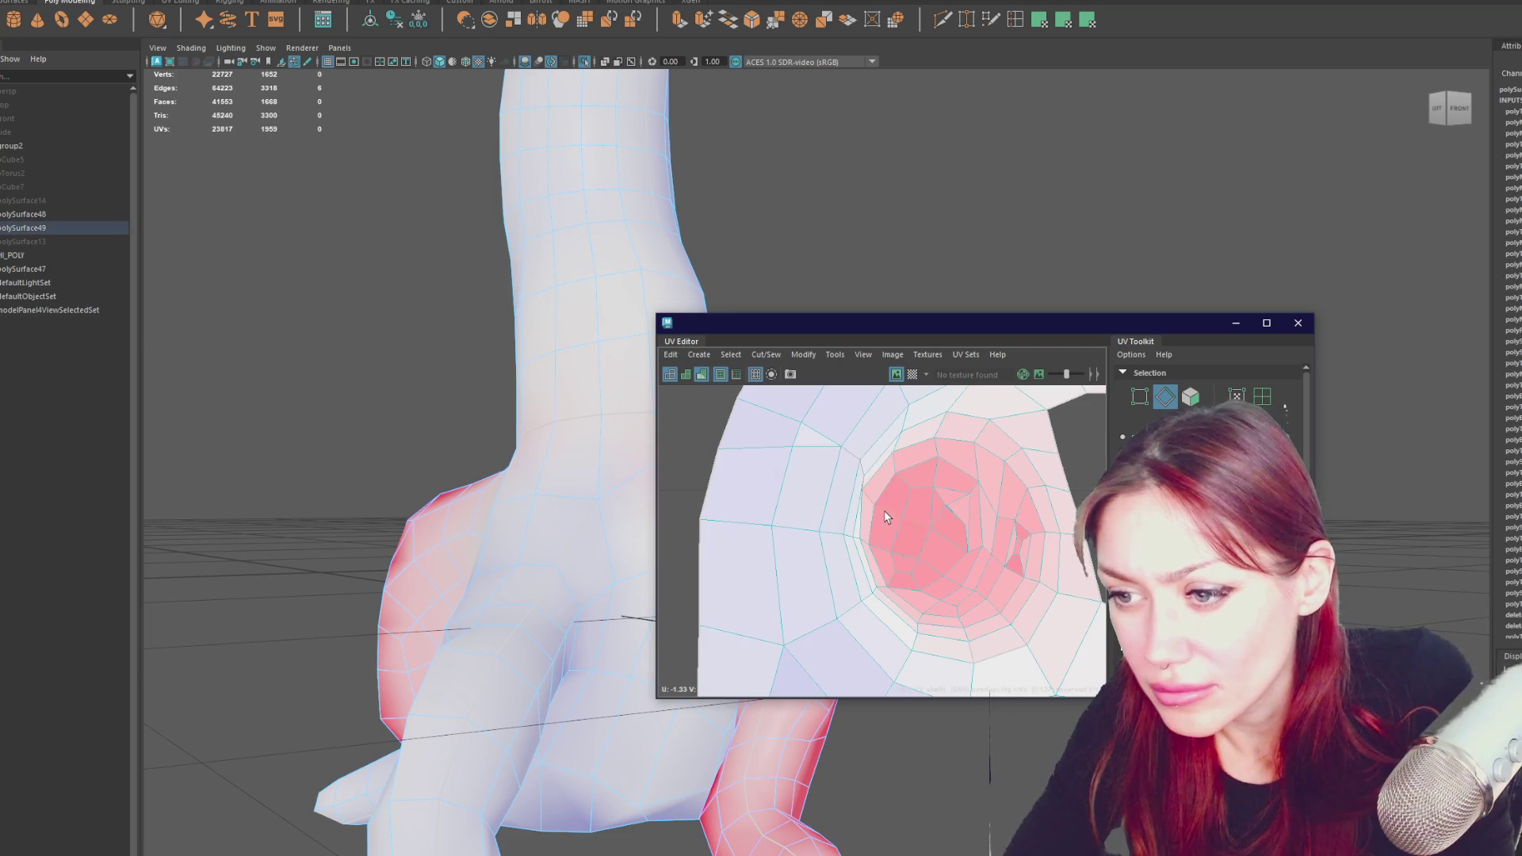
scroll(823, 442, "down", 3)
right_click_drag(721, 463, 569, 446, "ctrl")
right_click(449, 400, "shift")
right_click_drag(292, 402, 460, 410, "shift")
right_click_drag(735, 441, 675, 463, "ctrl")
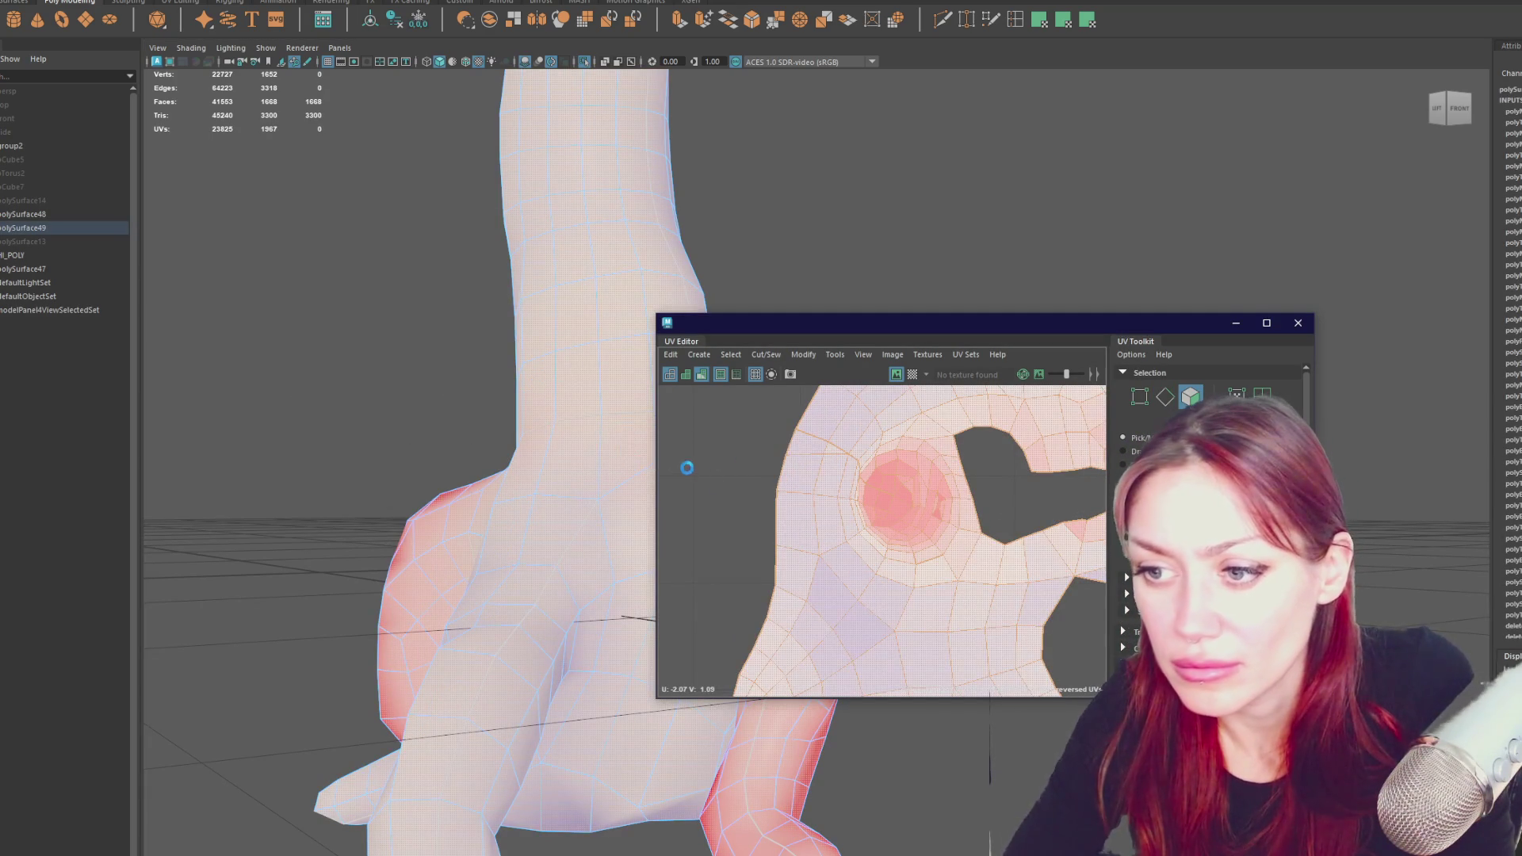
scroll(800, 508, "up", 3)
- Select the seven edges around the pinched spot on the hand and delete them
right_click(899, 559)
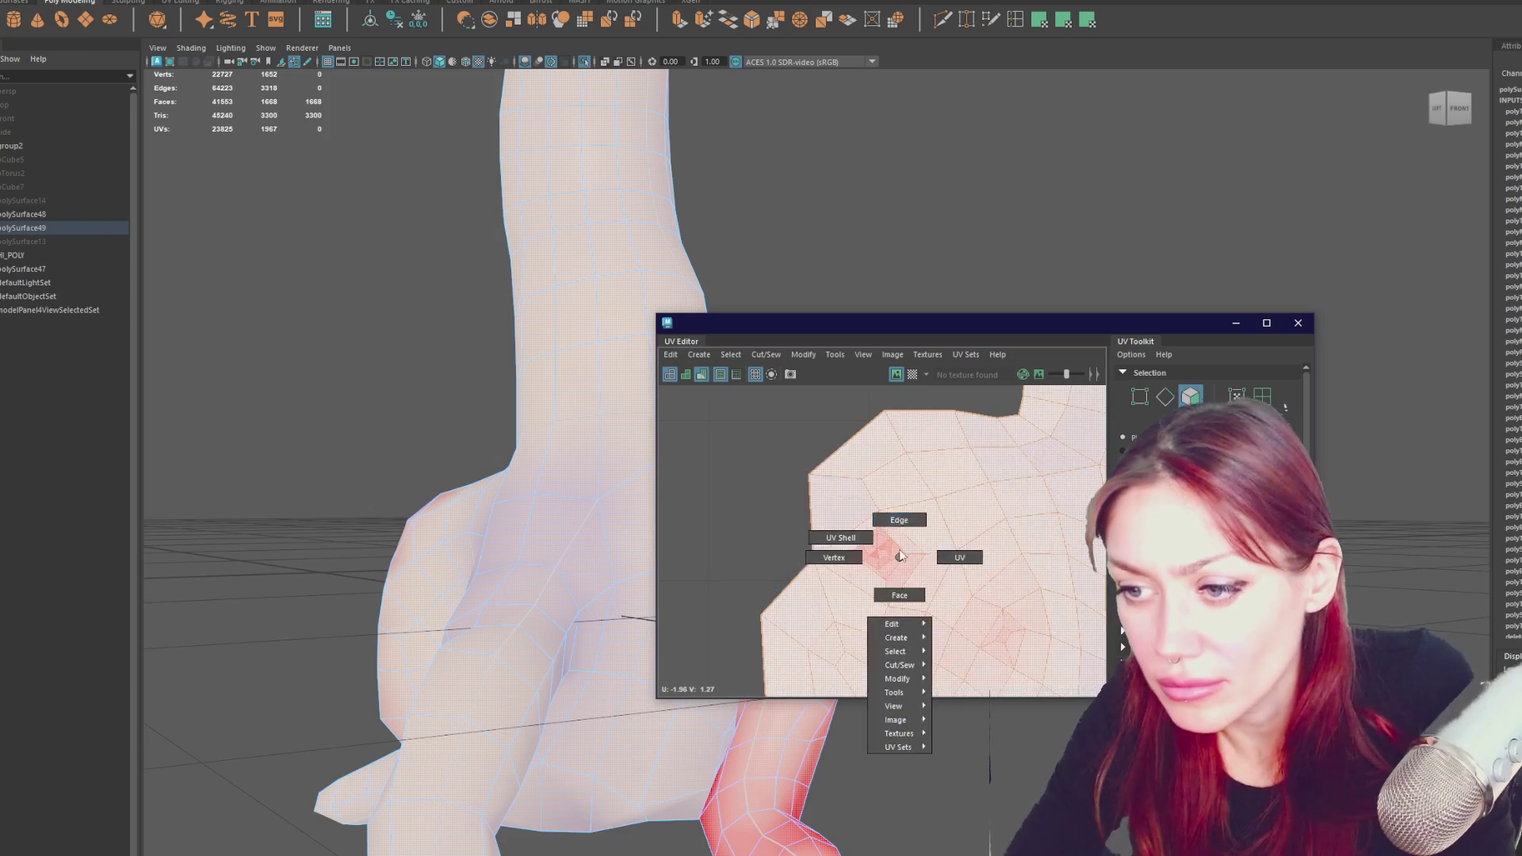
right_click_drag(899, 559, 897, 534)
scroll(897, 534, "up", 3)
left_click_drag(846, 573, 891, 557)
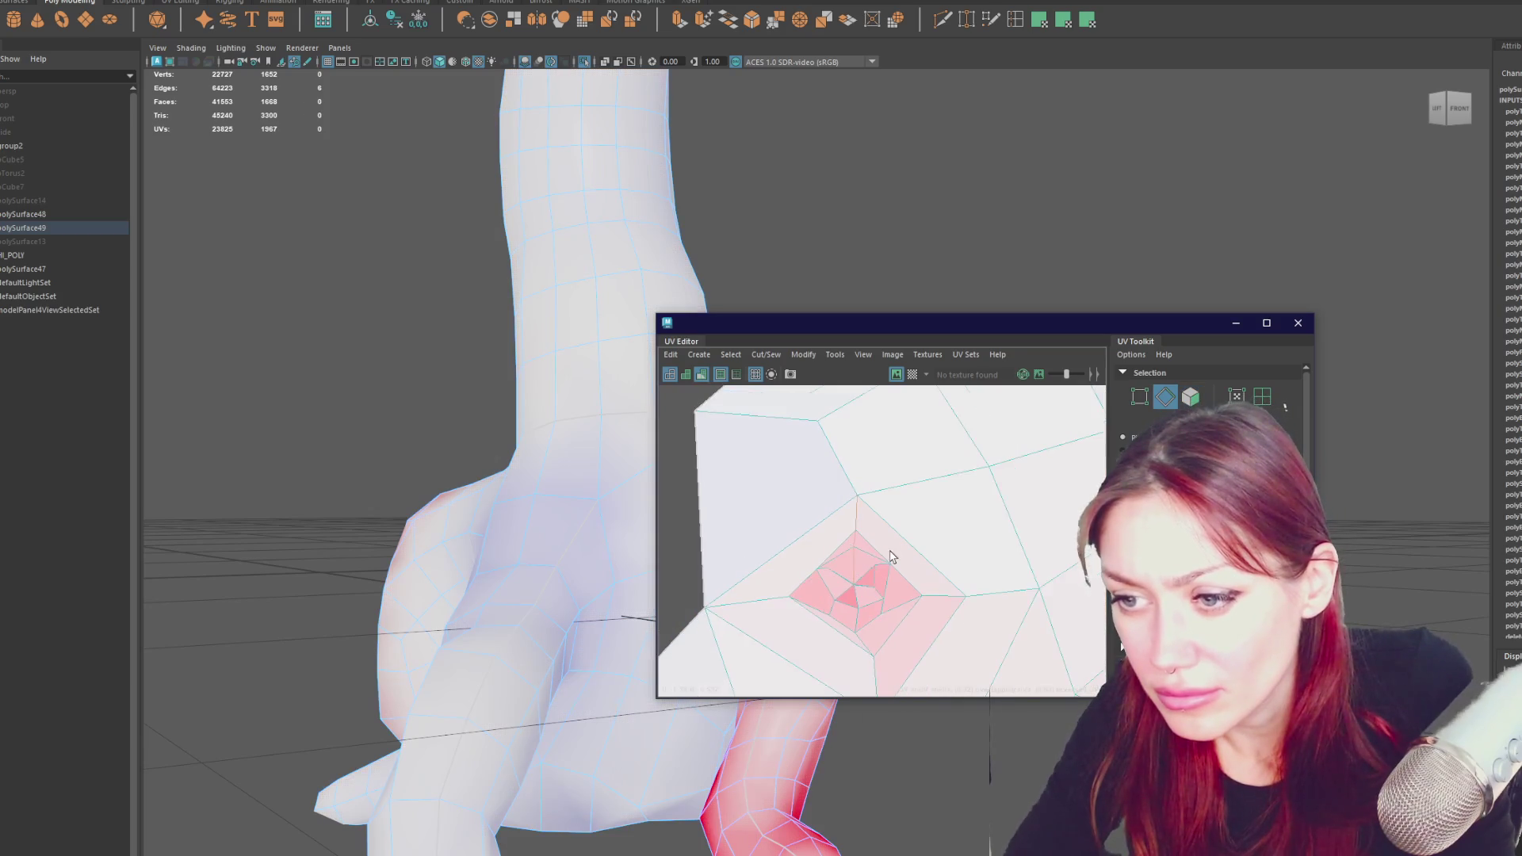
left_click(843, 468, "shift")
scroll(899, 483, "down", 2)
key("ctrl+Delete")
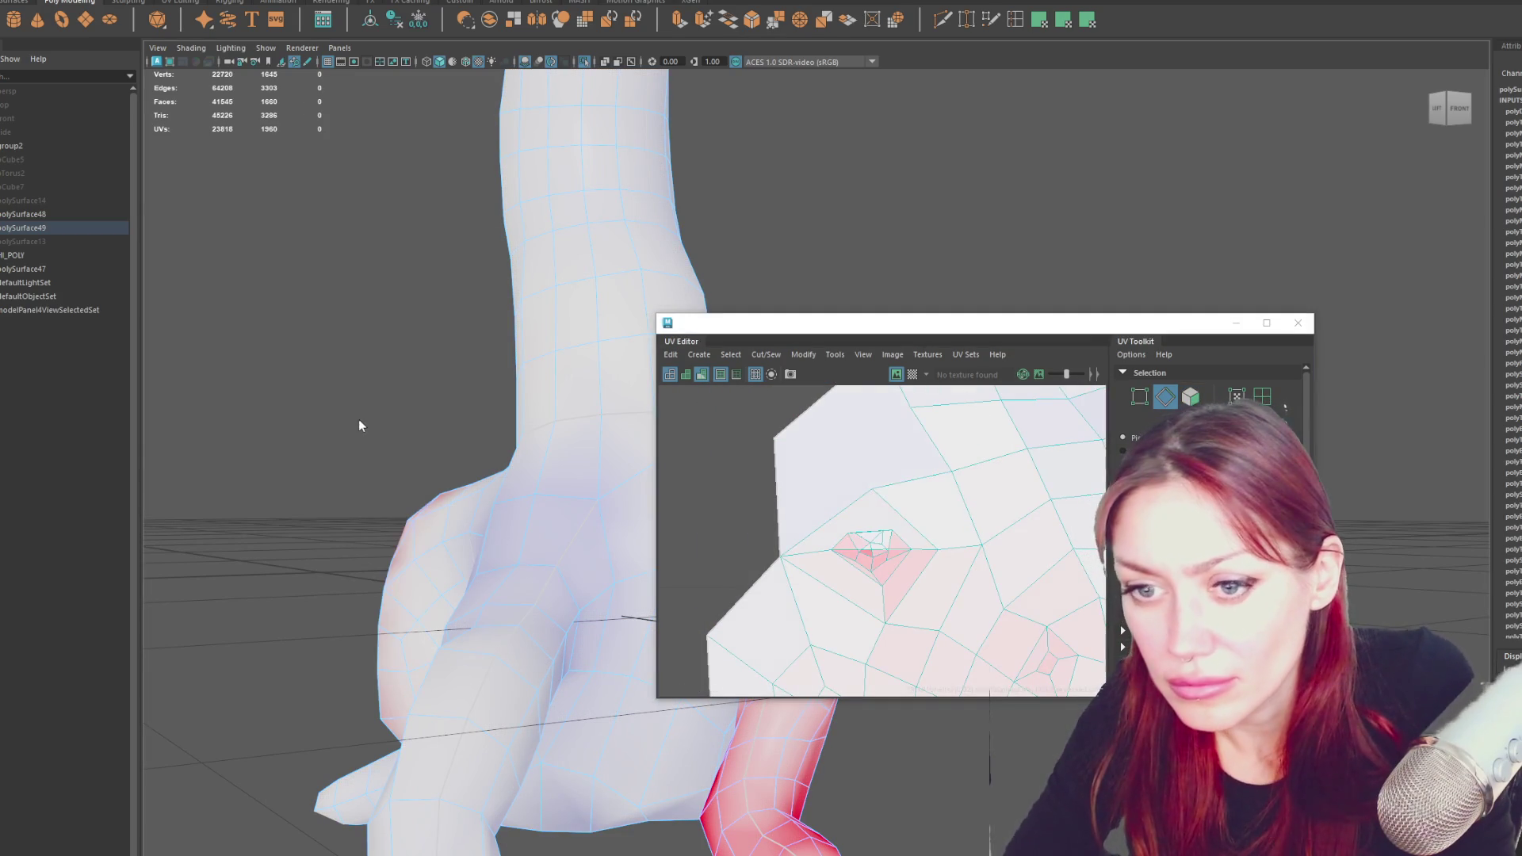
- Return to face mode, move the UV Editor right, and inspect the hand from several angles
key("F11")
right_click_drag(443, 413, 259, 408, "shift")
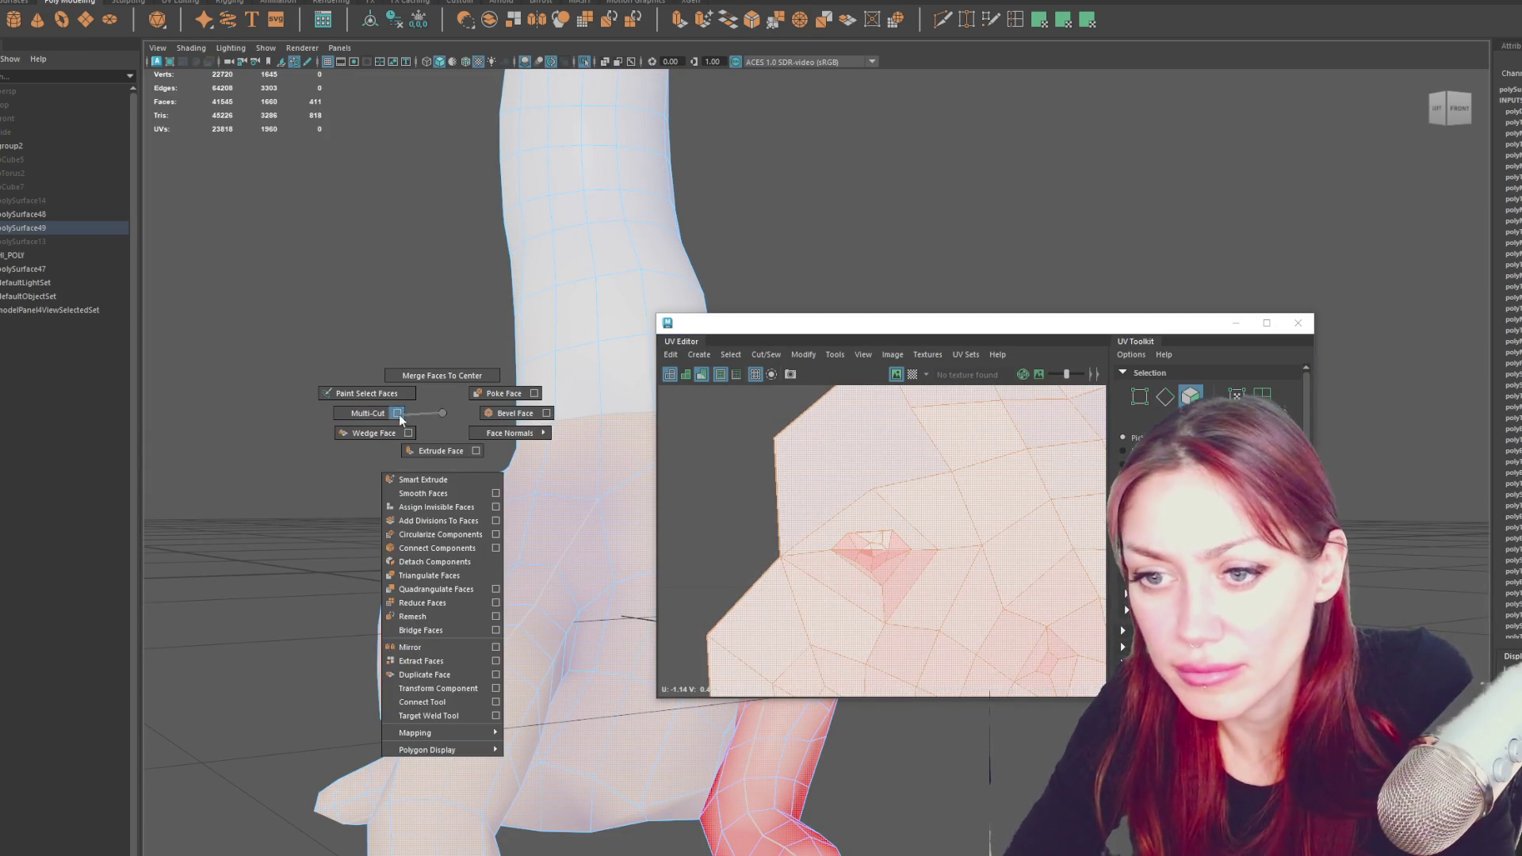
right_click_drag(399, 420, 450, 414, "shift")
right_click_drag(788, 456, 707, 472, "shift")
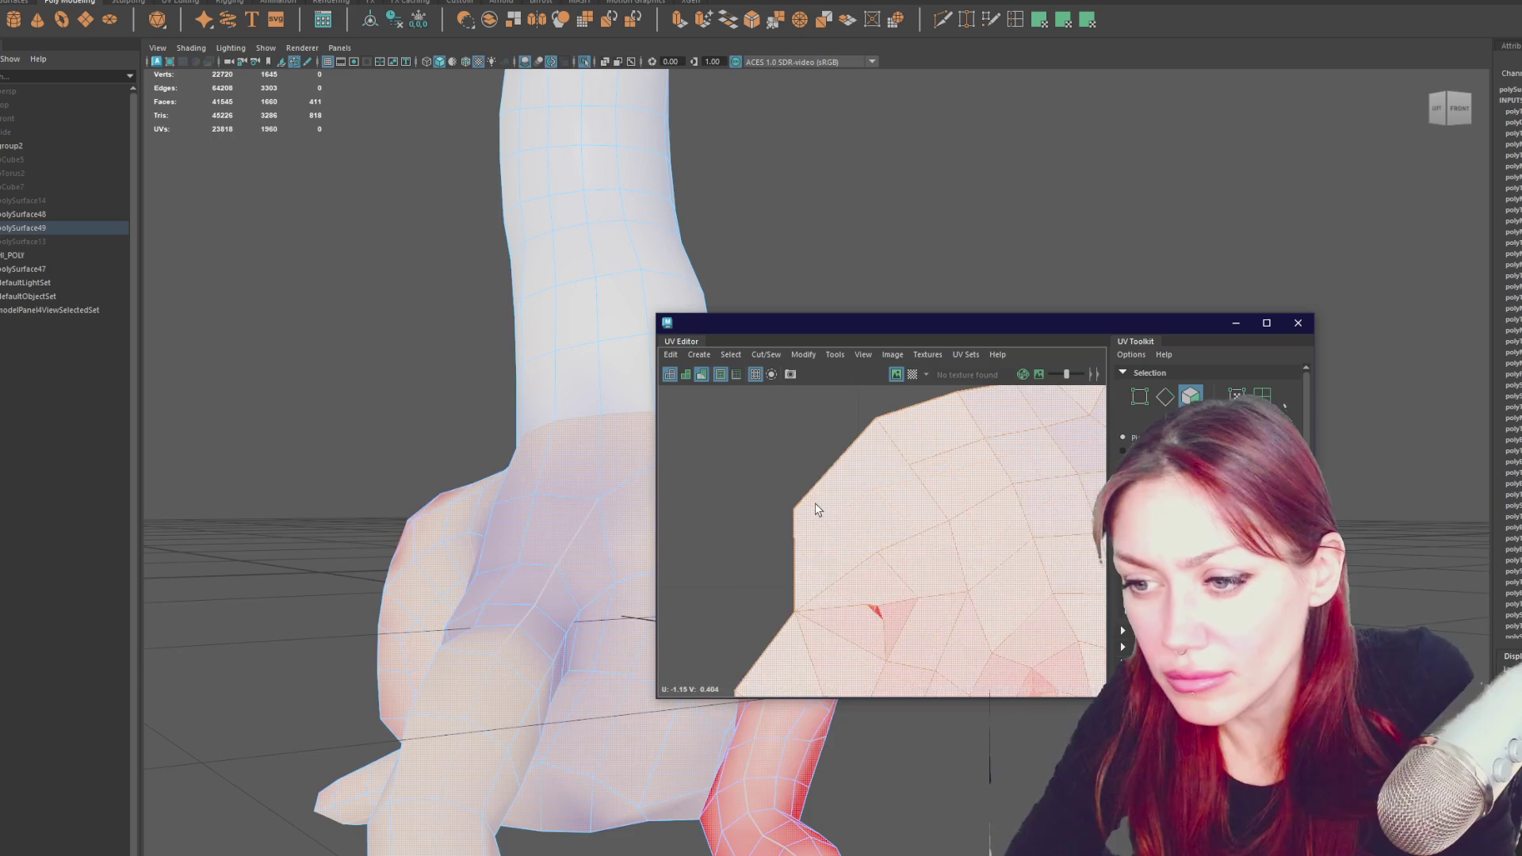
left_click_drag(876, 332, 1275, 336)
mouse_move(897, 418)
left_mouse_down("alt")
mouse_move(845, 347)
mouse_move(668, 430)
left_mouse_up("alt")
mouse_move(668, 430)
right_mouse_down("shift")
mouse_move(665, 404)
mouse_move(558, 422)
right_mouse_up("shift")
left_click(559, 423)
left_click_drag(559, 422, 696, 424, "alt")
mouse_move(829, 456)
left_mouse_down("alt")
mouse_move(778, 421)
mouse_move(816, 425)
mouse_move(624, 444)
mouse_move(802, 459)
mouse_move(671, 433)
left_mouse_up("alt")
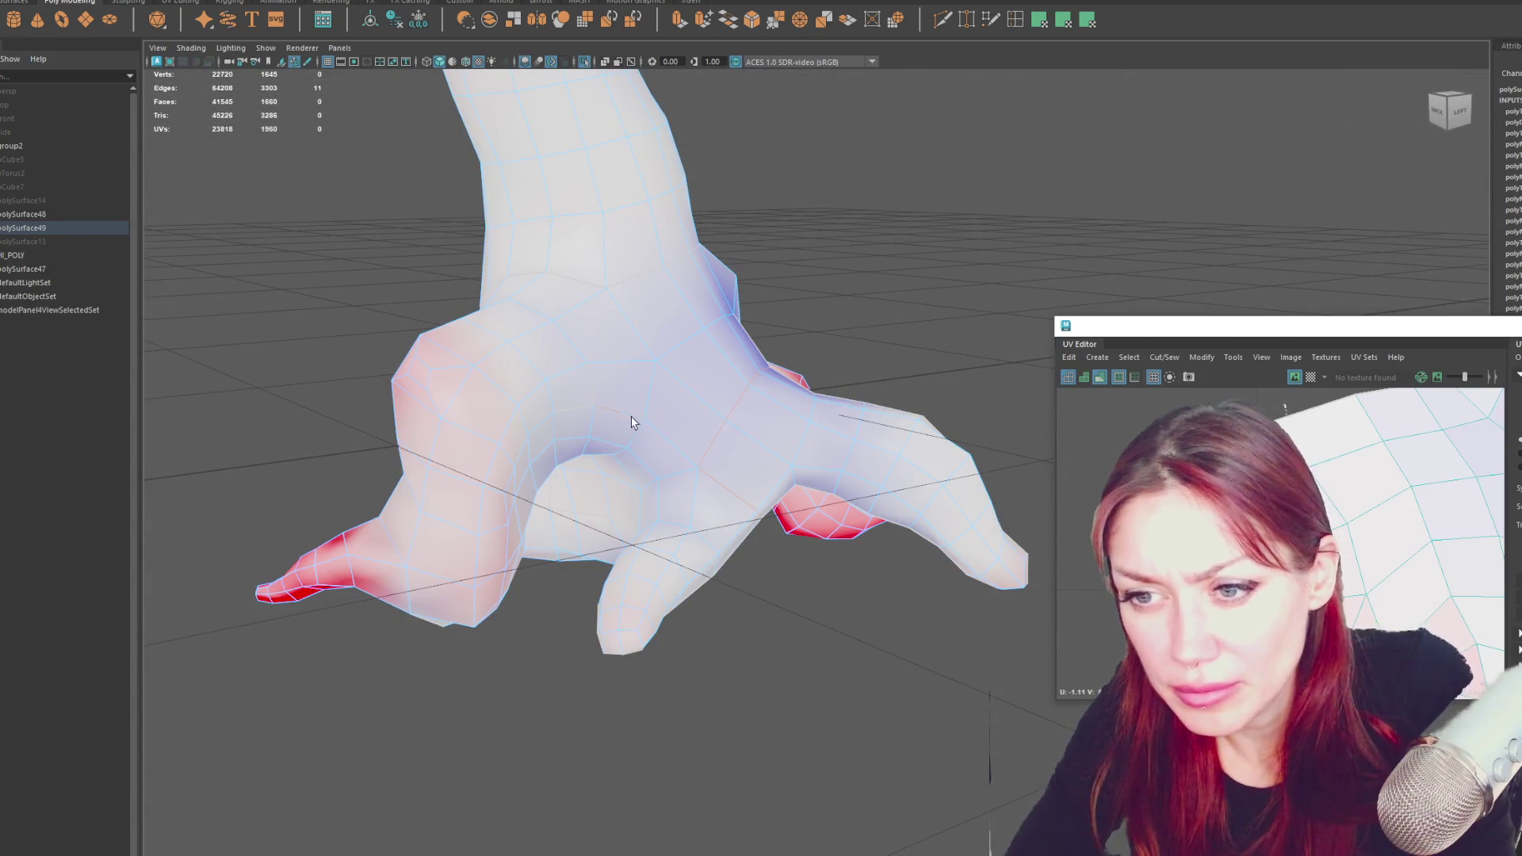
- Delete the twelve selected edges from the hand
key("Delete")
mouse_move(822, 312)
left_mouse_down("alt")
mouse_move(491, 361)
mouse_move(628, 401)
mouse_move(533, 431)
mouse_move(769, 441)
mouse_move(733, 432)
left_mouse_up("alt")
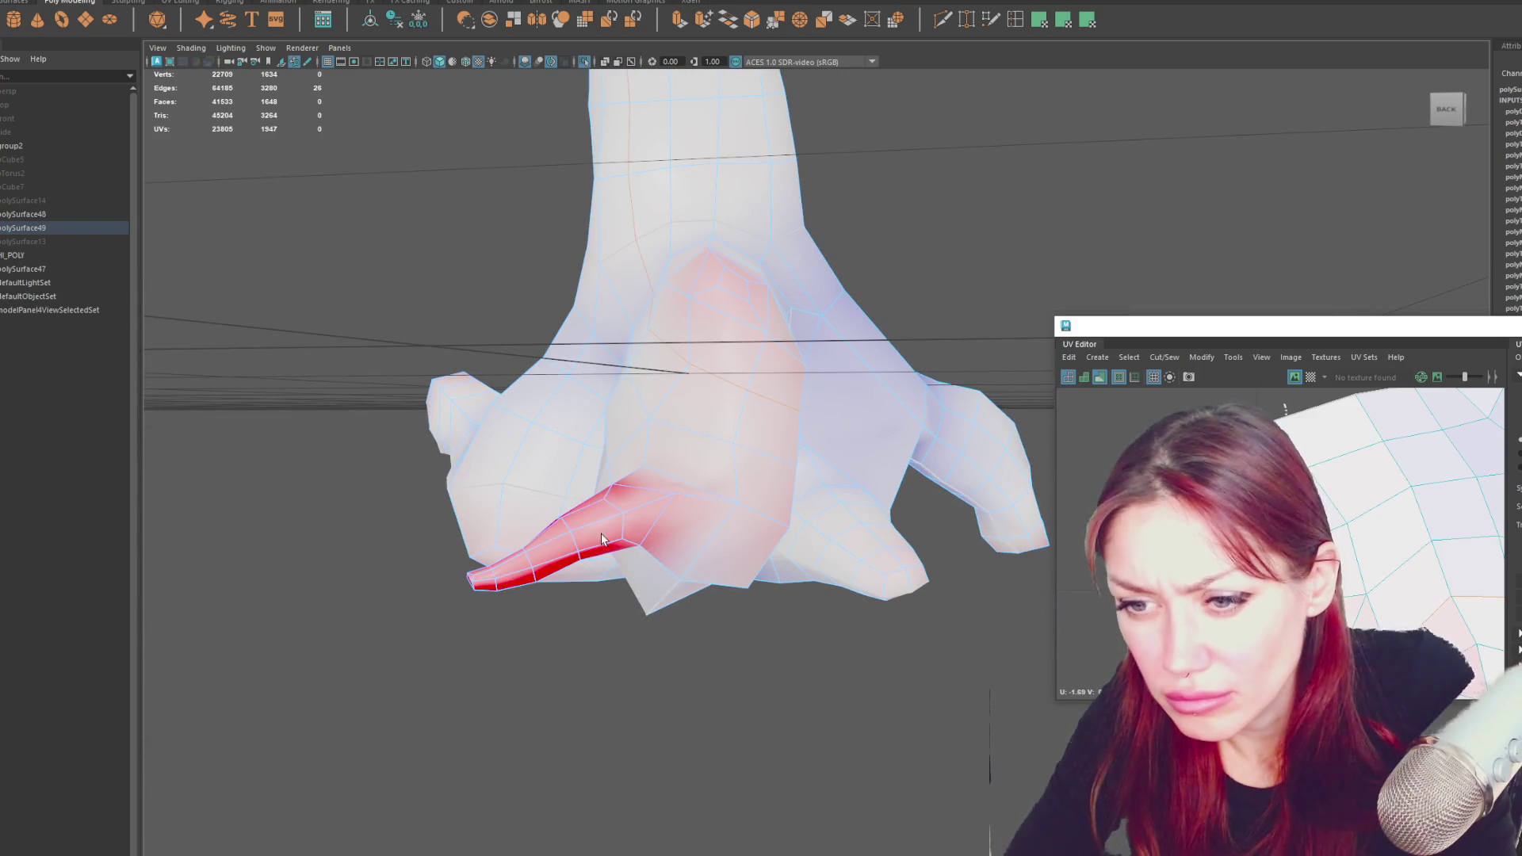
left_click_drag(693, 538, 542, 380, "alt")
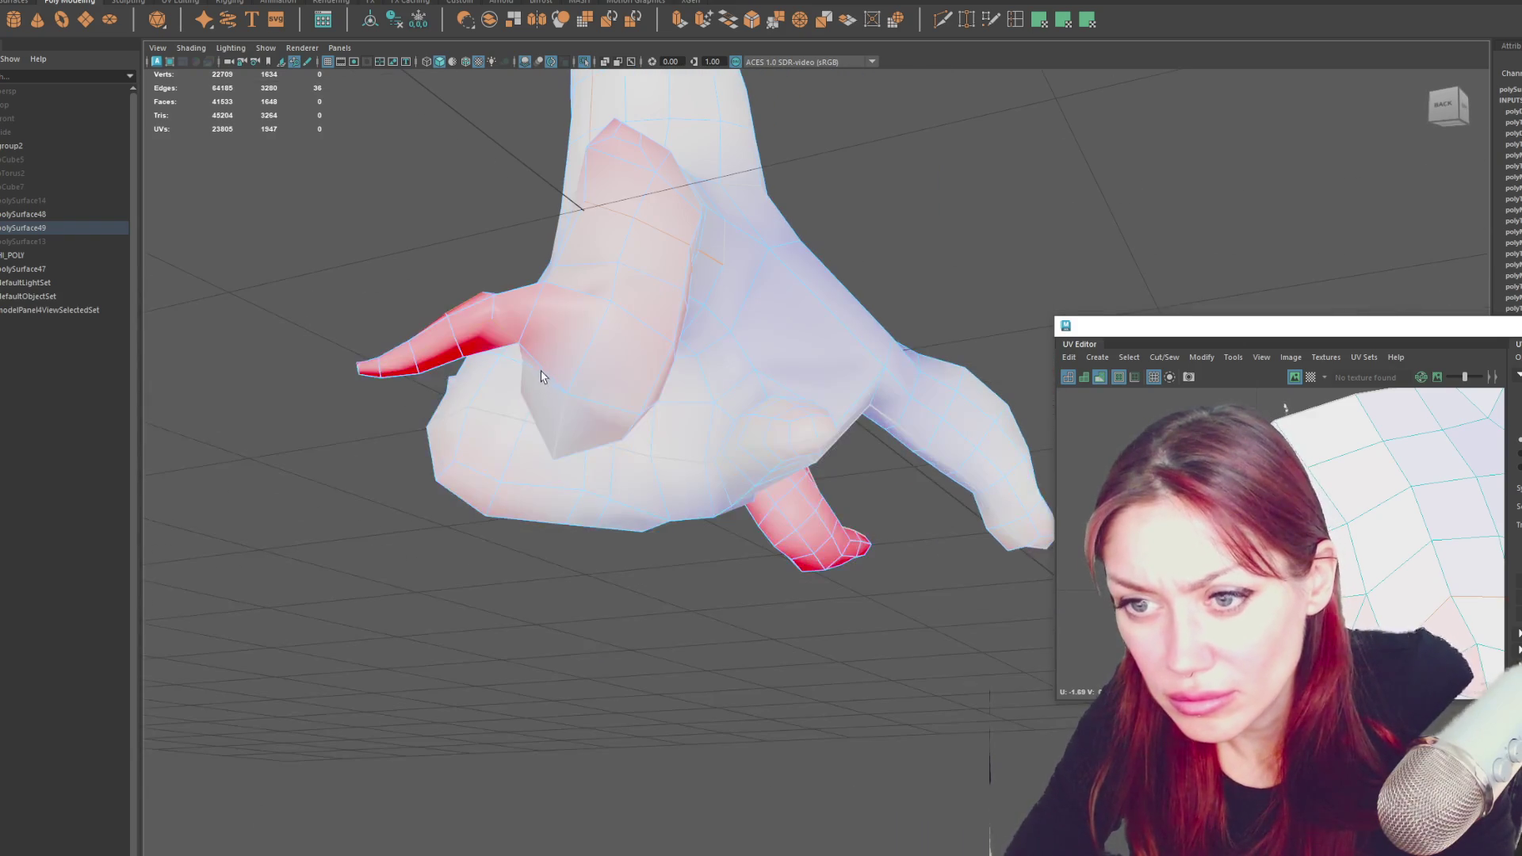
left_click_drag(635, 417, 642, 428, "alt")
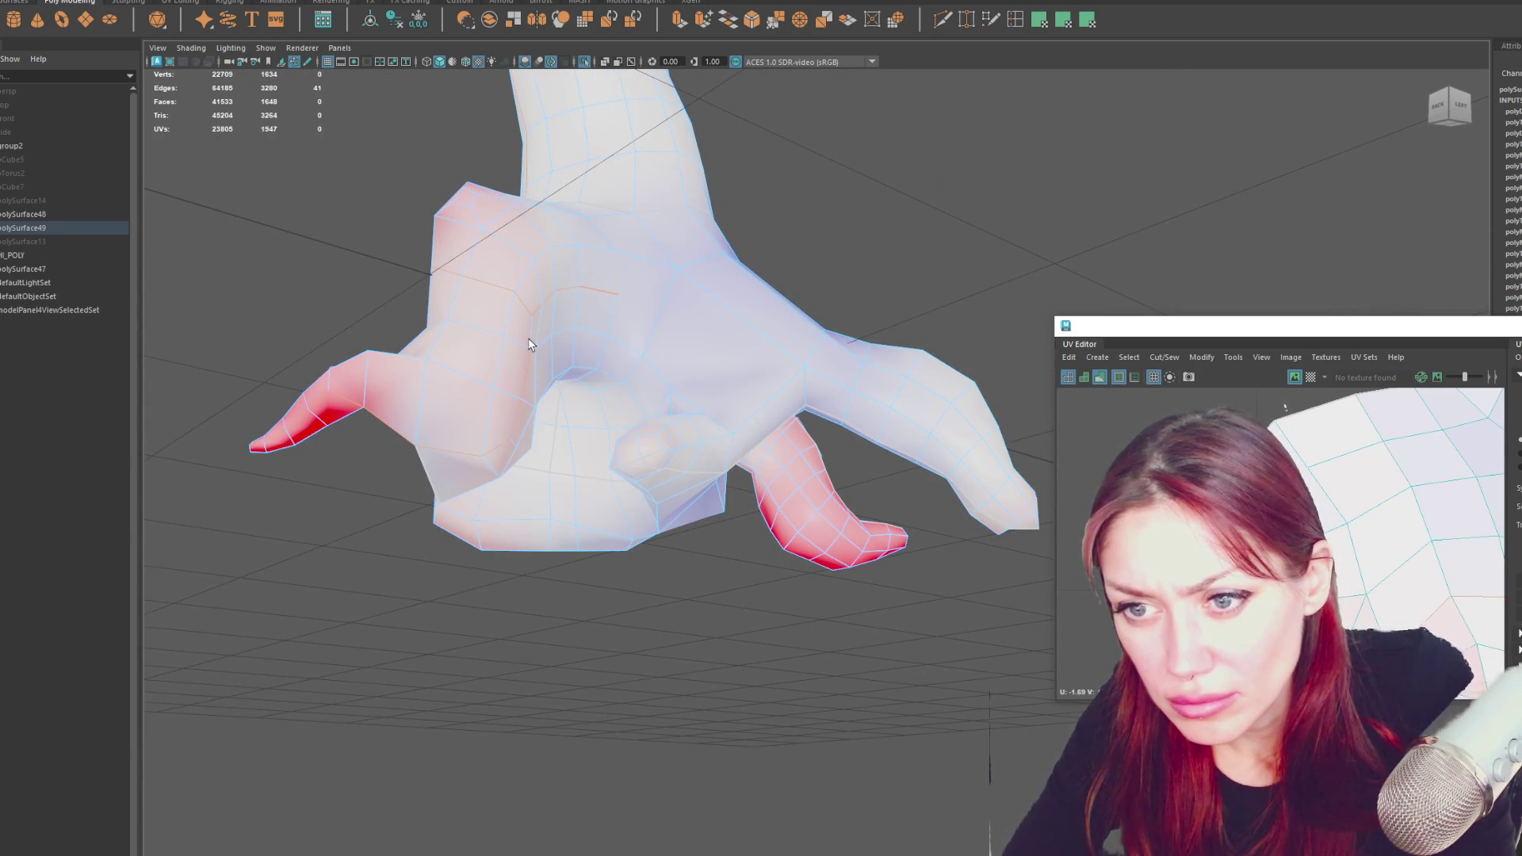
right_click_drag(761, 272, 801, 274)
left_click_drag(877, 312, 926, 367, "alt")
mouse_move(951, 443)
left_mouse_down("alt")
mouse_move(730, 373)
mouse_move(650, 380)
left_mouse_up("alt")
mouse_move(923, 436)
left_mouse_down("alt")
mouse_move(986, 425)
mouse_move(870, 383)
mouse_move(917, 374)
mouse_move(975, 398)
mouse_move(872, 555)
mouse_move(896, 547)
mouse_move(839, 497)
mouse_move(808, 497)
left_mouse_up("alt")
- Select two fingertip edges on the red finger for new UV seams
left_click(880, 543, "shift")
left_click(808, 497, "shift")
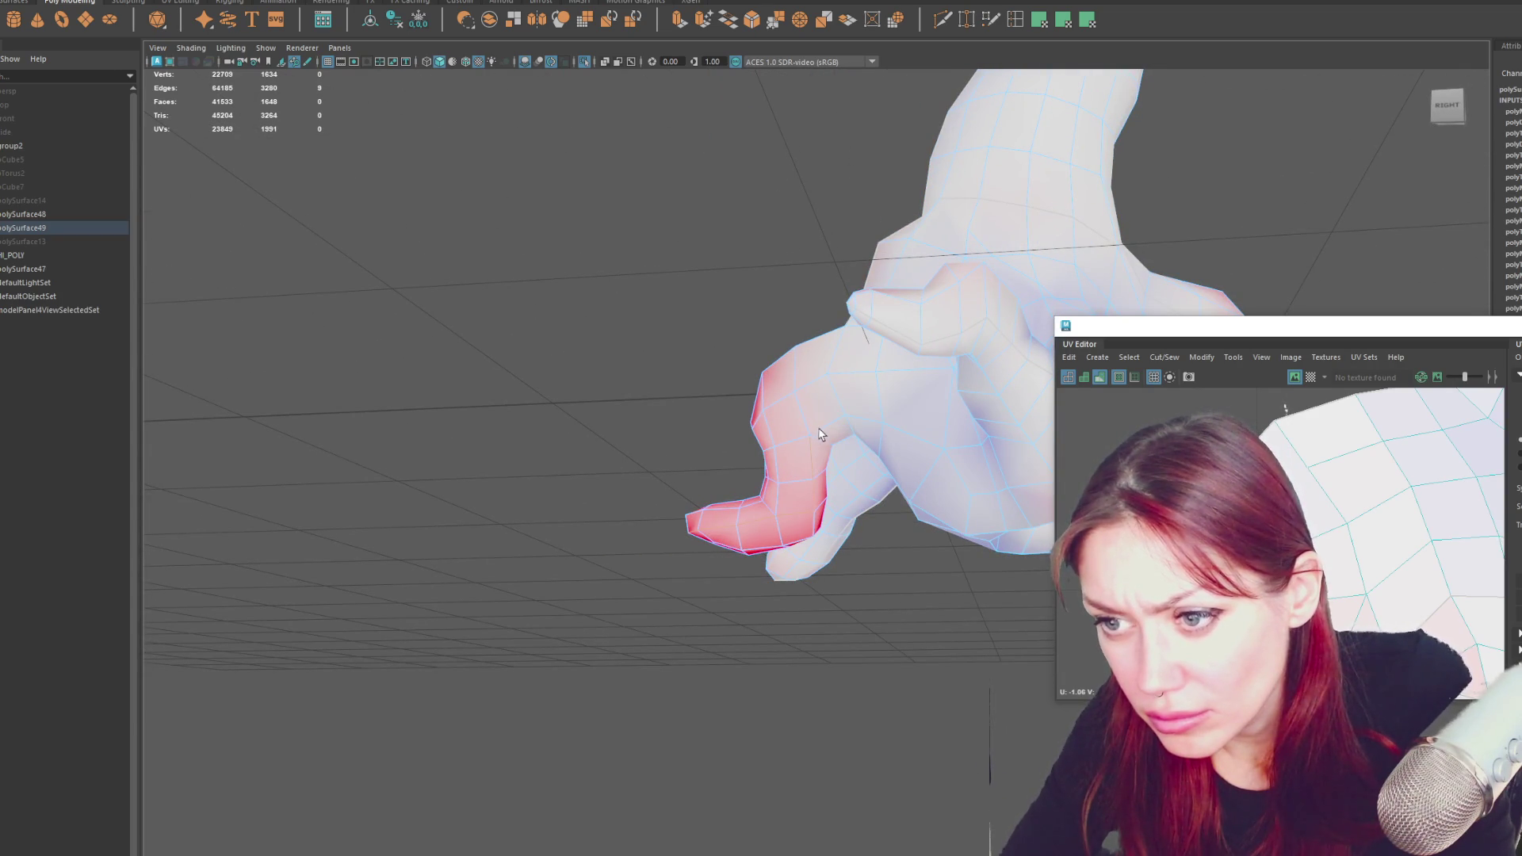
mouse_move(918, 444)
left_mouse_down("alt")
mouse_move(1006, 473)
mouse_move(792, 503)
mouse_move(853, 510)
mouse_move(795, 495)
left_mouse_up("alt")
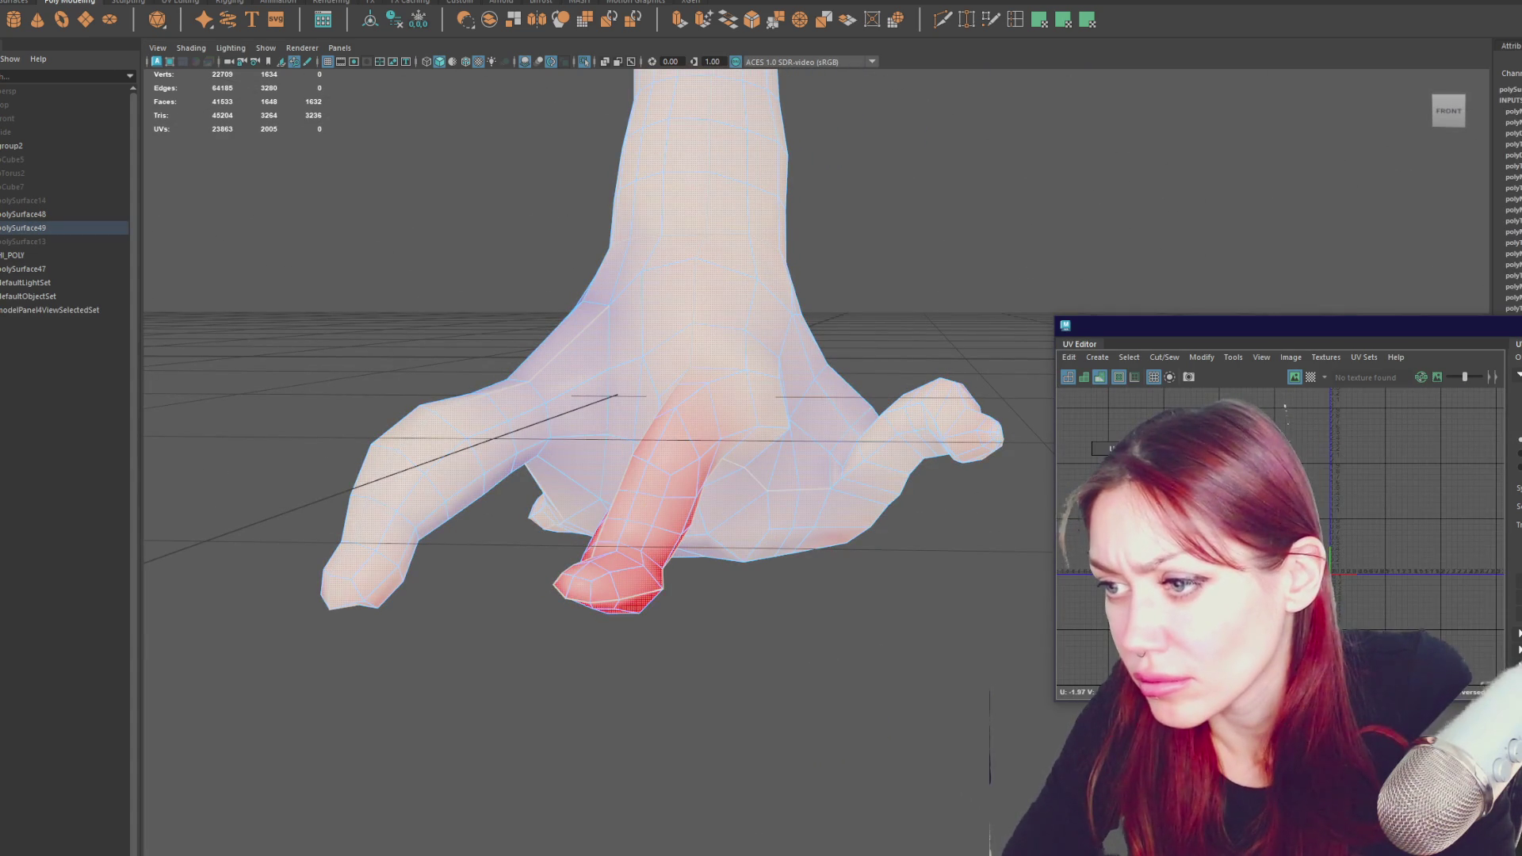
- Clear the finger's face selection and pick a seam edge on the thumb
left_click(1096, 463)
scroll(1285, 408, "down", 2)
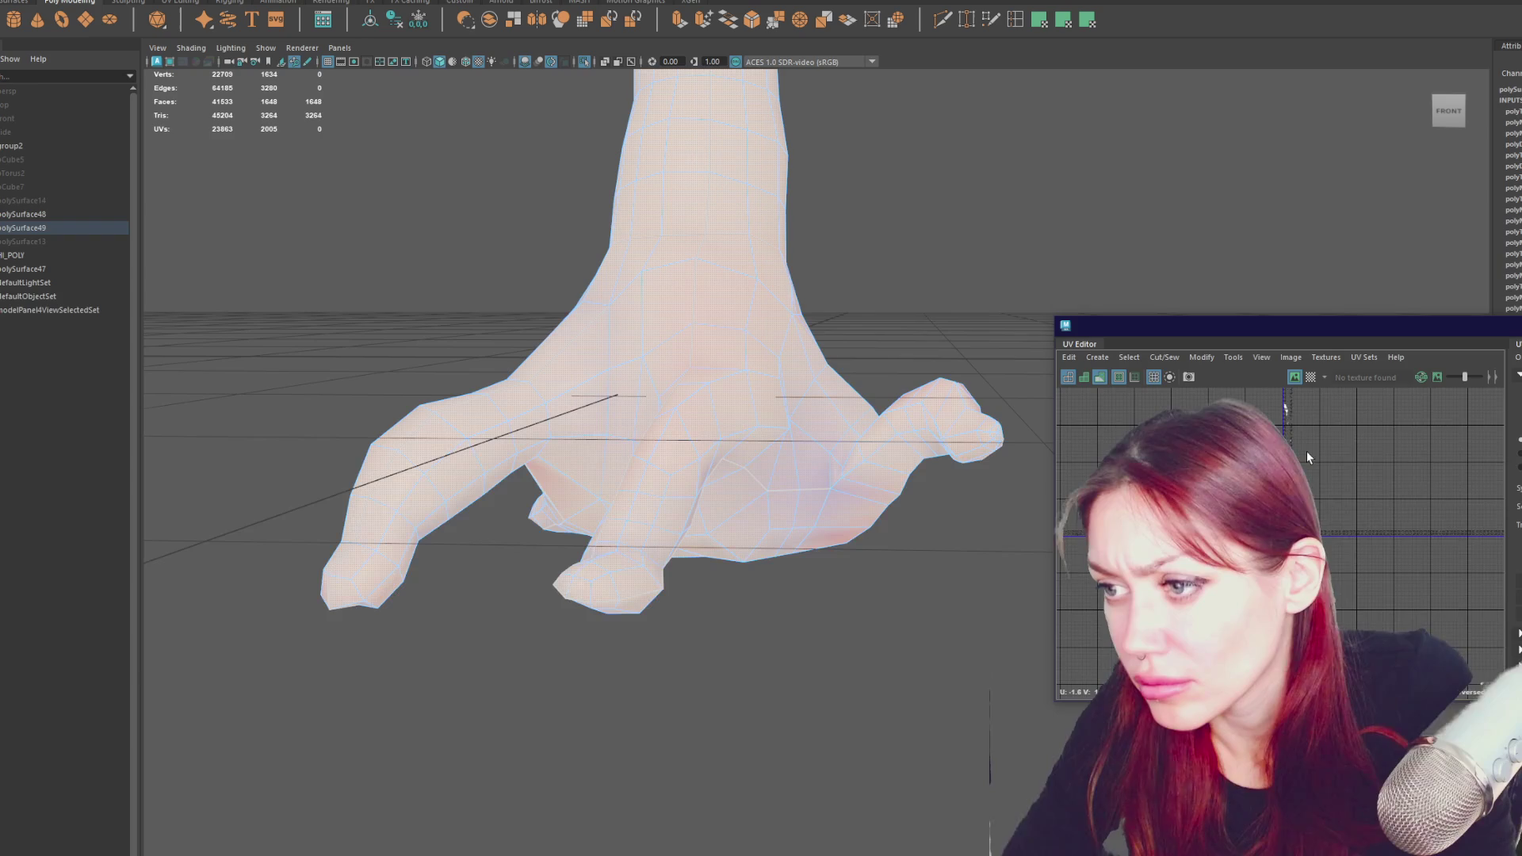
mouse_move(872, 476)
left_mouse_down("alt")
mouse_move(917, 473)
mouse_move(859, 439)
mouse_move(925, 459)
mouse_move(778, 520)
left_mouse_up("alt")
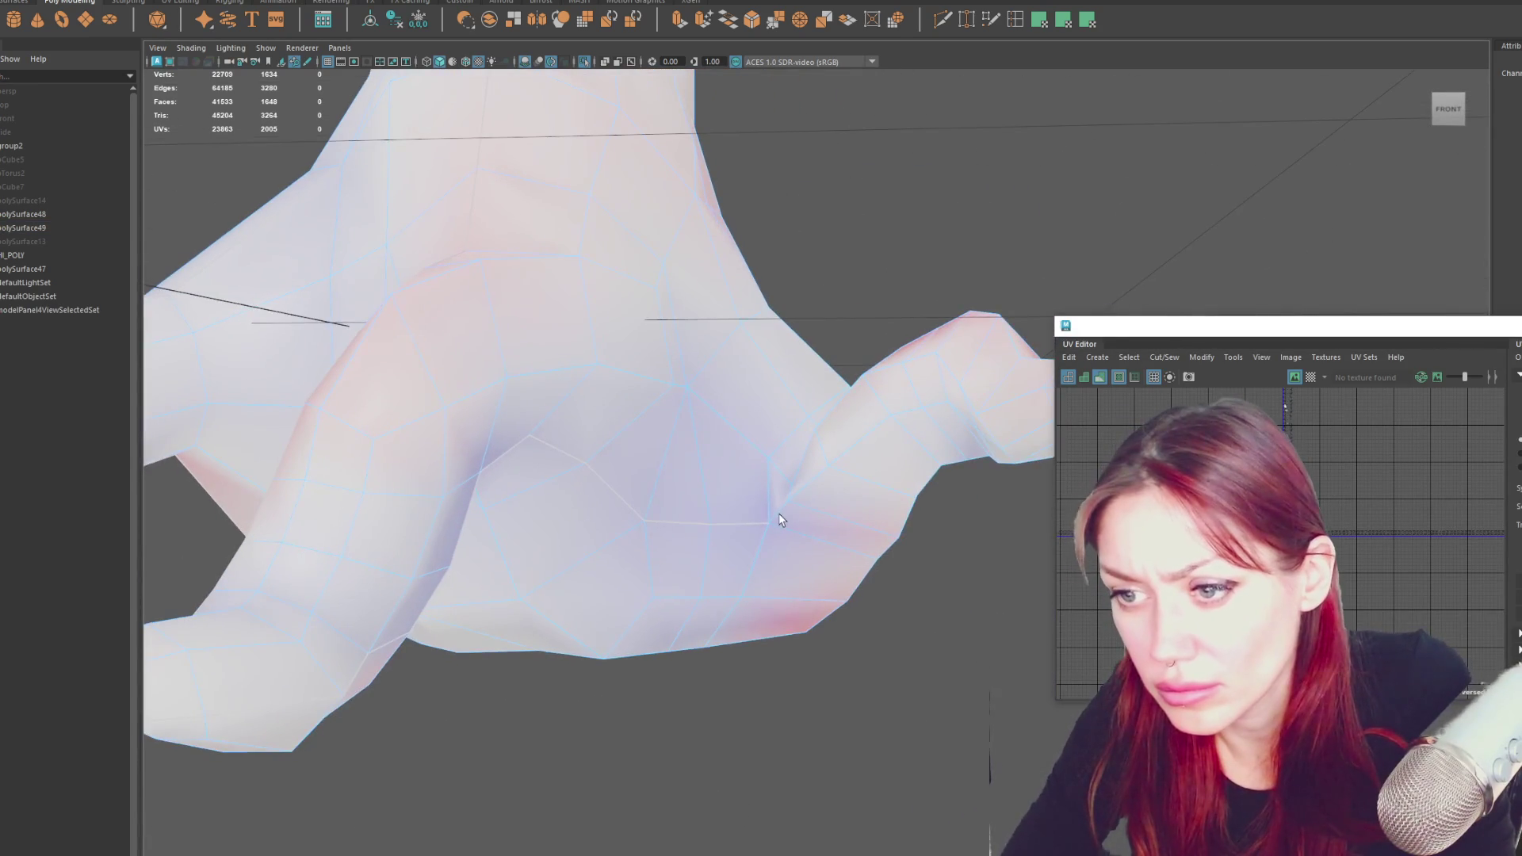
left_click(779, 520)
left_click_drag(884, 476, 822, 500, "alt")
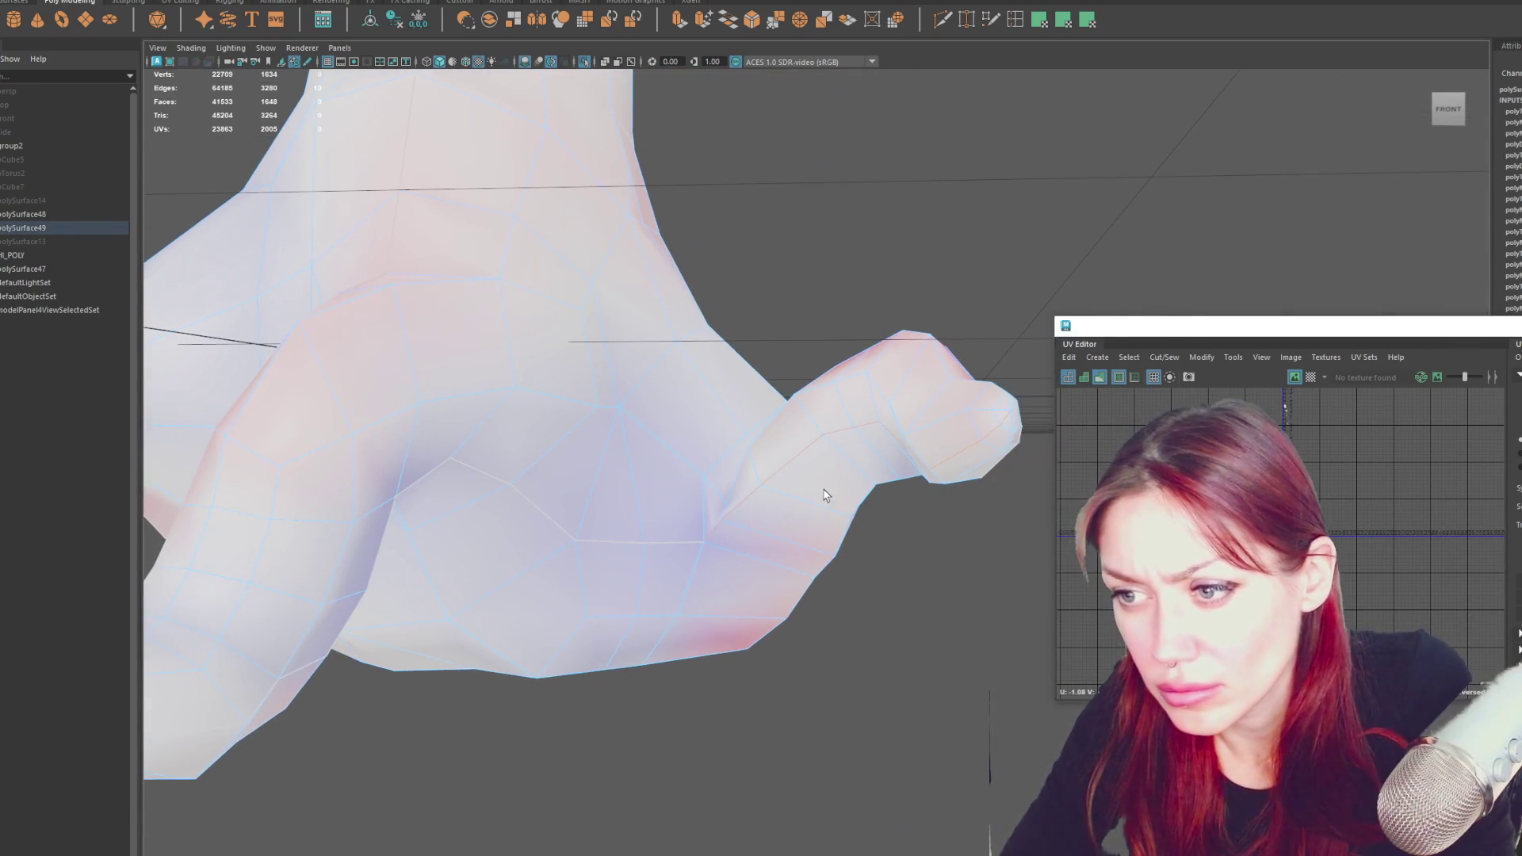
- Select an edge loop plus one extra edge along the long finger
left_click(799, 385)
mouse_move(893, 405)
left_mouse_down("alt")
mouse_move(816, 435)
mouse_move(442, 383)
mouse_move(603, 428)
mouse_move(789, 452)
left_mouse_up("alt")
mouse_move(626, 491)
left_mouse_down("alt")
mouse_move(812, 499)
mouse_move(490, 479)
mouse_move(649, 430)
mouse_move(627, 512)
left_mouse_up("alt")
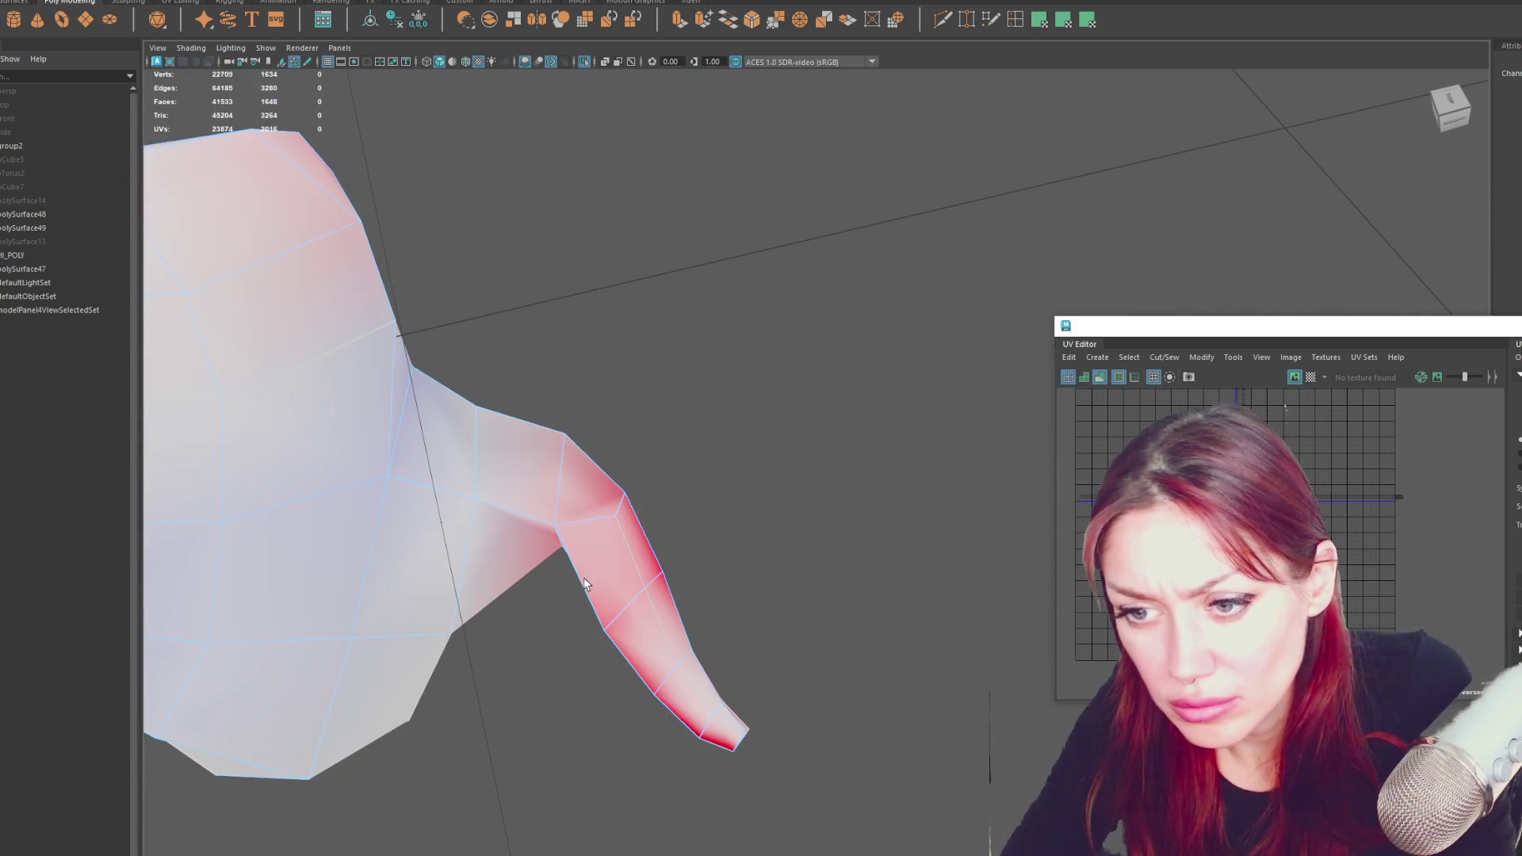
double_click(584, 577)
left_click(517, 515, "shift")
mouse_move(489, 498)
left_mouse_down("alt")
mouse_move(445, 462)
mouse_move(533, 278)
mouse_move(699, 507)
mouse_move(543, 455)
mouse_move(832, 487)
mouse_move(513, 472)
mouse_move(650, 490)
mouse_move(401, 445)
mouse_move(489, 445)
mouse_move(545, 500)
mouse_move(935, 544)
left_mouse_up("alt")
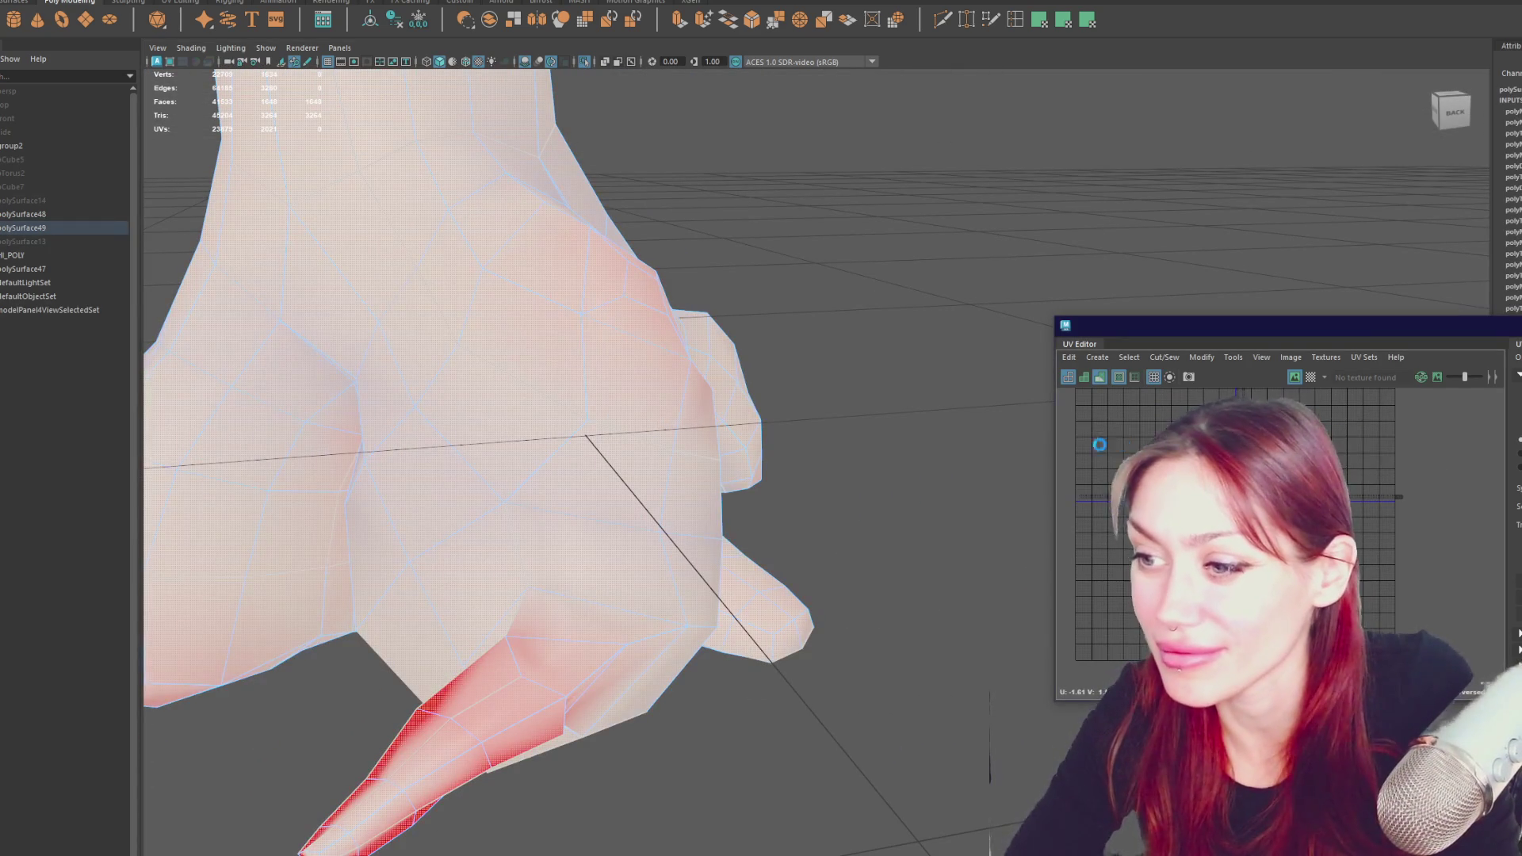
- Select trunk edges near the fork to mark a new UV seam
scroll(1365, 483, "up", 5)
scroll(1338, 527, "down", 5)
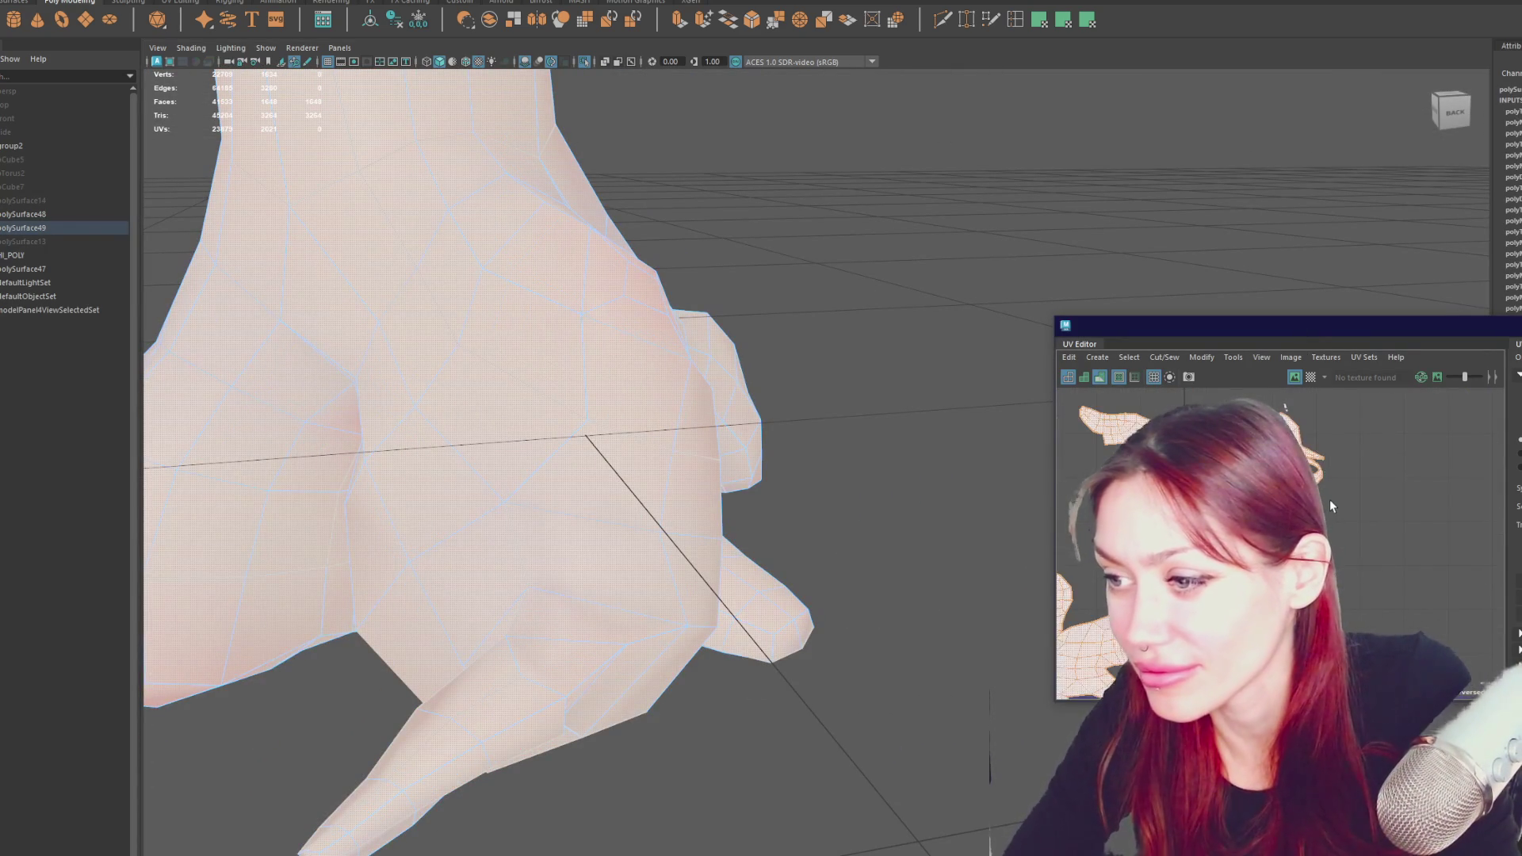
scroll(1285, 407, "up", 3)
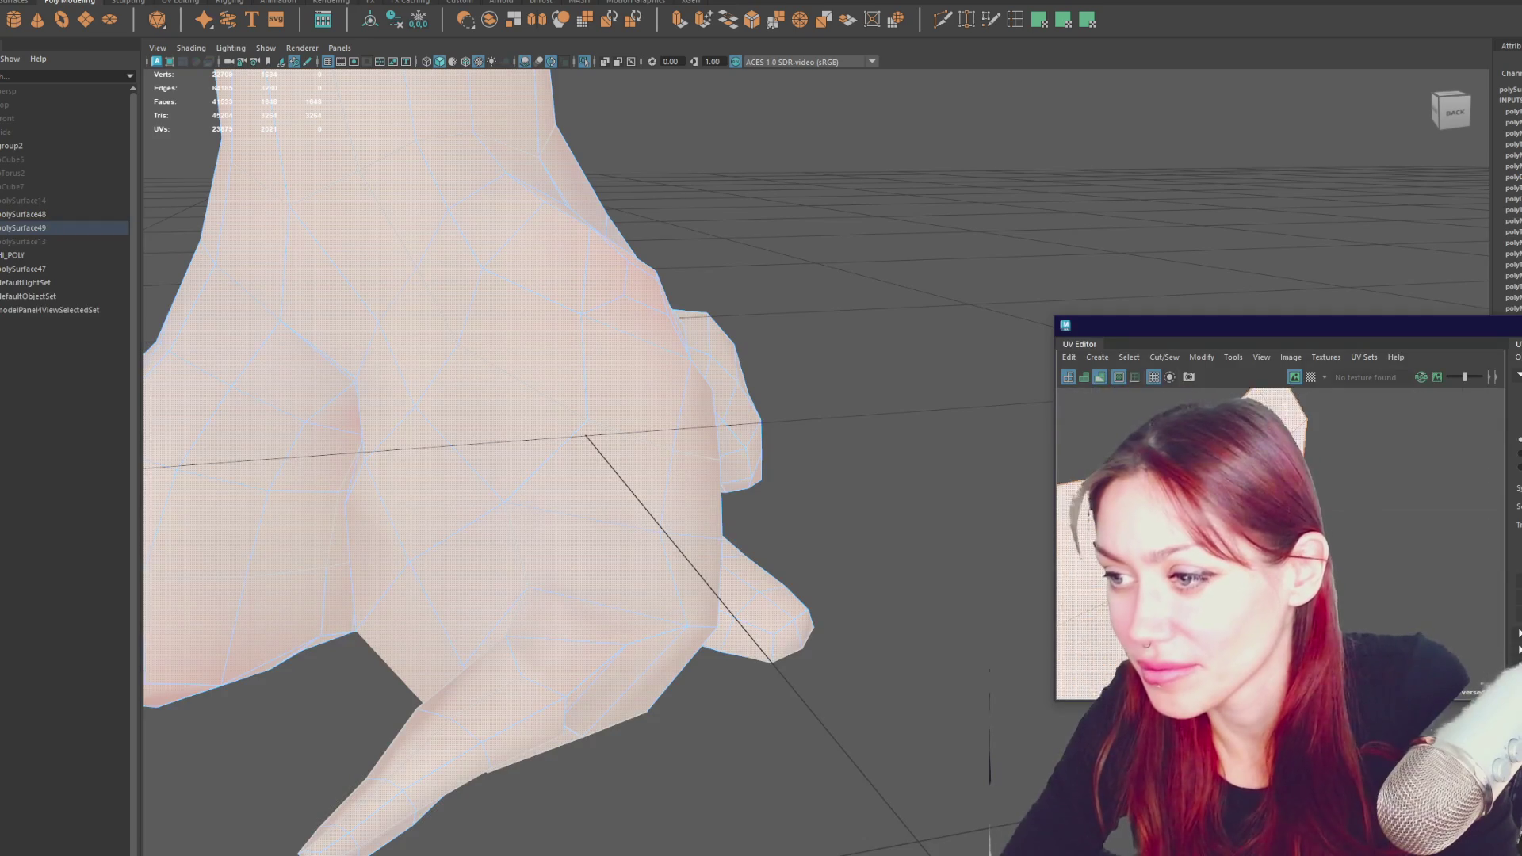
left_click(1285, 409)
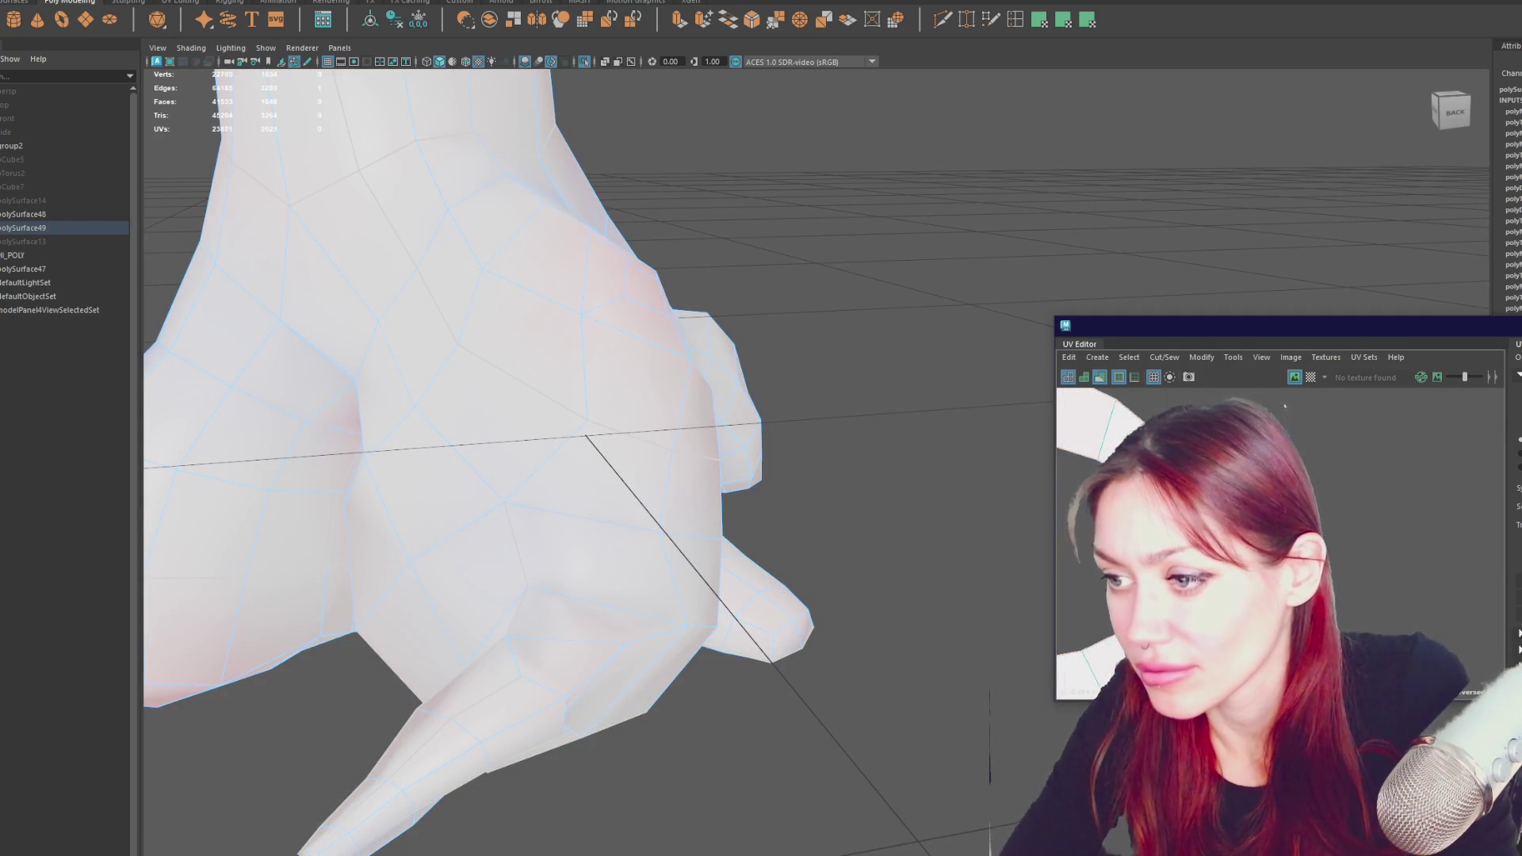
scroll(1300, 420, "down", 2)
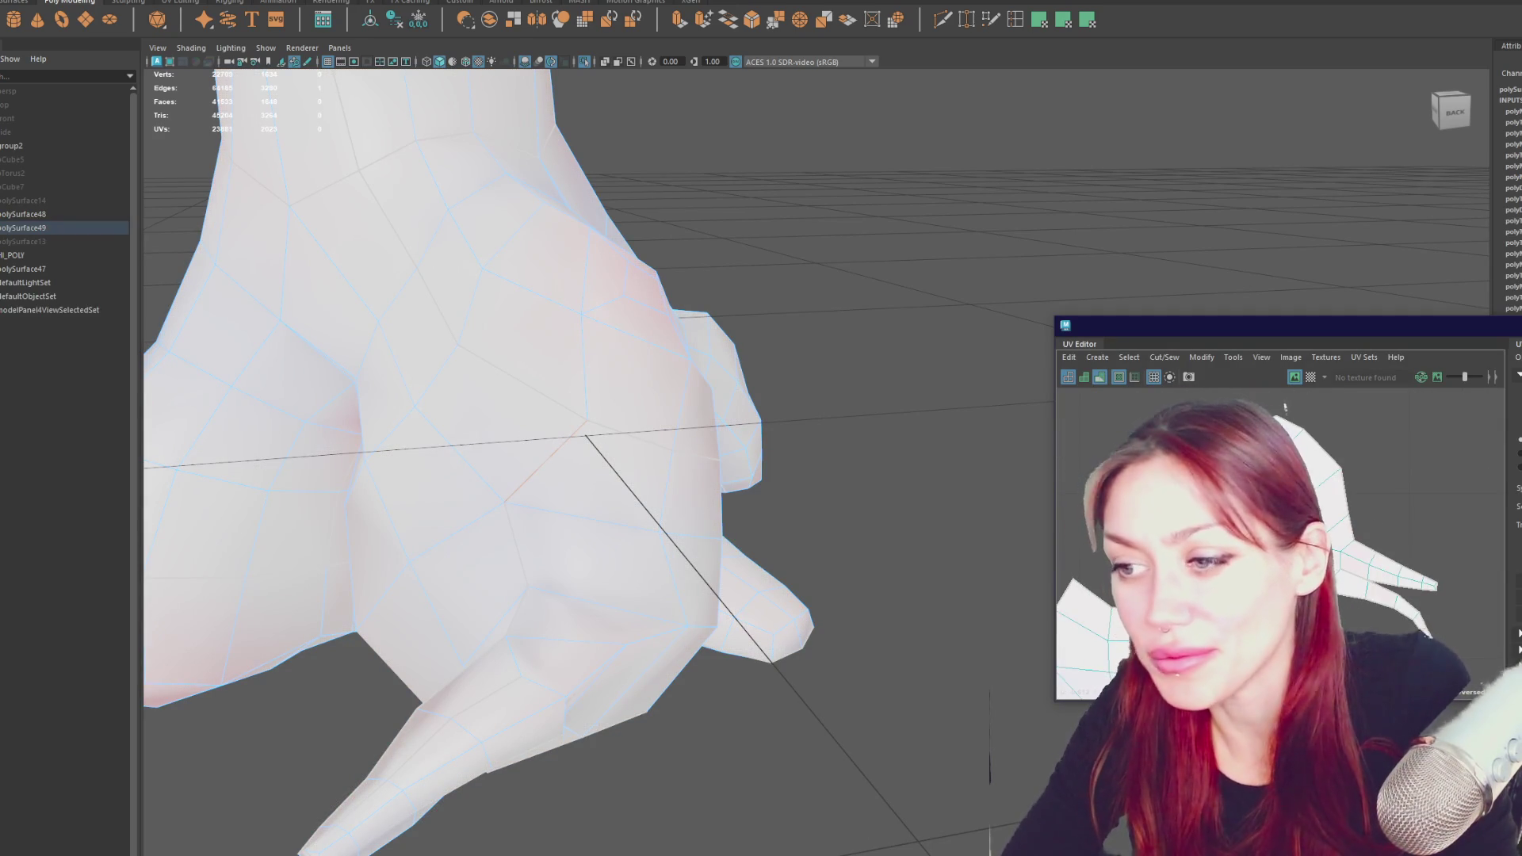
left_click(1332, 446)
scroll(1331, 446, "down", 4)
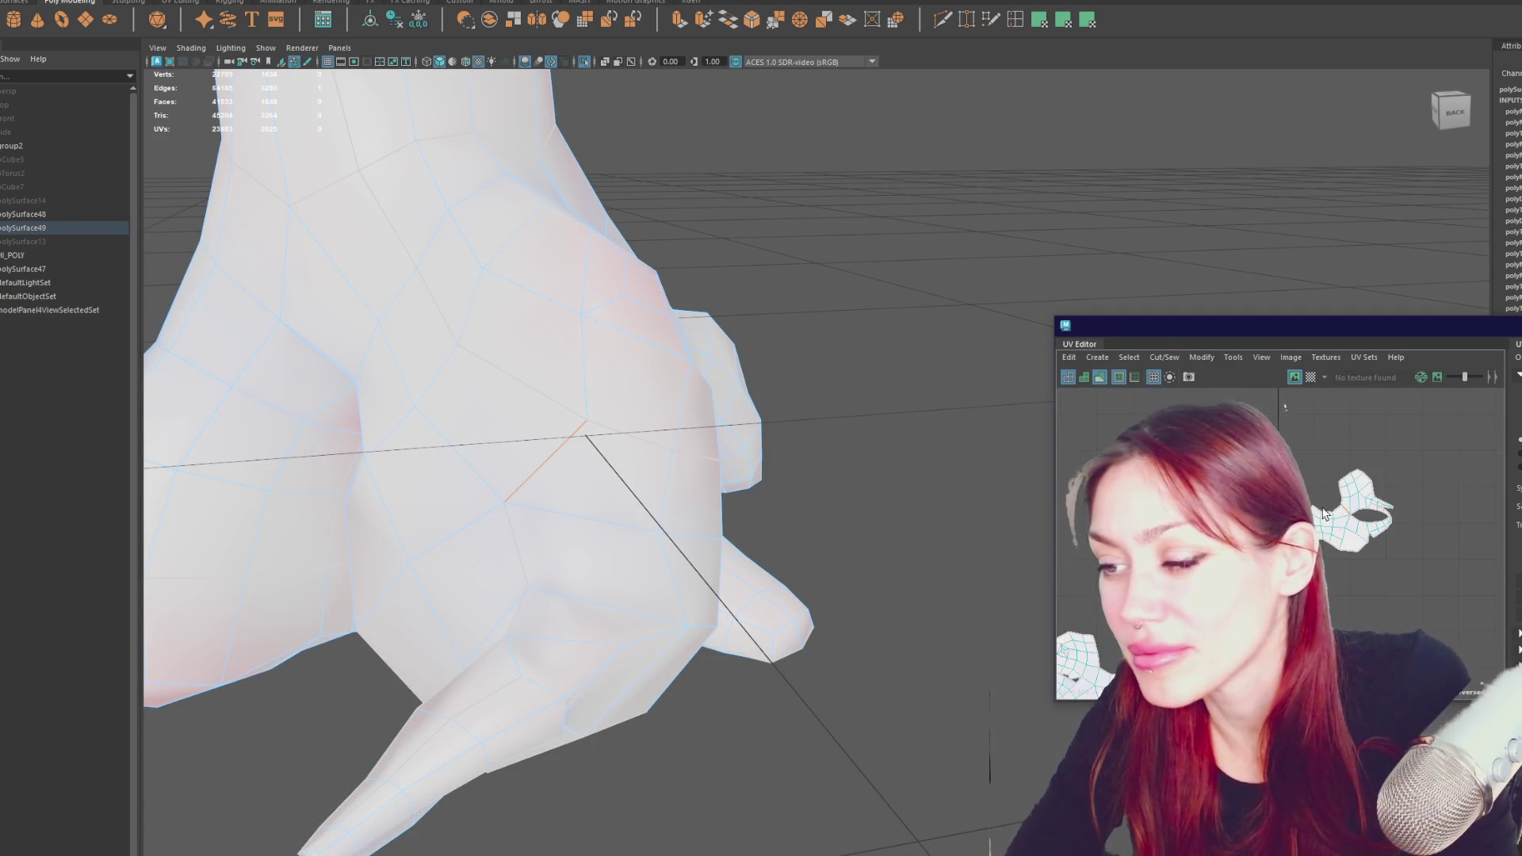
scroll(1298, 514, "up", 5)
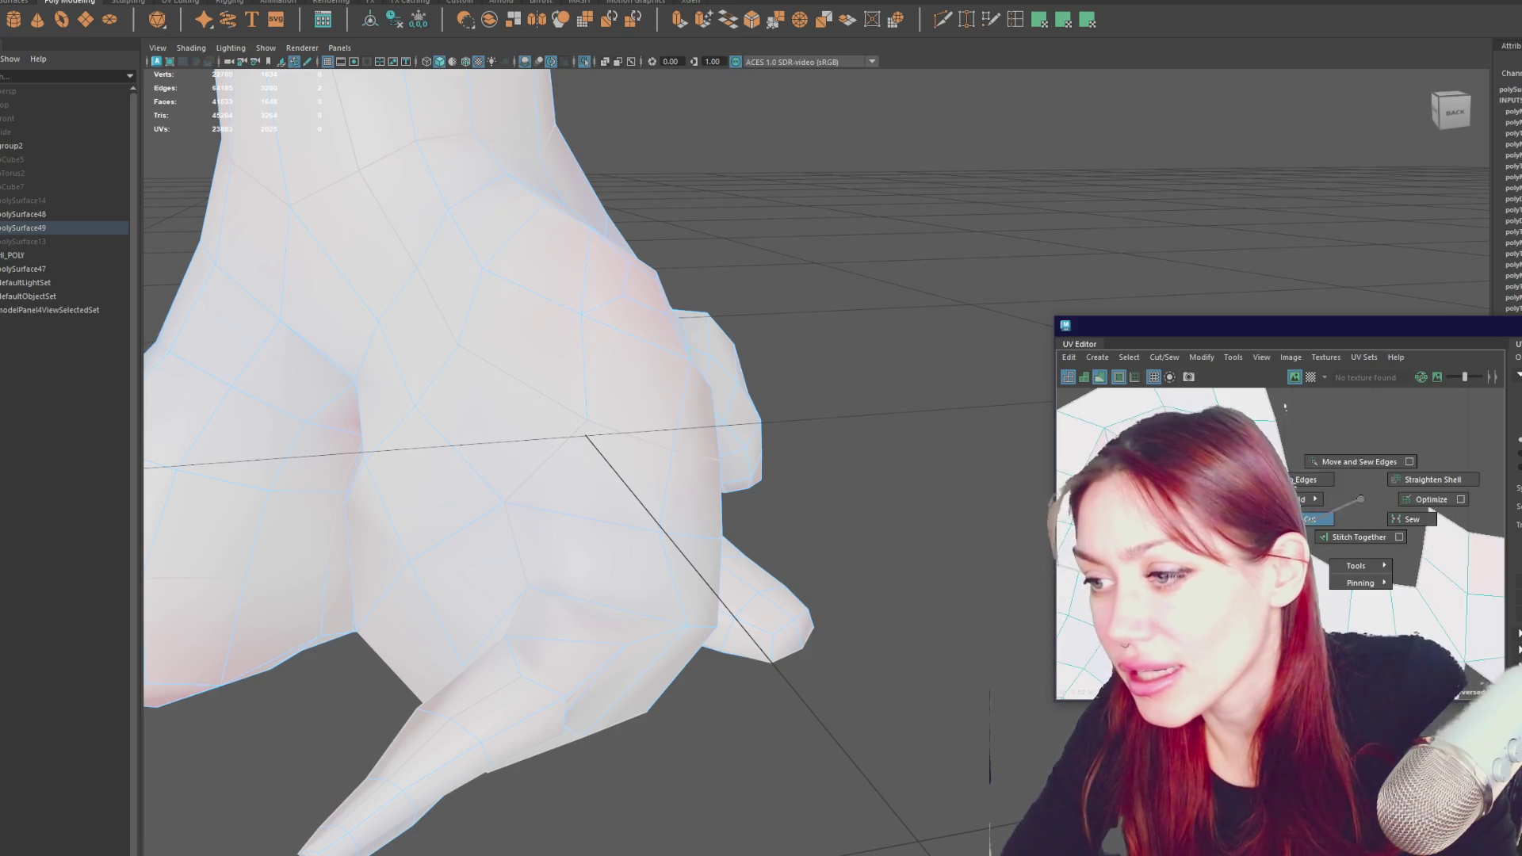
scroll(1285, 407, "down", 3)
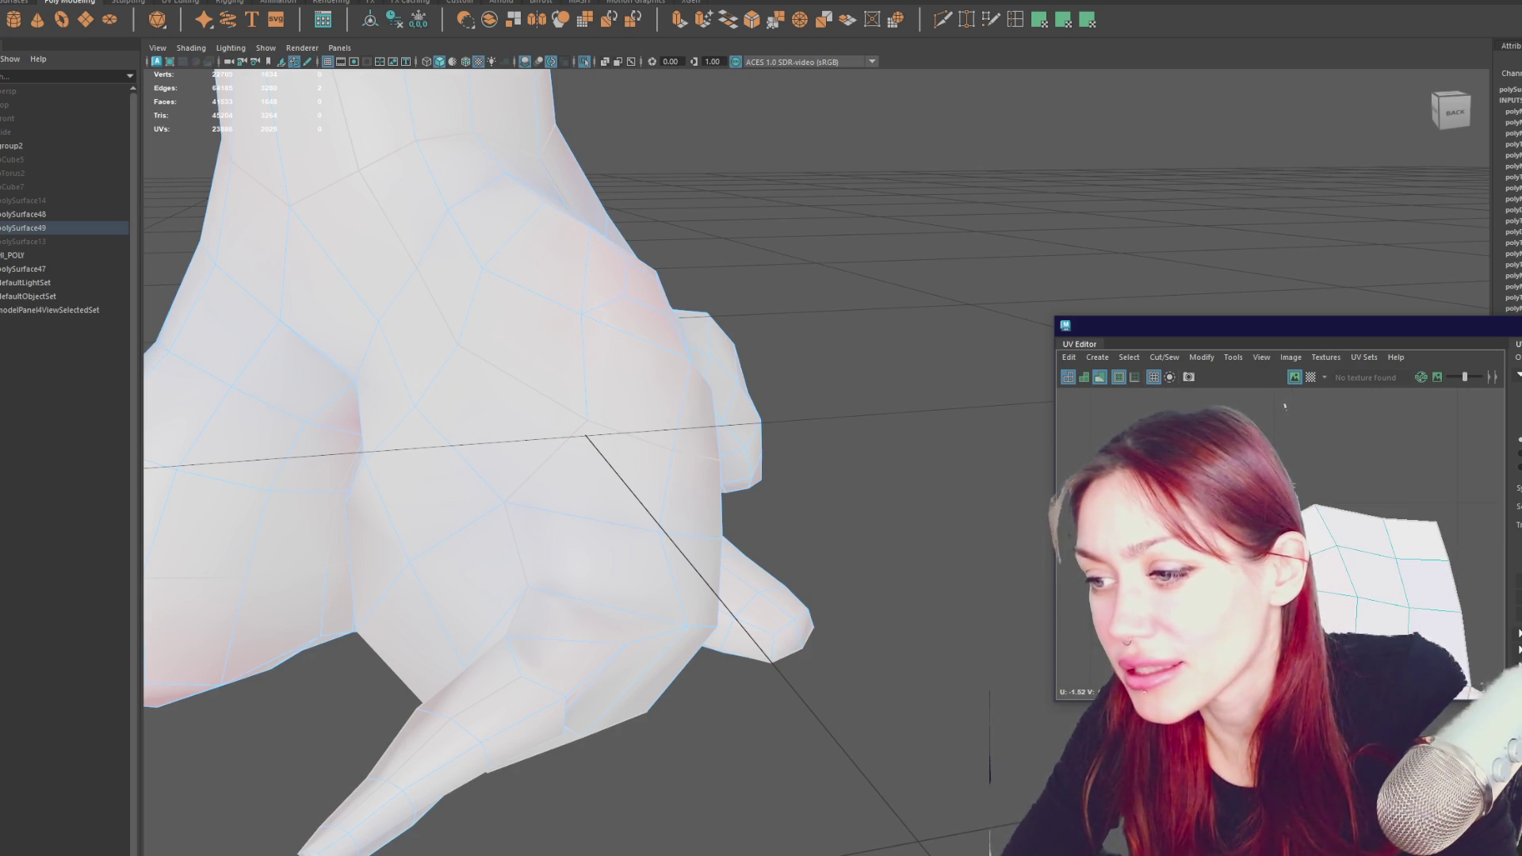
scroll(1366, 462, "up", 4)
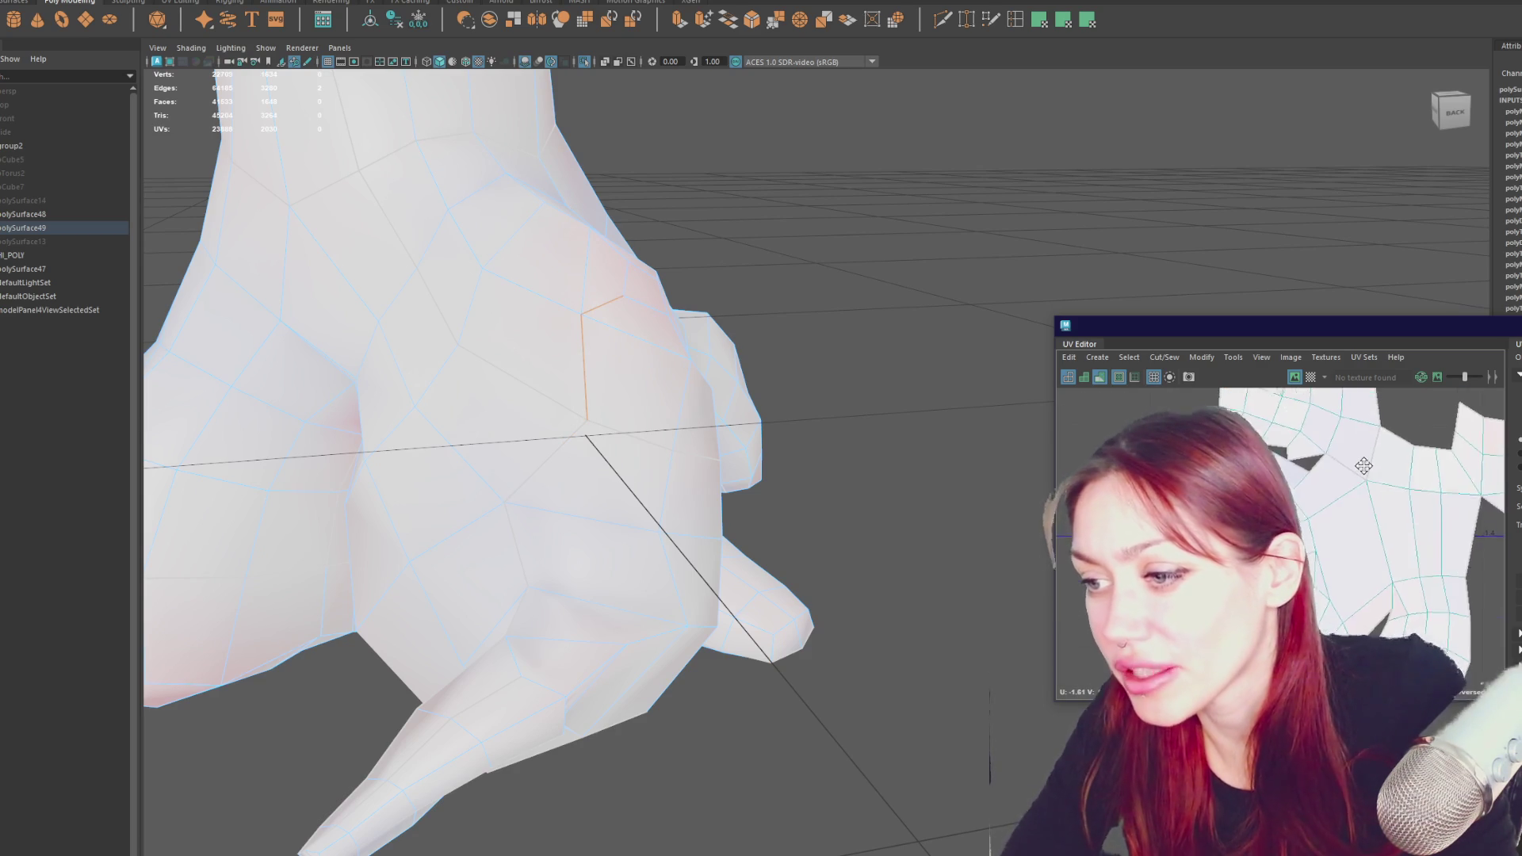
scroll(1366, 468, "up", 3)
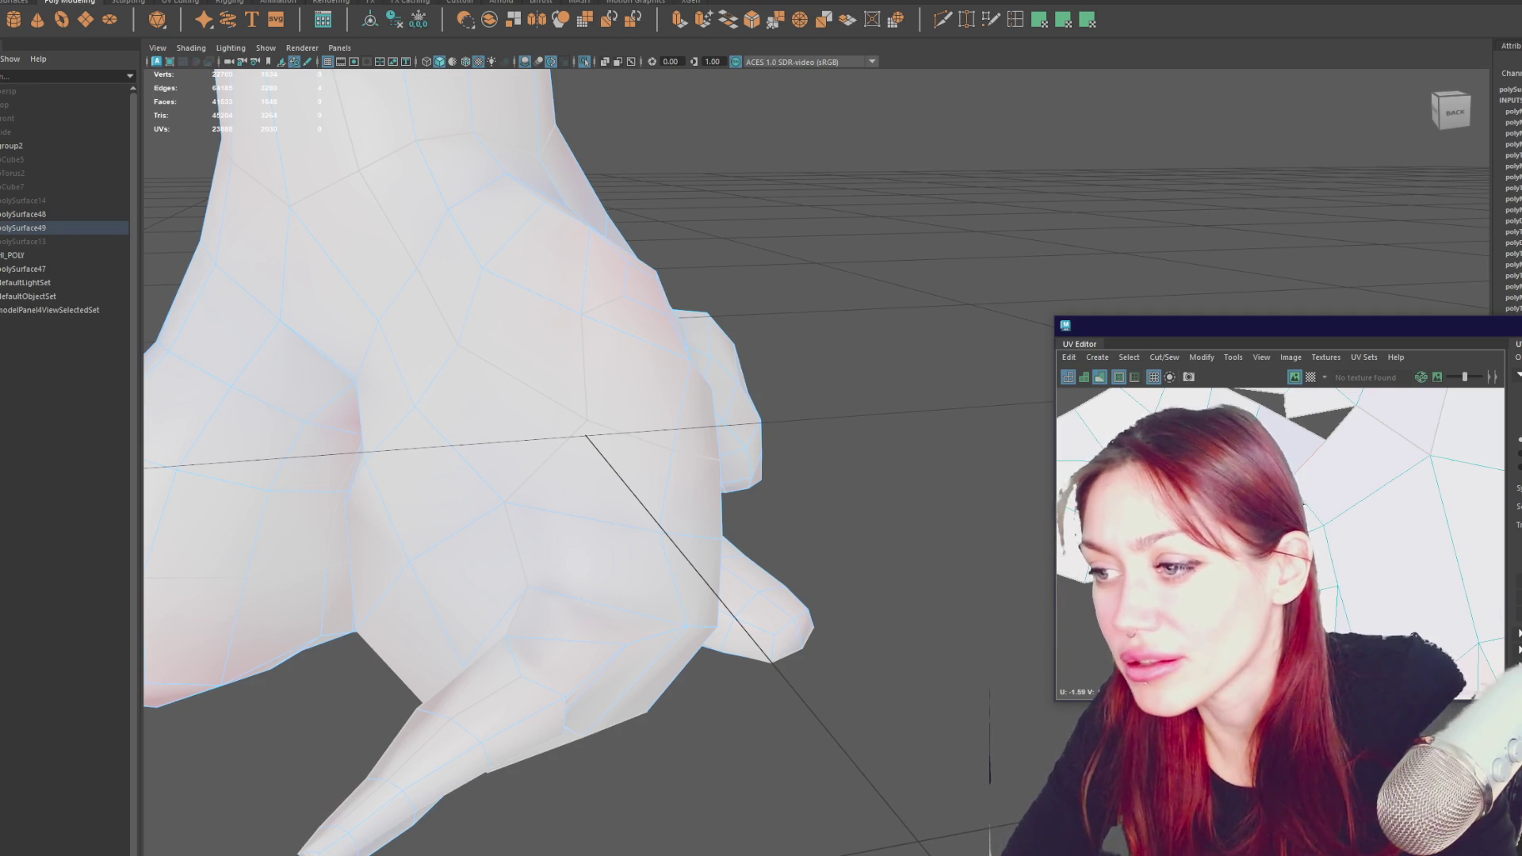
scroll(1366, 467, "down", 2)
scroll(1374, 459, "down", 5)
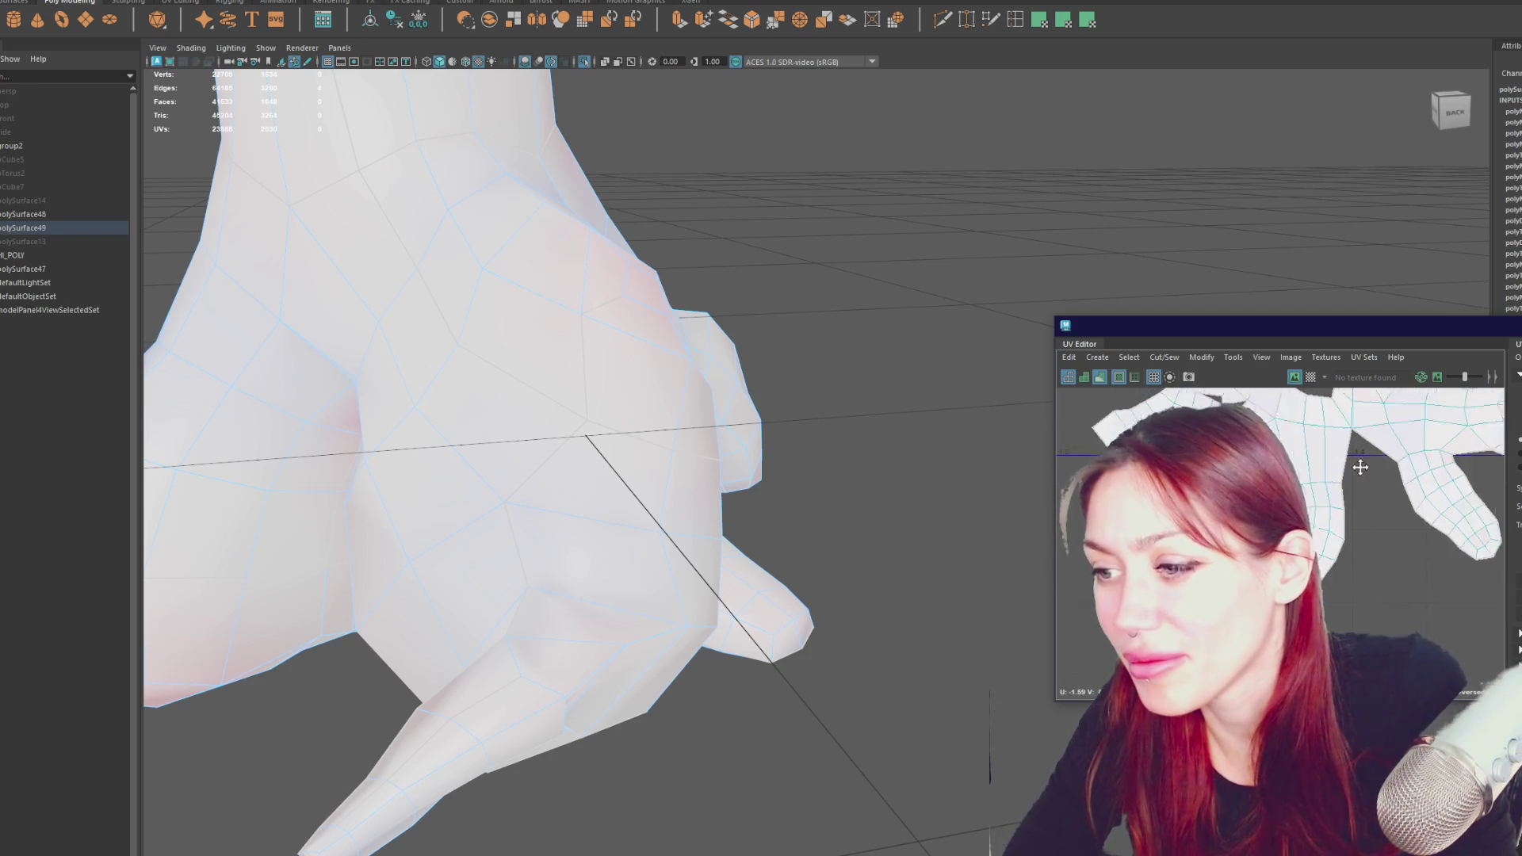
scroll(1071, 633, "down", 3)
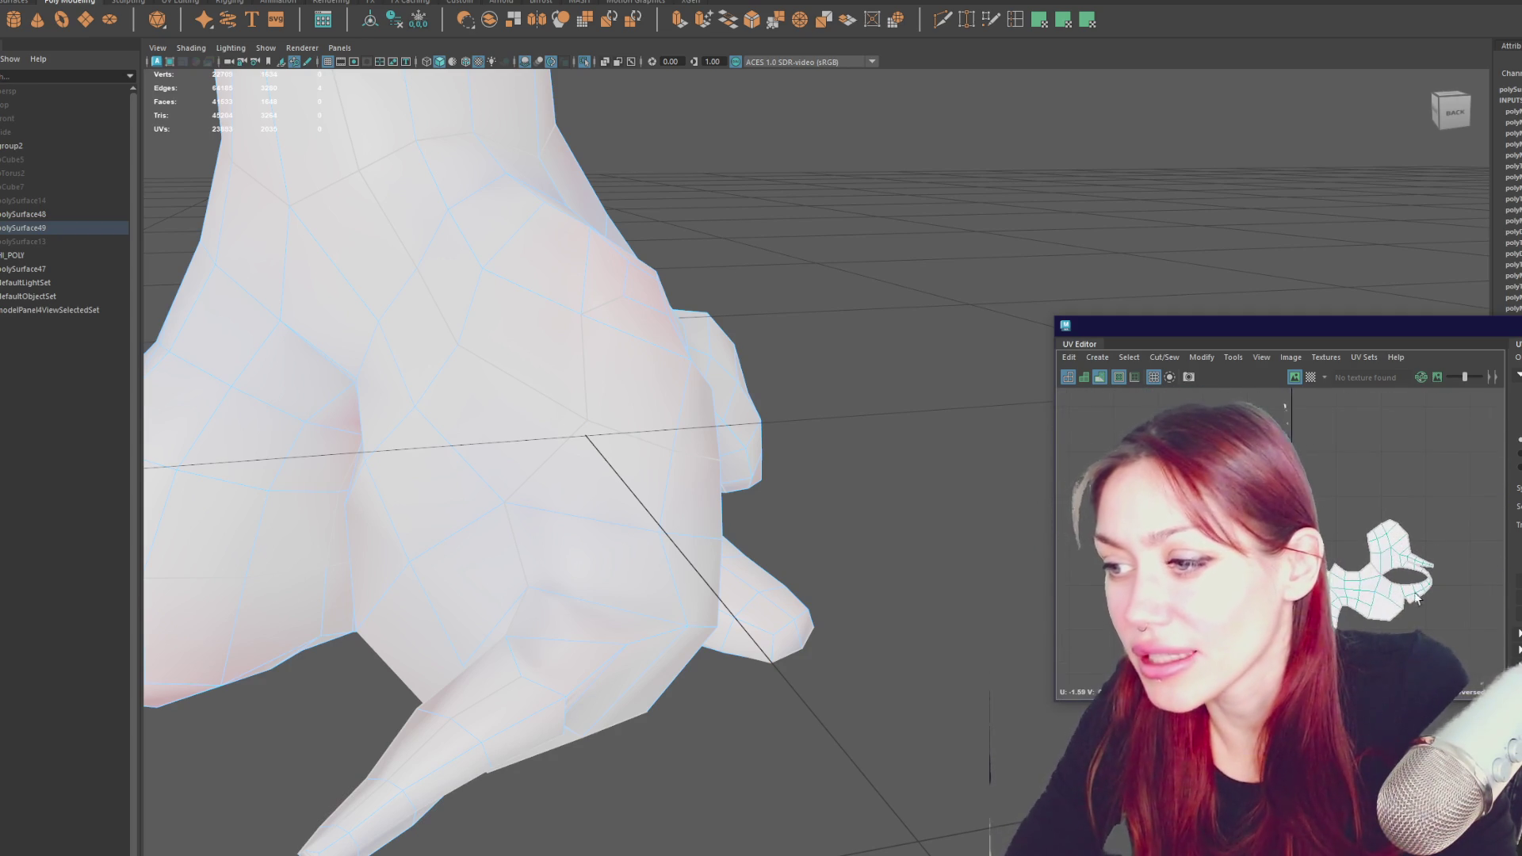
scroll(1285, 408, "up", 3)
scroll(1285, 408, "down", 3)
- Select the whole trunk mesh polySurface49 and unfold its UVs
left_click(1439, 563)
left_click(1285, 408)
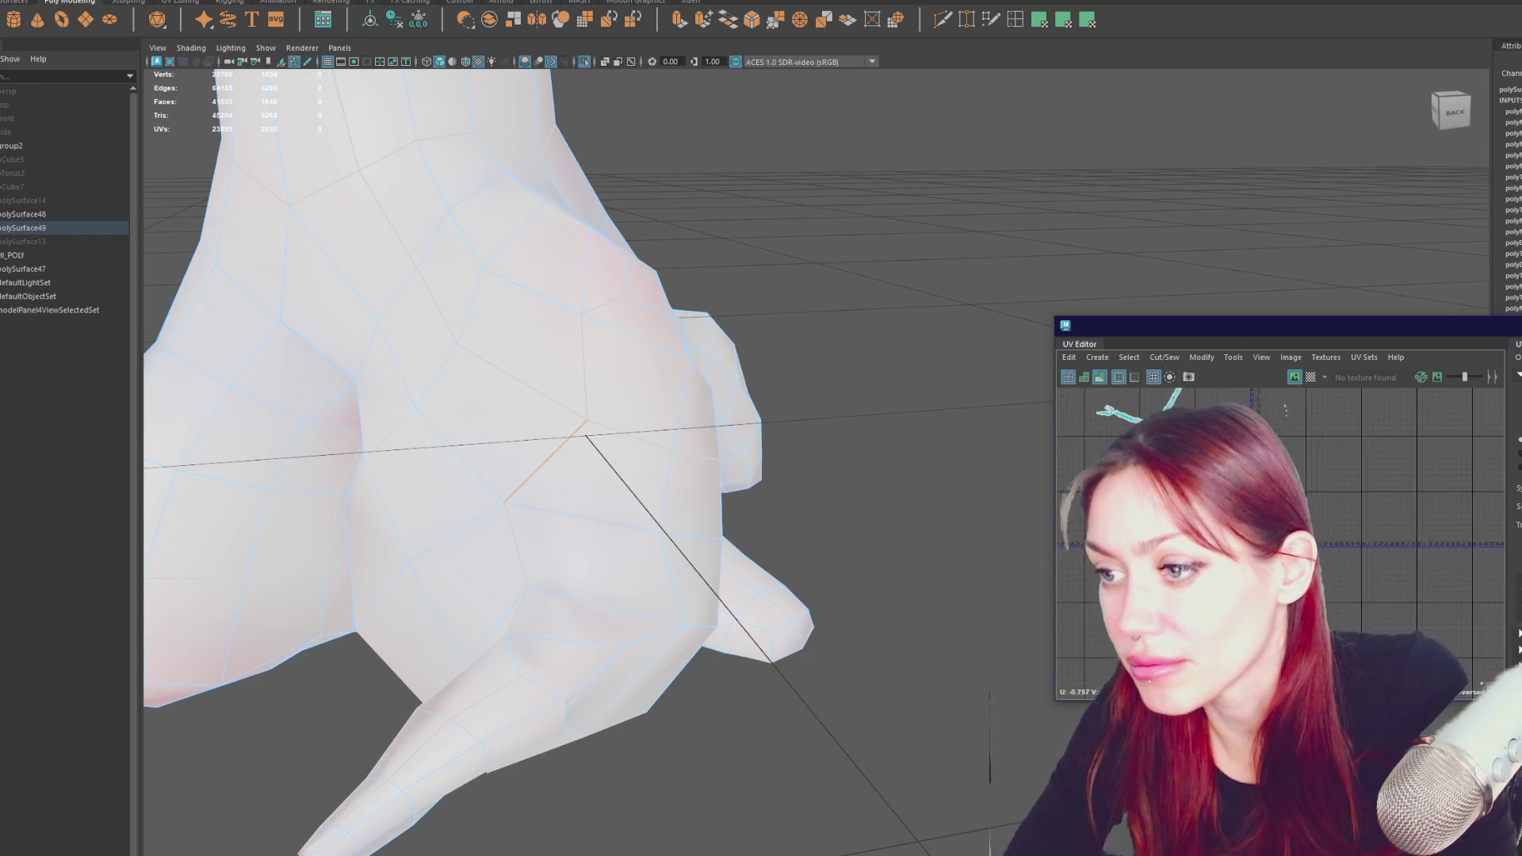
left_click_drag(1285, 441, 1348, 578)
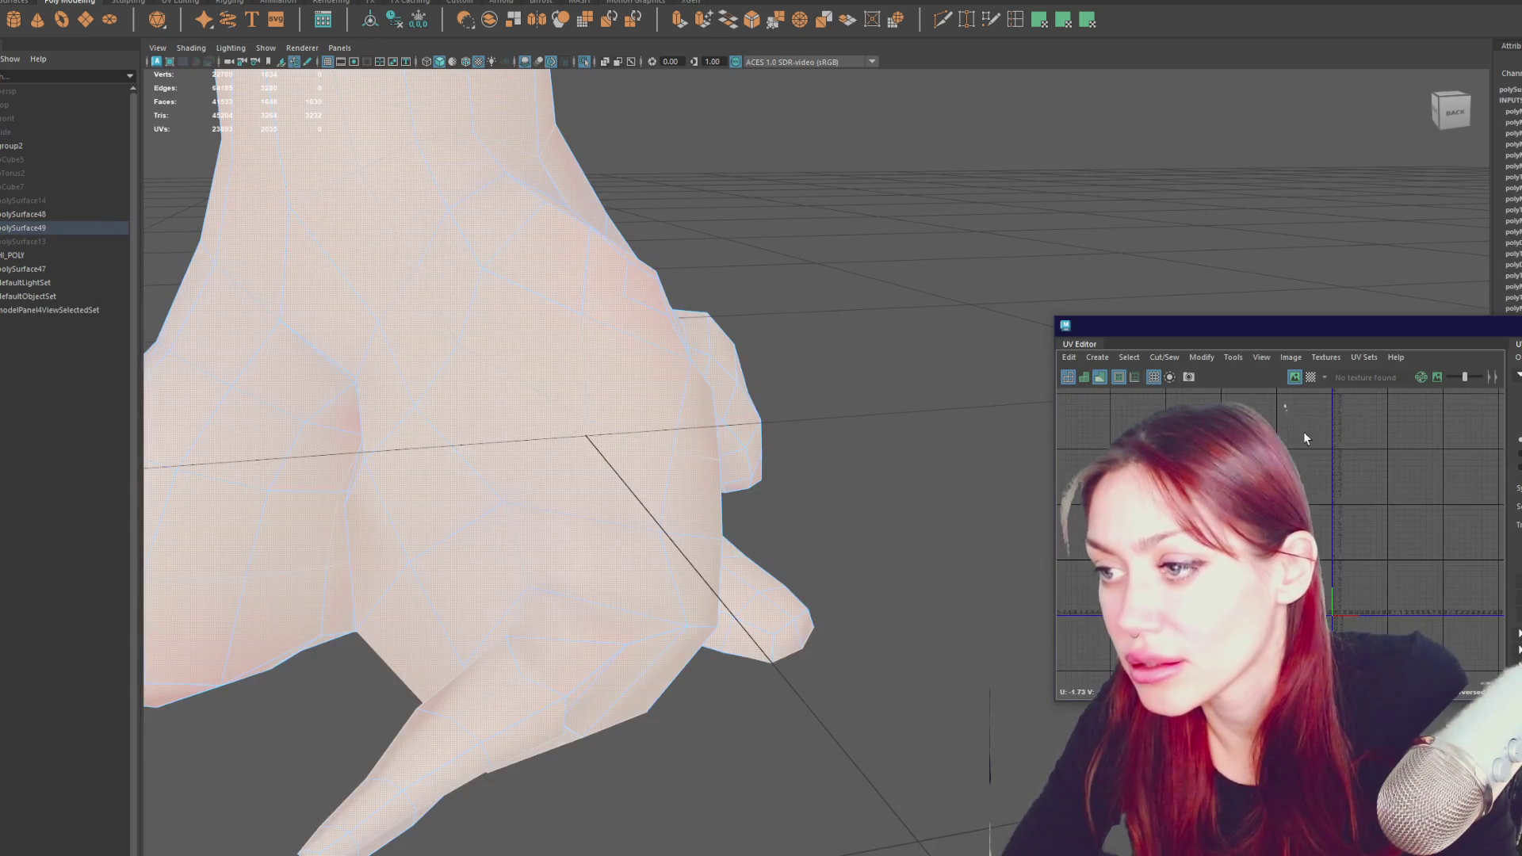
right_click_drag(1404, 476, 1299, 474, "shift")
key("f")
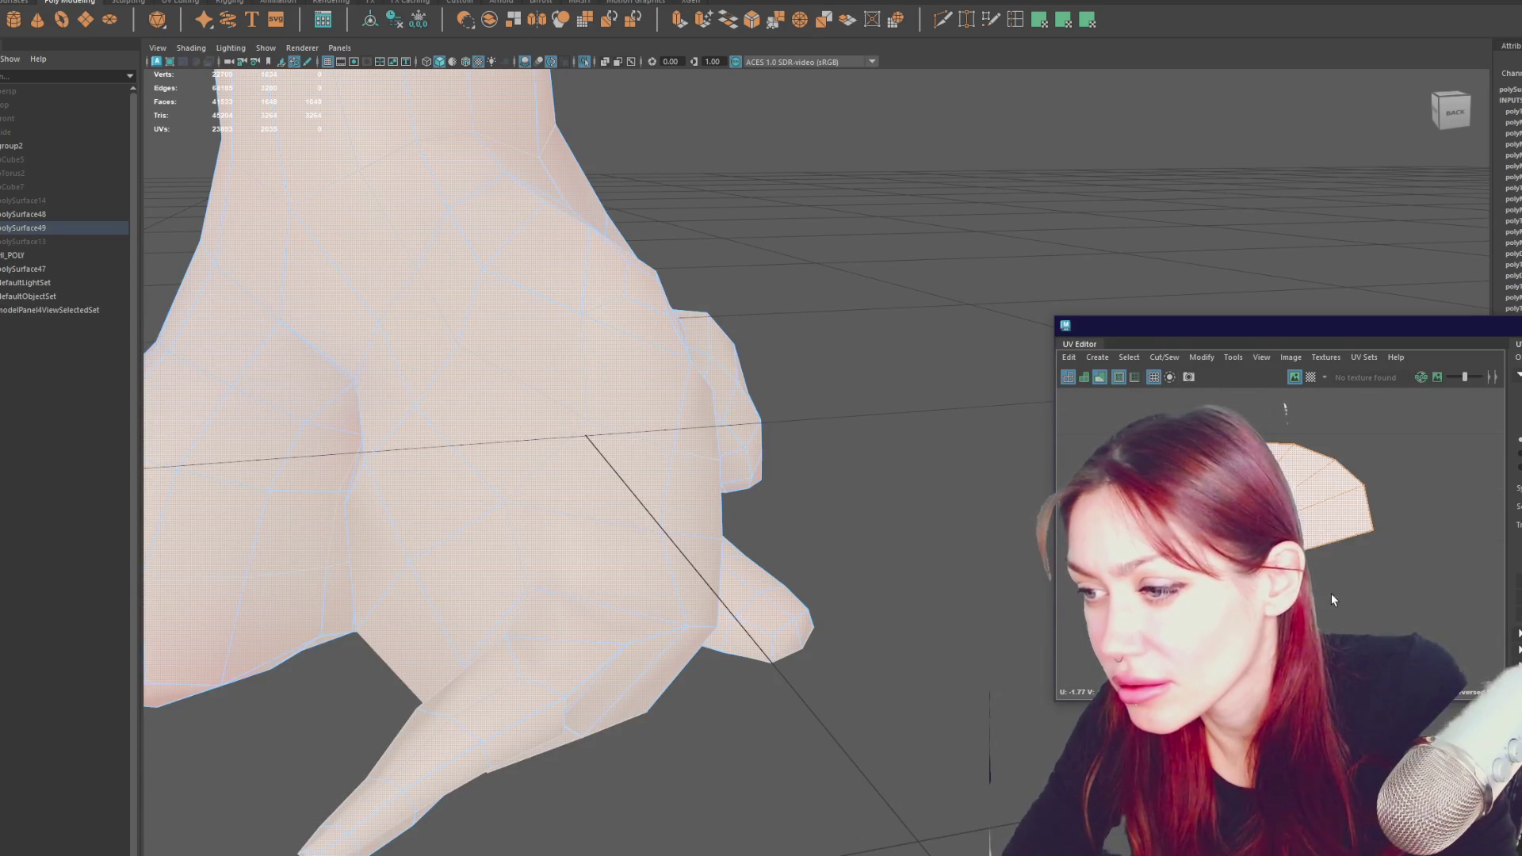
left_click(1338, 596)
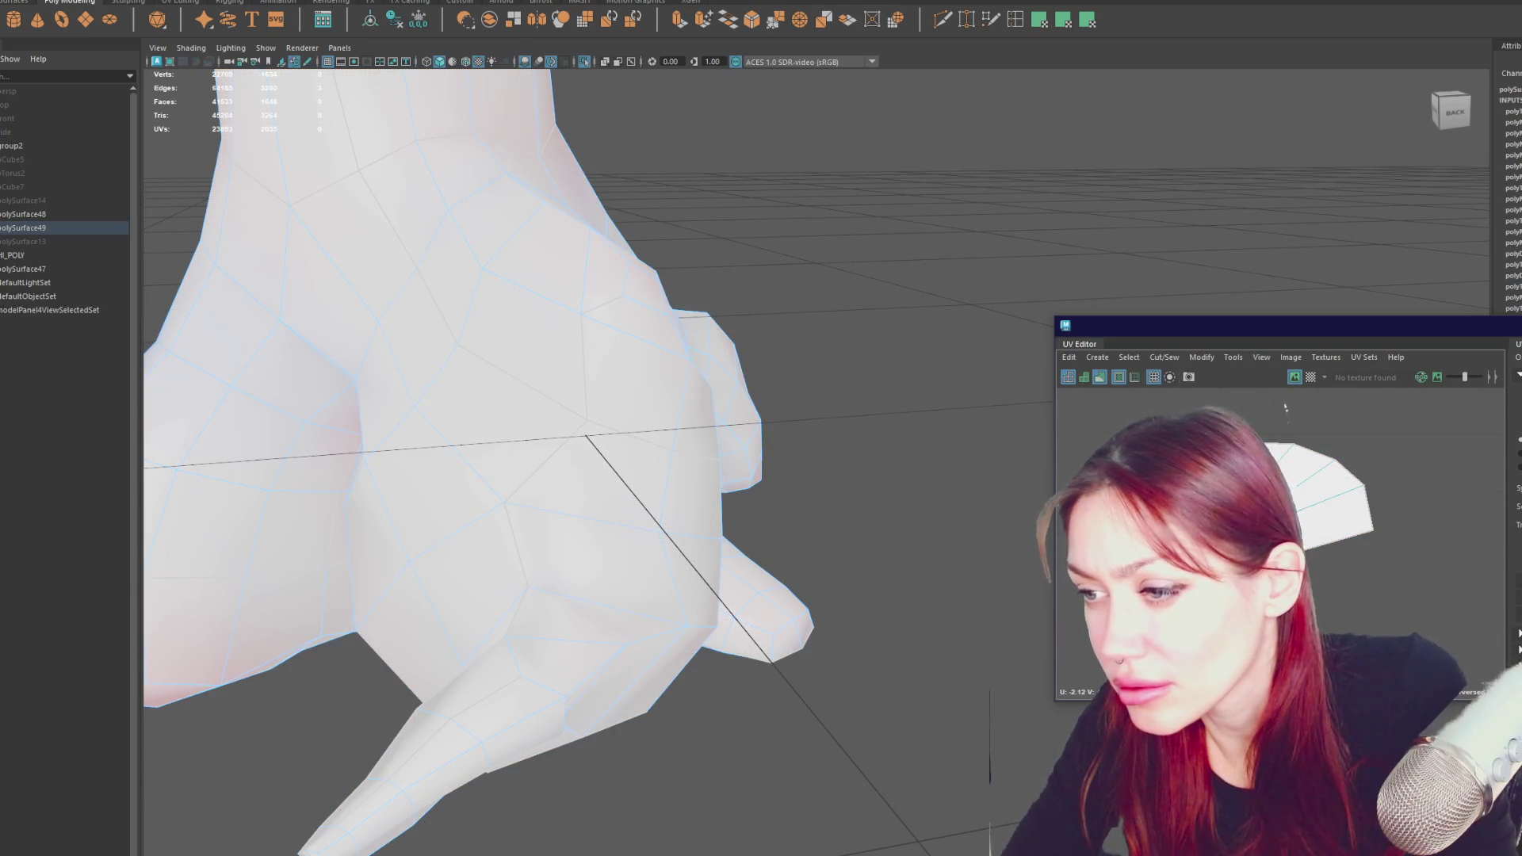
- Reselect the full trunk shell and unfold it again so it lies flat
right_click_drag(1307, 467, 1307, 441)
left_click(1323, 487)
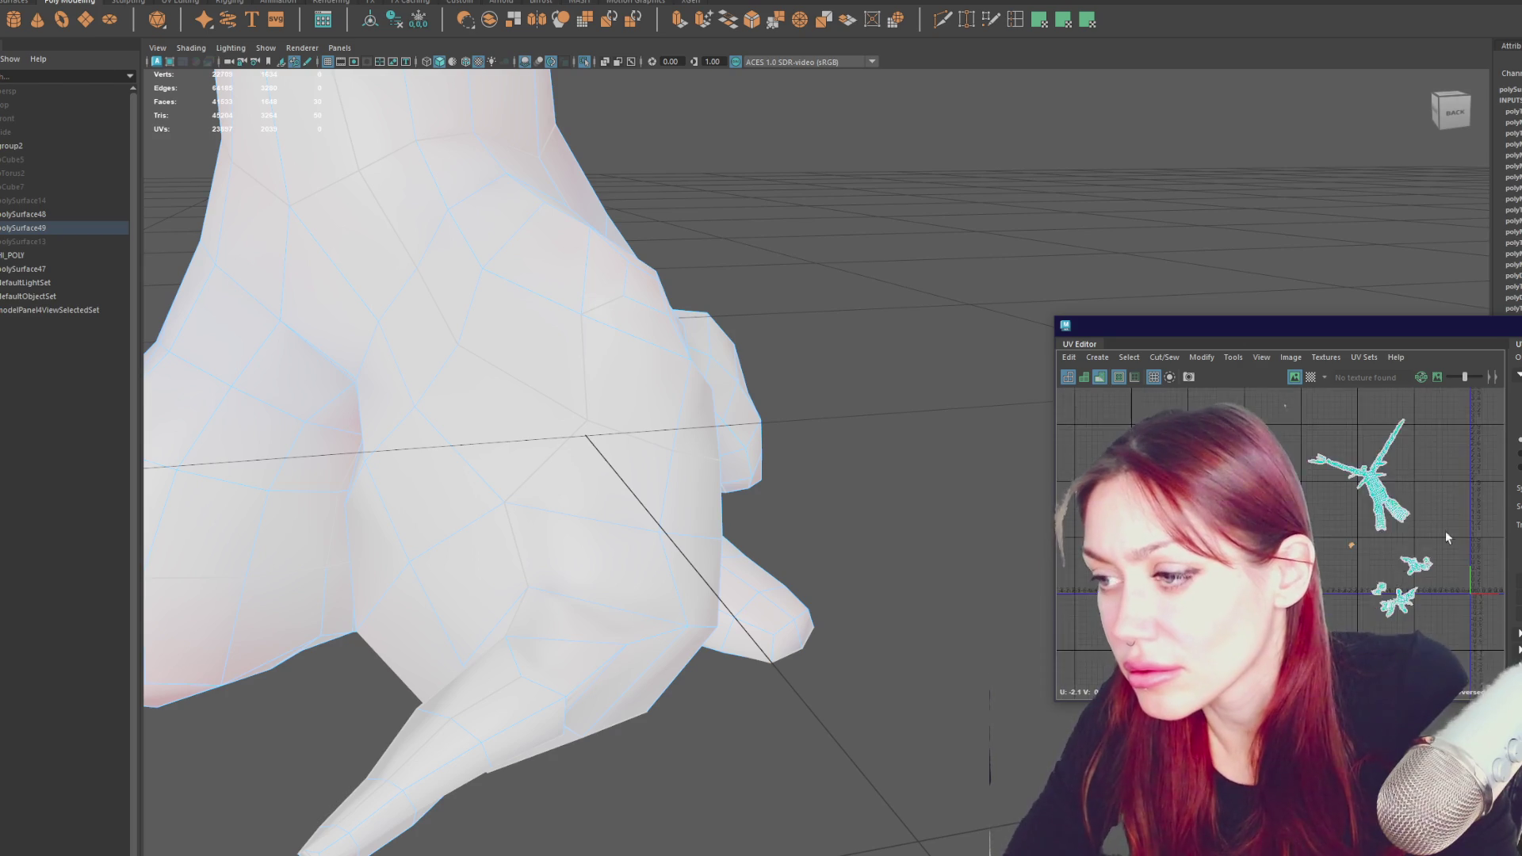
left_click_drag(1237, 413, 1400, 563)
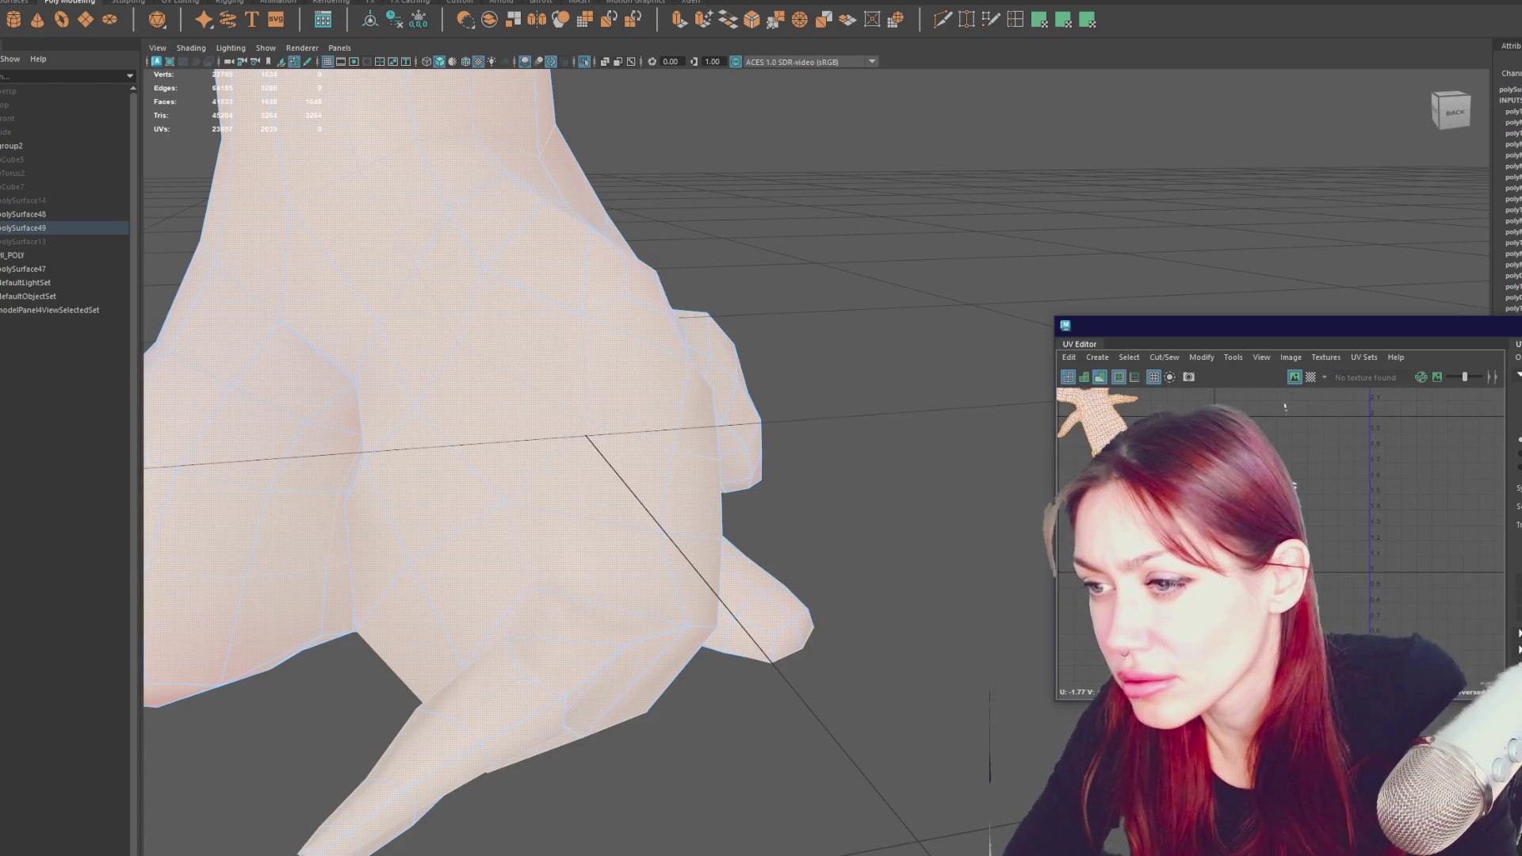
right_click_drag(1411, 494, 1365, 499, "shift")
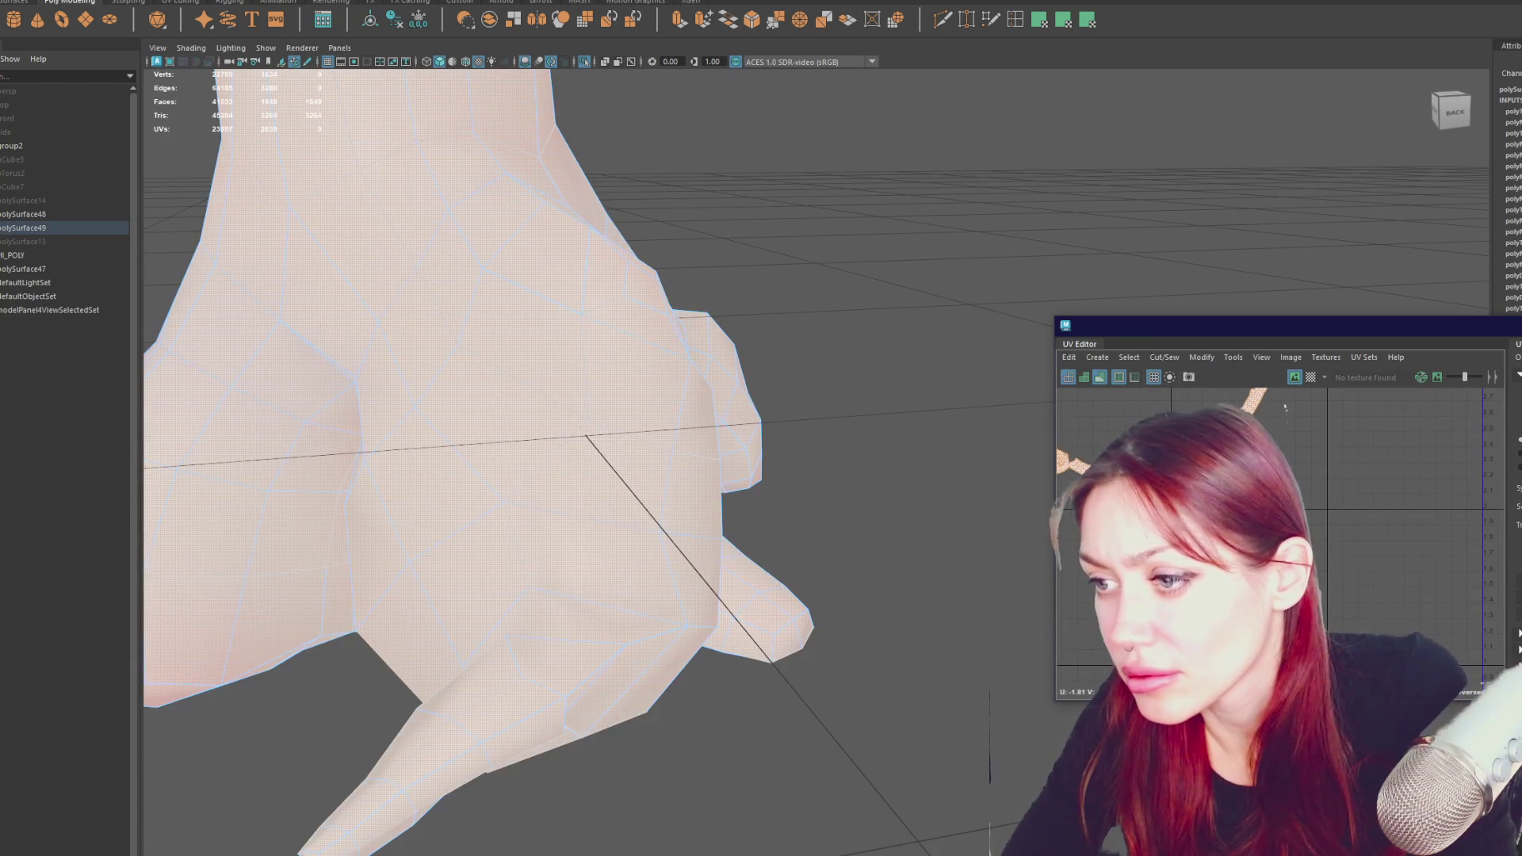
left_click(1285, 407)
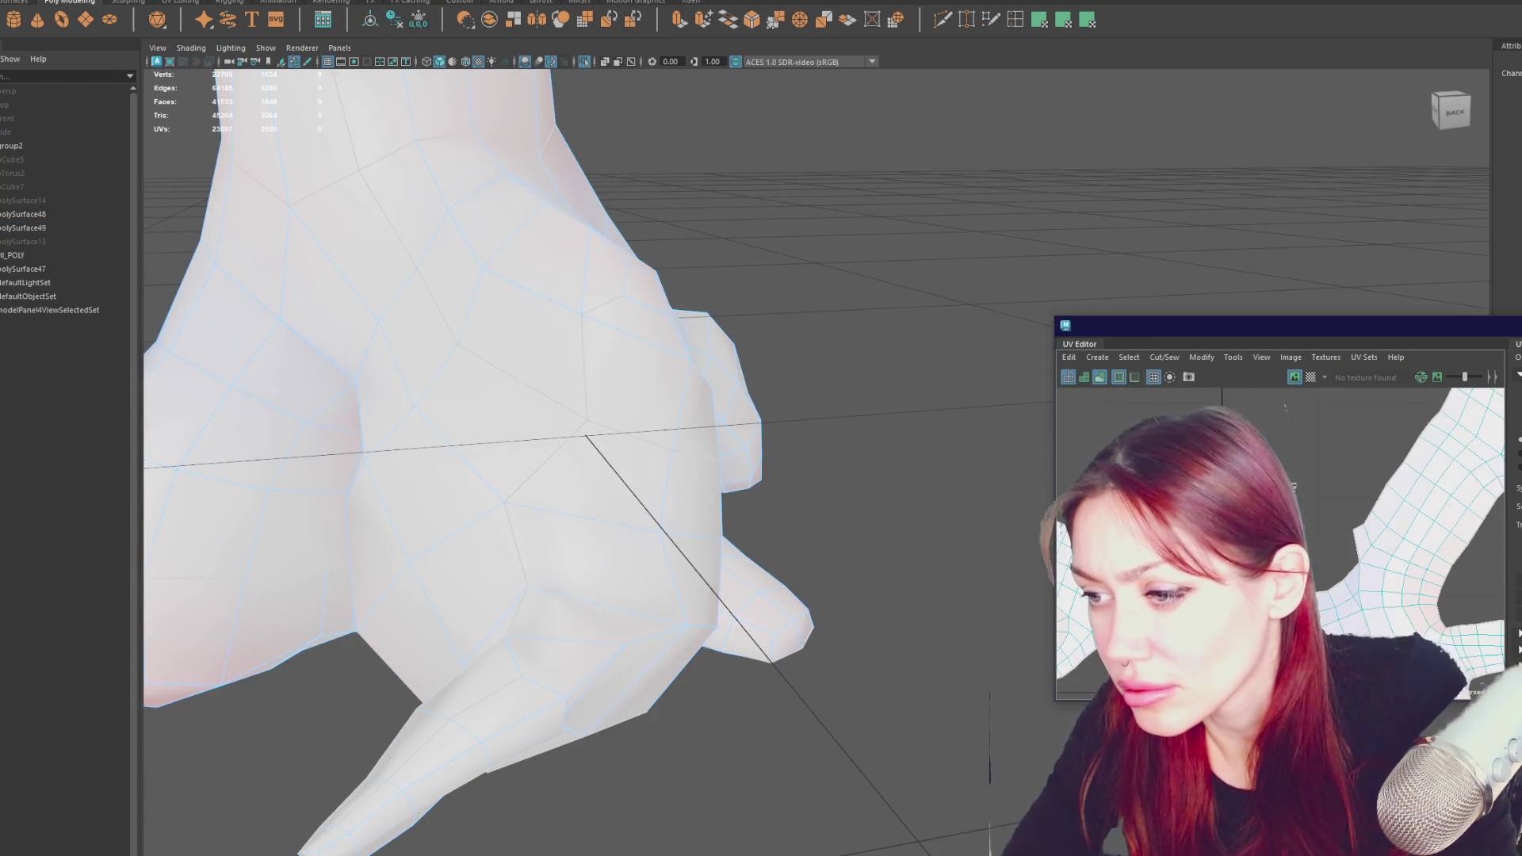
right_click_drag(1306, 503, 1307, 508, "shift")
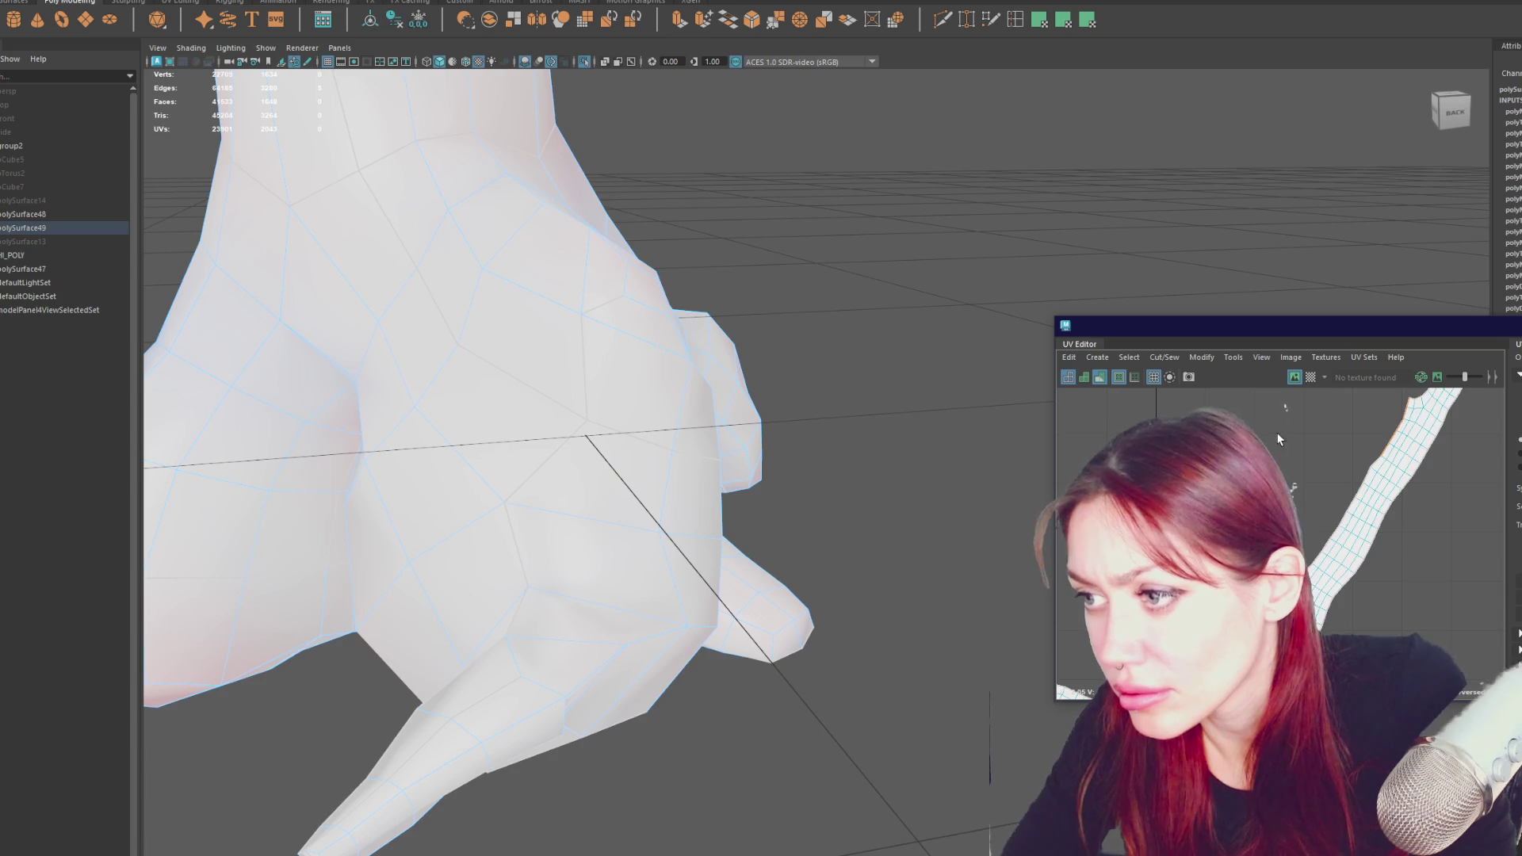
- Sew the selected seam edges and unfold the sewn trunk shell
right_click_drag(1308, 443, 1309, 448, "shift")
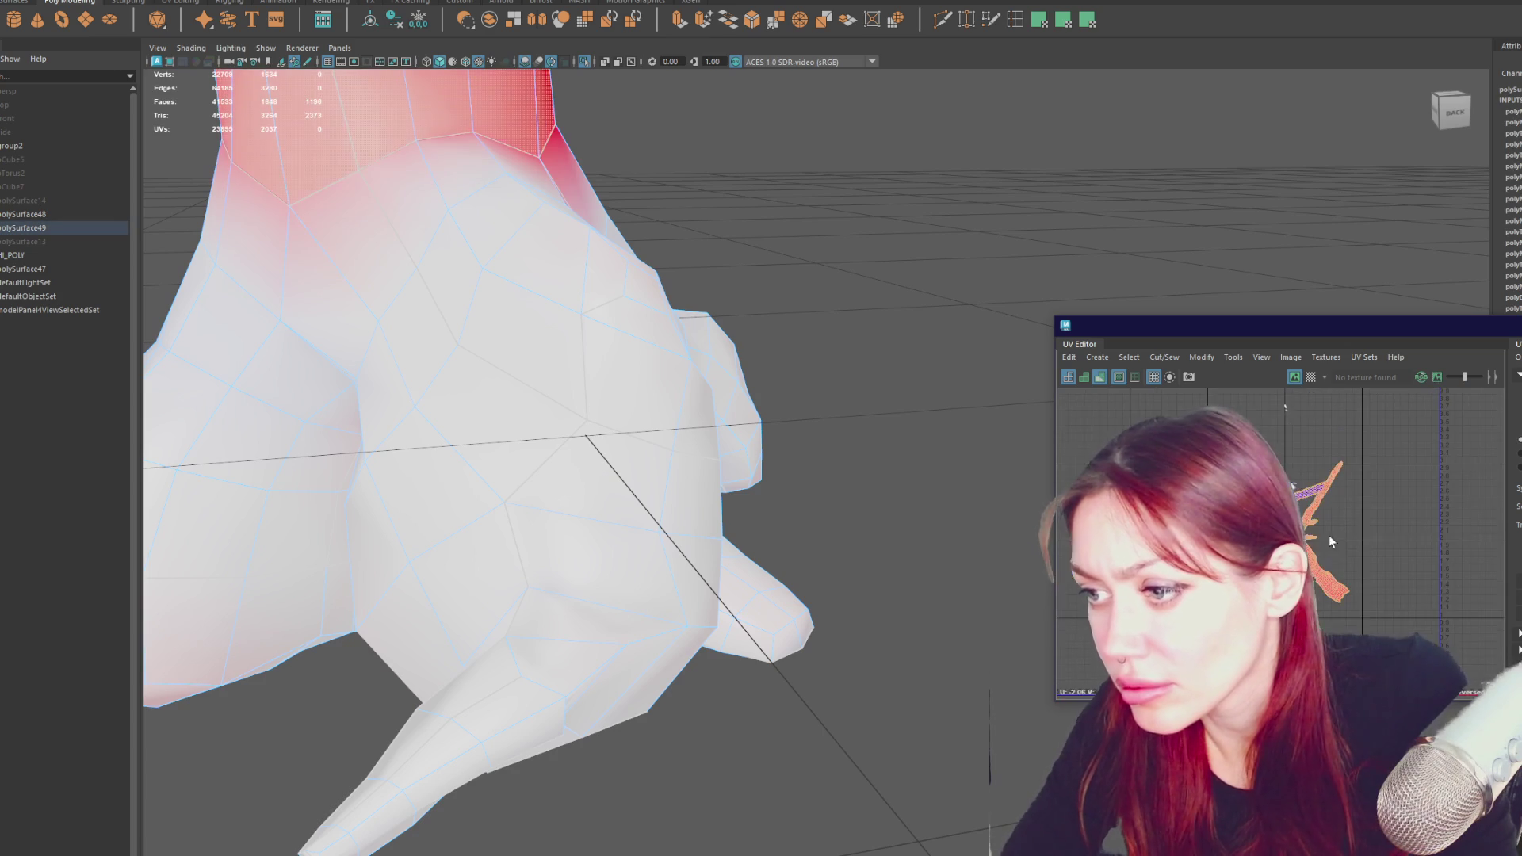
right_click_drag(1395, 501, 1395, 547, "shift")
scroll(1326, 548, "up", 5)
- Sew another trunk seam, then select all the trunk's faces
right_click_drag(1373, 497, 1374, 497)
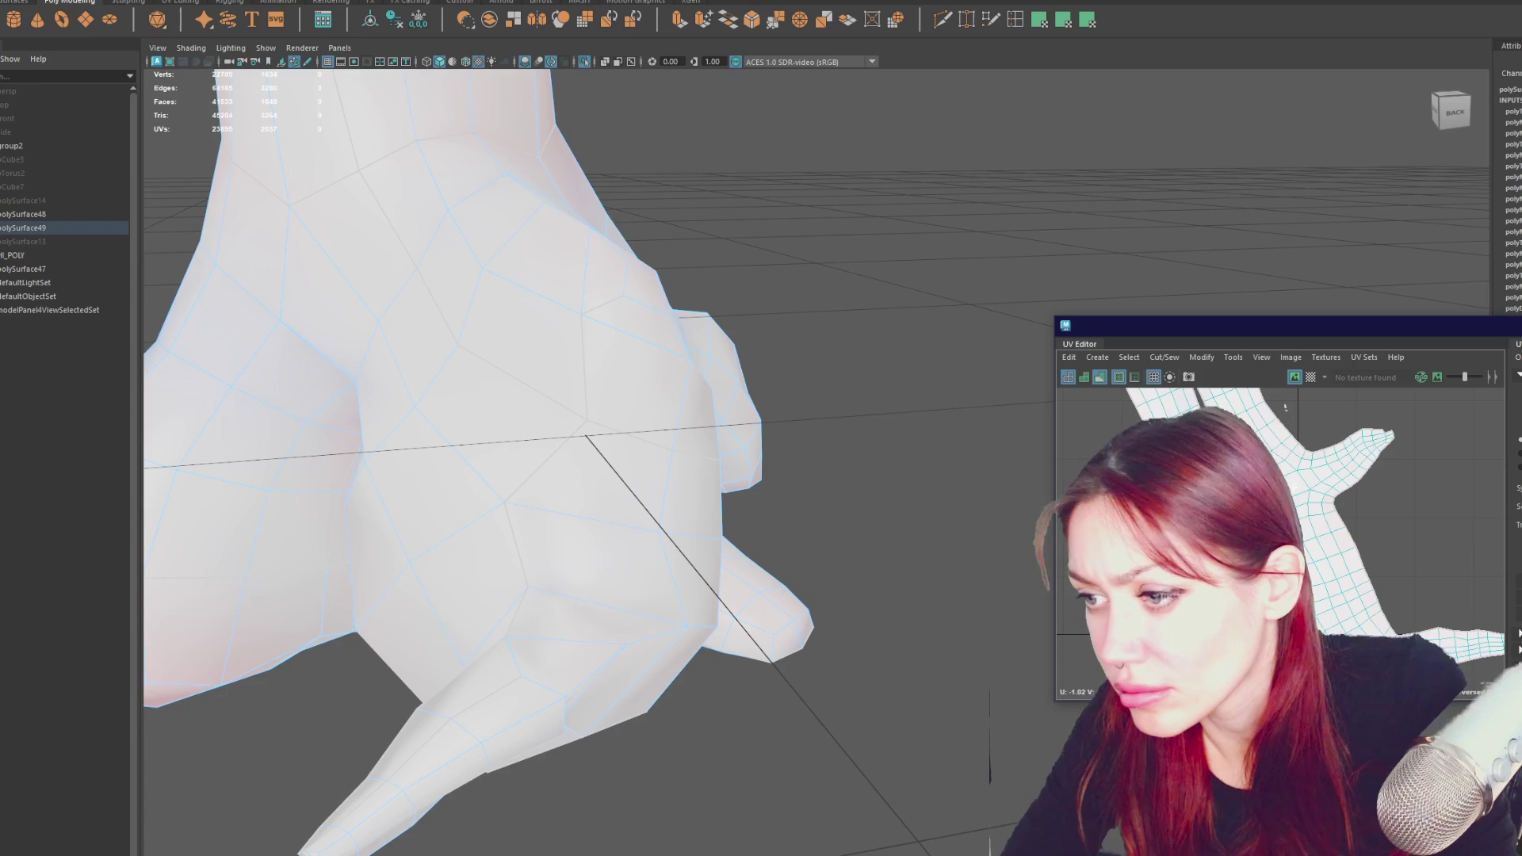
middle_click_drag(1409, 526, 1424, 581, "alt")
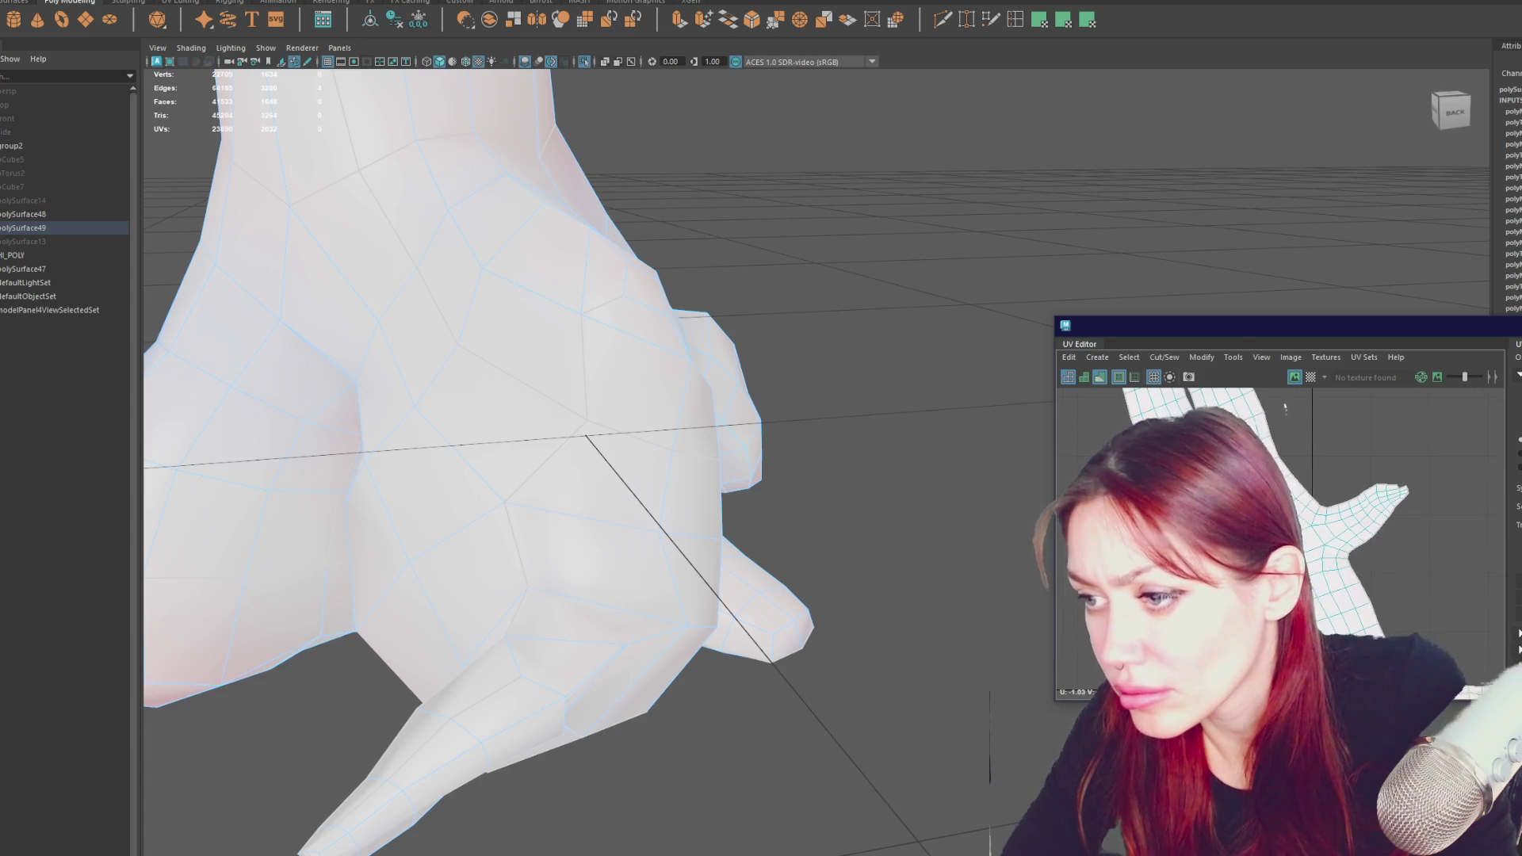
middle_click_drag(1285, 510, 1318, 590, "alt")
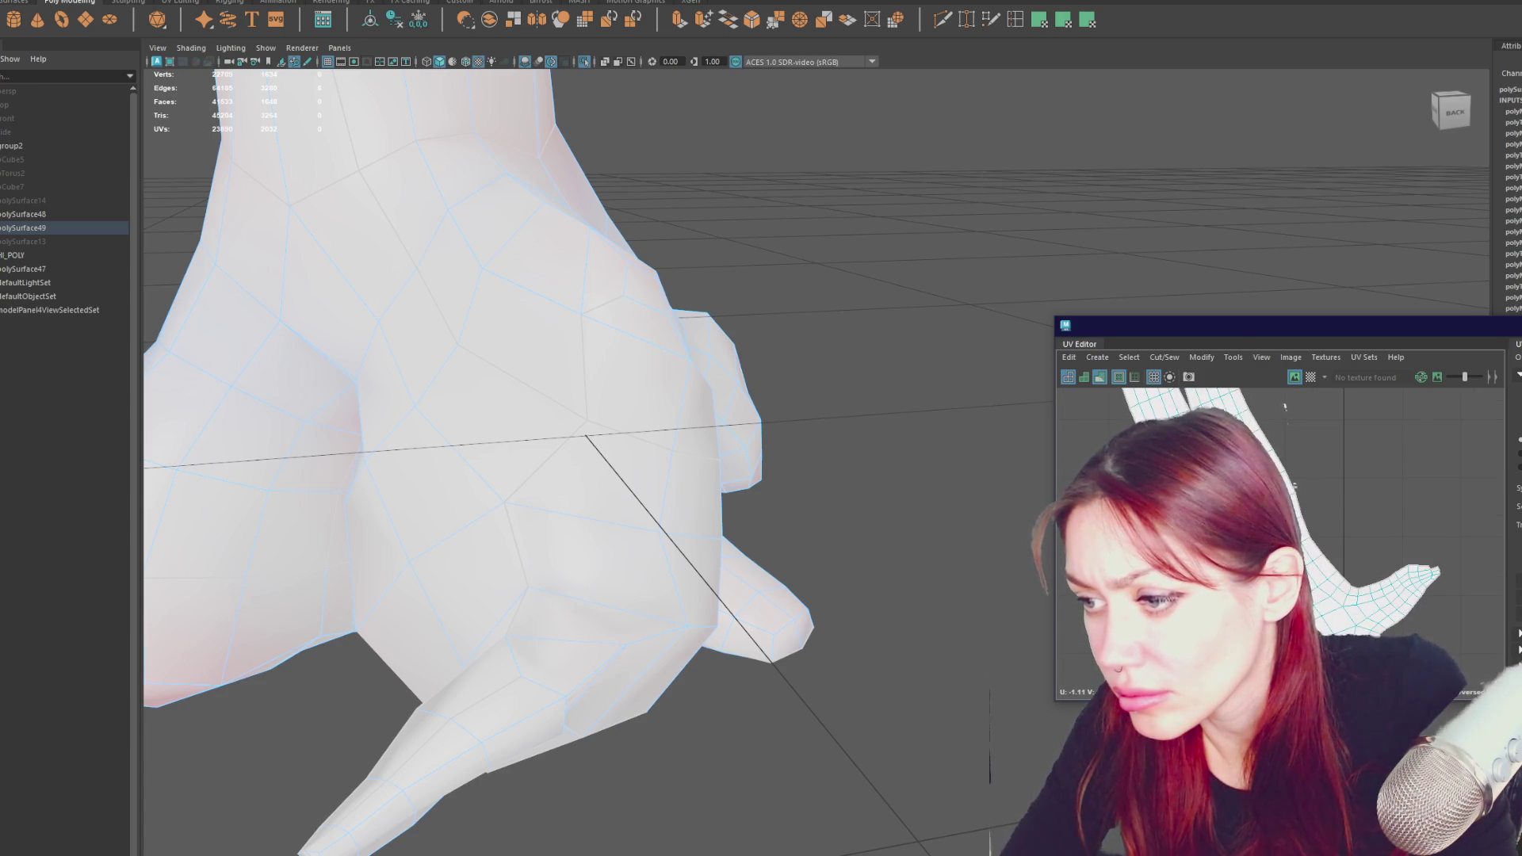
scroll(1285, 407, "up", 2)
mouse_move(1381, 486)
right_mouse_down("shift")
mouse_move(1432, 508)
mouse_move(1410, 536)
mouse_move(1432, 508)
mouse_move(1411, 482)
right_mouse_up("shift")
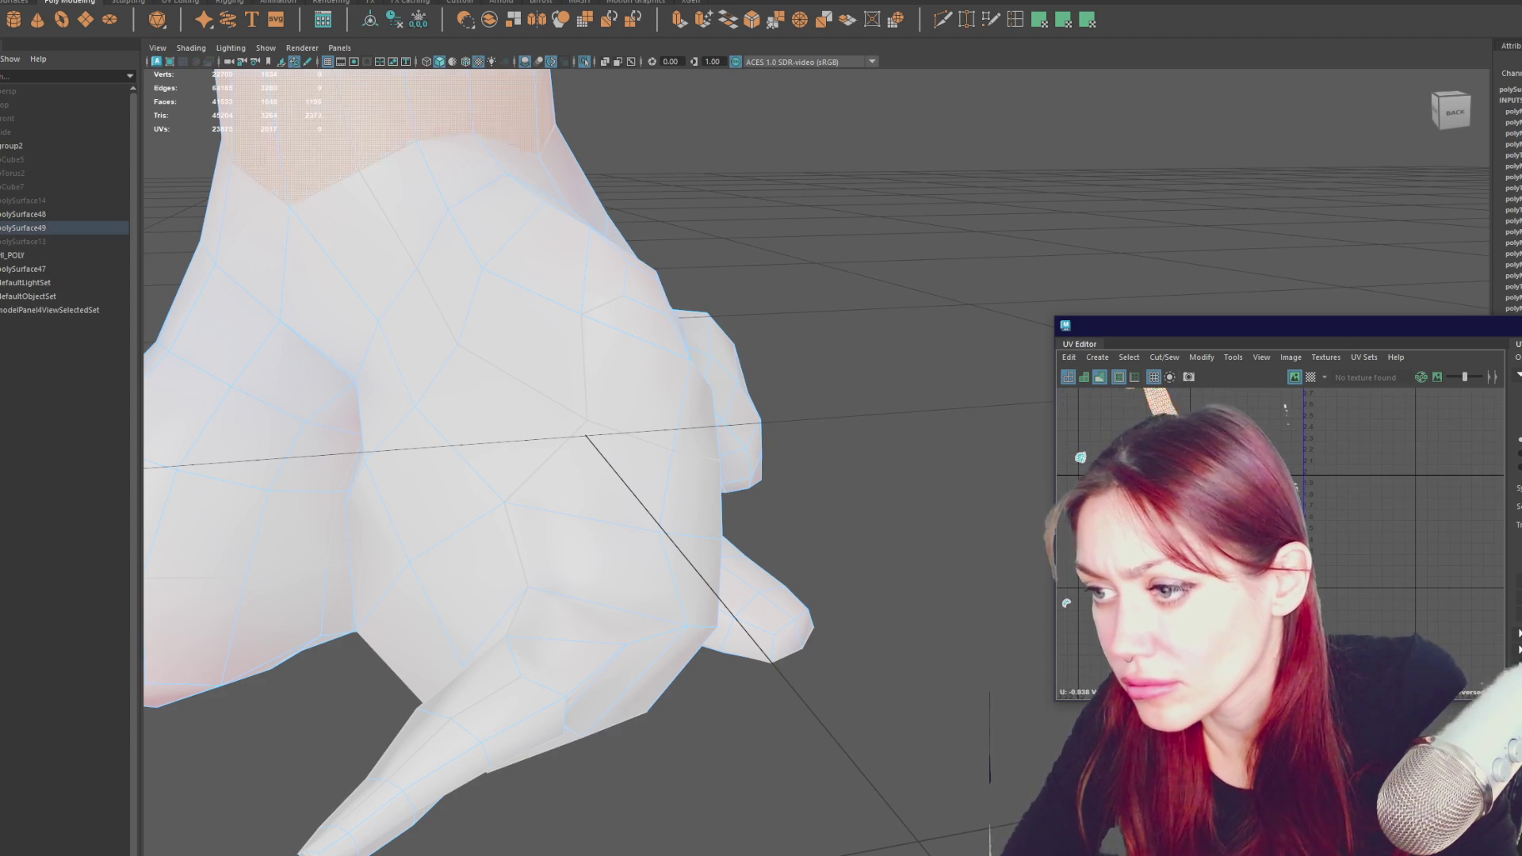
scroll(1286, 473, "up", 5)
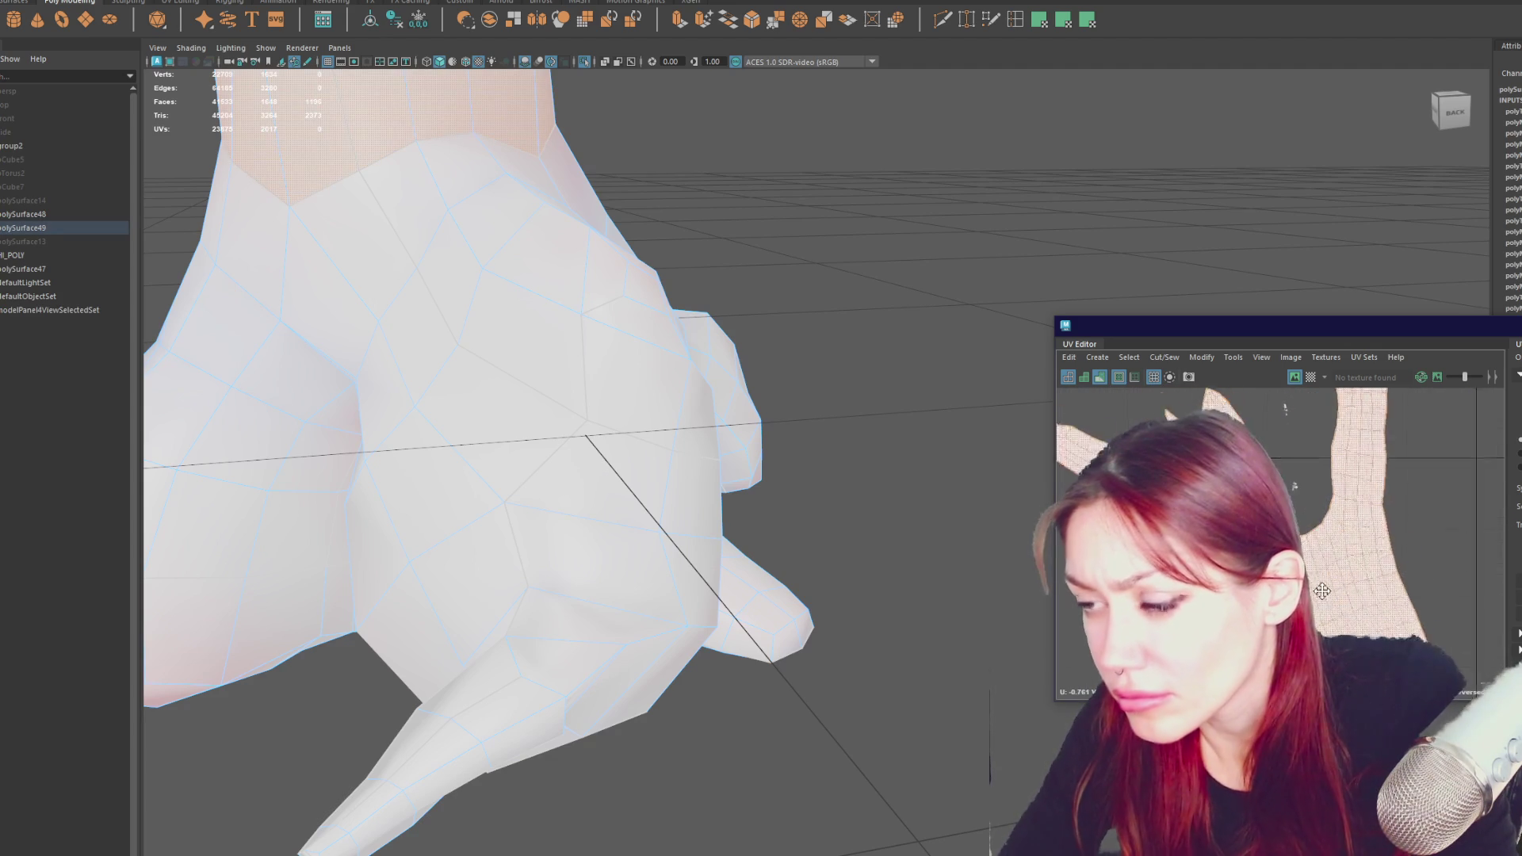
scroll(1286, 473, "up", 3)
left_click(1285, 473)
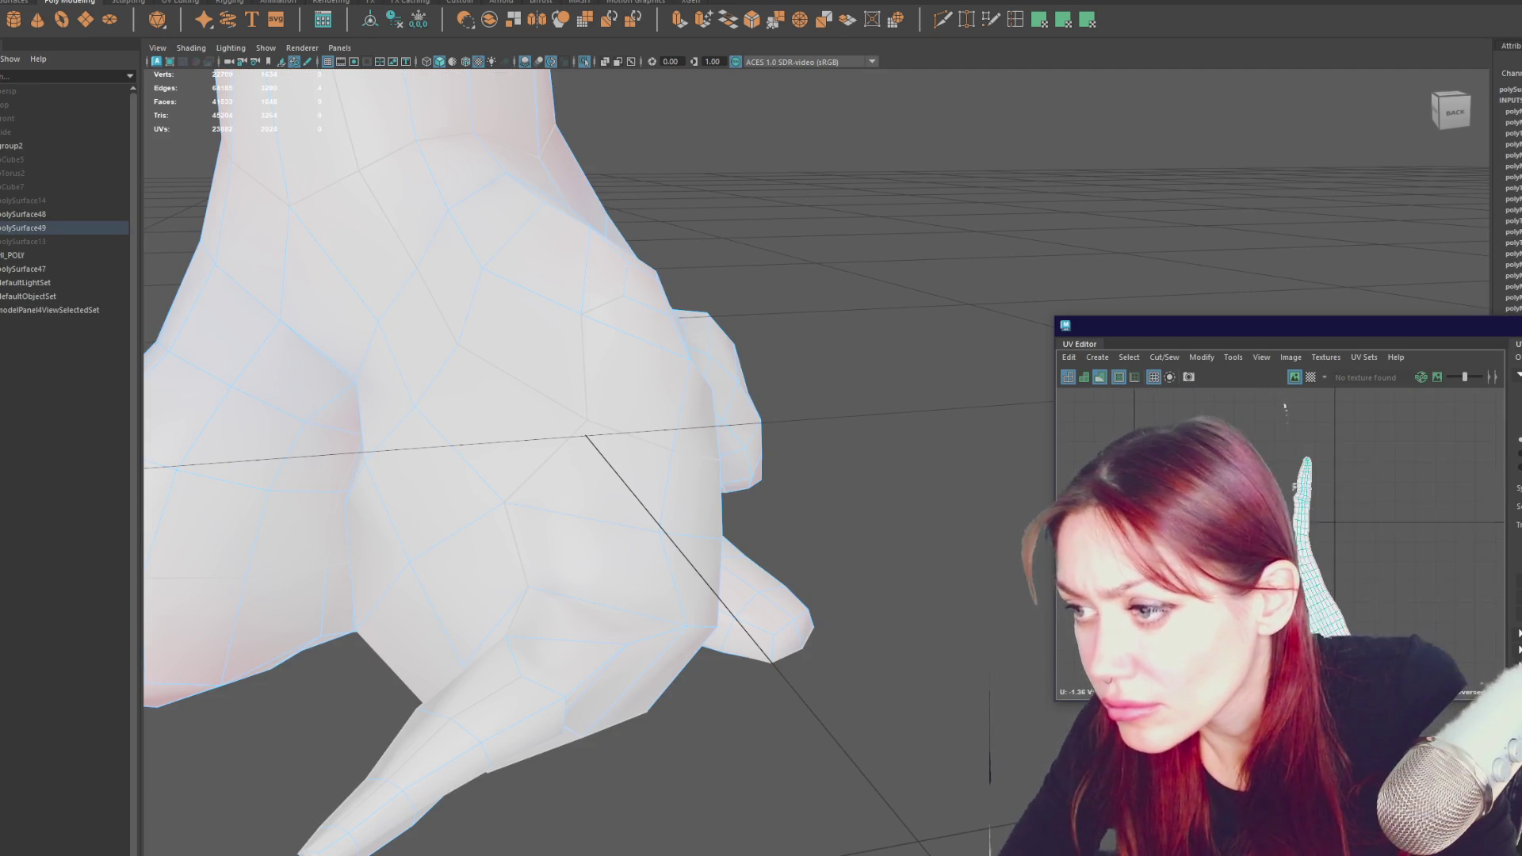
right_click_drag(1381, 555, 1380, 559, "shift")
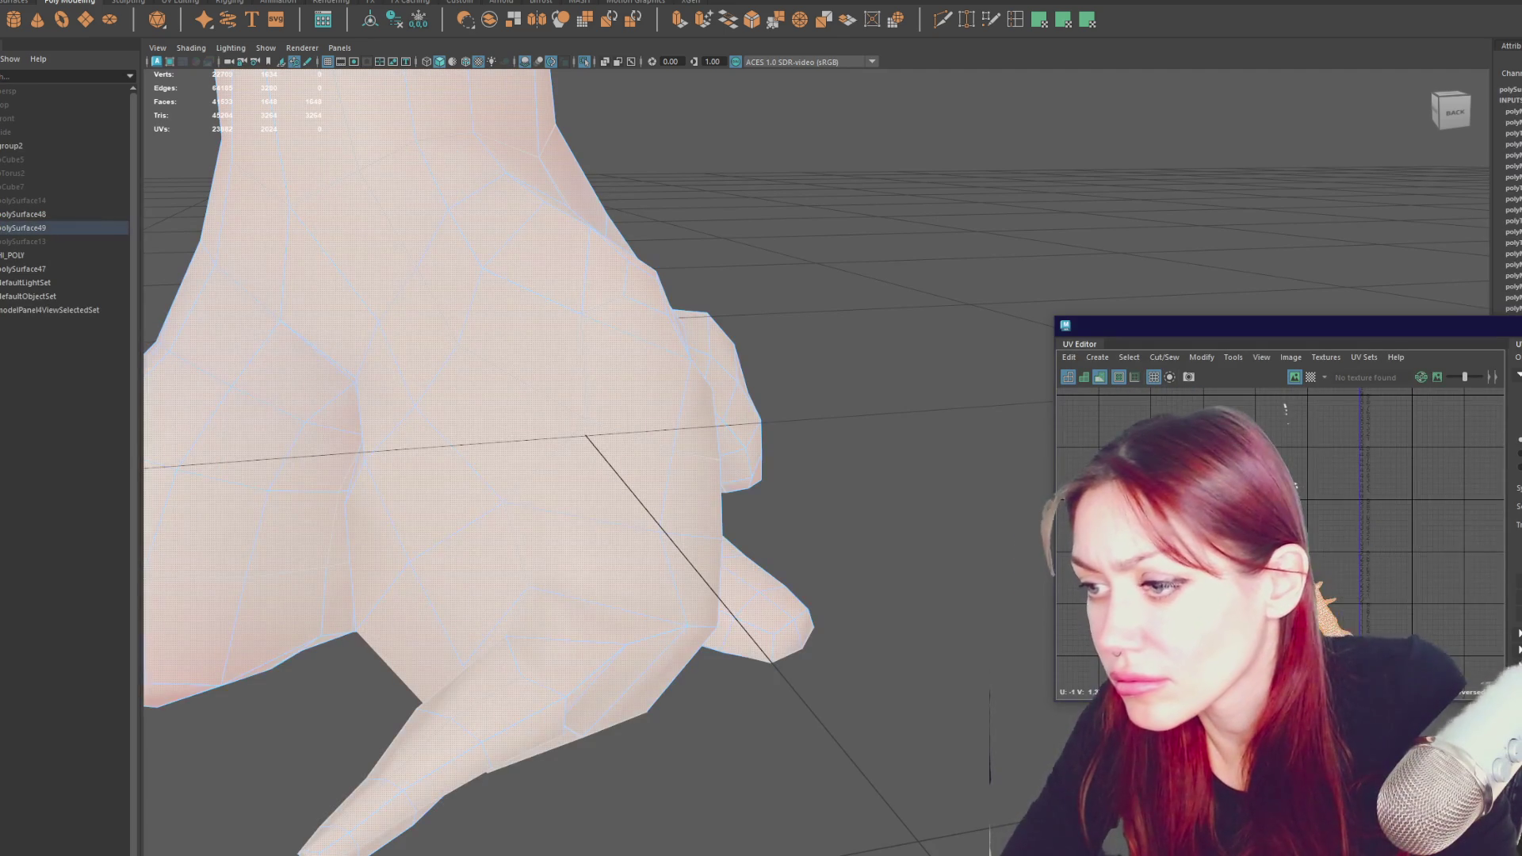
scroll(1330, 618, "up", 1)
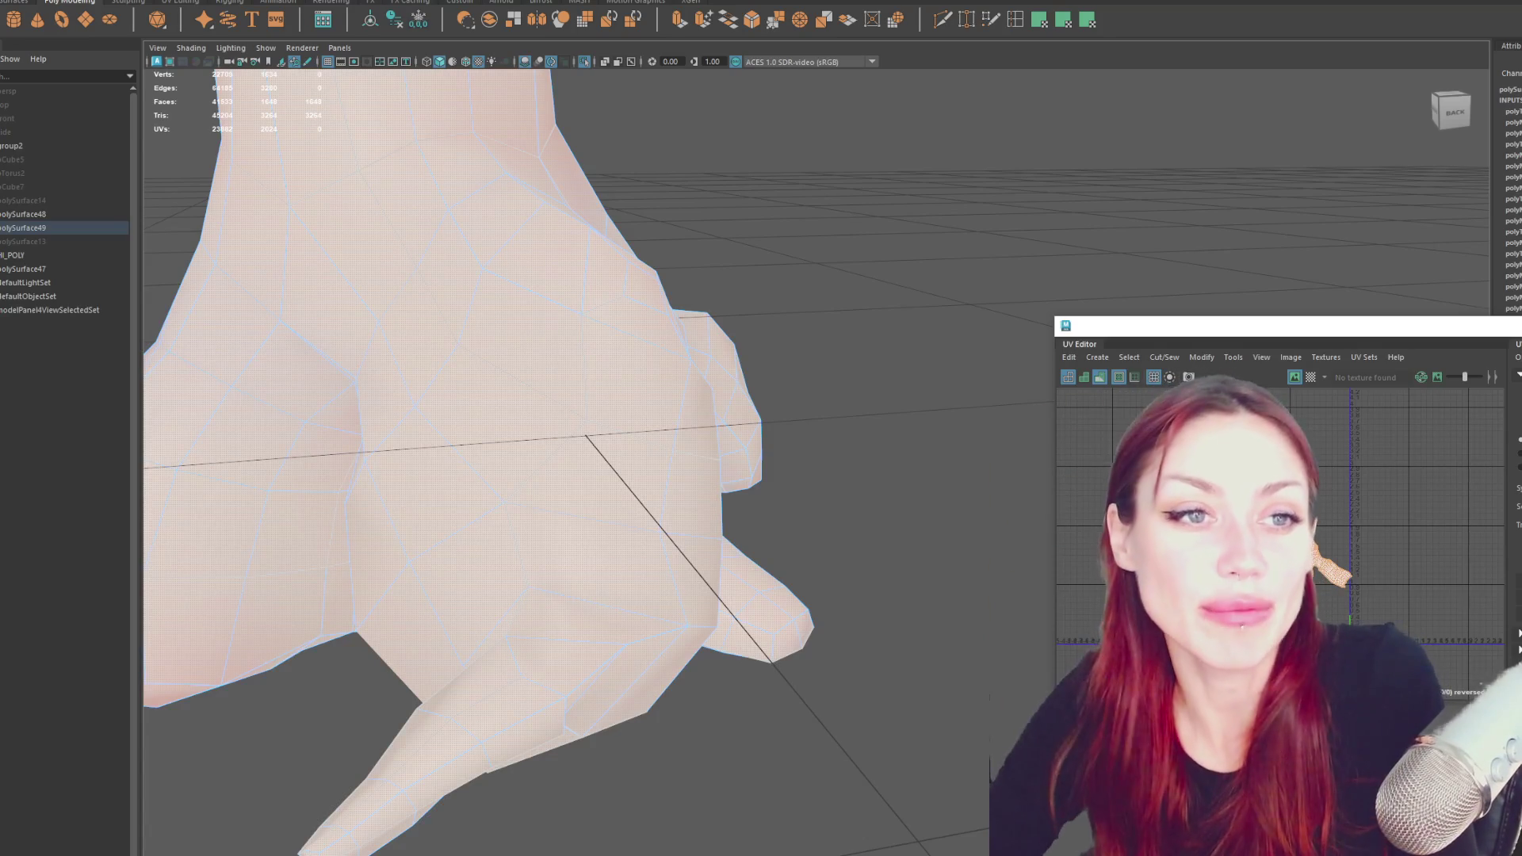
- Move the UV Editor to the top-left, enlarge and maximize it, centring the shells
left_click_drag(1273, 325, 1119, 288)
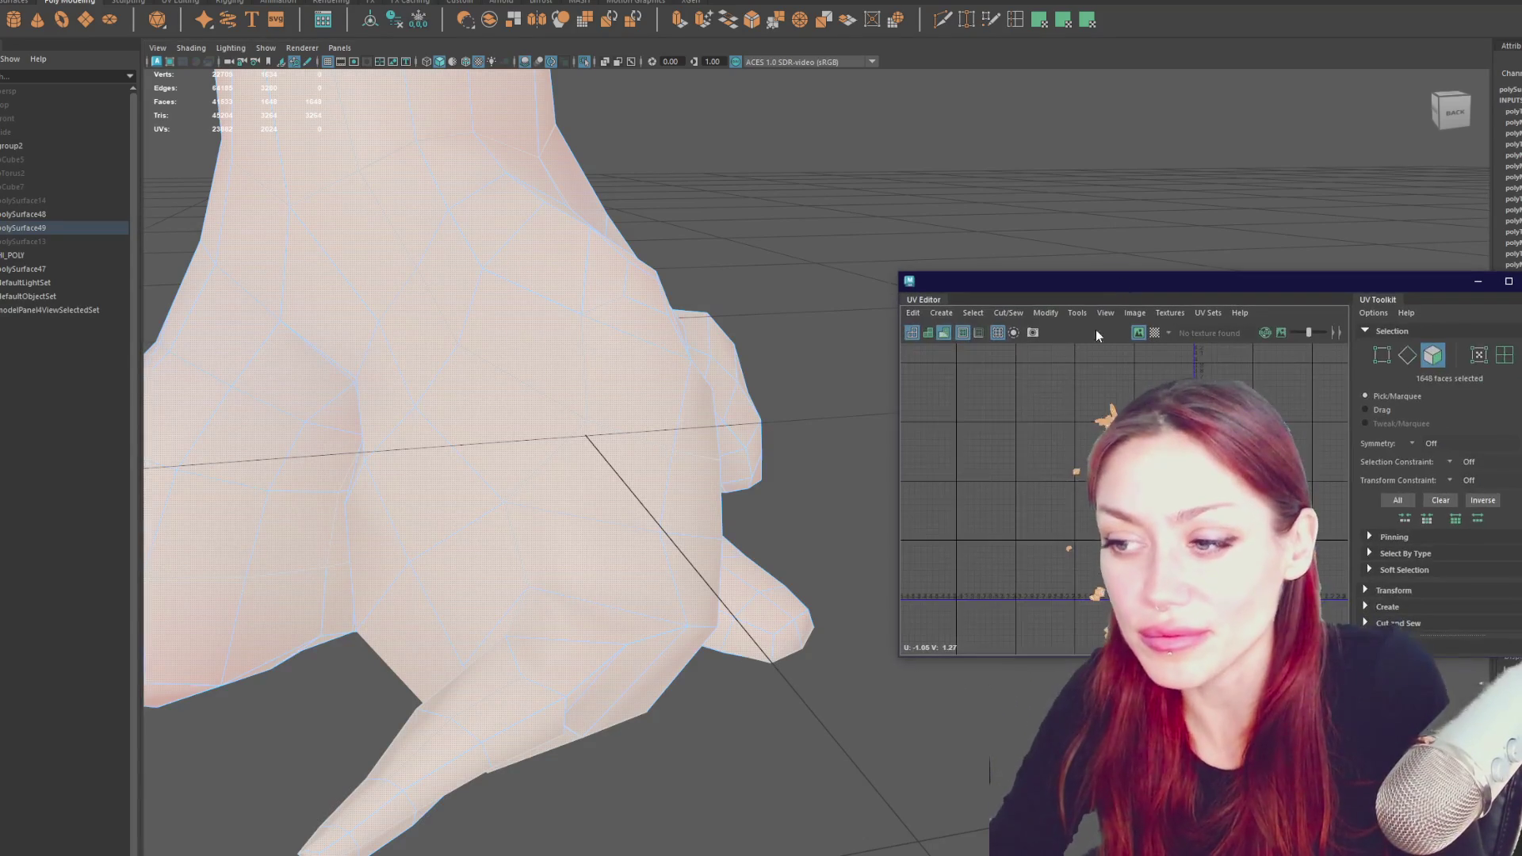
left_click_drag(1440, 290, 1142, 92)
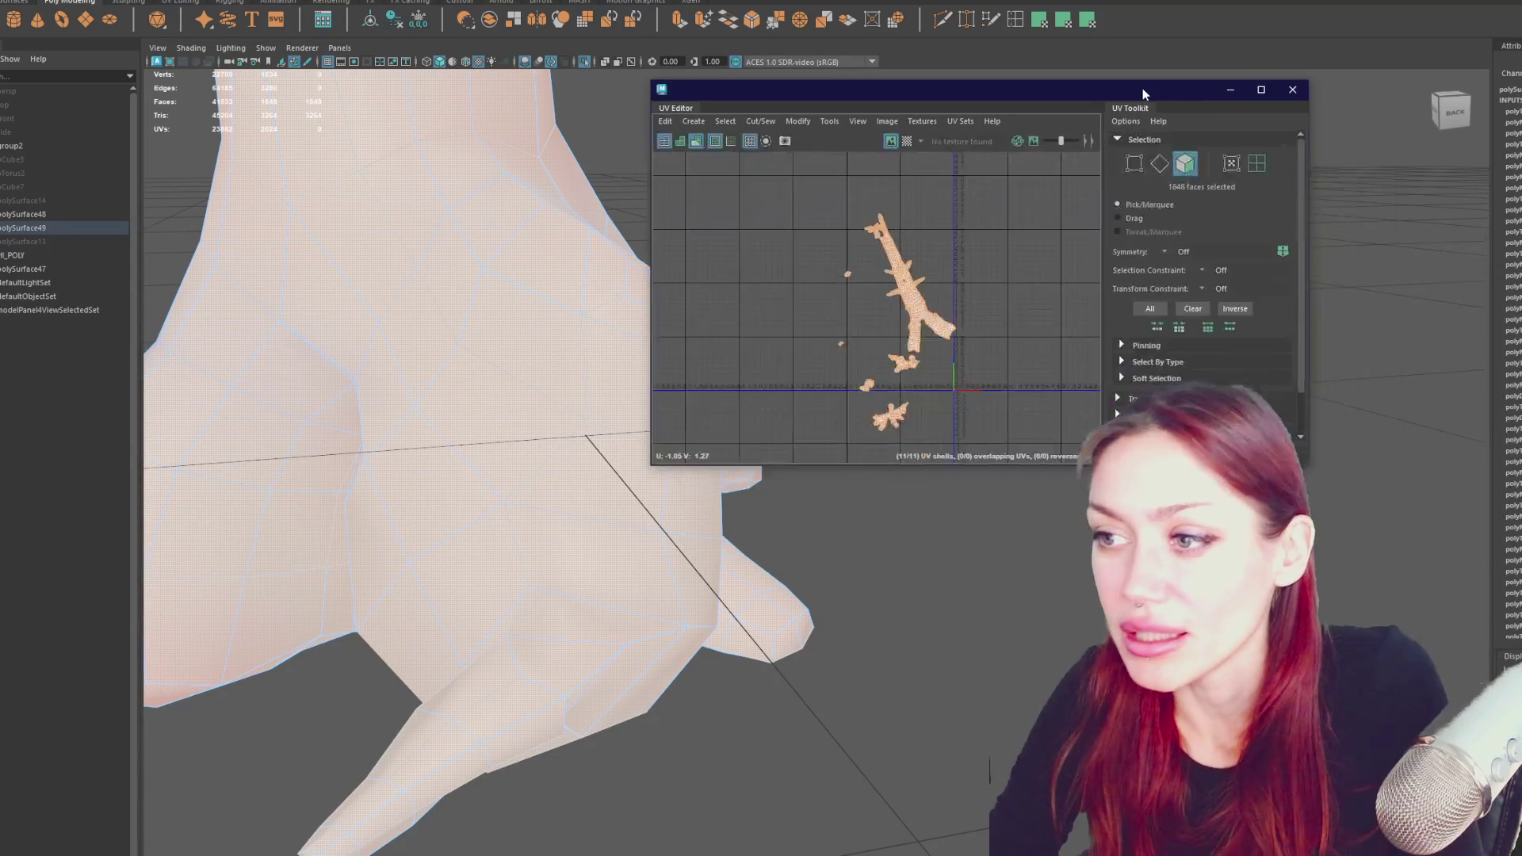
middle_click_drag(872, 436, 926, 339, "alt")
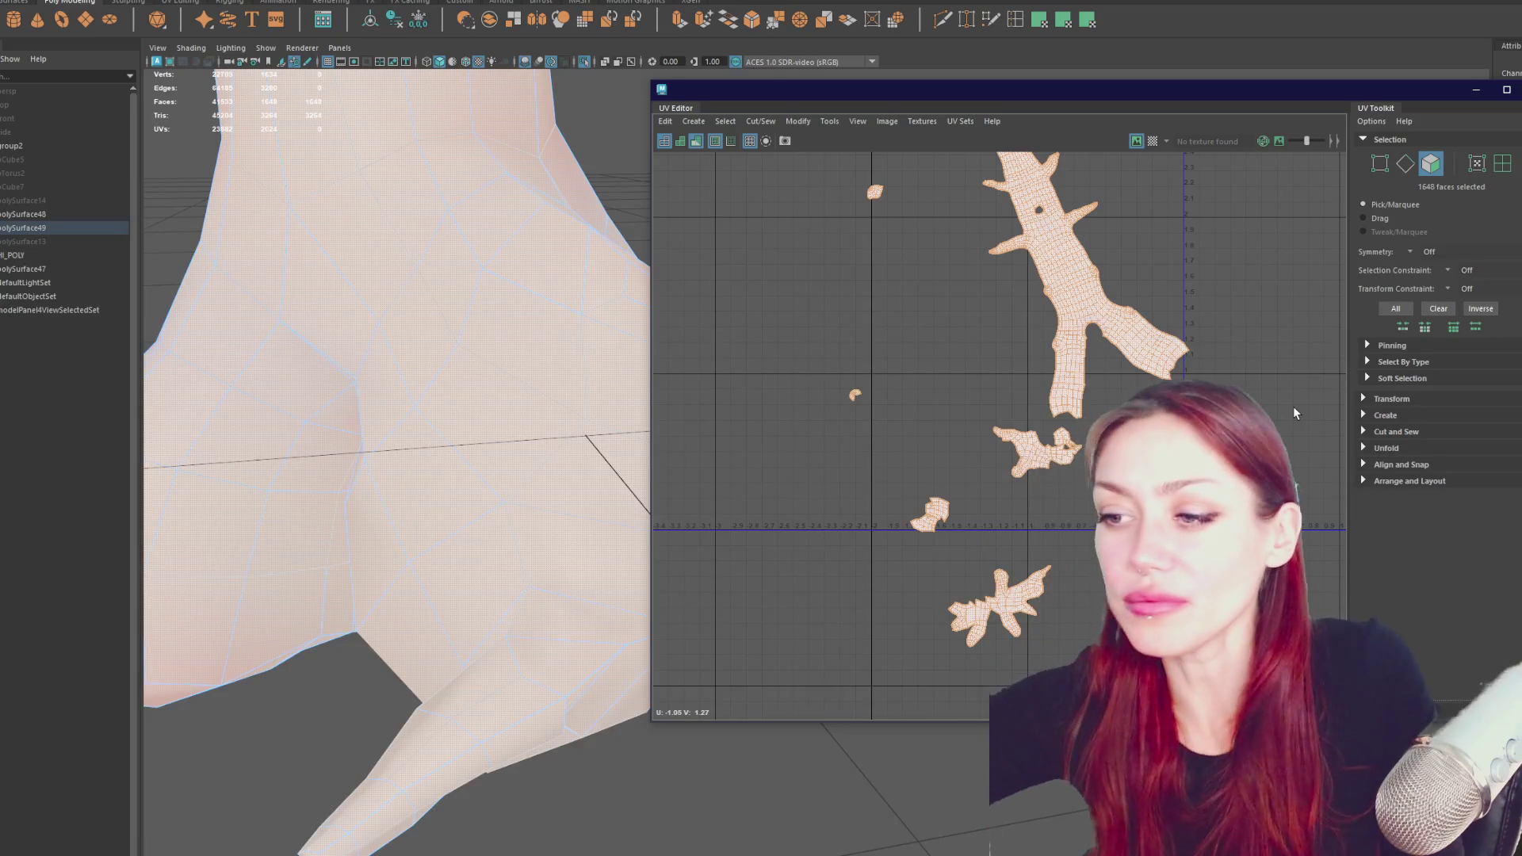
mouse_move(1140, 367)
middle_mouse_down("alt")
mouse_move(1118, 368)
mouse_move(1060, 447)
middle_mouse_up("alt")
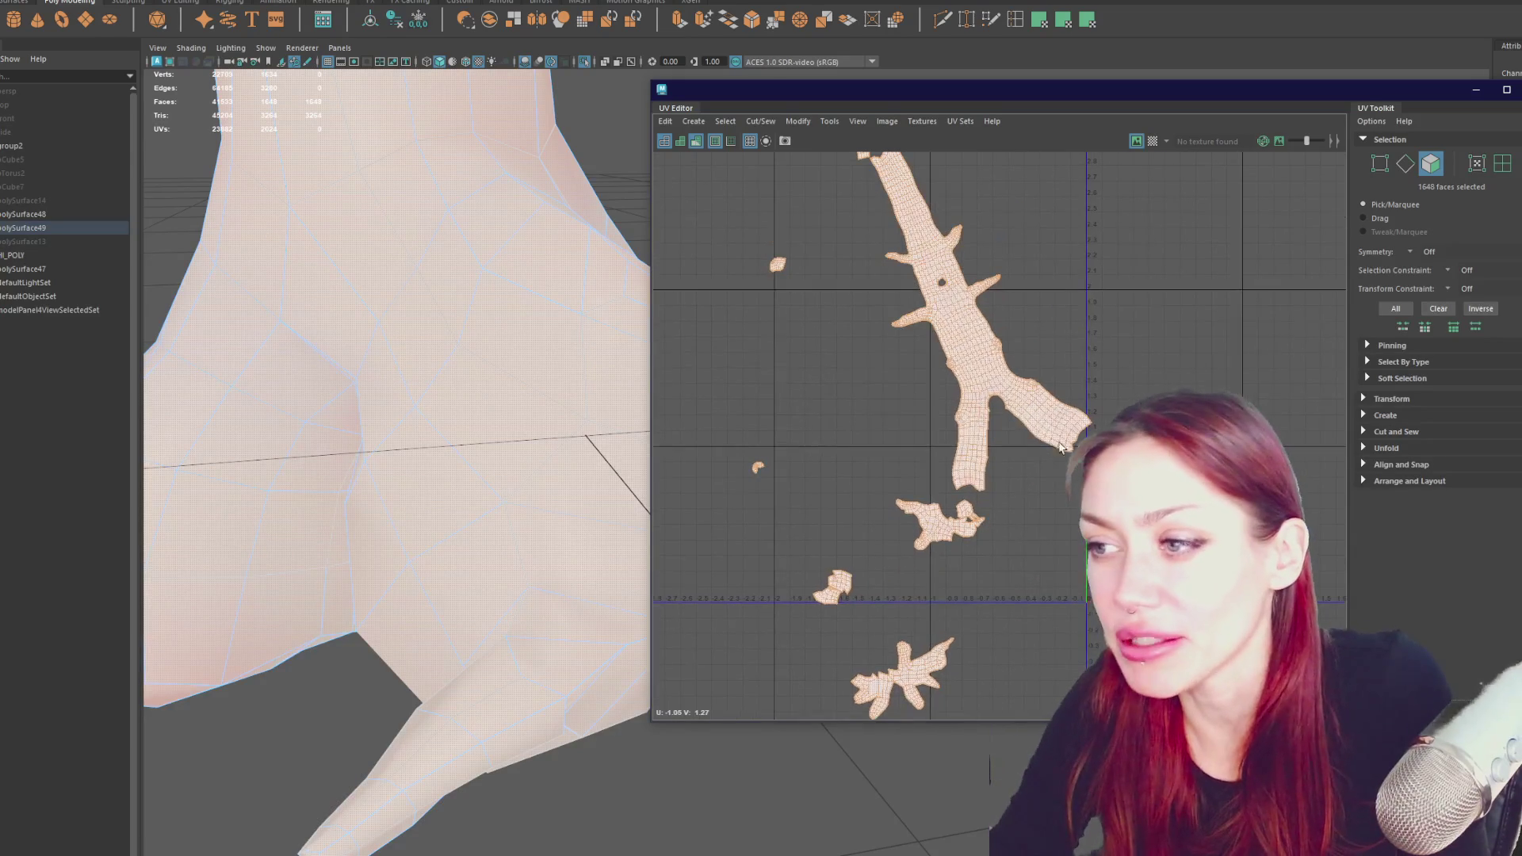
left_click(1507, 90)
- Apply Texel Density from the Transform section to scale all UV shells up evenly
scroll(921, 290, "up", 5)
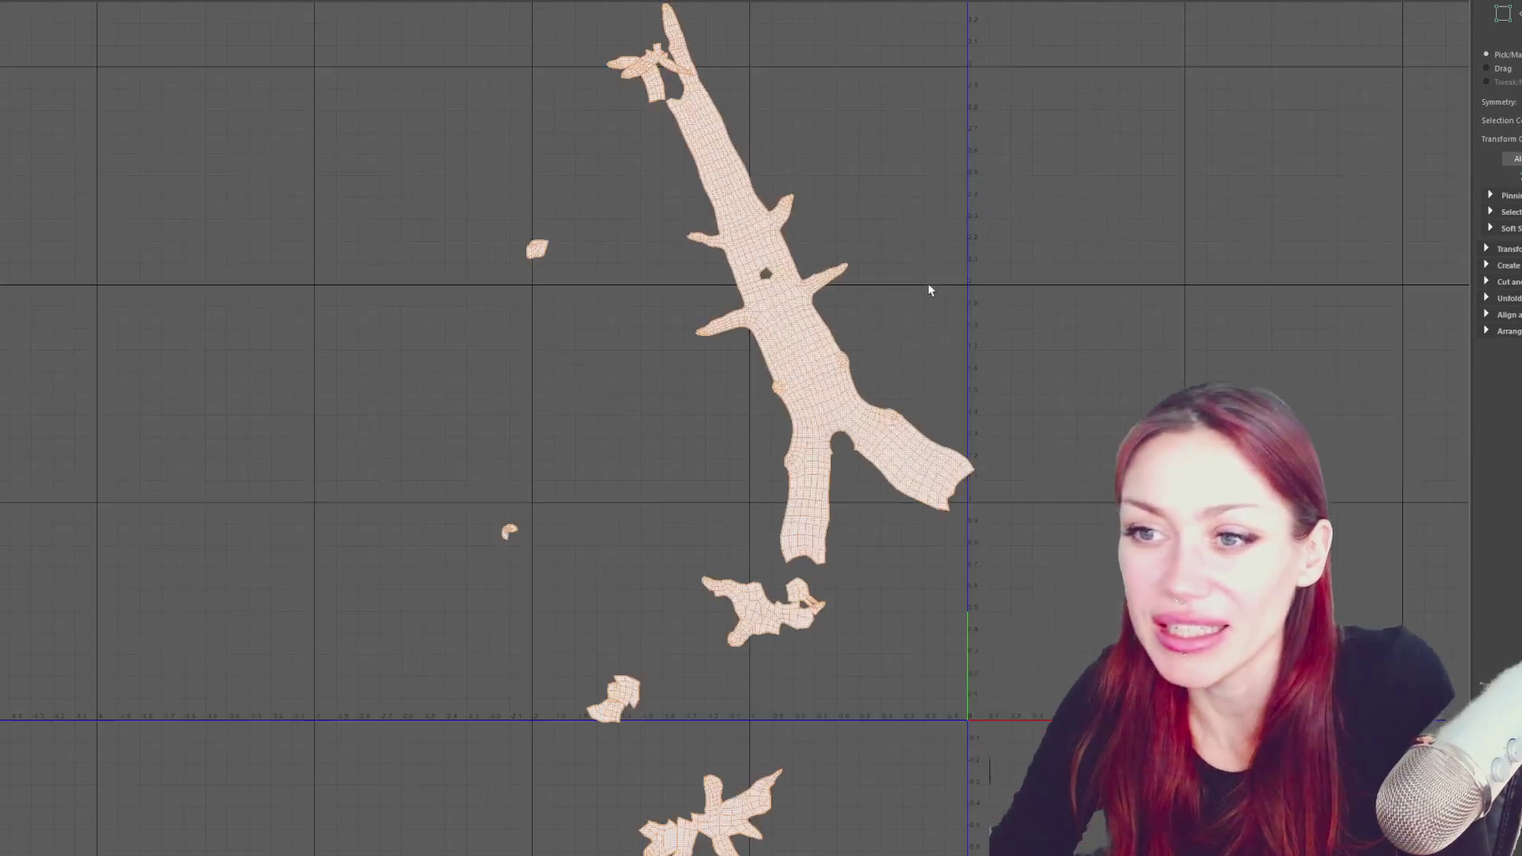
scroll(712, 252, "down", 2)
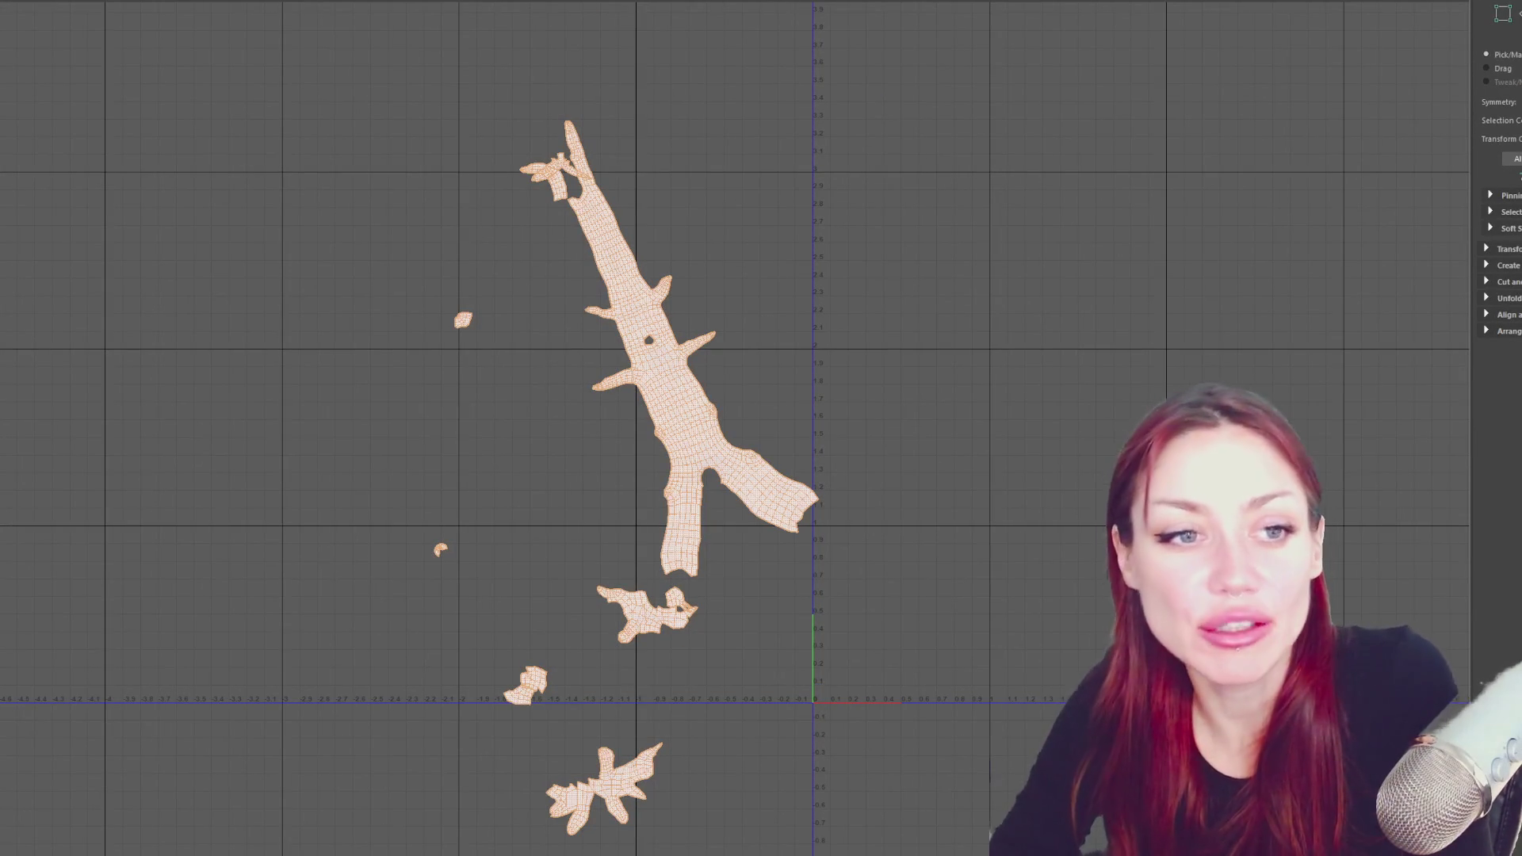
left_click(1506, 249)
right_click(969, 298)
scroll(973, 289, "down", 1)
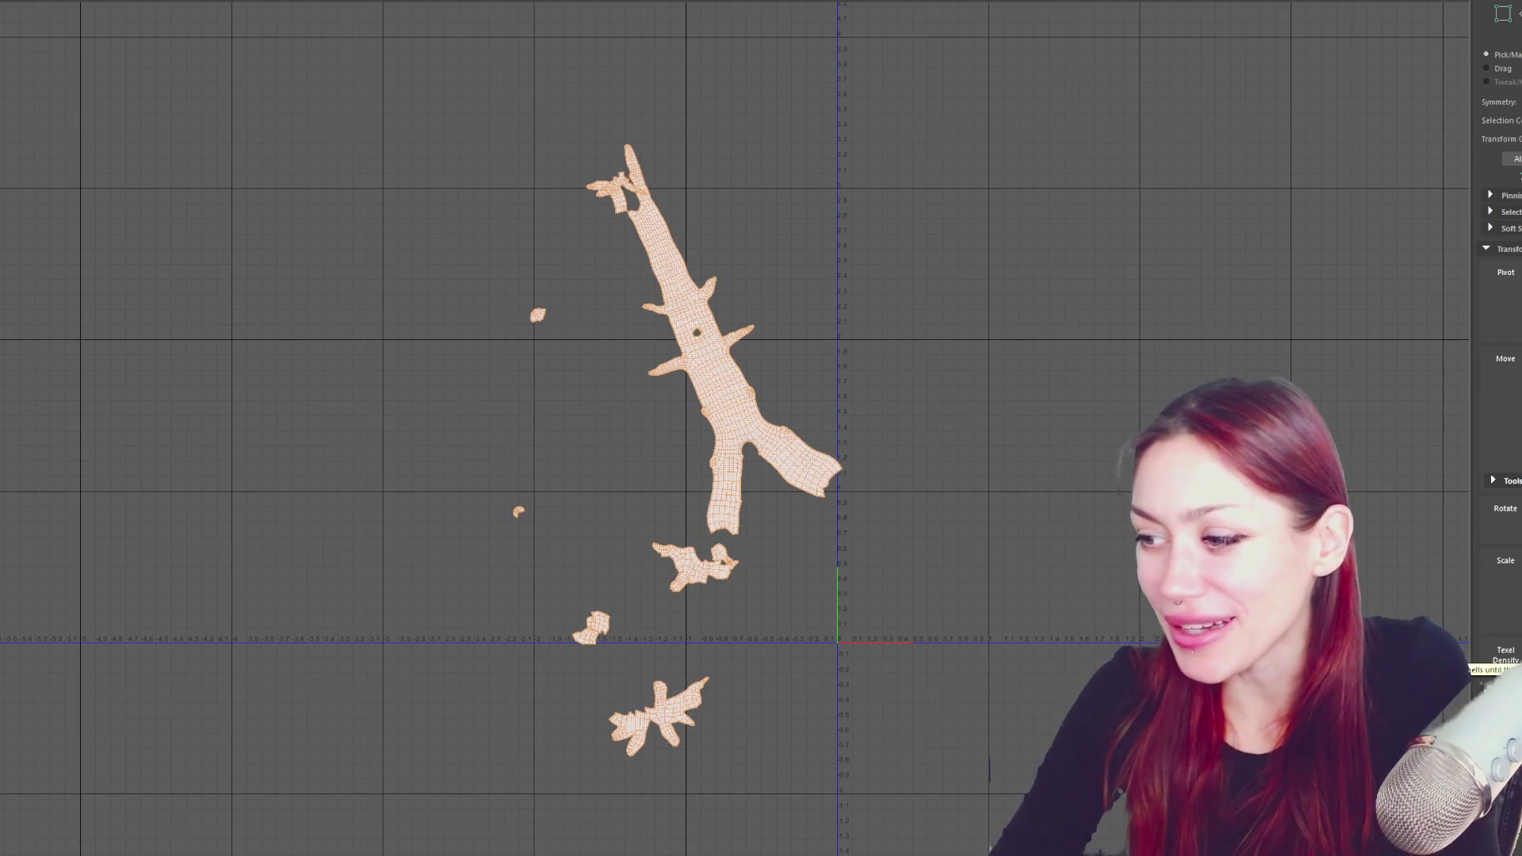
left_click(1499, 662)
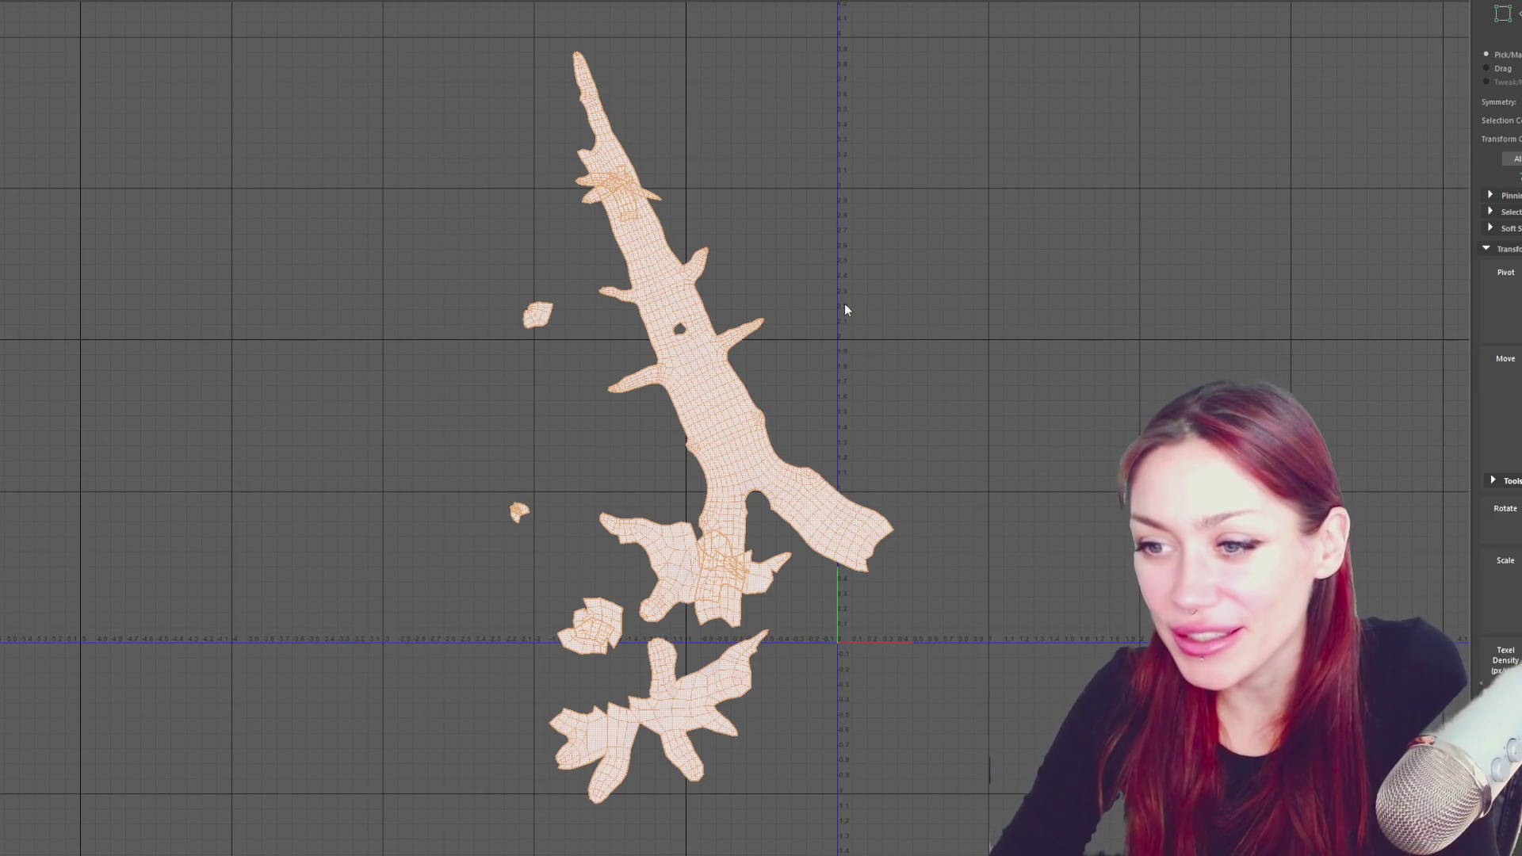
- Move the trunk shell up and to the right, then switch to UV point selection
left_click(706, 357)
mouse_move(730, 348)
left_mouse_down()
mouse_move(791, 343)
mouse_move(938, 258)
left_mouse_up()
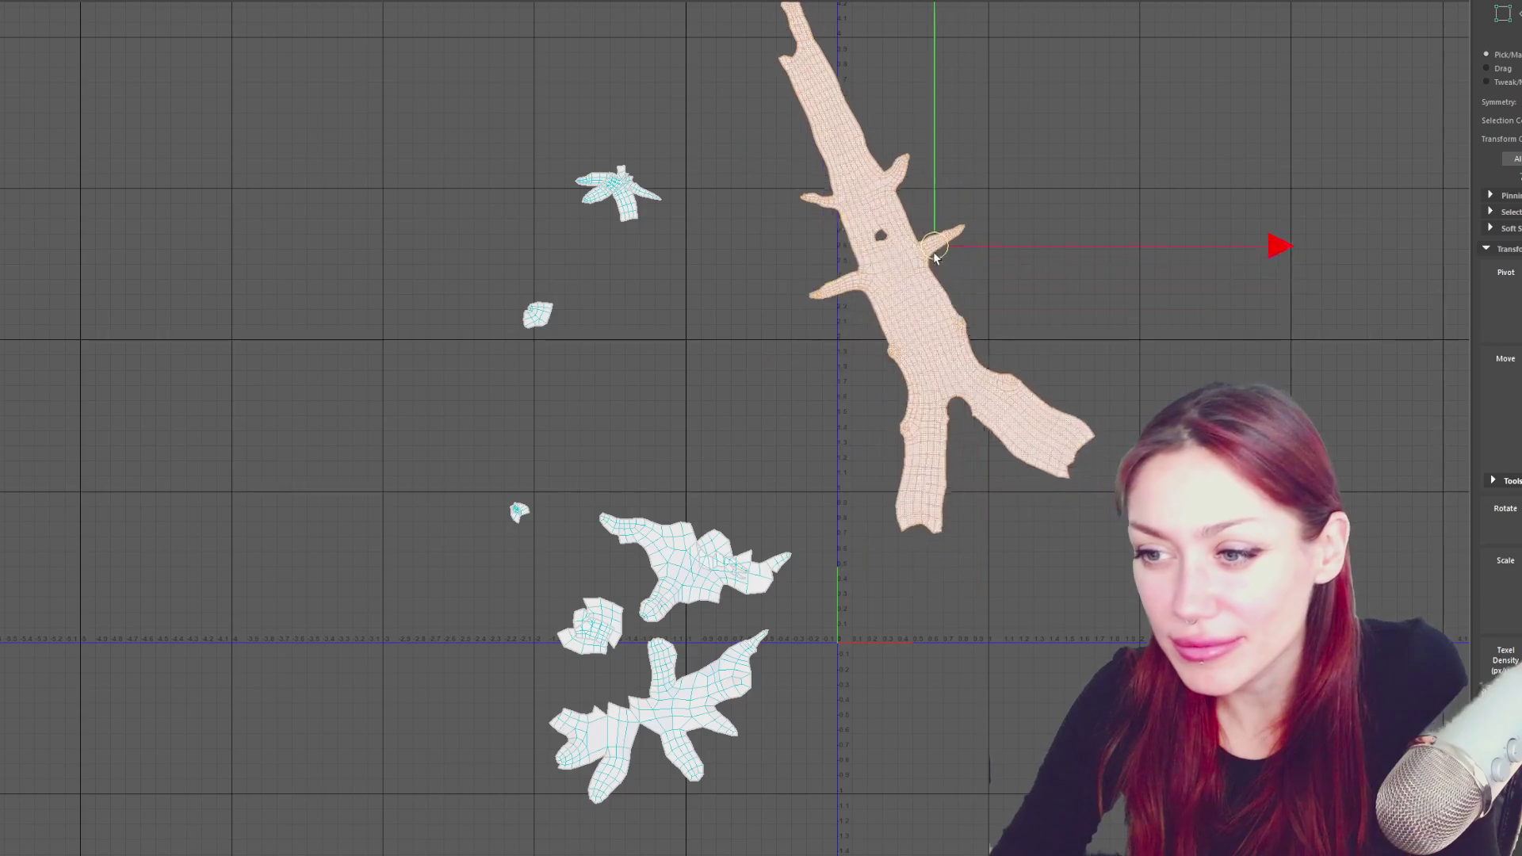
scroll(973, 287, "up", 5)
right_click(1025, 335)
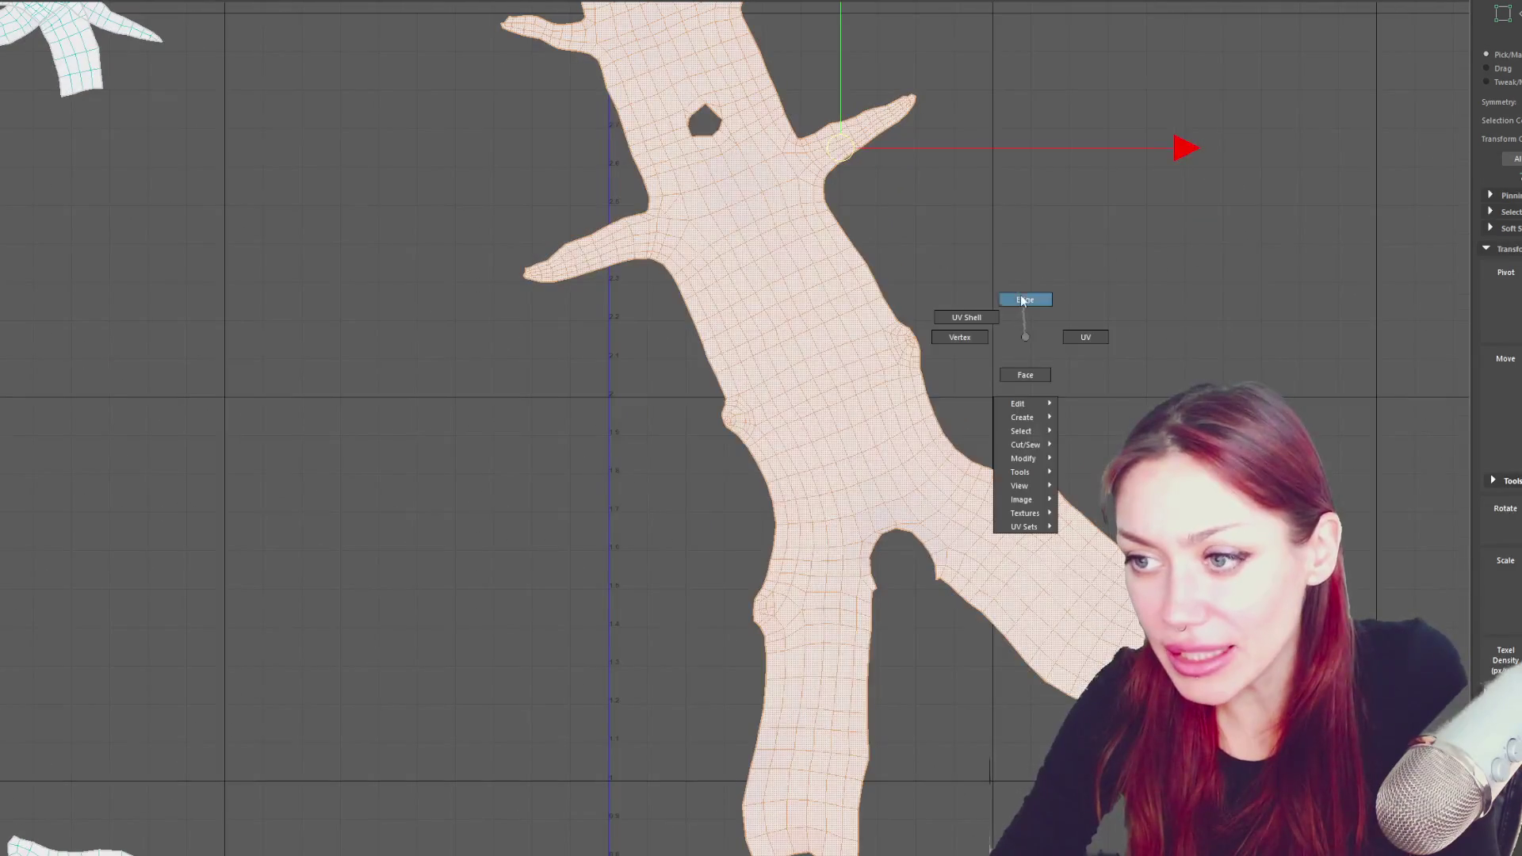
left_click(960, 337)
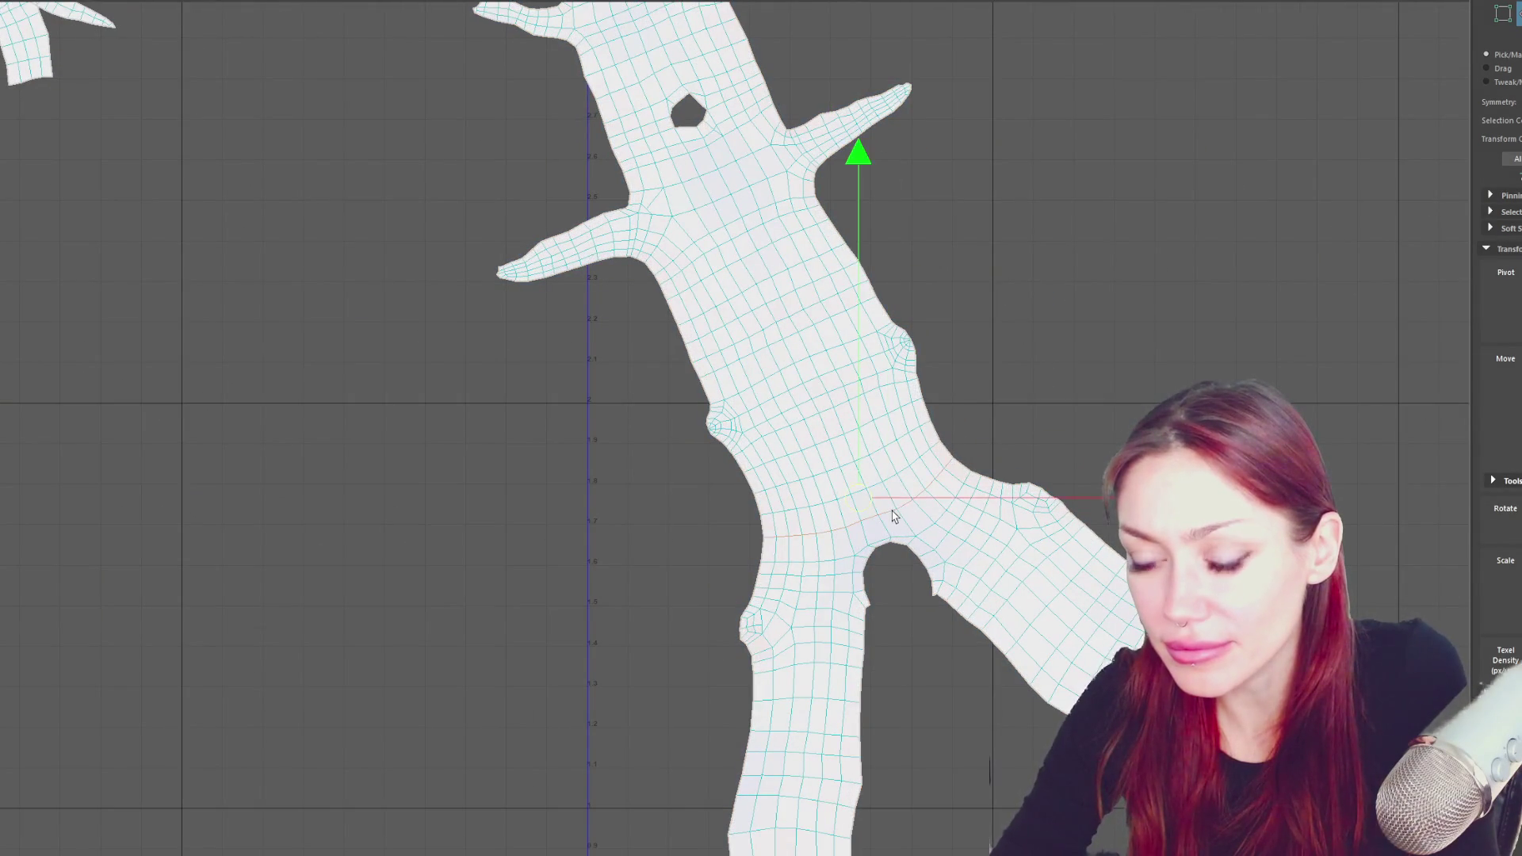
scroll(992, 386, "down", 5)
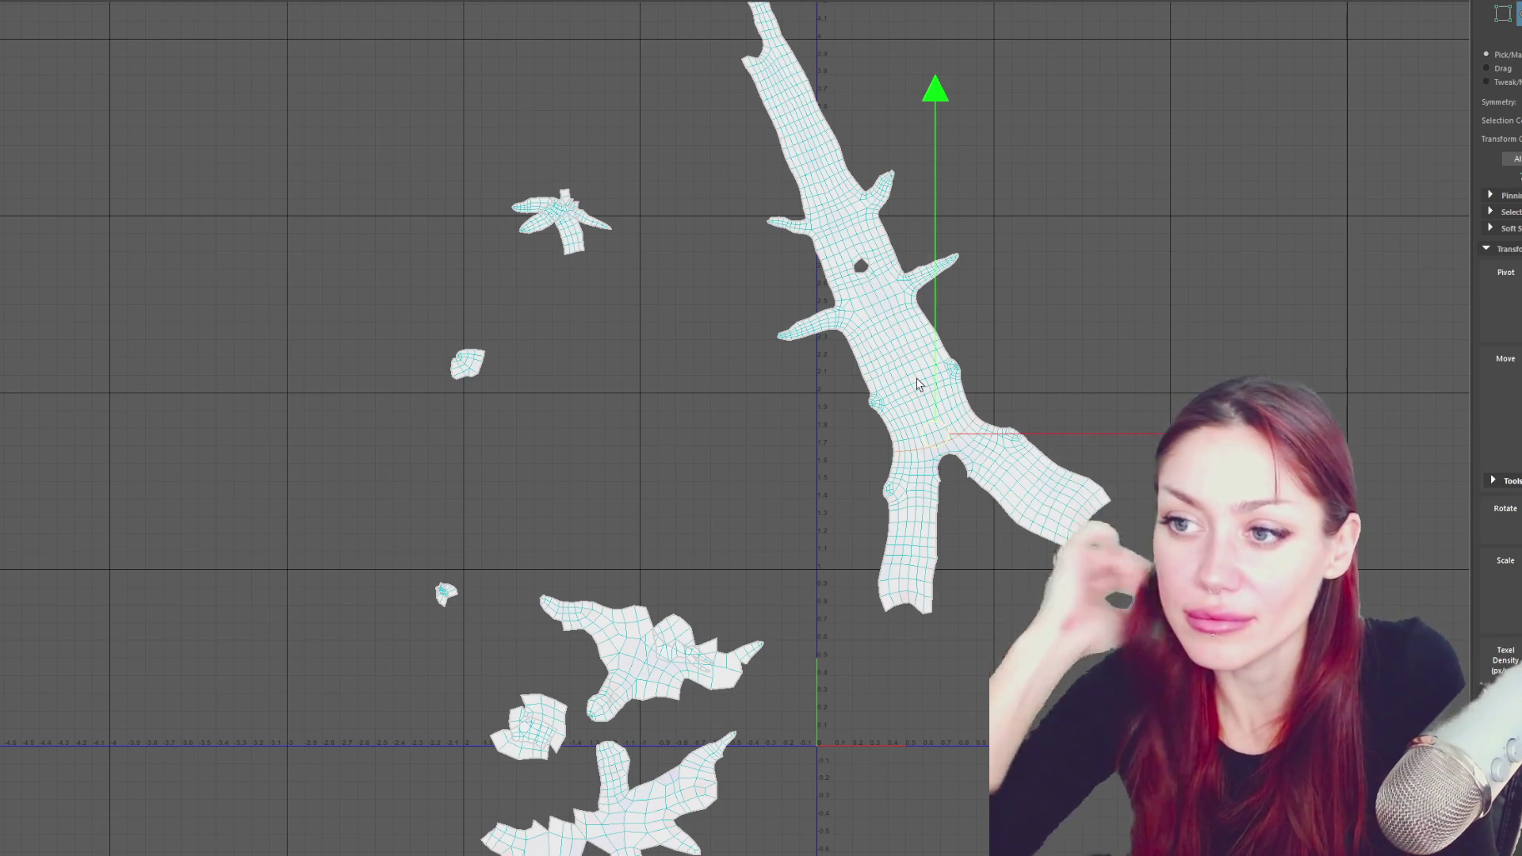
scroll(917, 384, "down", 1)
right_click_drag(1097, 159, 1131, 150)
- Move the lower branch shell aside and rotate the trunk shell upright onto the vertical axis
left_click(987, 473)
left_click_drag(987, 473, 1232, 436)
left_click(897, 426)
mouse_move(1208, 154)
left_mouse_down()
mouse_move(1196, 178)
mouse_move(1213, 285)
left_mouse_up()
key("w")
left_click_drag(866, 232, 892, 329)
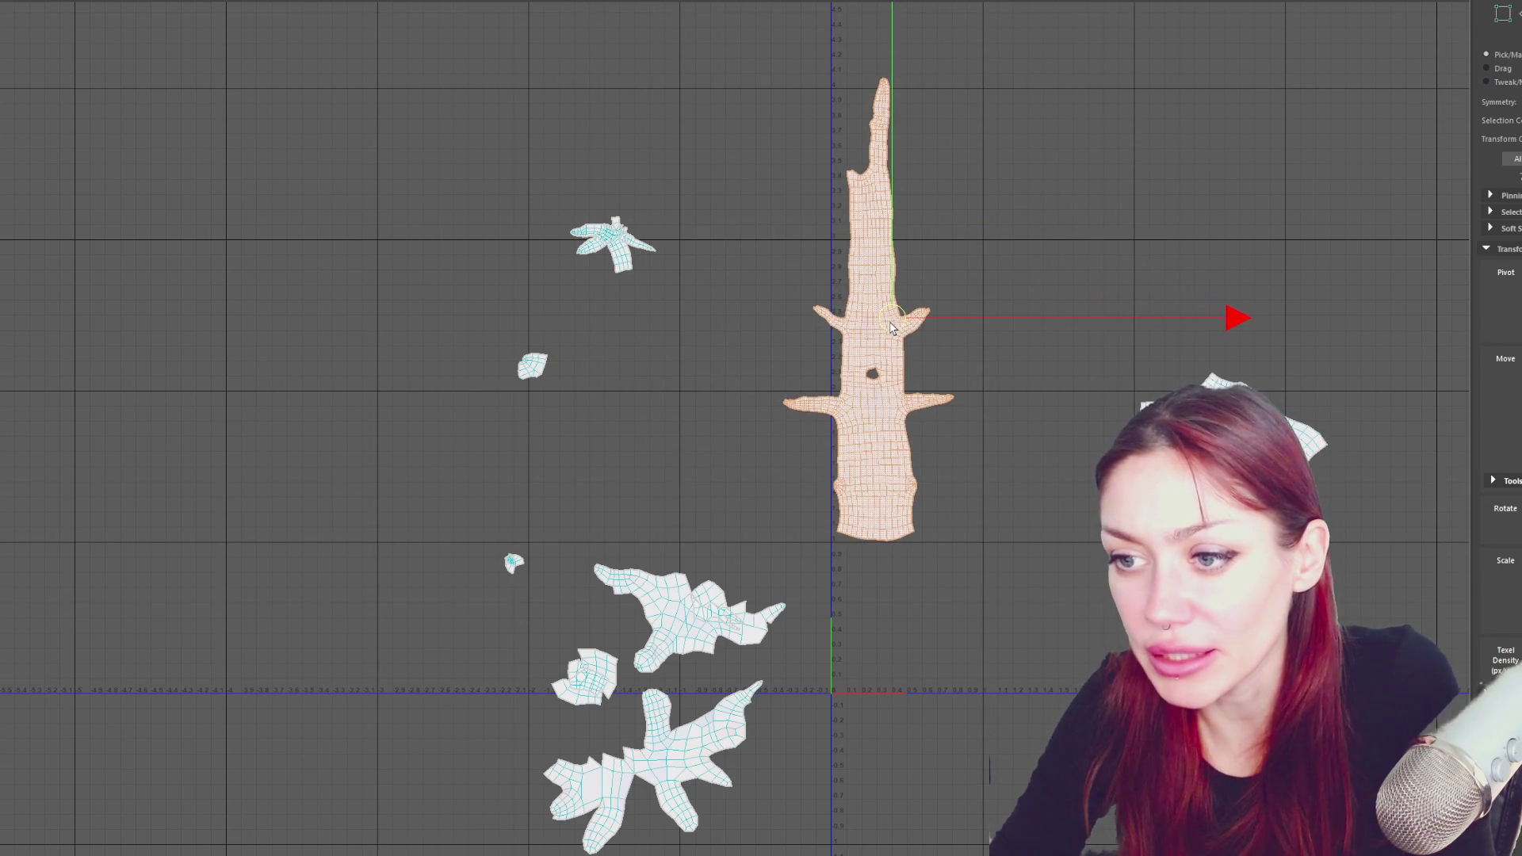
- Move the left branch shell up-left, clear of the trunk
scroll(912, 321, "up", 2)
left_click(914, 411)
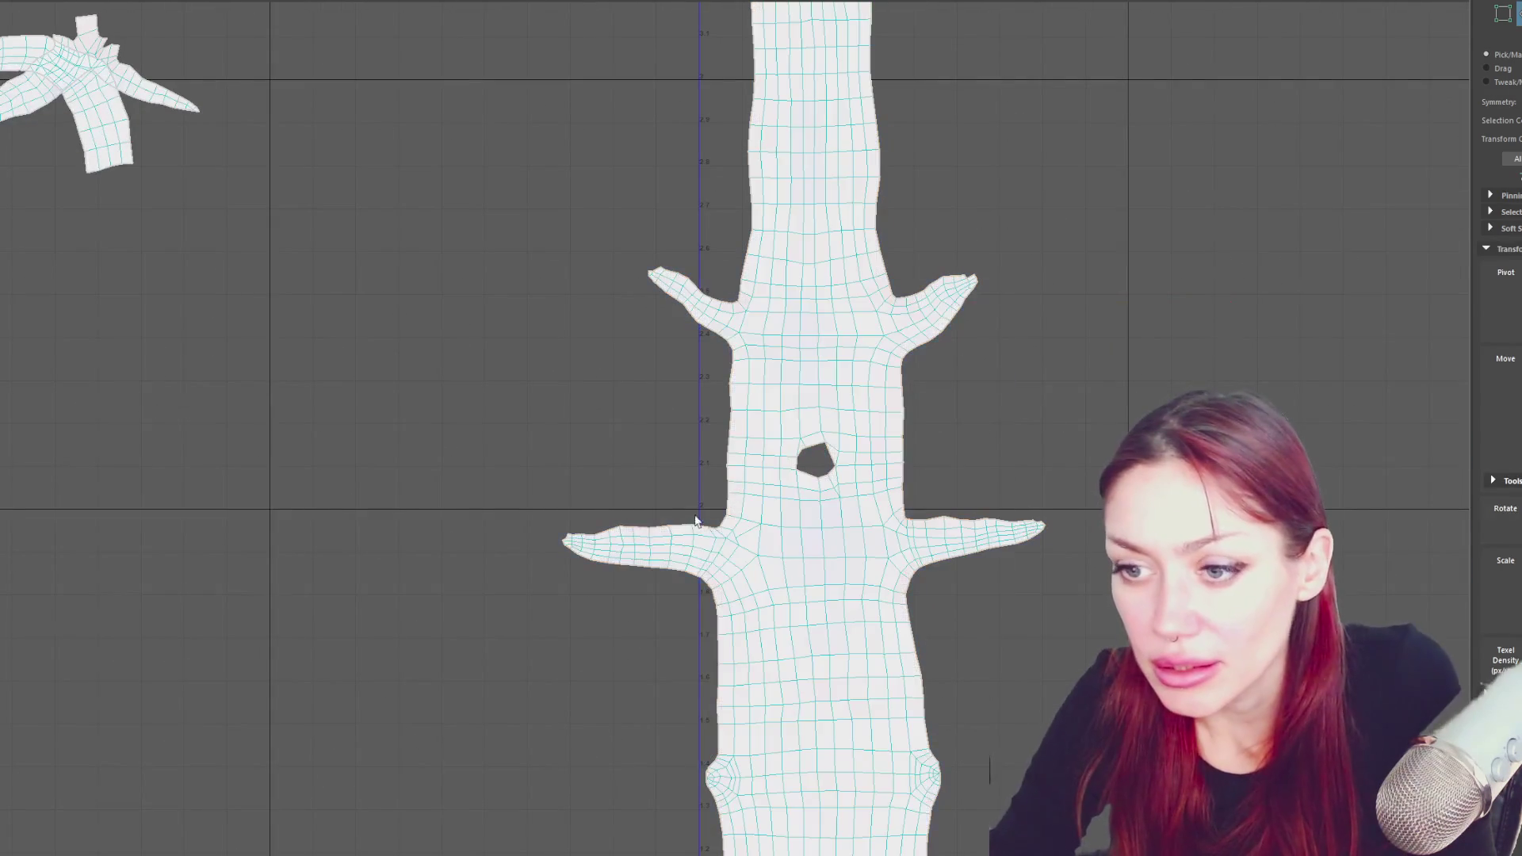
left_click(723, 554)
left_click(728, 537)
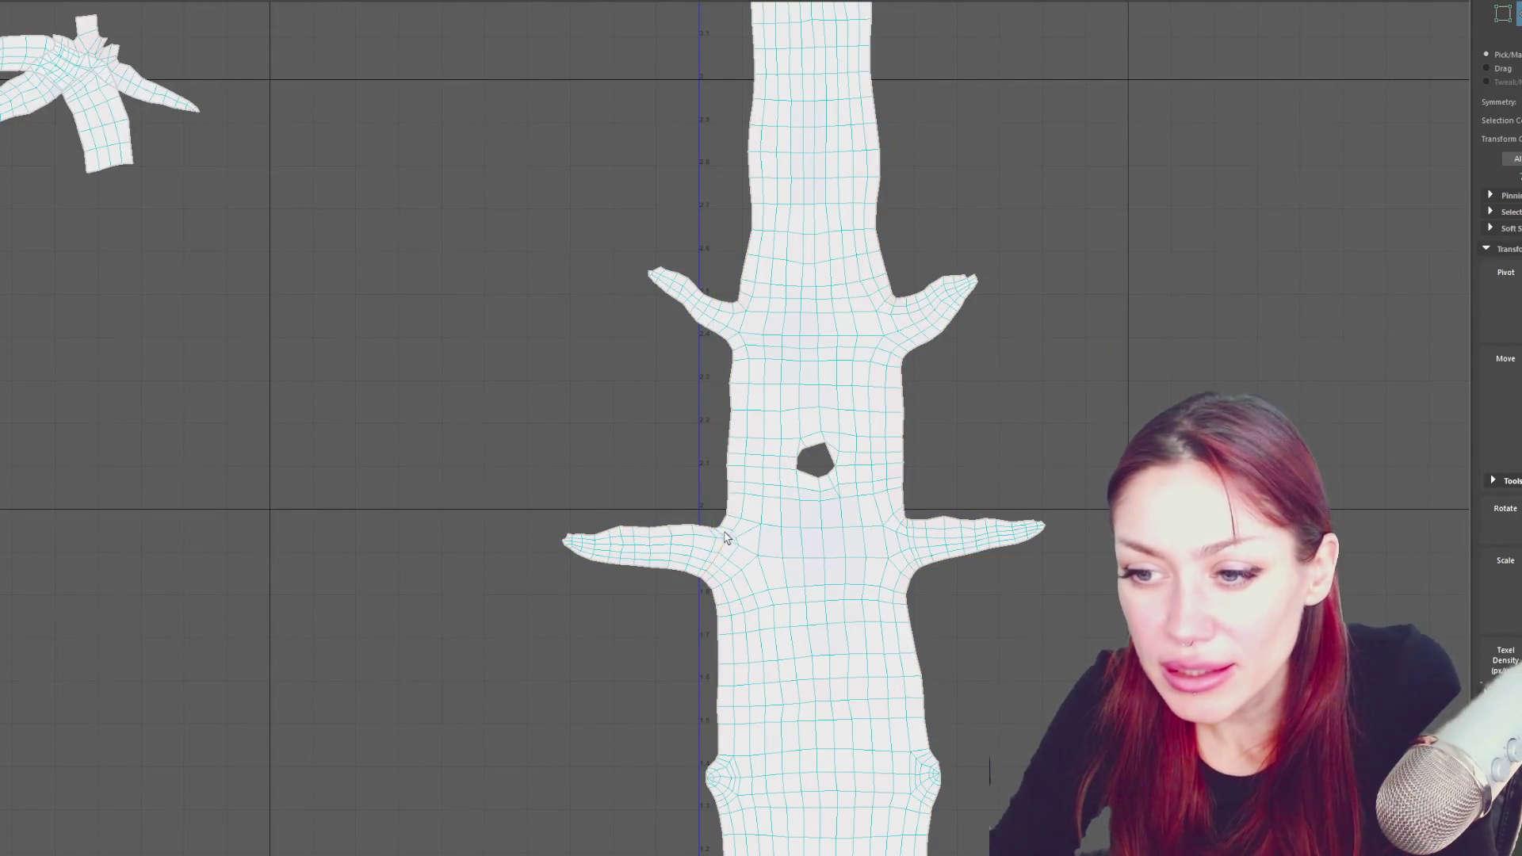
left_click(639, 545)
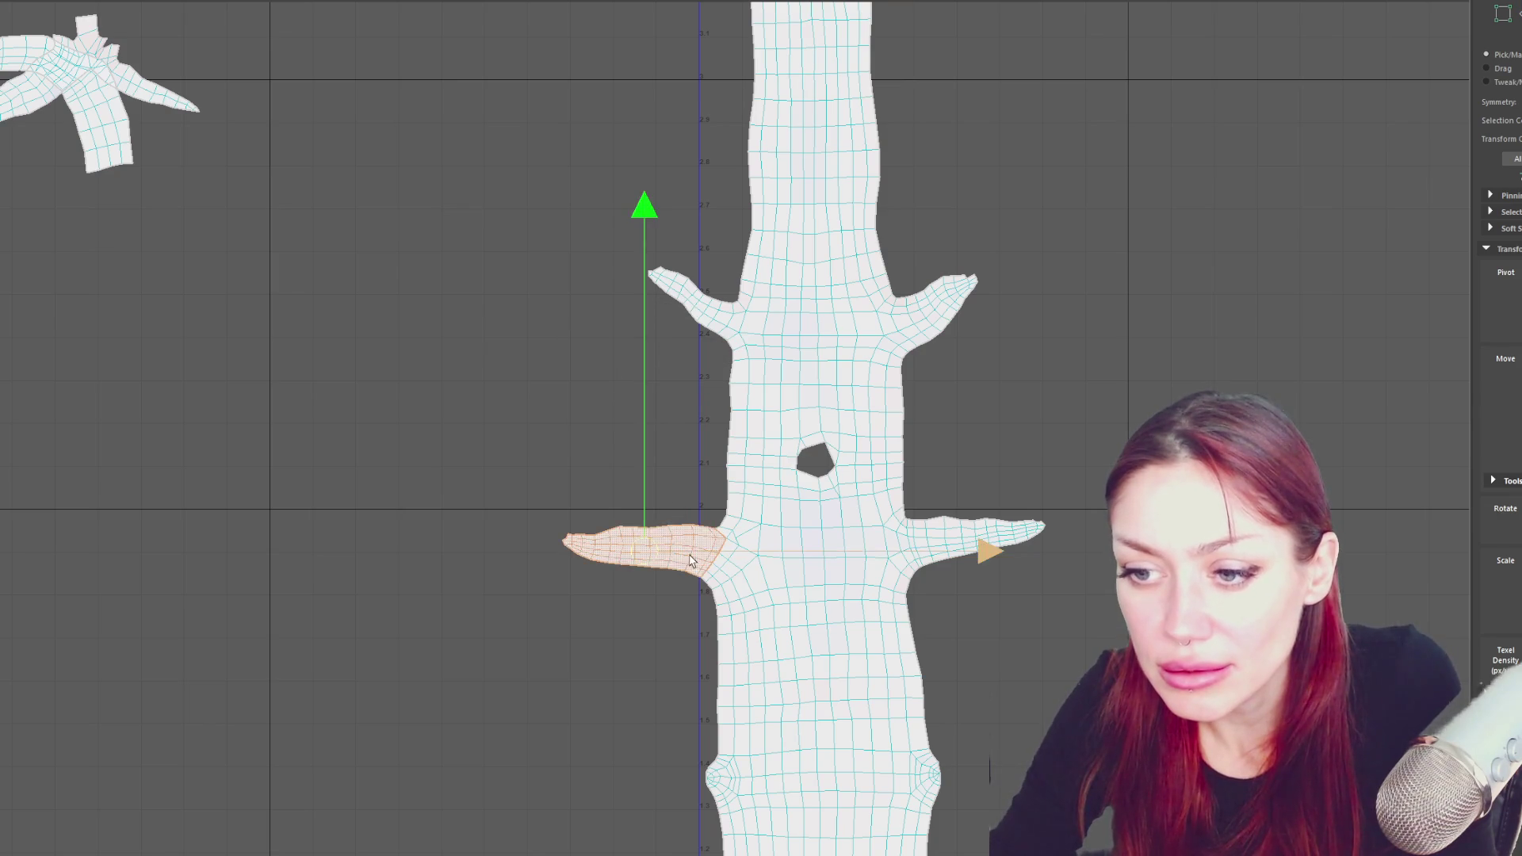
left_click_drag(639, 546, 466, 472)
scroll(826, 544, "up", 1)
- Cut a UV seam at an edge on the lower trunk
middle_click_drag(826, 543, 768, 279, "alt")
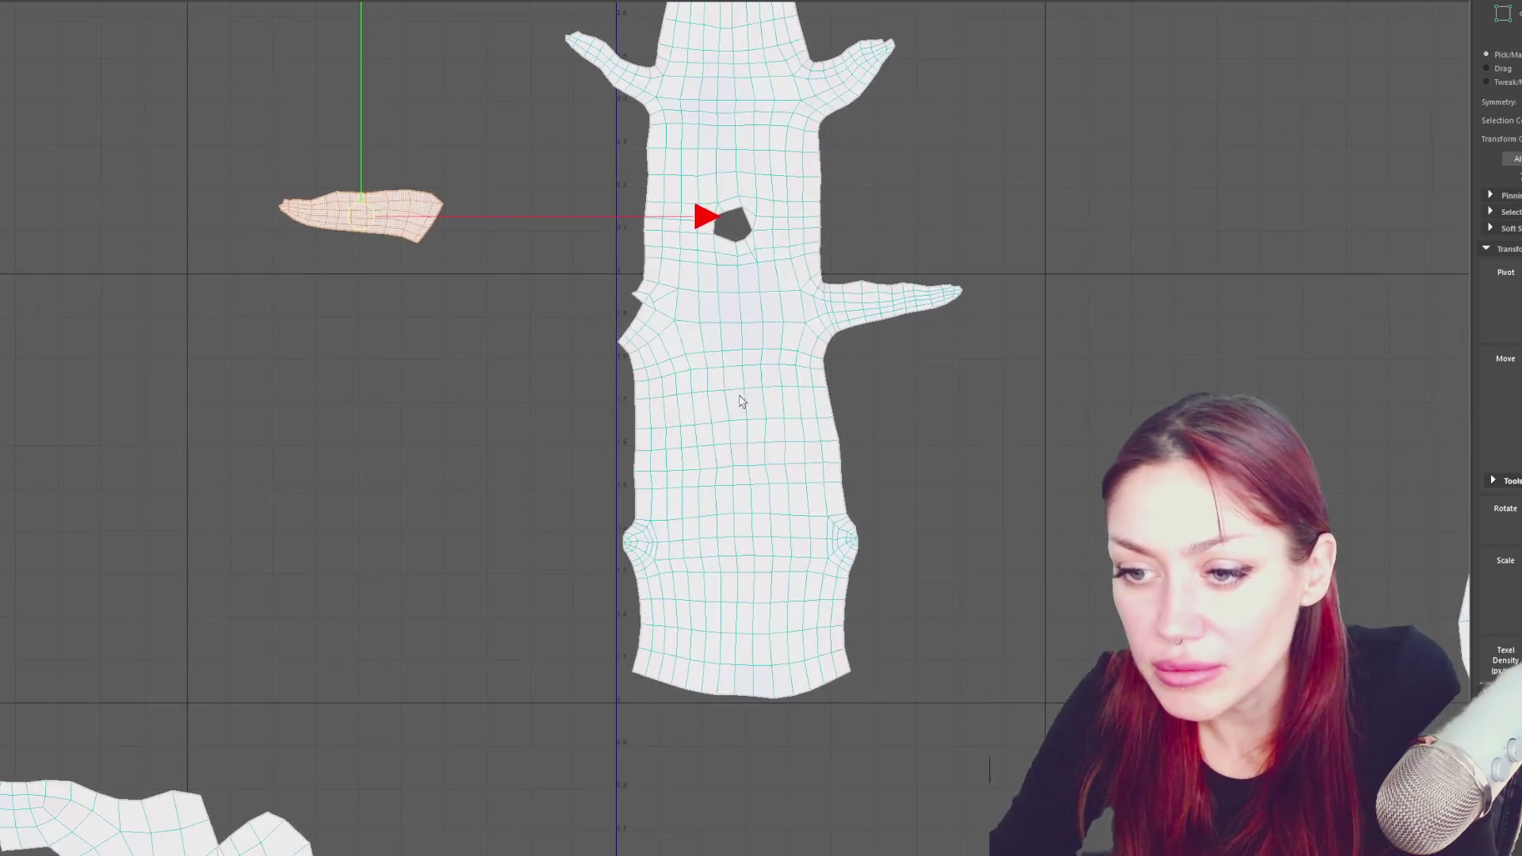
scroll(657, 478, "up", 3)
scroll(656, 478, "up", 1)
mouse_move(650, 463)
right_mouse_down()
mouse_move(652, 508)
mouse_move(590, 635)
mouse_move(596, 598)
mouse_move(617, 590)
right_mouse_up()
scroll(590, 634, "up", 2)
left_click(595, 617)
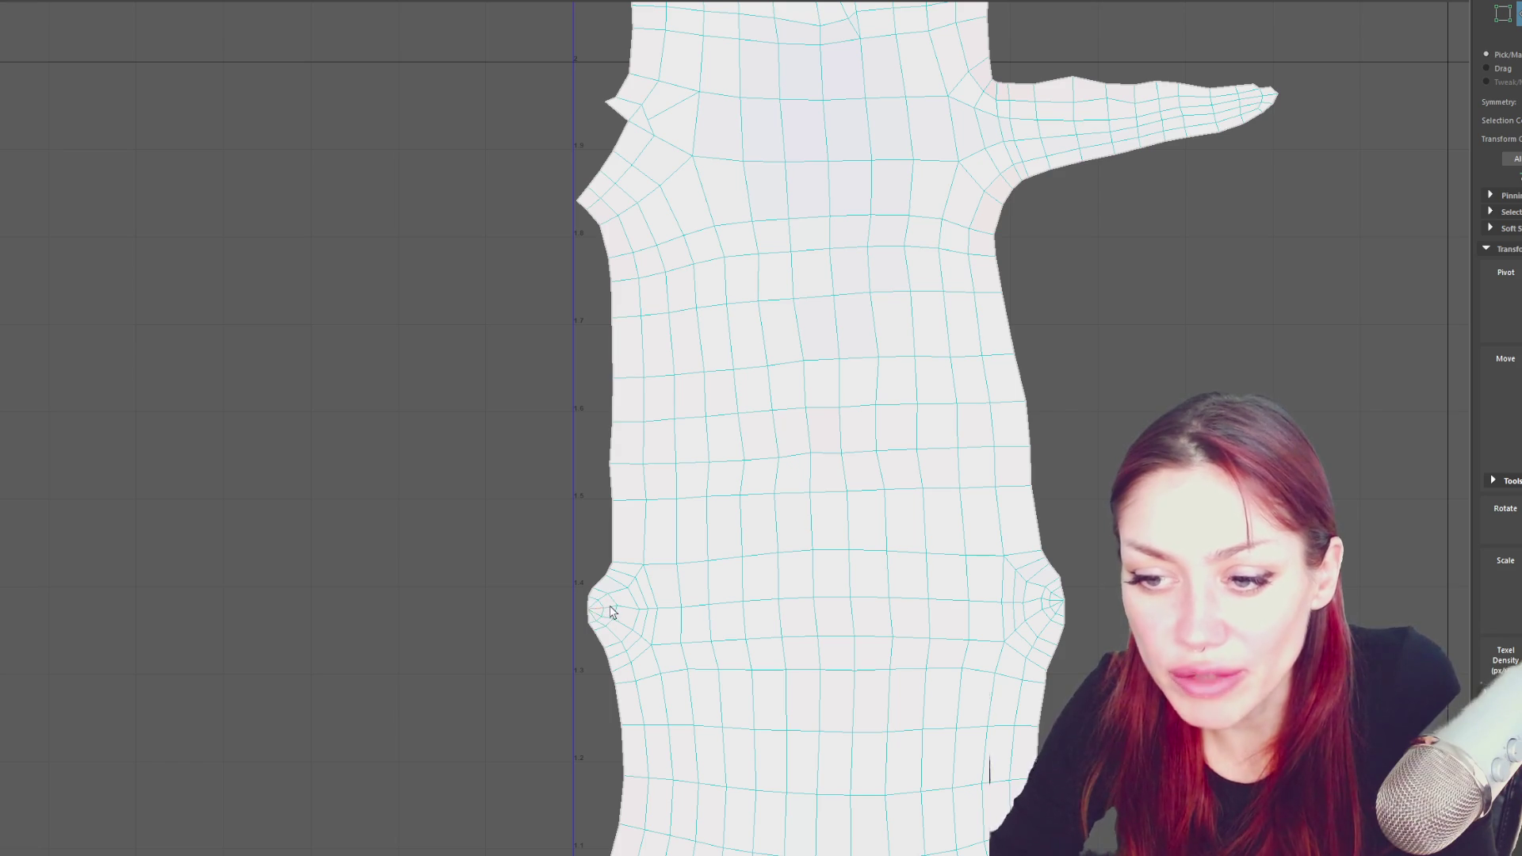
right_click(538, 436, "shift")
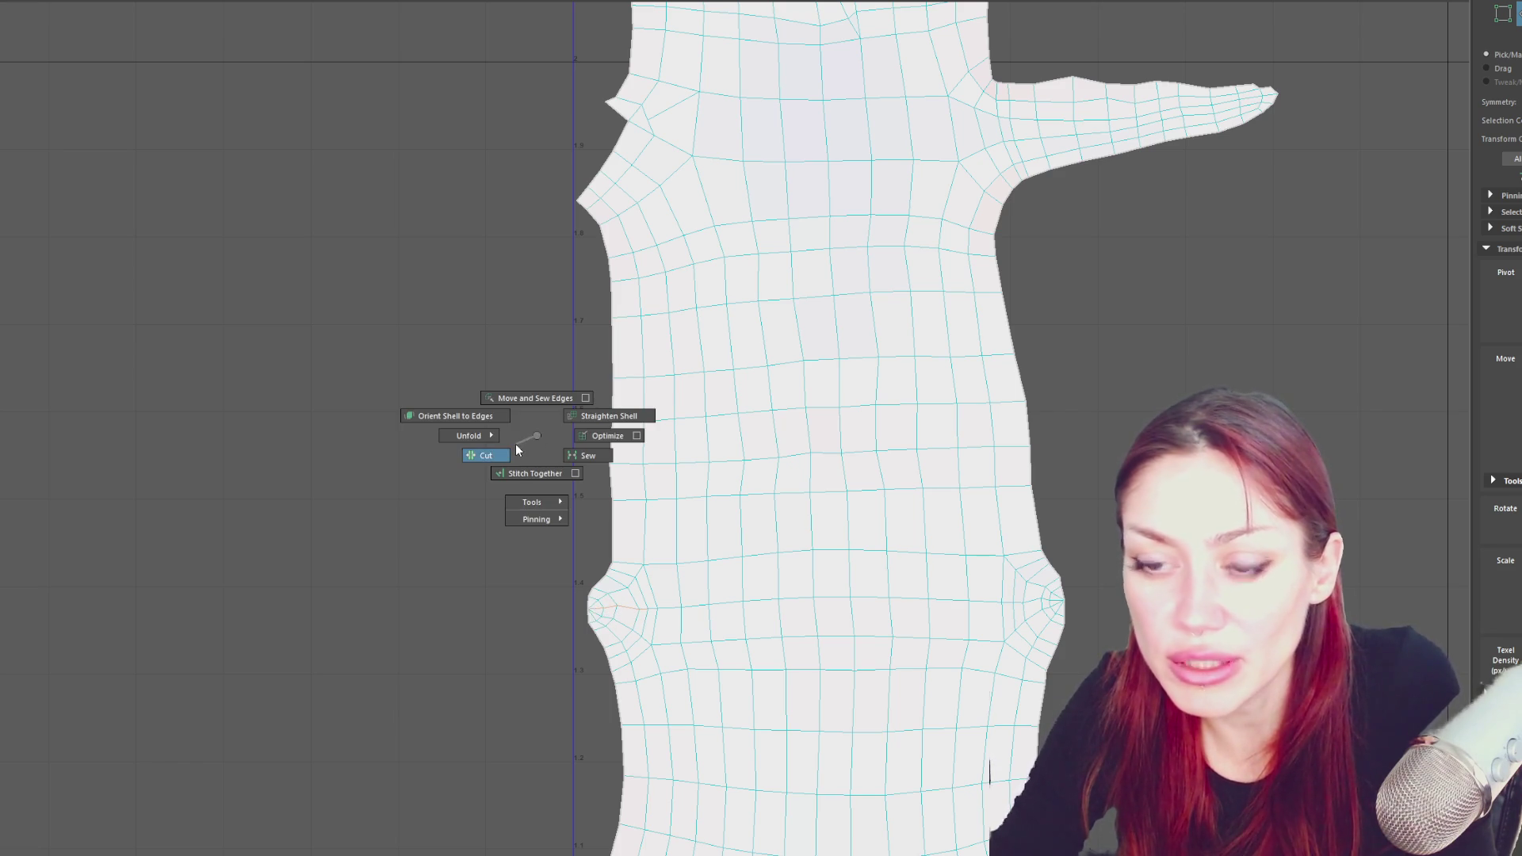
right_click_drag(516, 447, 517, 446, "shift")
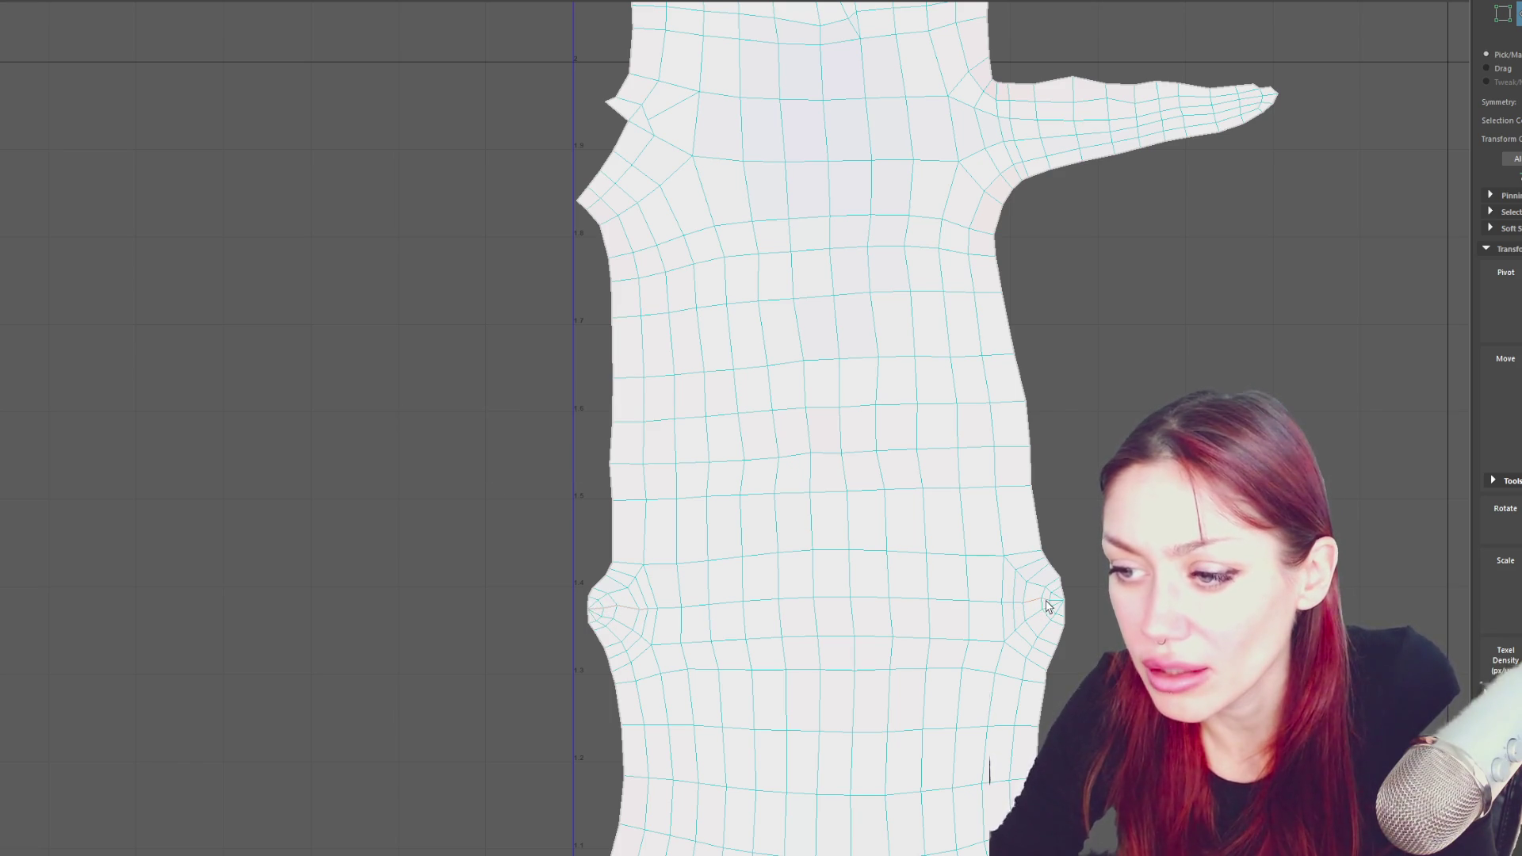
- Select the trunk shell and unfold it after the cut
left_click(998, 507)
right_click_drag(1015, 460, 1015, 462, "shift")
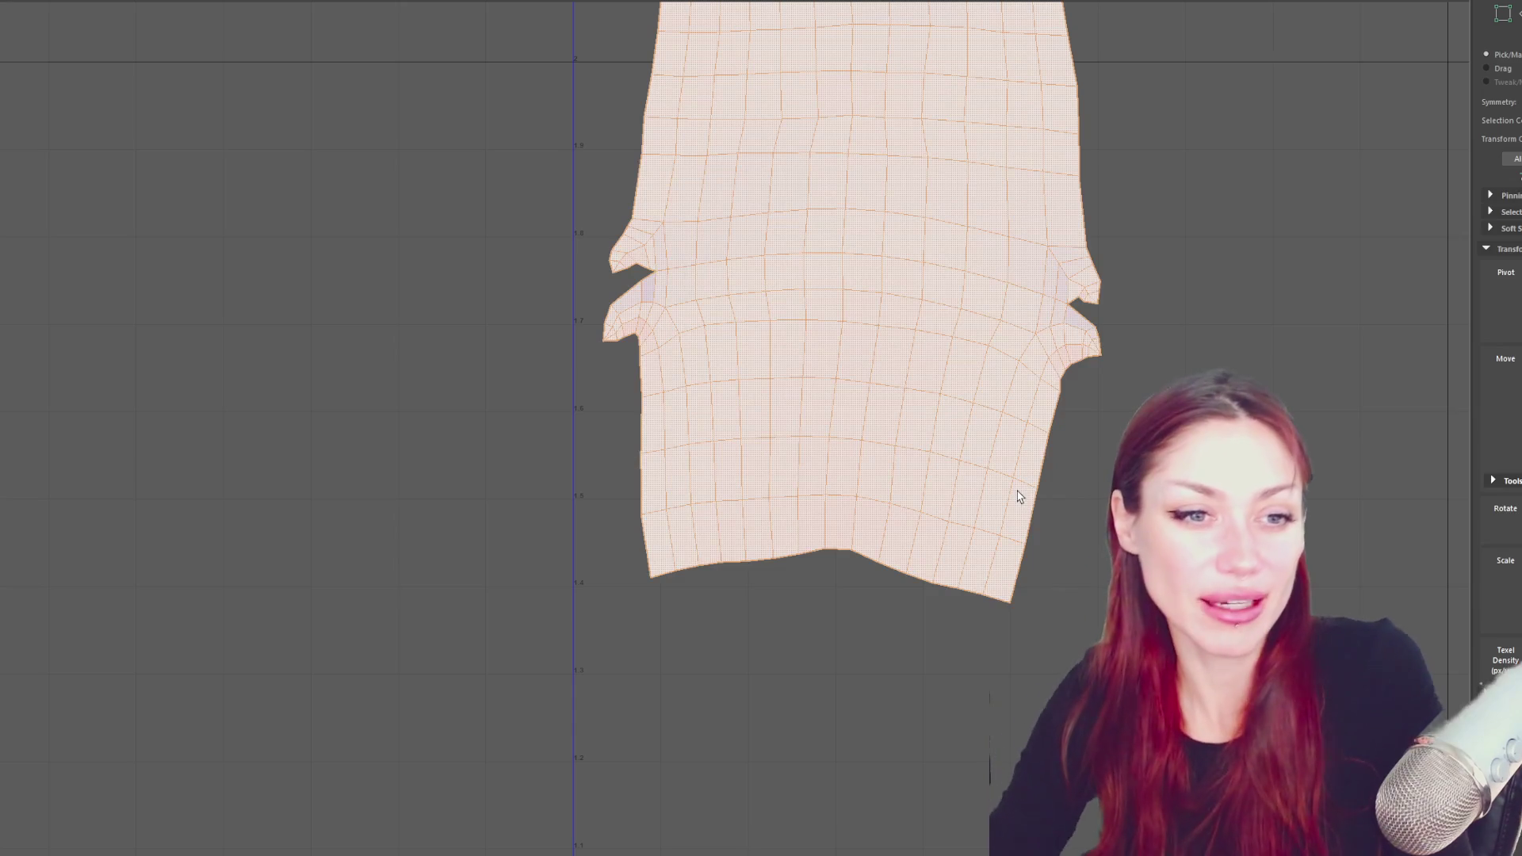
scroll(1018, 416, "down", 5)
- Move the trunk shell further down in the UV layout
scroll(1007, 388, "up", 2)
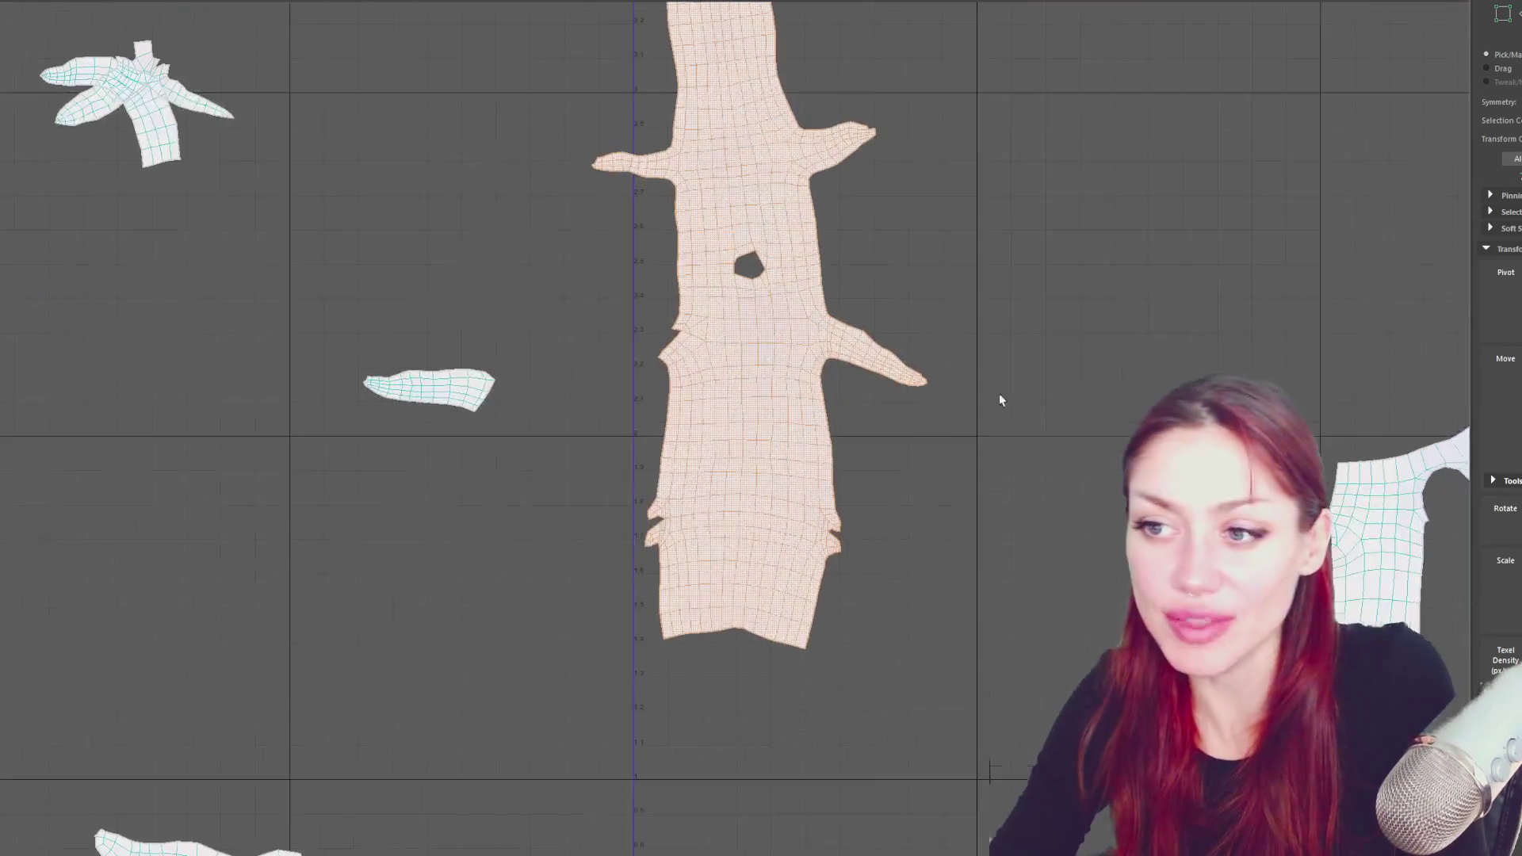
scroll(958, 381, "up", 5)
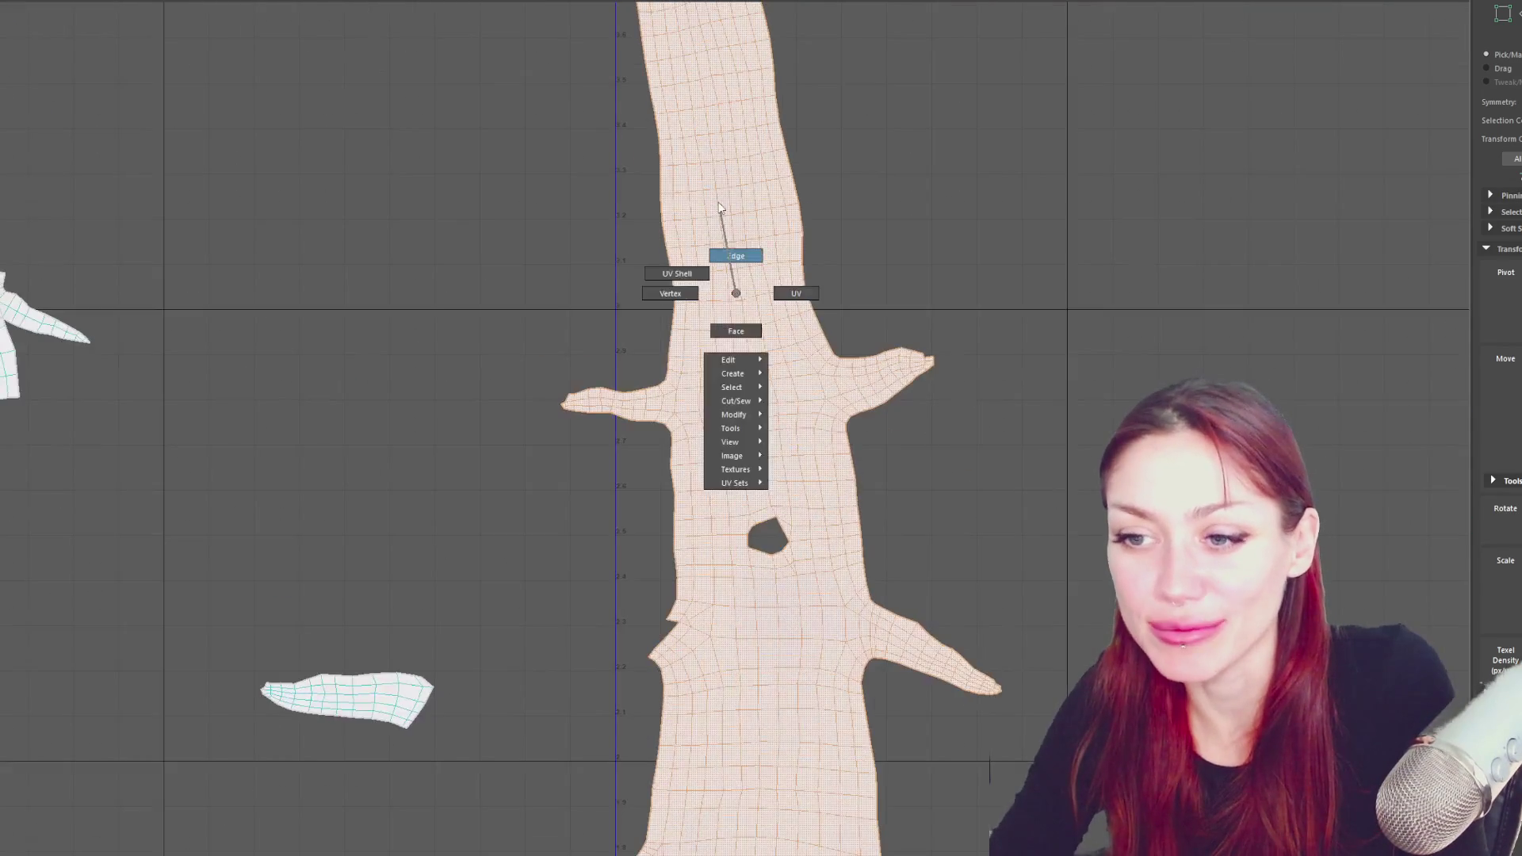
left_click(685, 430)
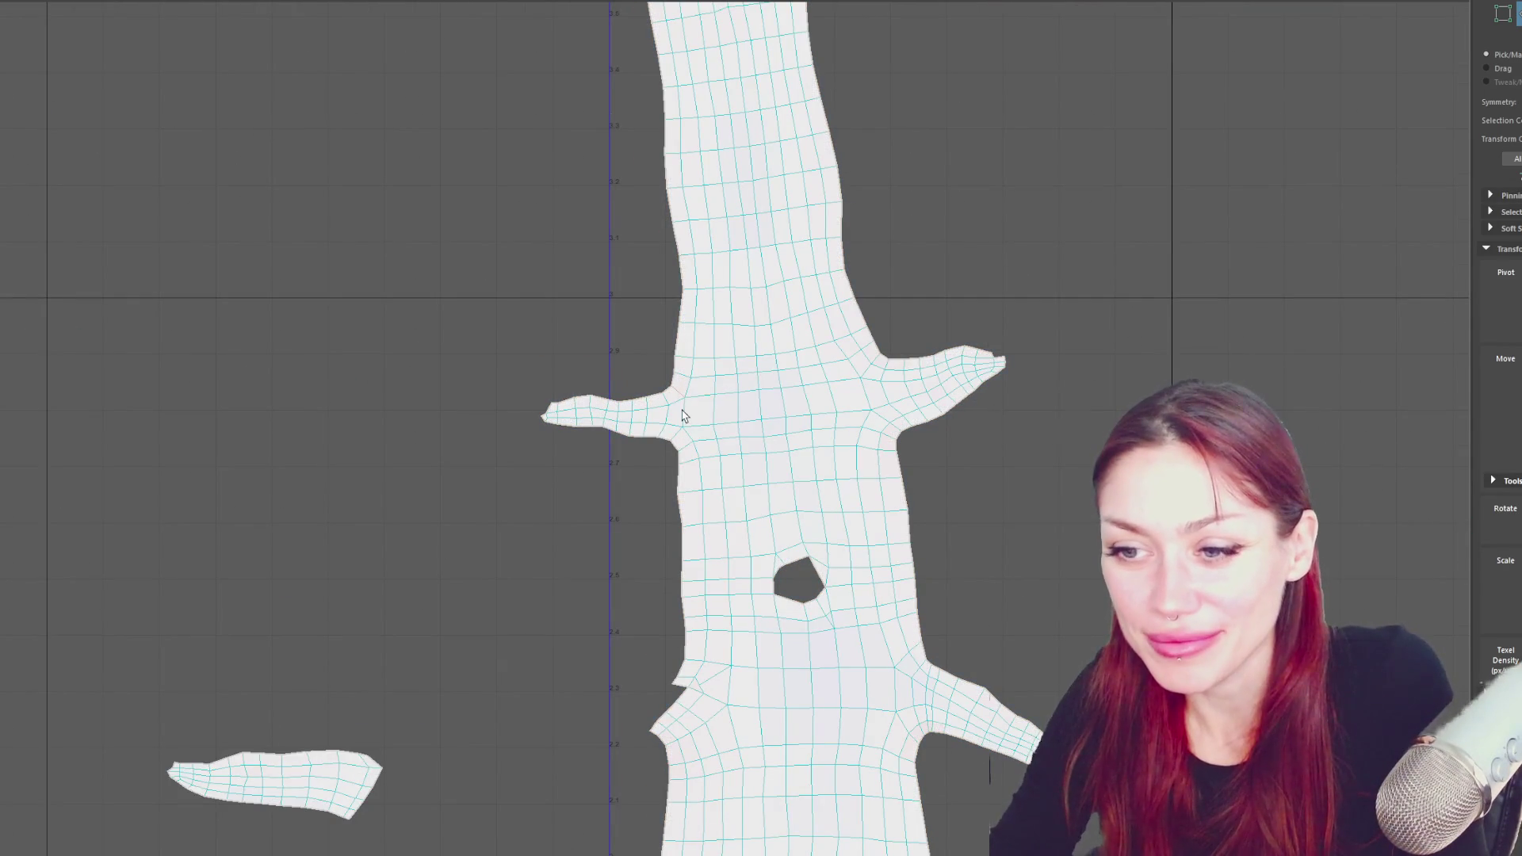
right_click(503, 281)
scroll(791, 212, "down", 2)
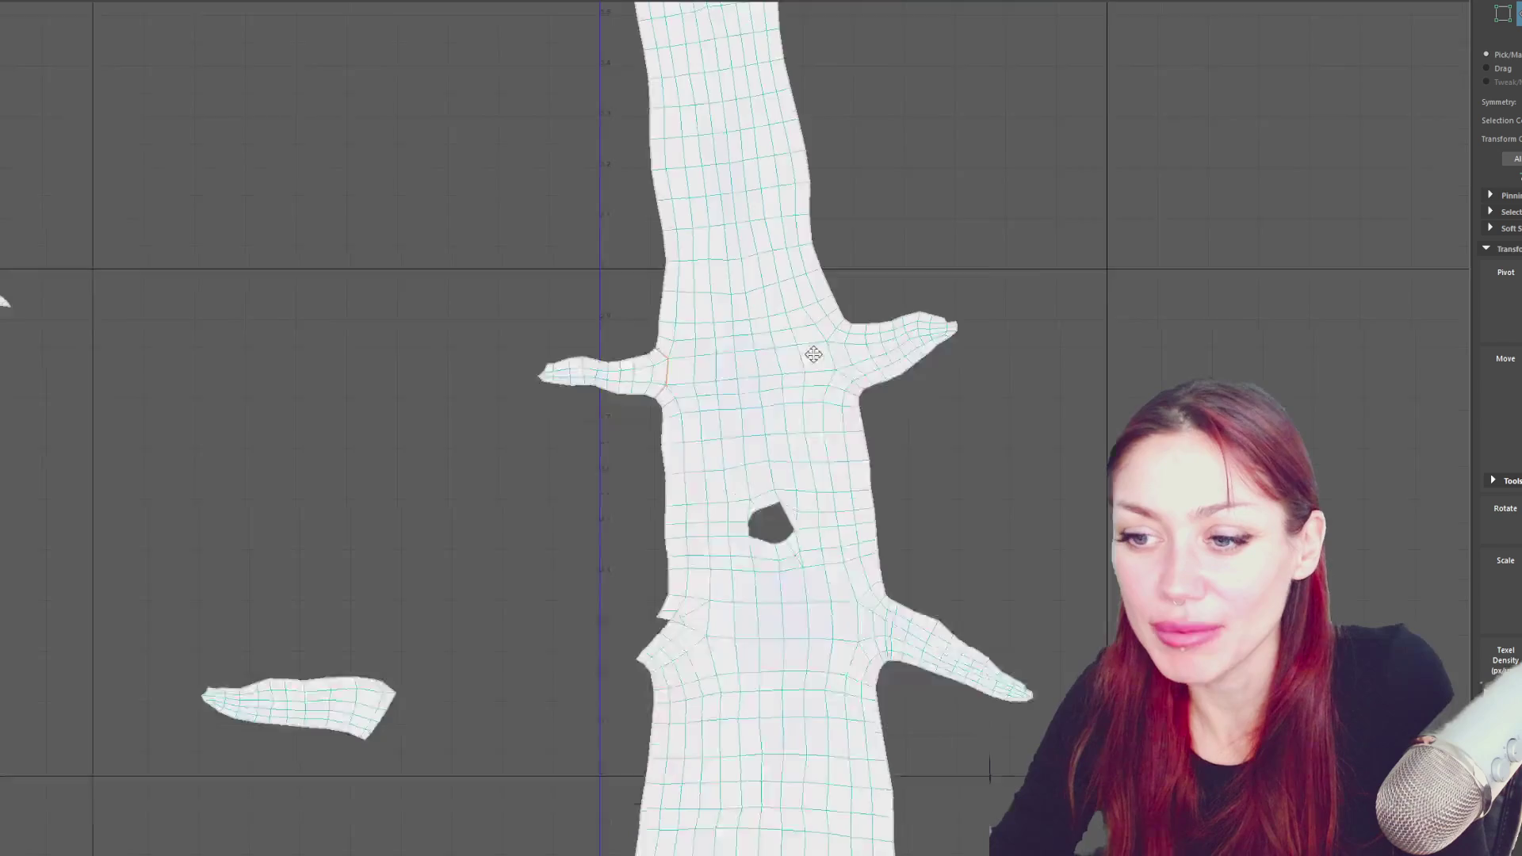
left_click(780, 274)
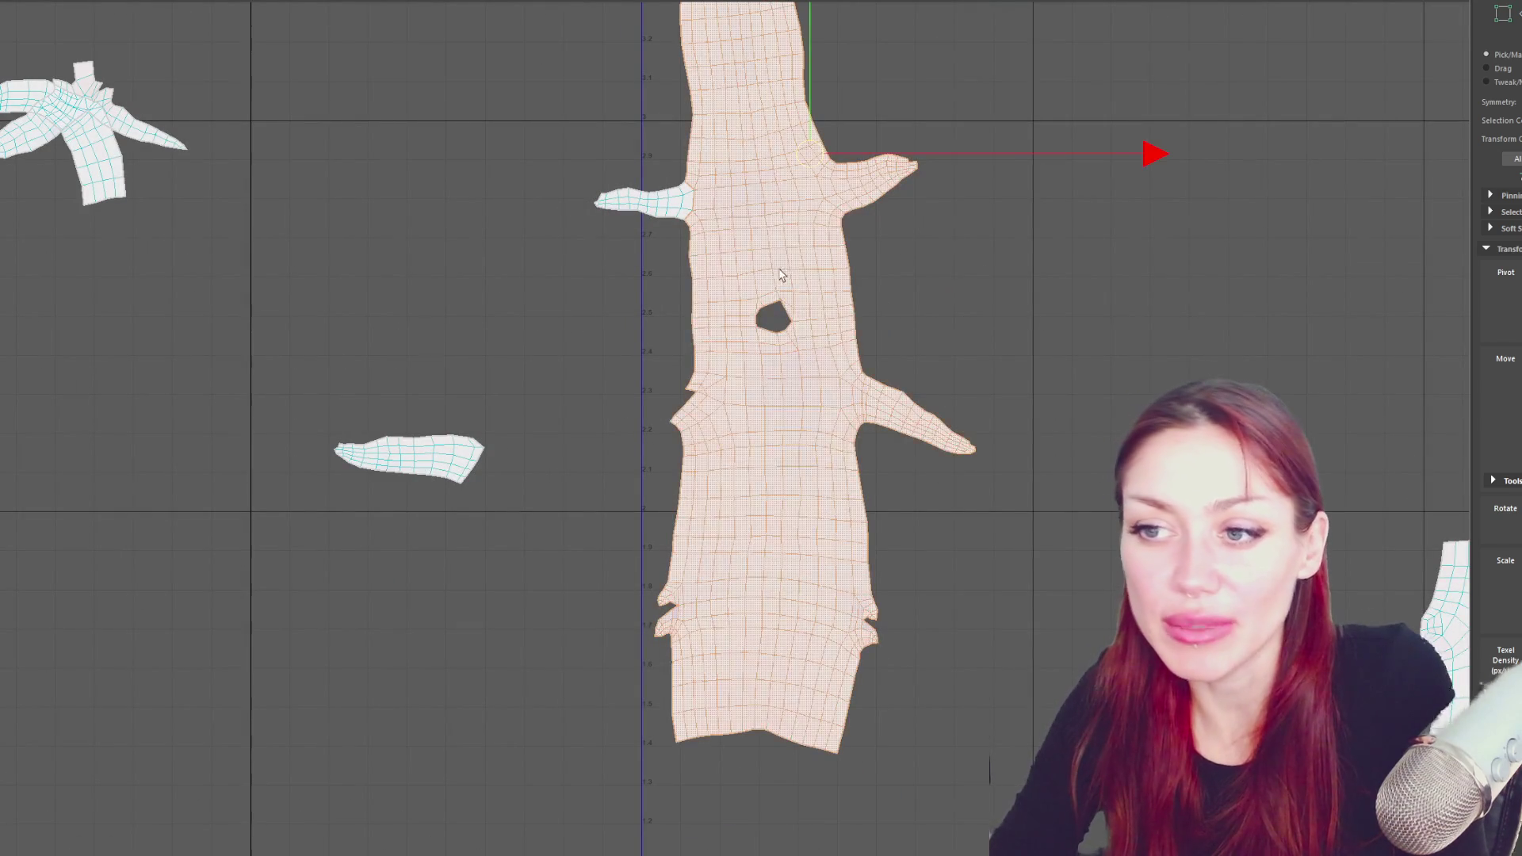
left_click_drag(815, 158, 814, 331)
middle_click_drag(814, 332, 816, 126, "alt")
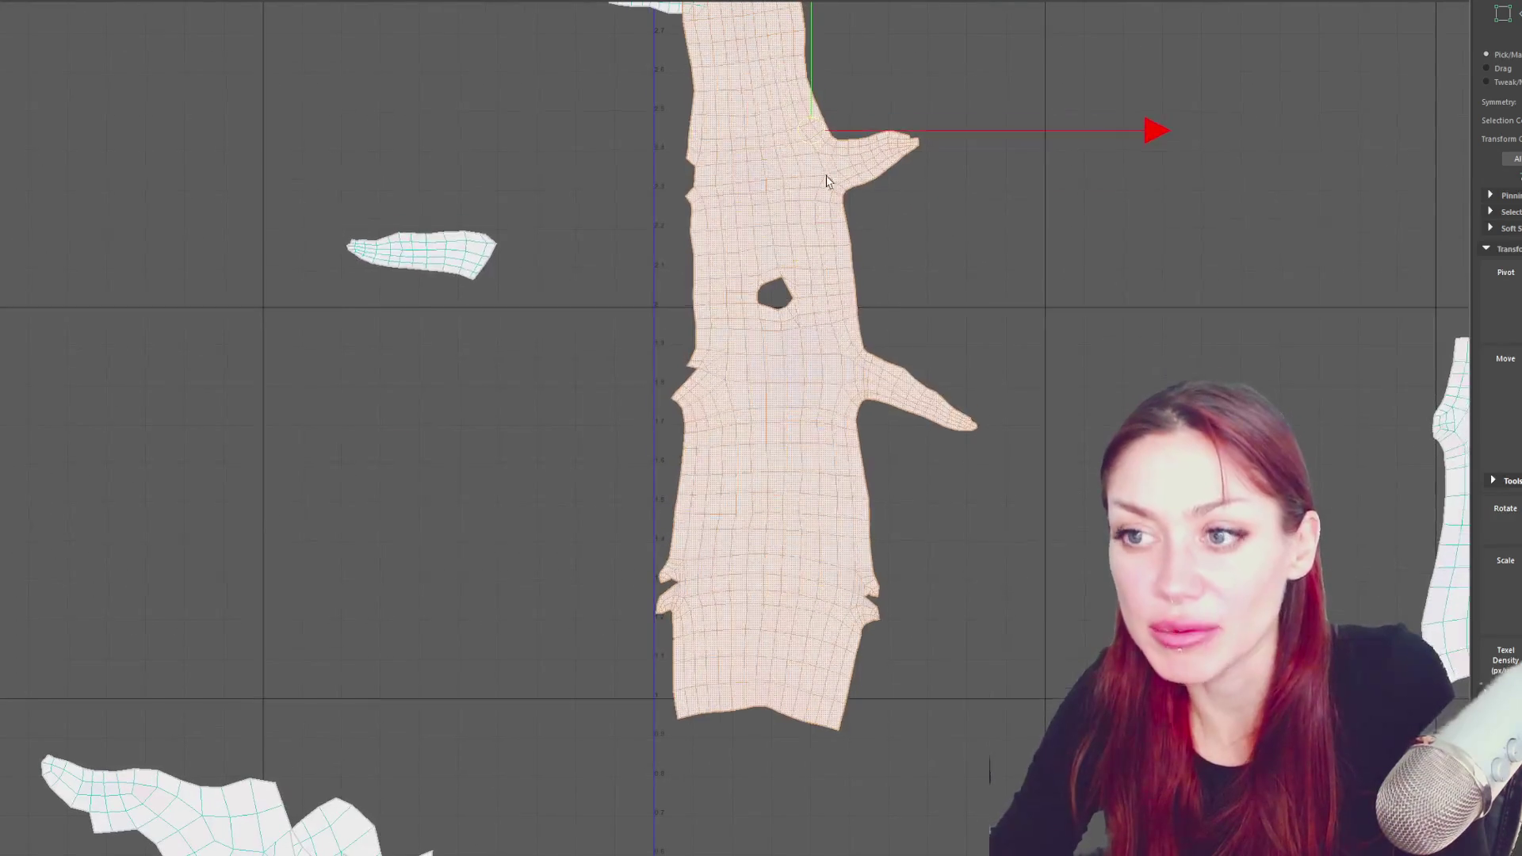
right_click_drag(553, 213, 293, 219, "shift")
left_click_drag(821, 98, 816, 249)
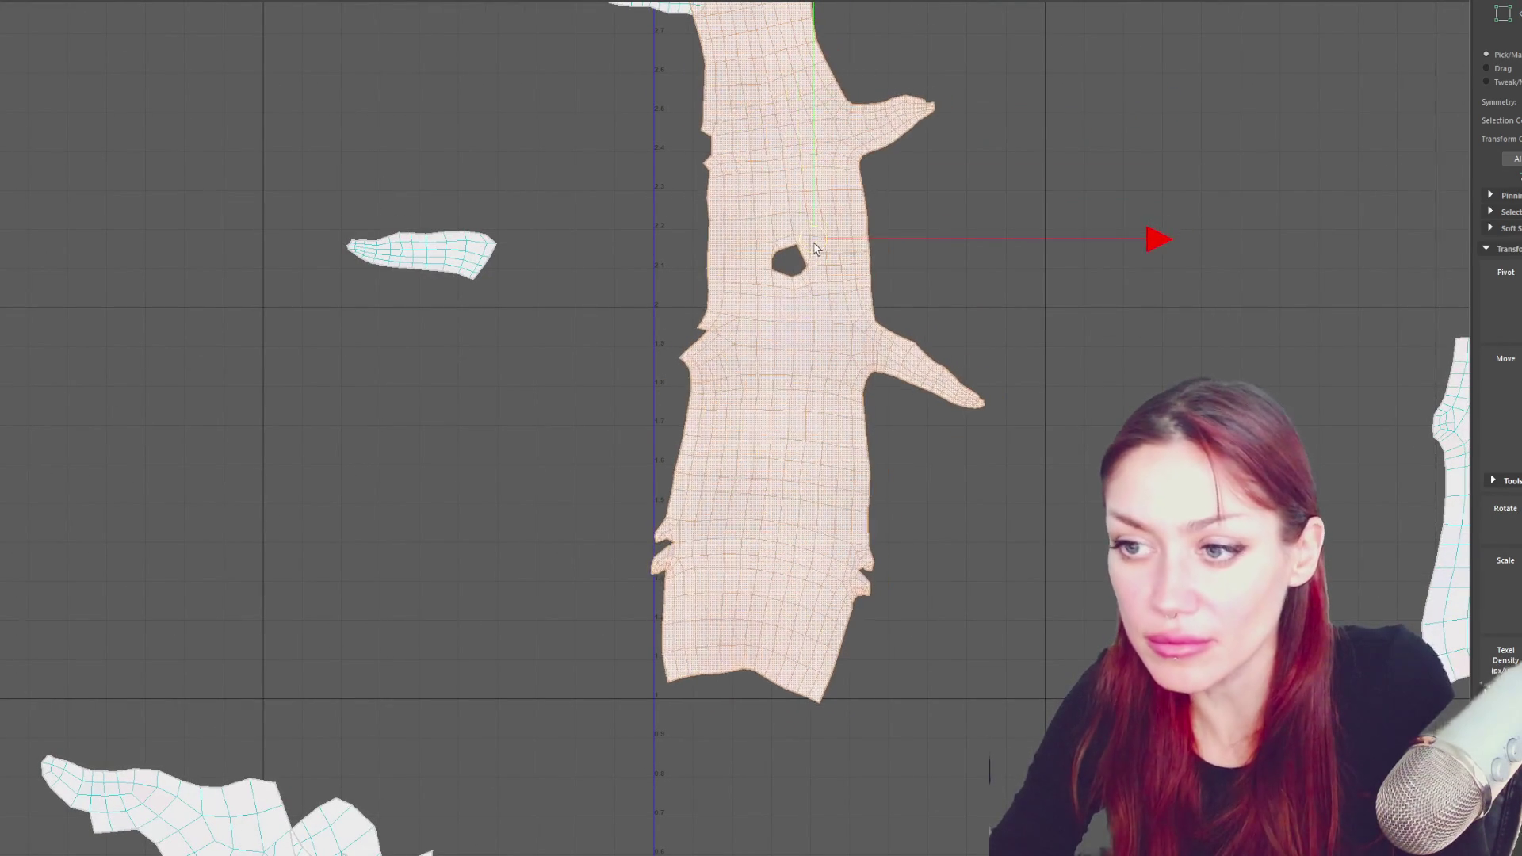
right_click_drag(910, 274, 842, 272)
- Select the lower trunk shell and nudge it down, then undo the move
left_click(837, 295)
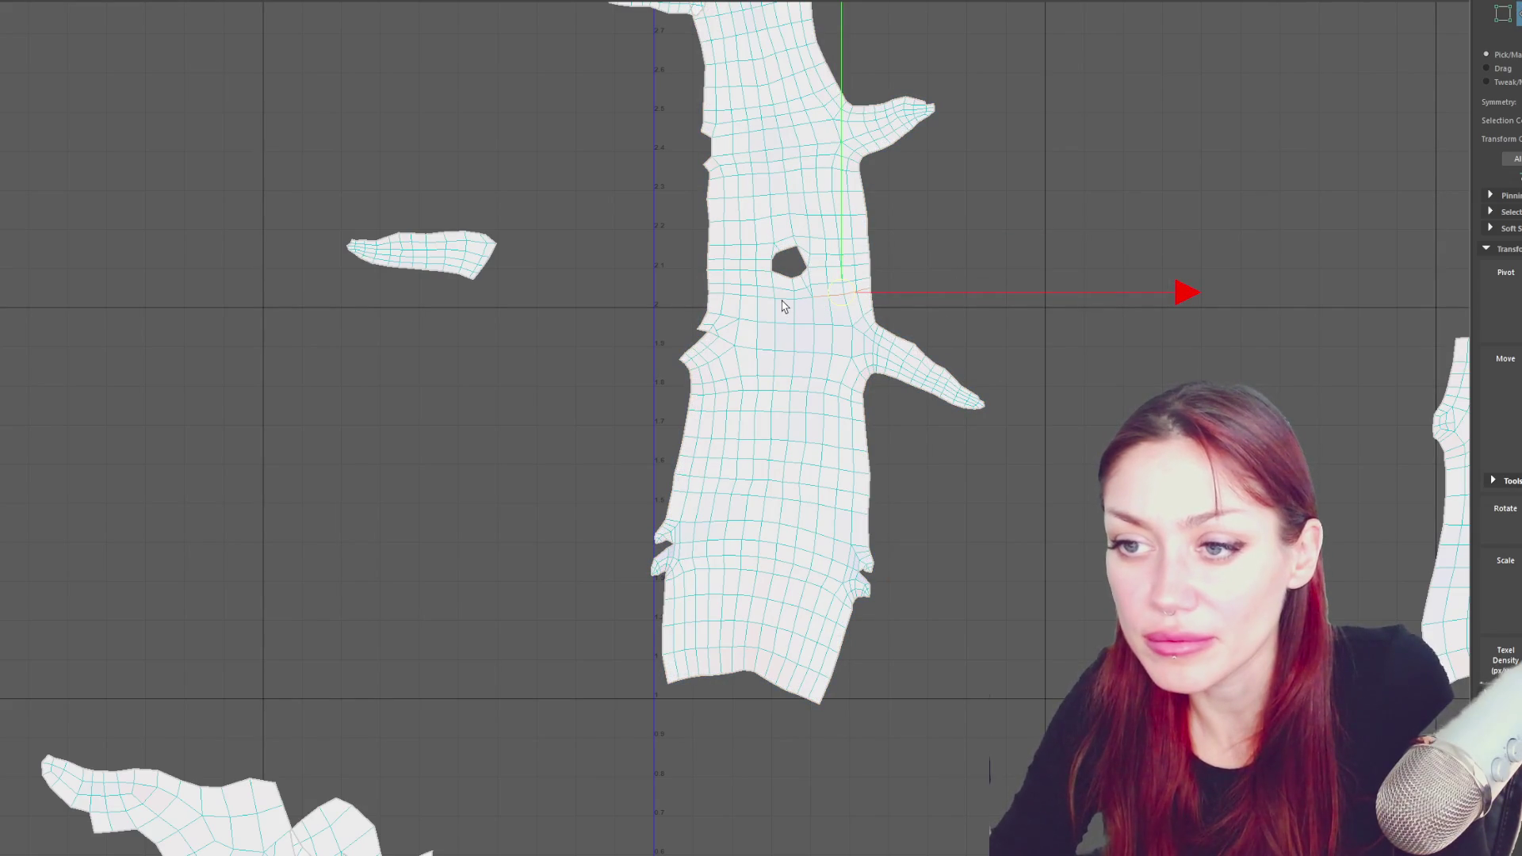
right_click_drag(1004, 242, 1002, 262)
left_click(817, 410)
left_click_drag(825, 502, 826, 520)
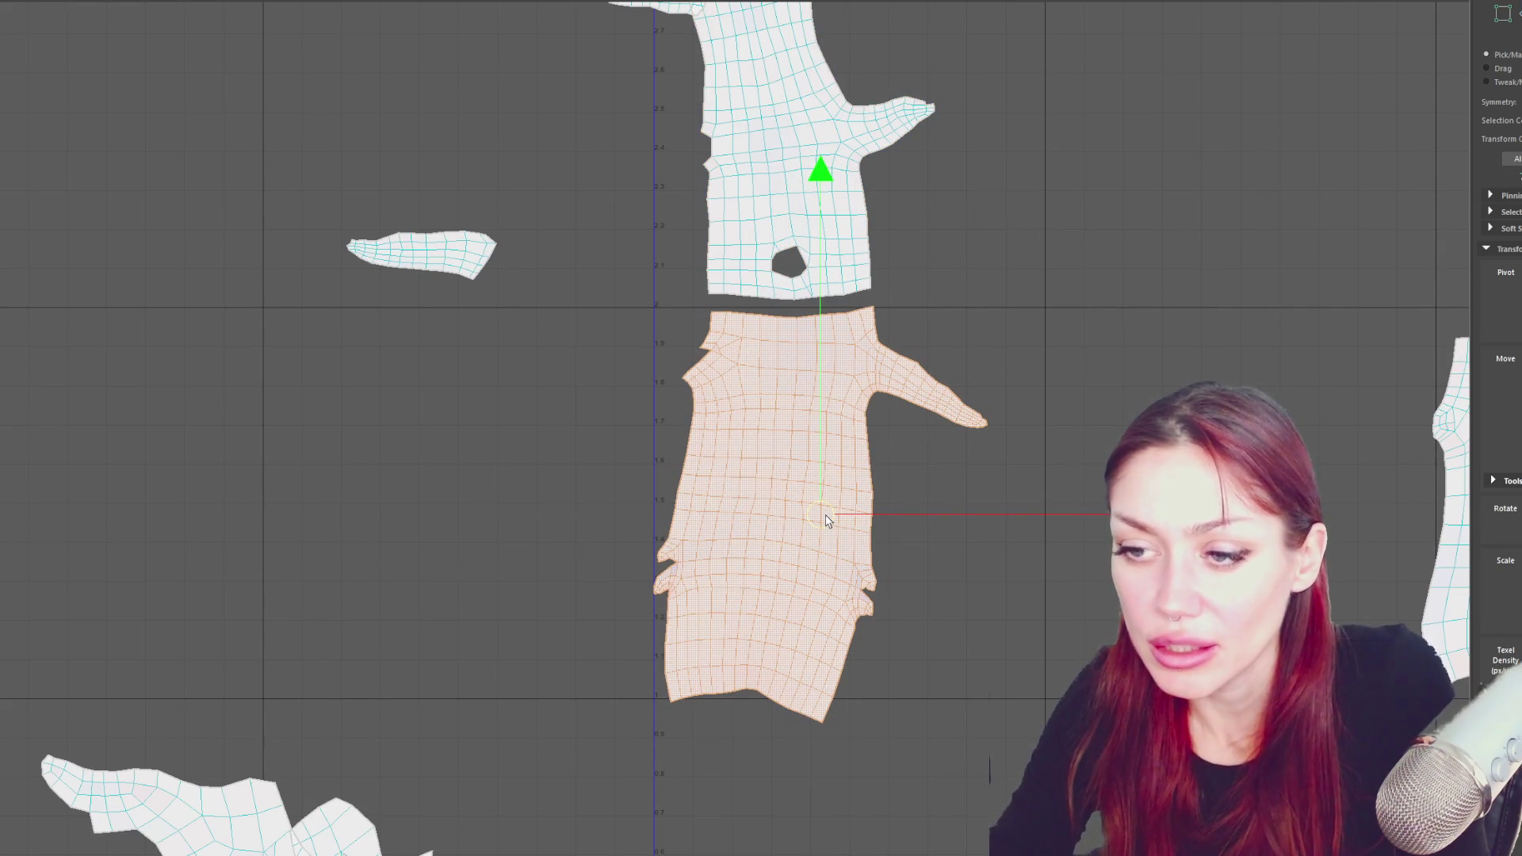
key("ctrl+z")
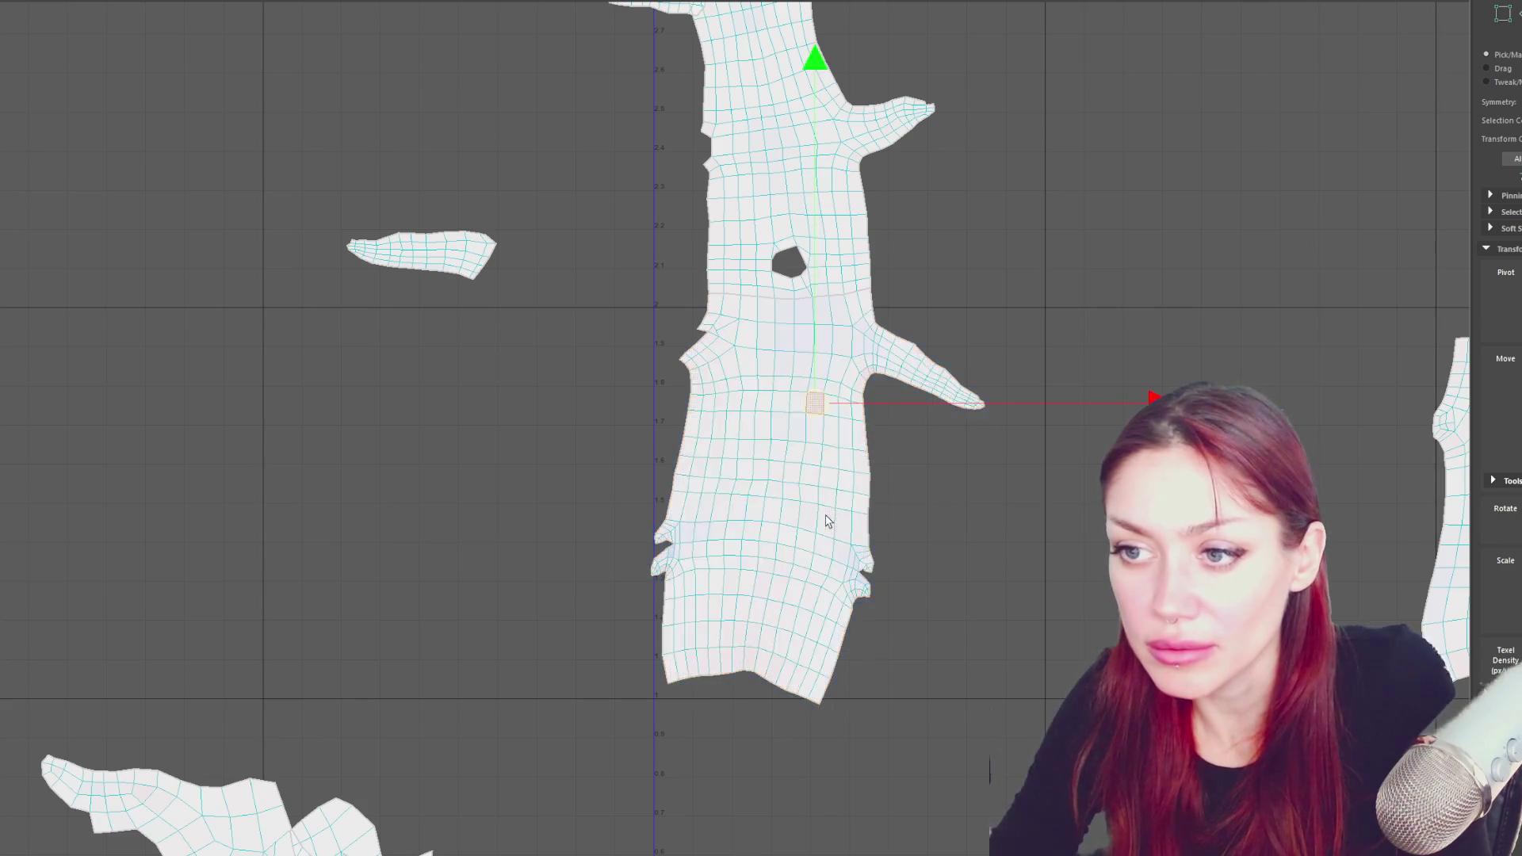
key("ctrl+z")
key("ctrl+z")
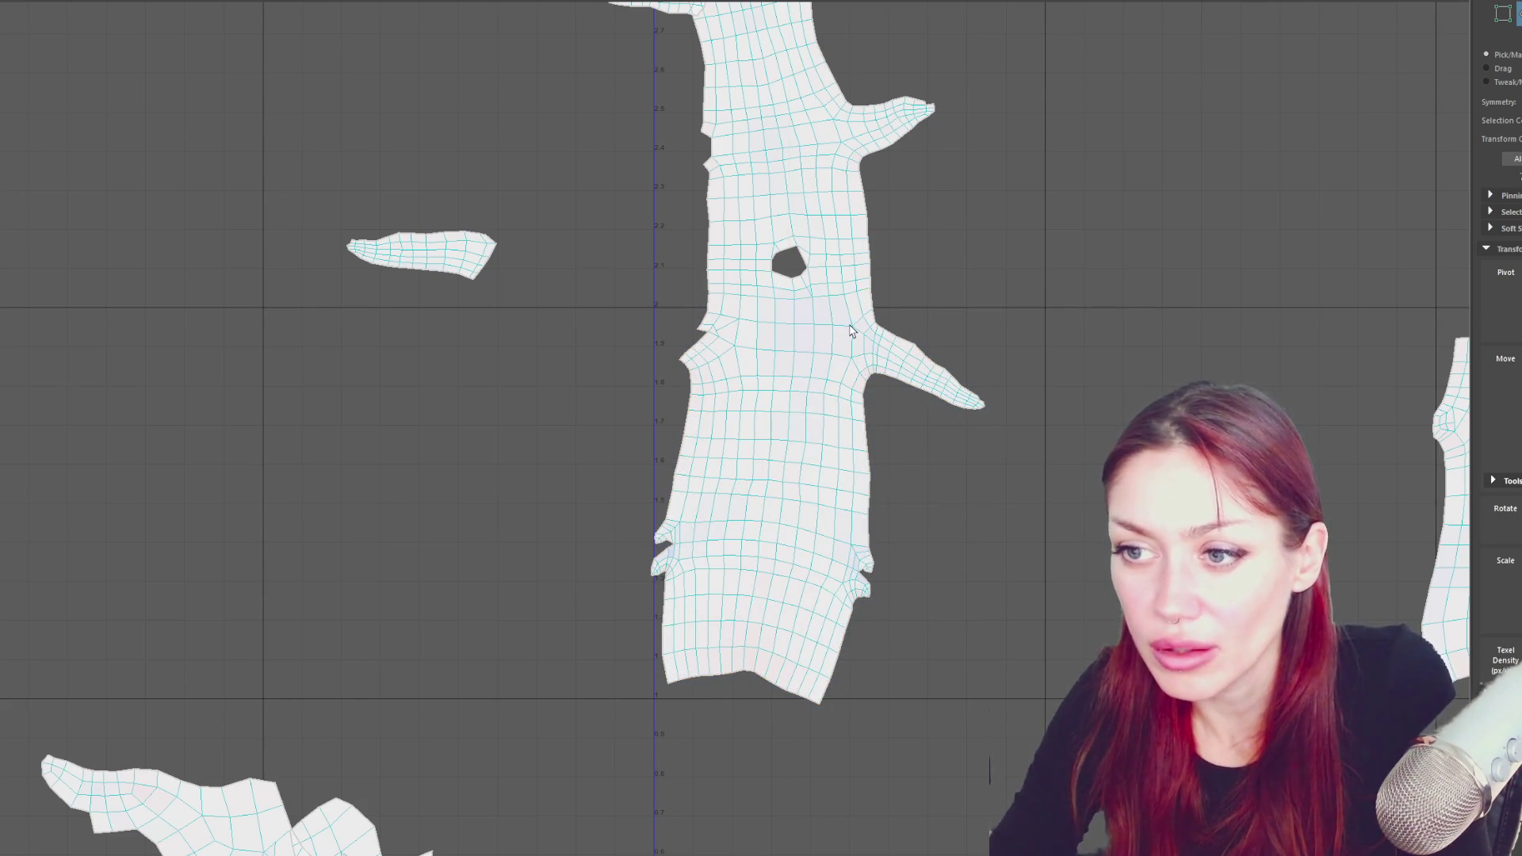
- Cut the trunk shell along the horizontal edge just below the knot hole
left_click(854, 328)
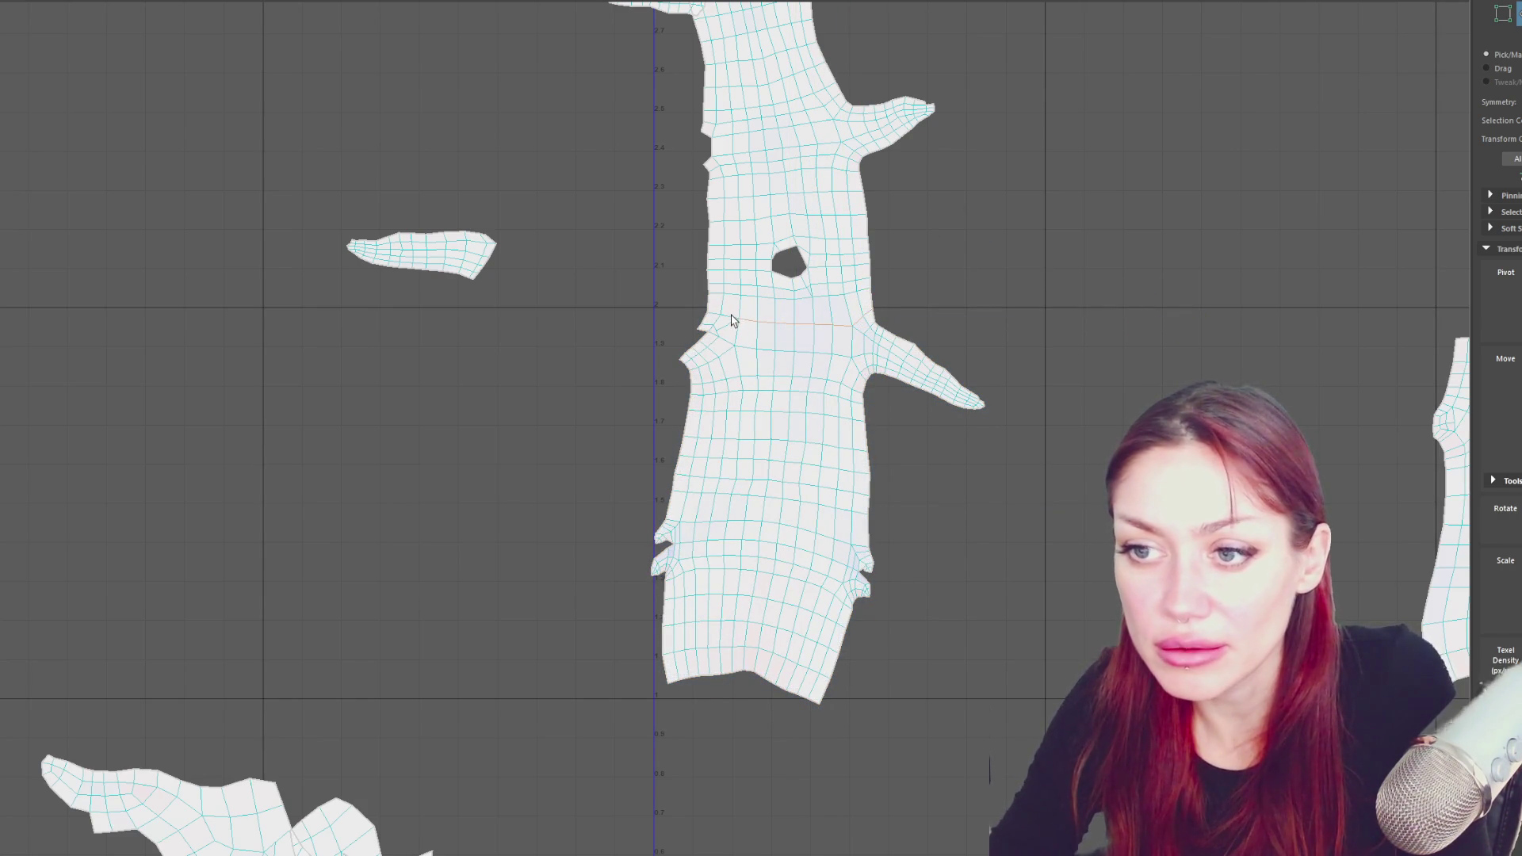
mouse_move(963, 210)
right_mouse_down("shift")
mouse_move(1011, 230)
mouse_move(917, 232)
right_mouse_up("shift")
left_click(788, 381)
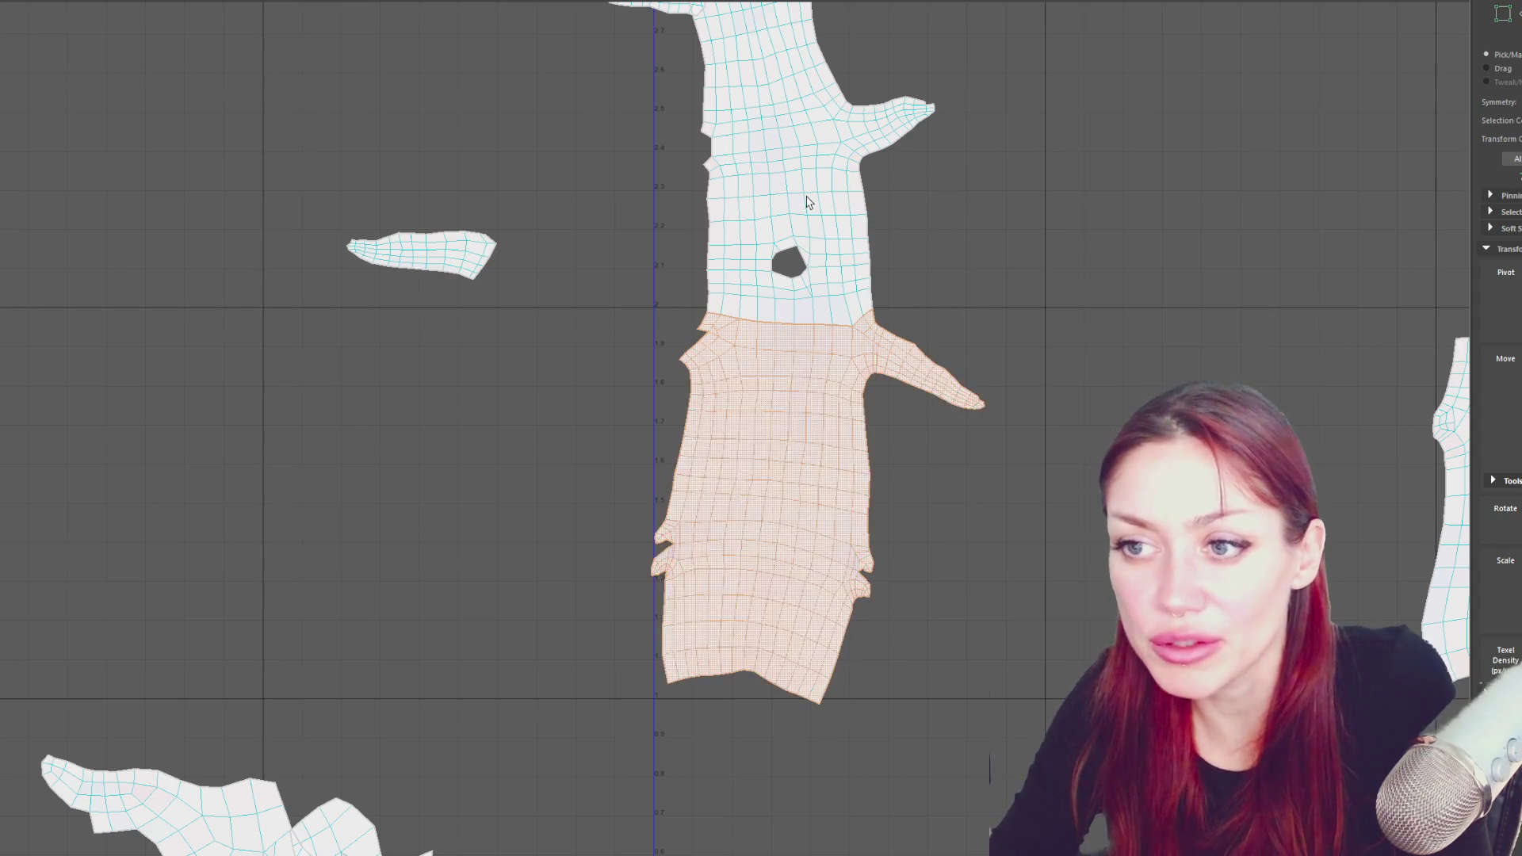
- Move the upper piece of the cut trunk shell to the upper right
left_click(807, 201)
scroll(807, 201, "down", 2)
middle_click_drag(804, 218, 835, 405, "alt")
mouse_move(471, 611)
middle_mouse_down()
mouse_move(916, 503)
mouse_move(847, 419)
middle_mouse_up()
- Give the lower trunk shell a first rotation, then clear the selection
left_click(872, 434)
mouse_move(975, 380)
right_mouse_down("shift")
mouse_move(972, 360)
mouse_move(935, 383)
right_mouse_up("shift")
scroll(806, 418, "up", 2)
left_click(851, 397)
scroll(845, 420, "up", 2)
left_click(825, 435)
left_click(838, 466)
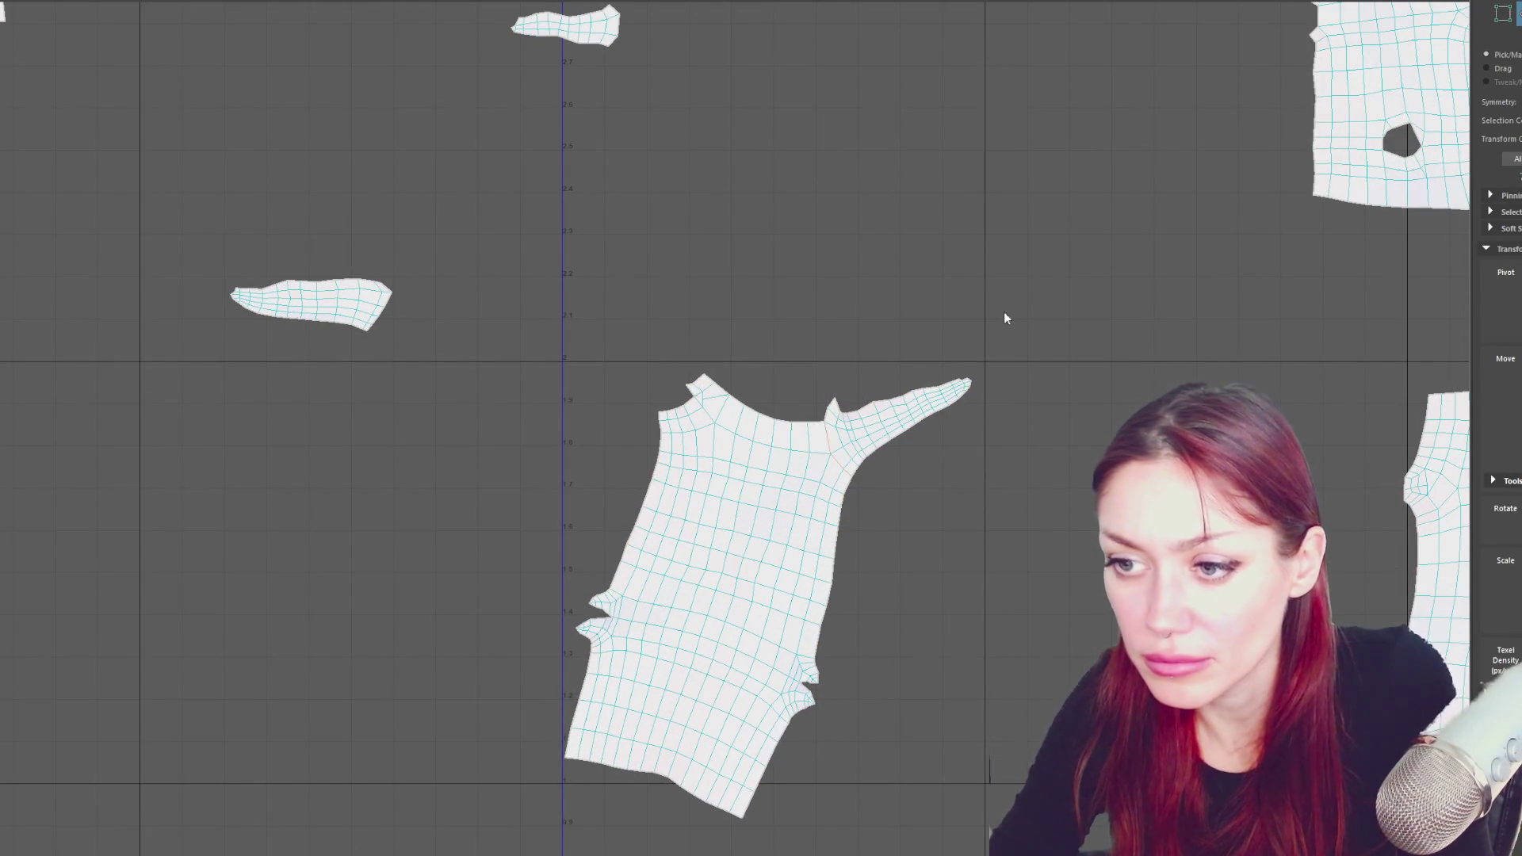
- Move the branch shell to the left and rotate the lower trunk shell upright
left_click(903, 428)
left_click_drag(903, 428, 335, 520)
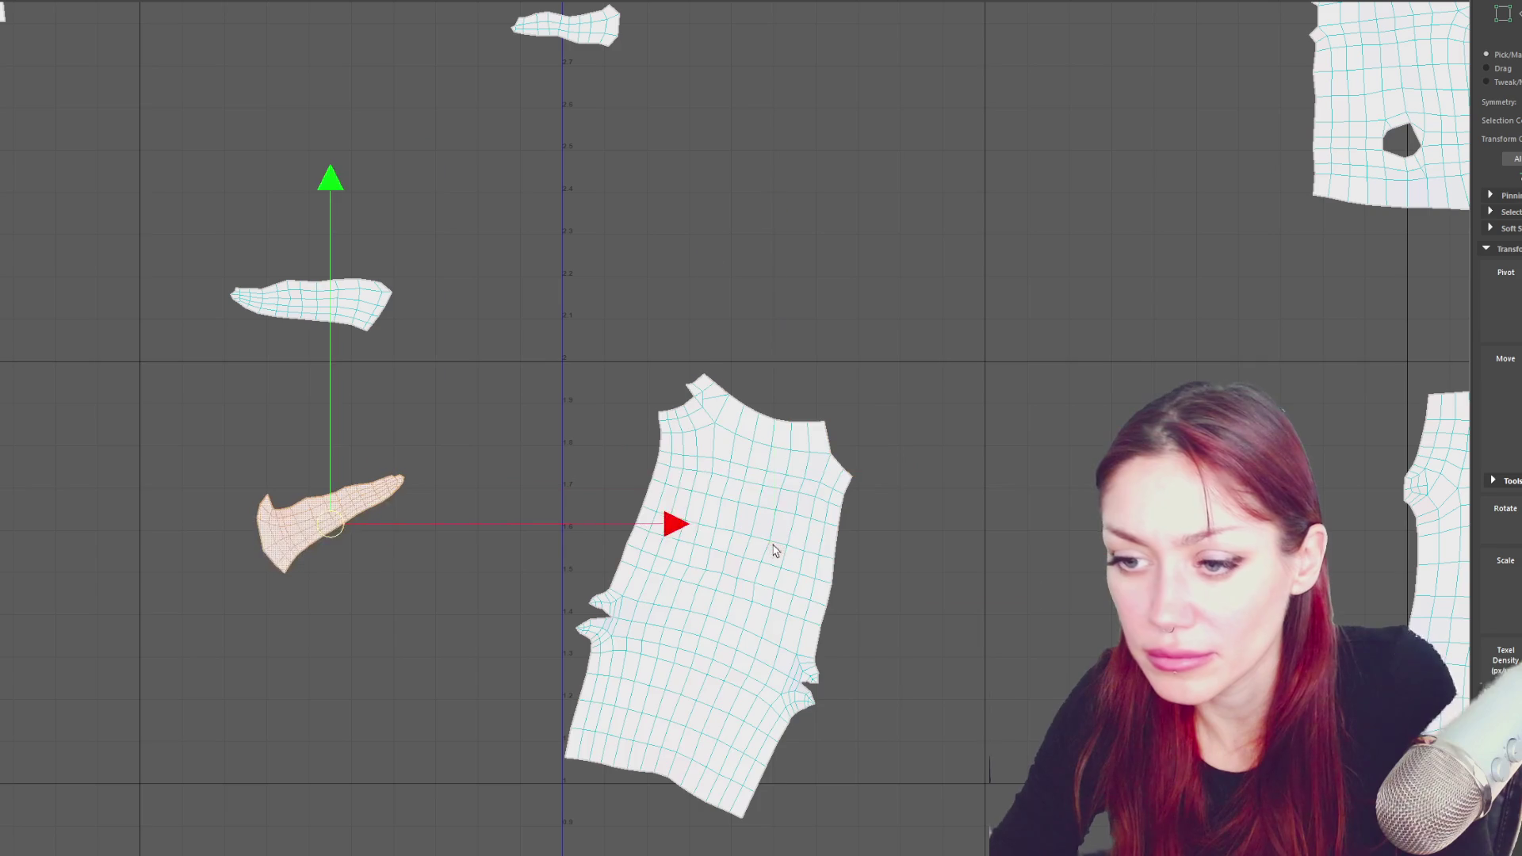
left_click(753, 555)
key("e")
mouse_move(1036, 564)
left_mouse_down()
mouse_move(1012, 500)
mouse_move(988, 492)
left_mouse_up()
- Fine-tune the upright lower trunk shell's position and angle
key("w")
left_click_drag(699, 603, 670, 585)
key("e")
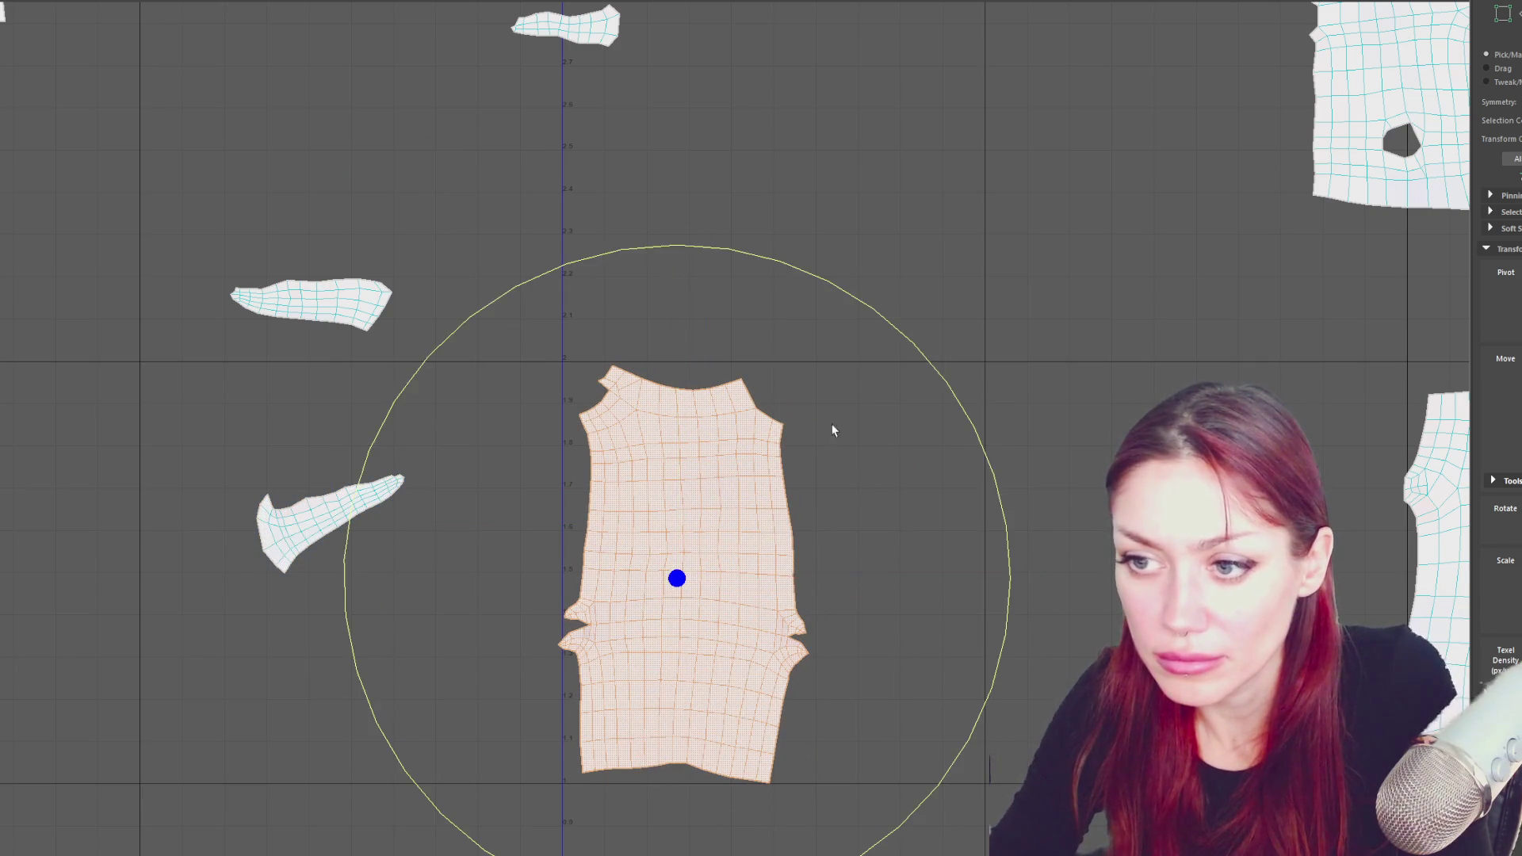
left_click_drag(908, 350, 889, 346)
key("w")
left_click_drag(684, 572, 690, 573)
scroll(1121, 272, "down", 3)
- Move the whole holed shell beside the upright lower trunk shell
middle_click_drag(1121, 272, 833, 422, "alt")
left_click(1034, 262)
double_click(1034, 262)
mouse_move(1036, 54)
left_mouse_down()
mouse_move(638, 482)
mouse_move(646, 507)
left_mouse_up()
right_click_drag(777, 574, 768, 503)
mouse_move(768, 502)
middle_mouse_down("alt")
mouse_move(948, 204)
mouse_move(856, 312)
middle_mouse_up("alt")
scroll(859, 352, "up", 2)
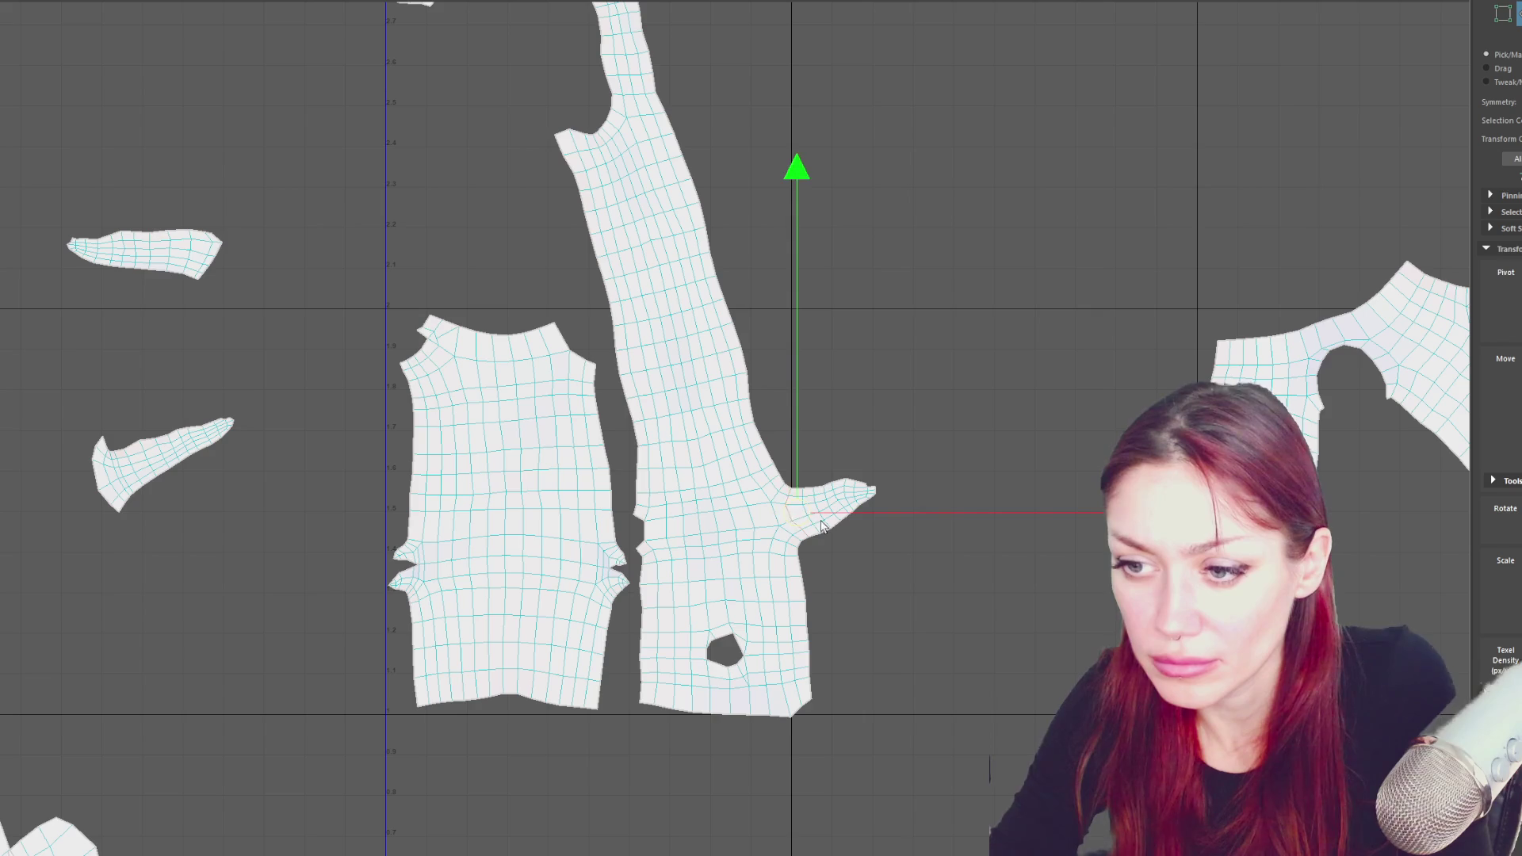
- Move the small shell down to the lower left of the layout
left_click(777, 522)
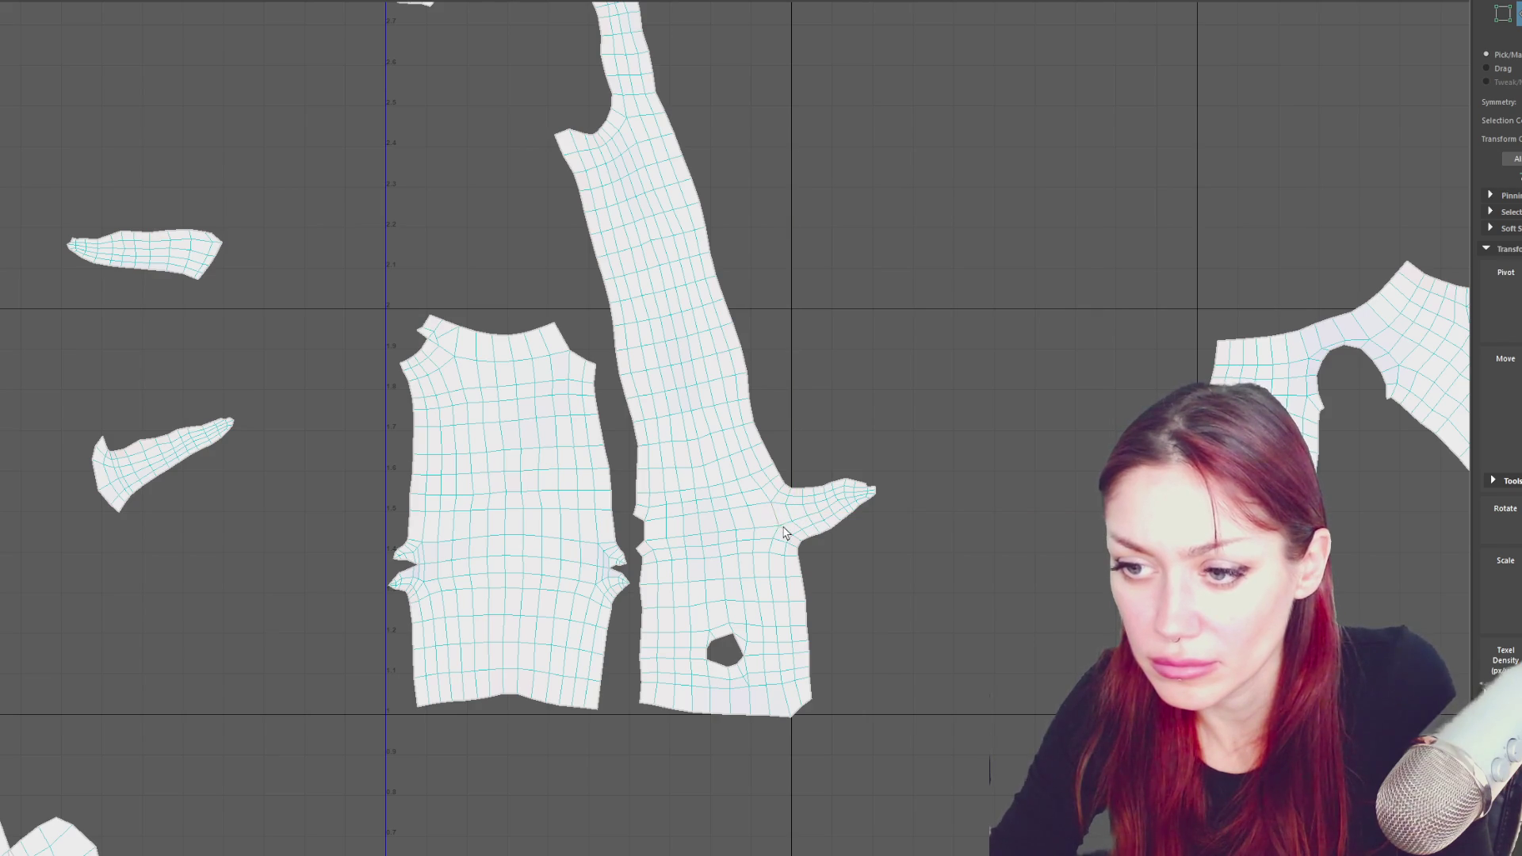
right_click_drag(864, 363, 833, 396)
left_click(824, 501)
mouse_move(738, 526)
middle_mouse_down()
mouse_move(555, 585)
mouse_move(103, 652)
middle_mouse_up()
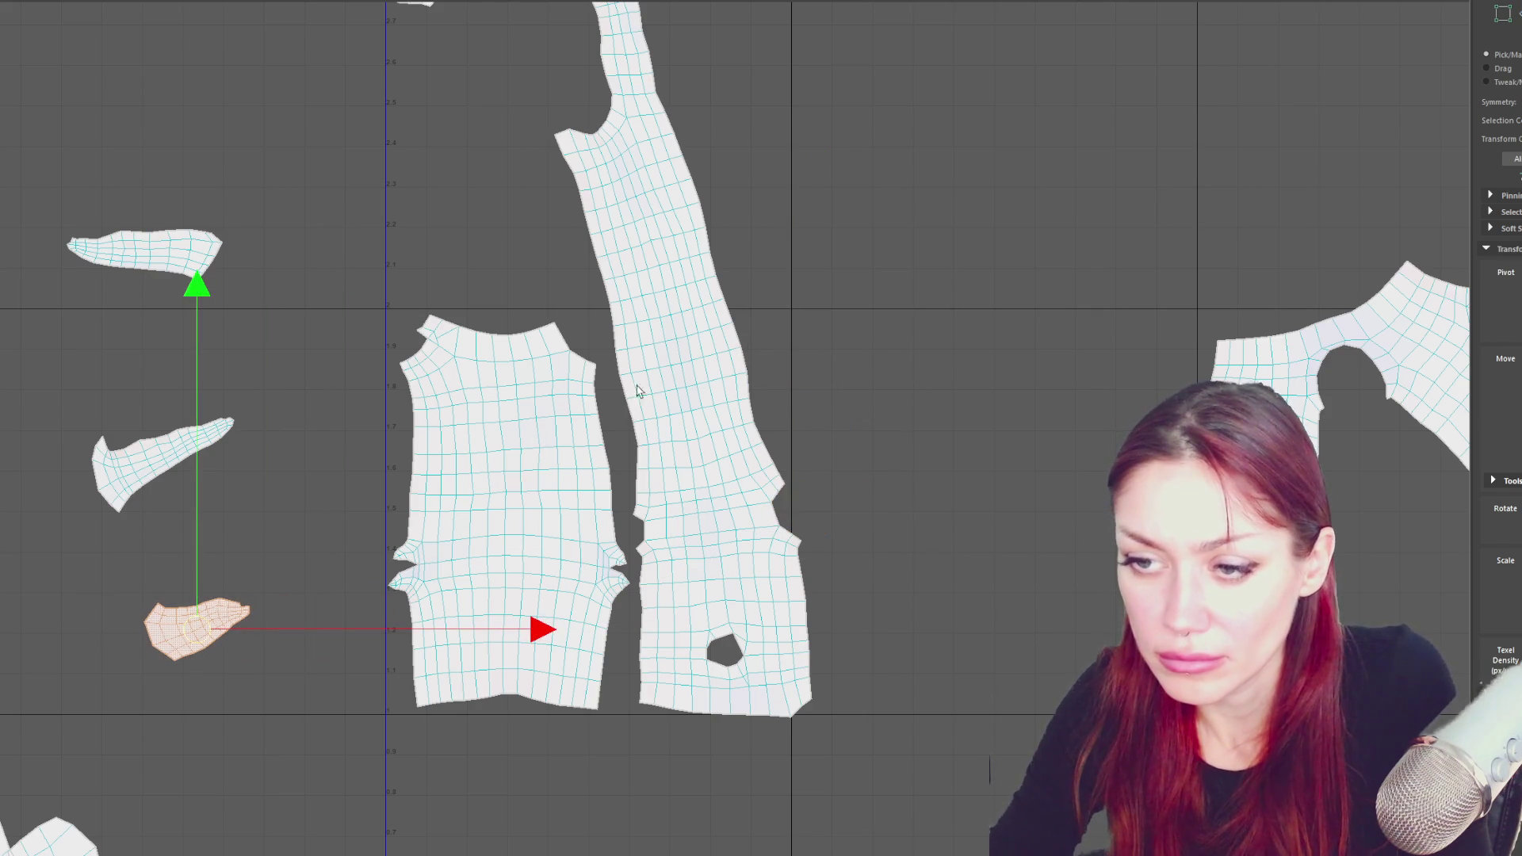
- Cut across the long holed strip and move its lower piece to the right
left_click(667, 317)
left_click(667, 319, "ctrl")
right_click_drag(832, 273, 701, 378)
left_click(706, 374)
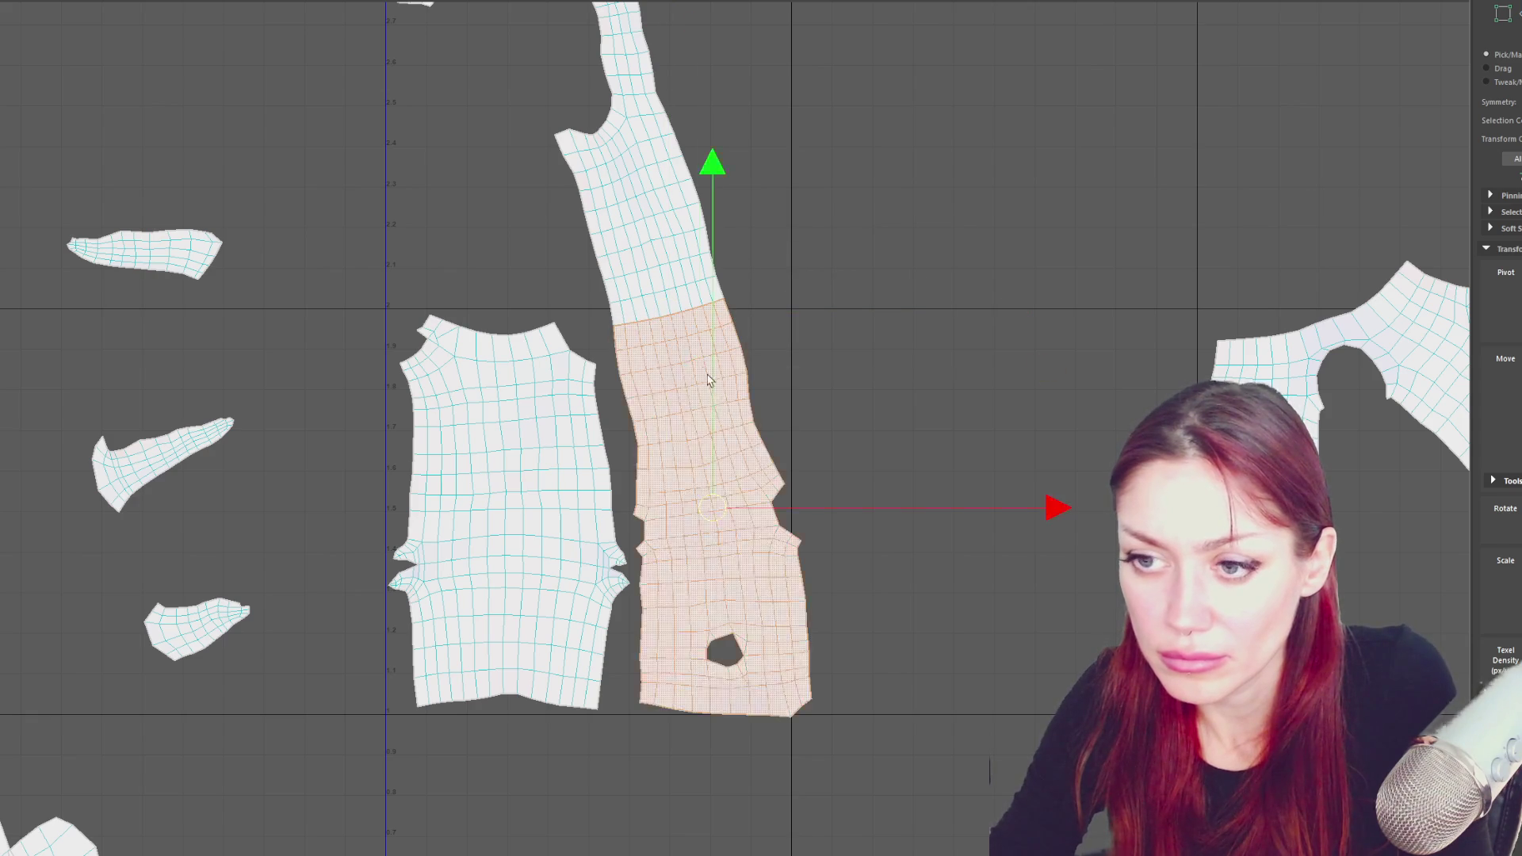
left_click_drag(711, 507, 878, 508)
- Rotate the upper strip piece upright and nudge it to the right
left_click(702, 225)
scroll(715, 222, "down", 2)
key("e")
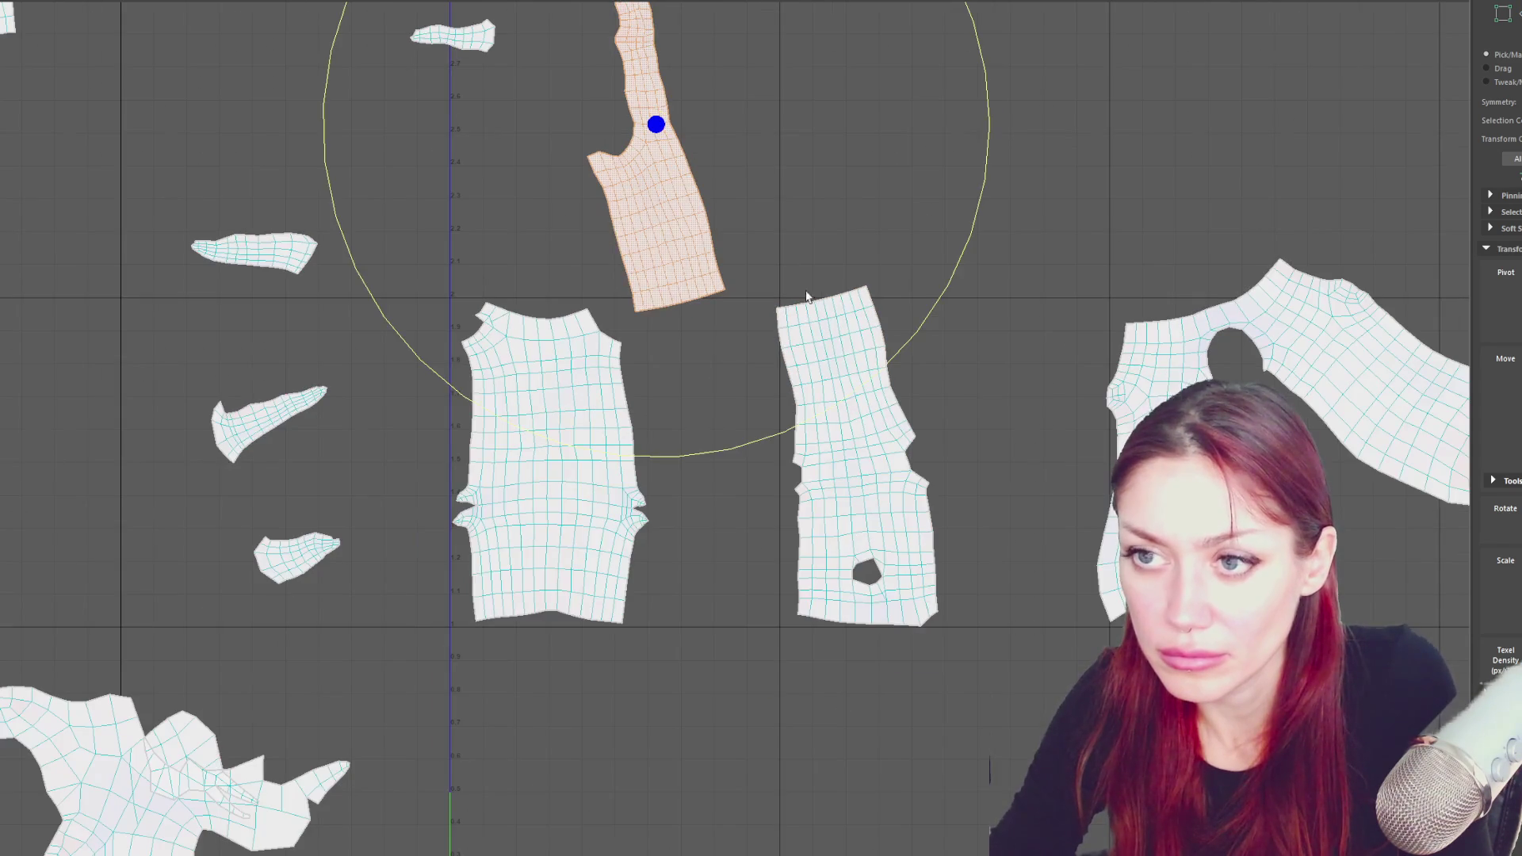
left_click_drag(806, 428, 728, 439)
scroll(707, 411, "down", 1)
scroll(704, 256, "up", 1)
key("w")
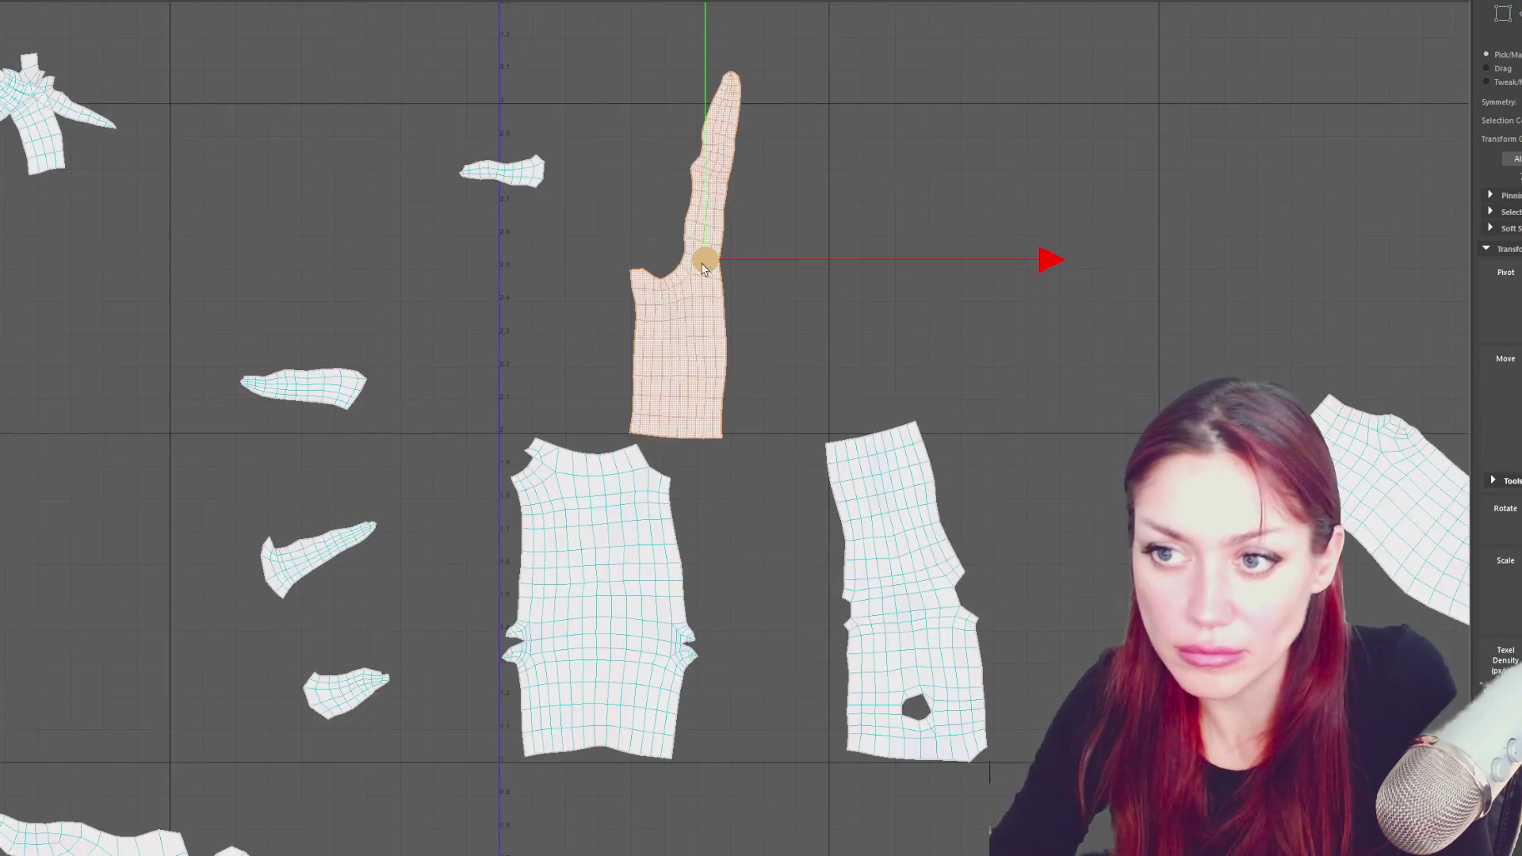
left_click_drag(704, 255, 729, 260)
left_click(766, 210)
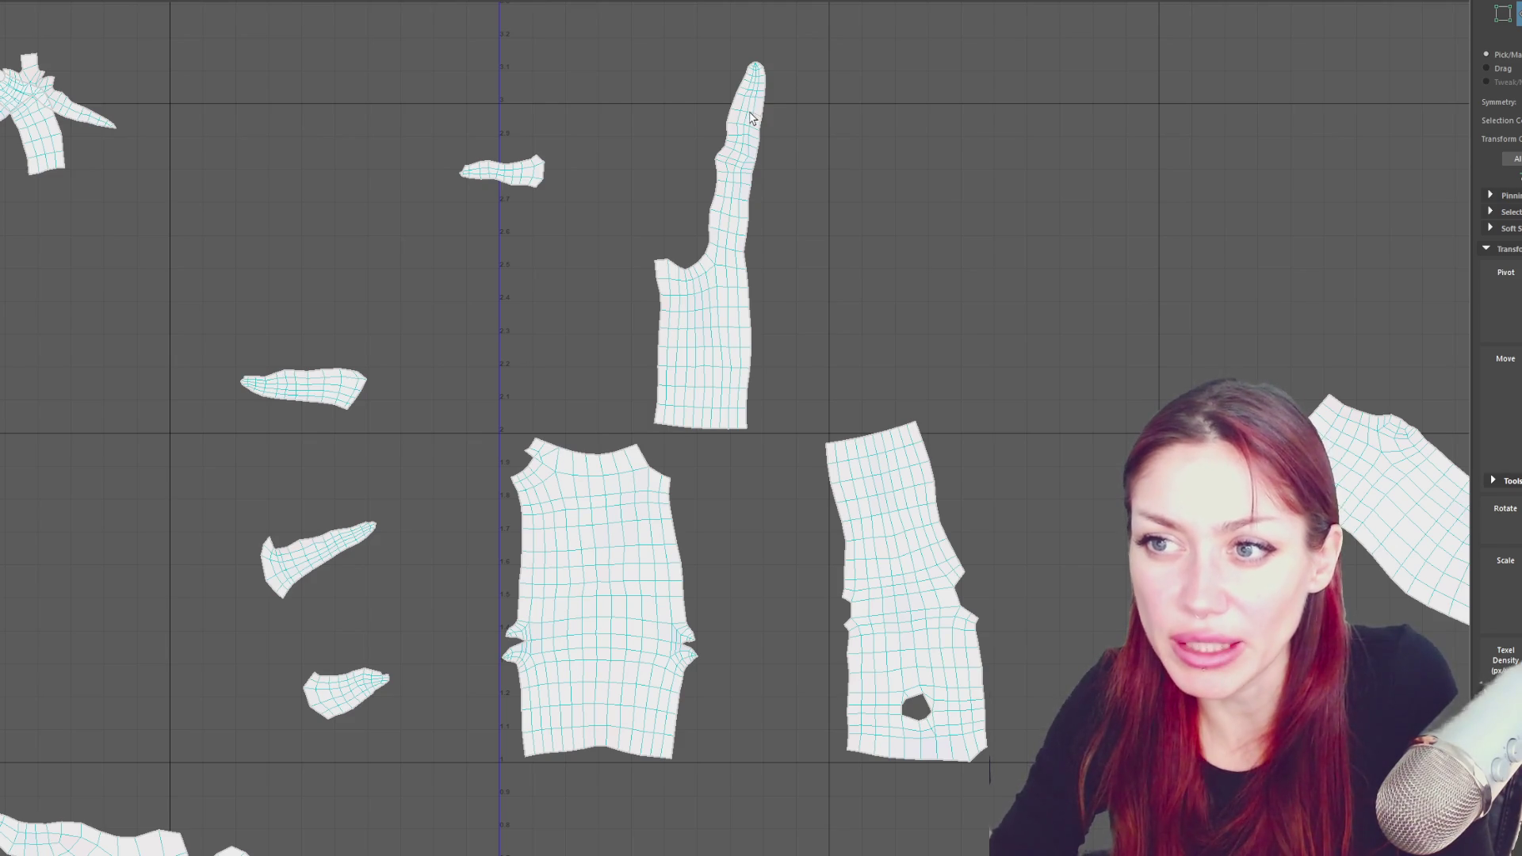
- Cut the narrow tip off the strip and place the strip between the two large shells
right_click_drag(868, 133, 853, 145)
left_click(723, 284)
left_click_drag(723, 284, 903, 245)
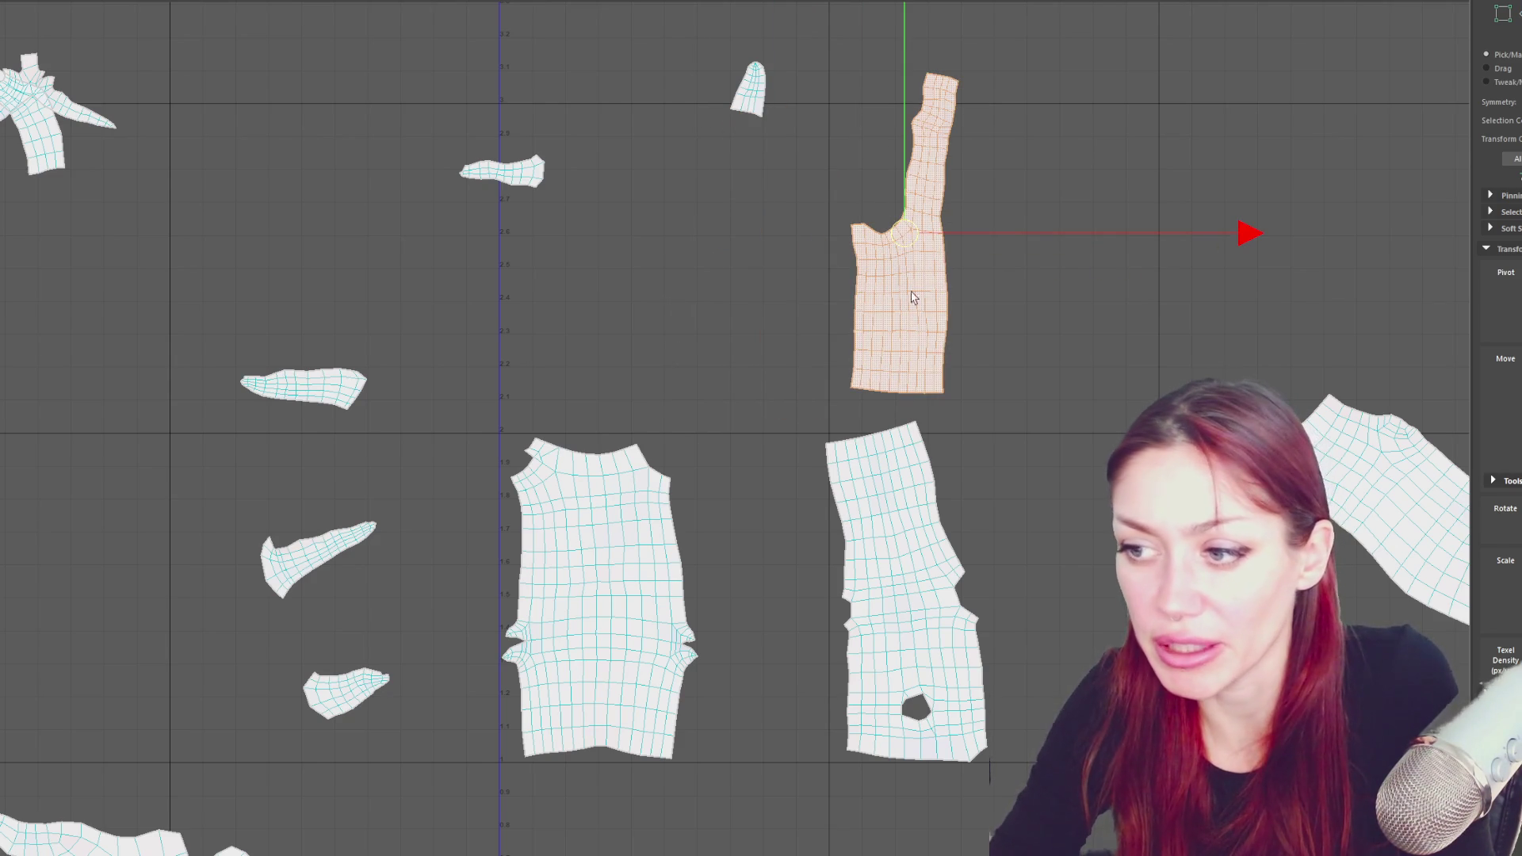
mouse_move(915, 306)
left_mouse_down()
mouse_move(754, 516)
mouse_move(757, 609)
left_mouse_up()
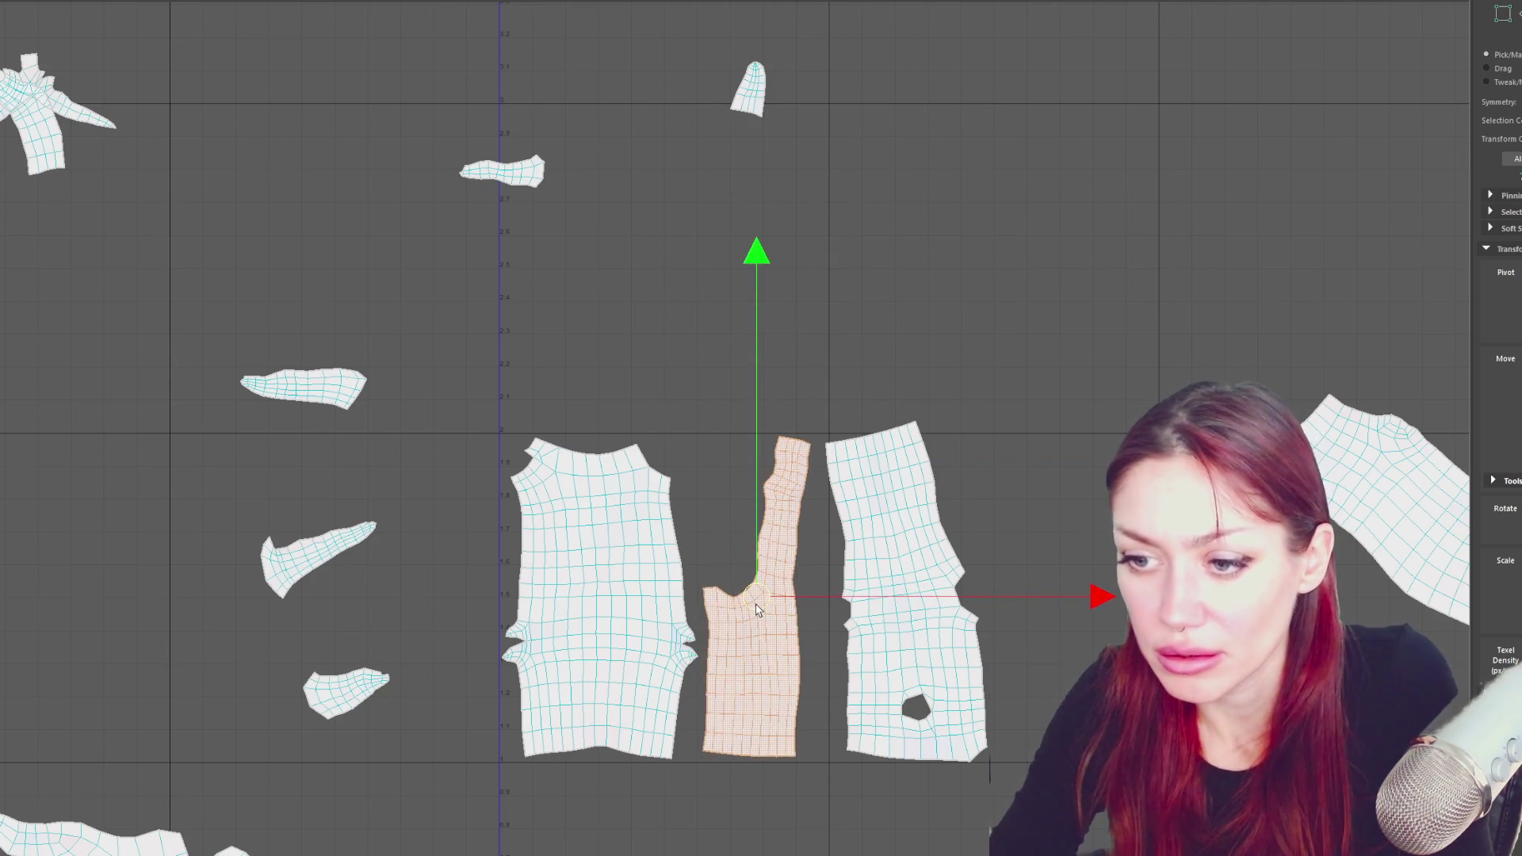
- Reselect the holed shell and try turning it slightly
middle_click_drag(757, 609, 691, 412, "alt")
left_click(697, 412)
key("e")
left_click(975, 206)
left_click(749, 337)
left_click_drag(977, 187, 980, 201)
- Undo the rotation and stitch the small tip piece onto the strip with Stitch Together
key("ctrl+z")
right_click_drag(706, 218, 712, 171)
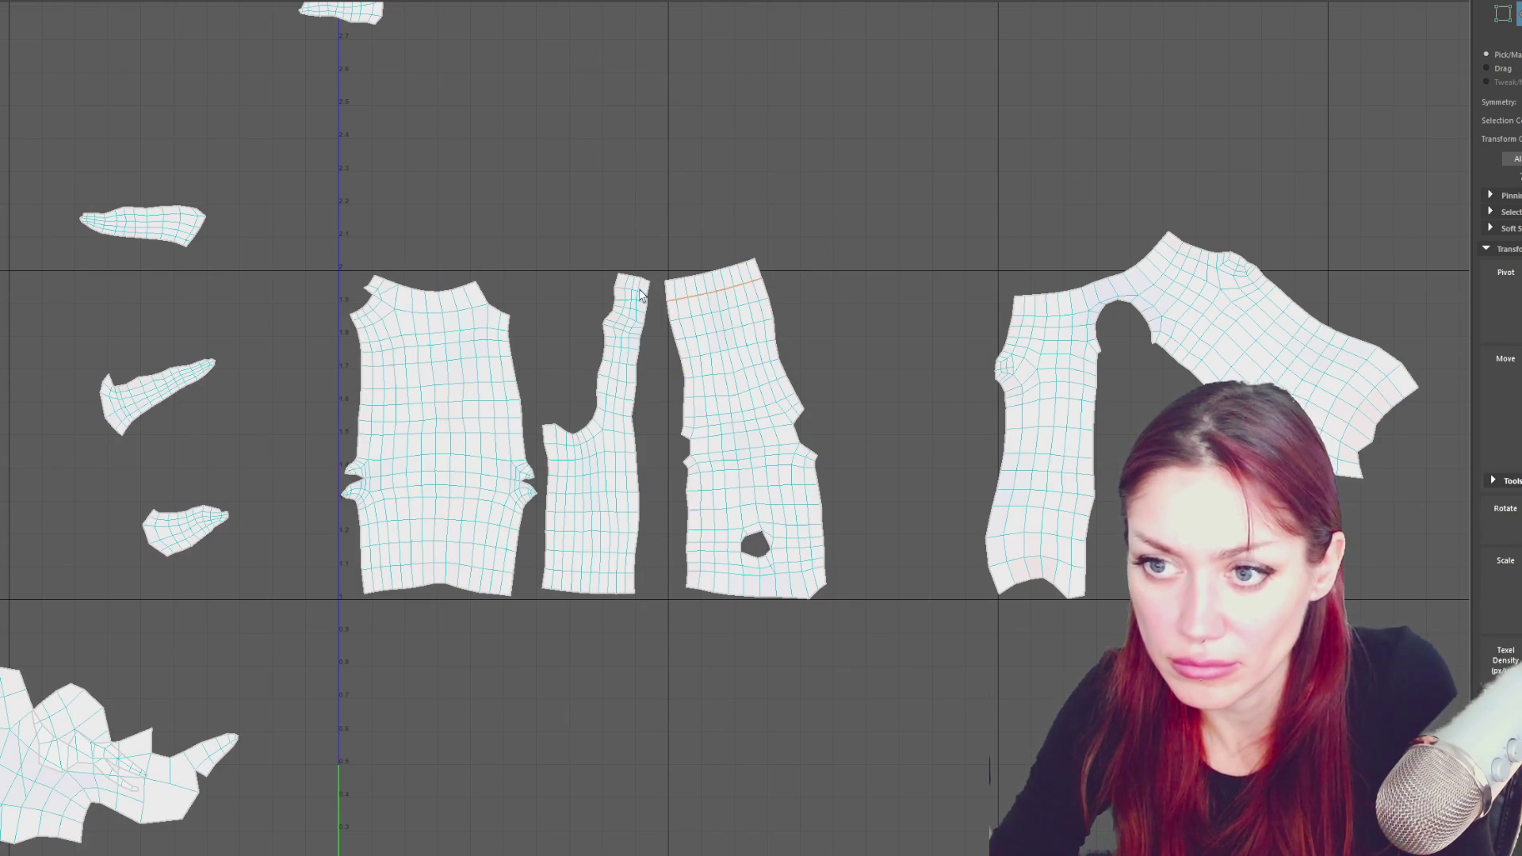
middle_click_drag(689, 207, 727, 464, "alt")
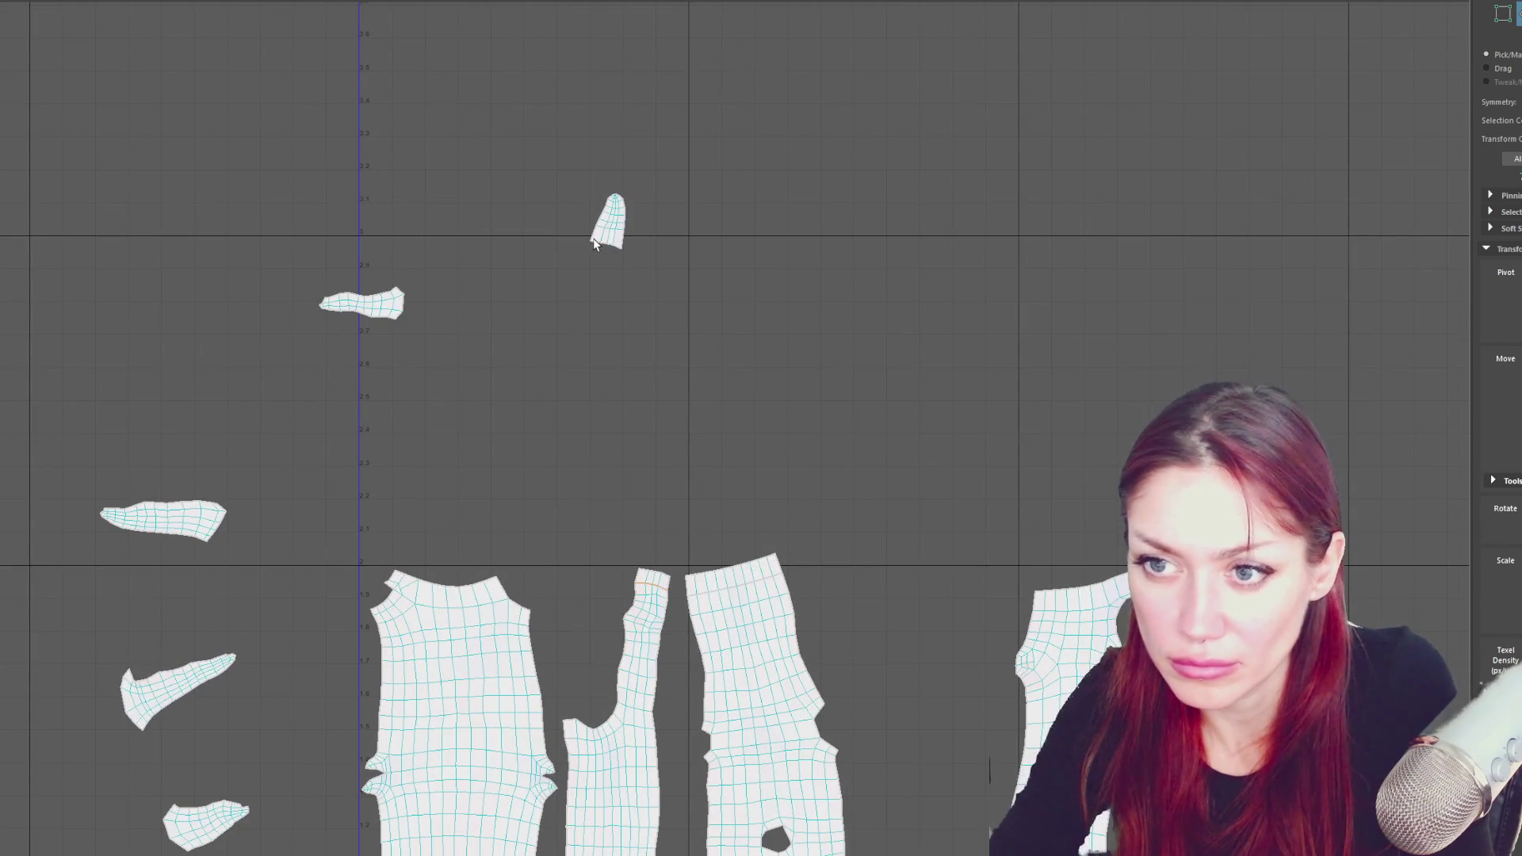
left_click_drag(617, 274, 618, 273)
right_click(721, 234, "shift")
mouse_move(722, 299)
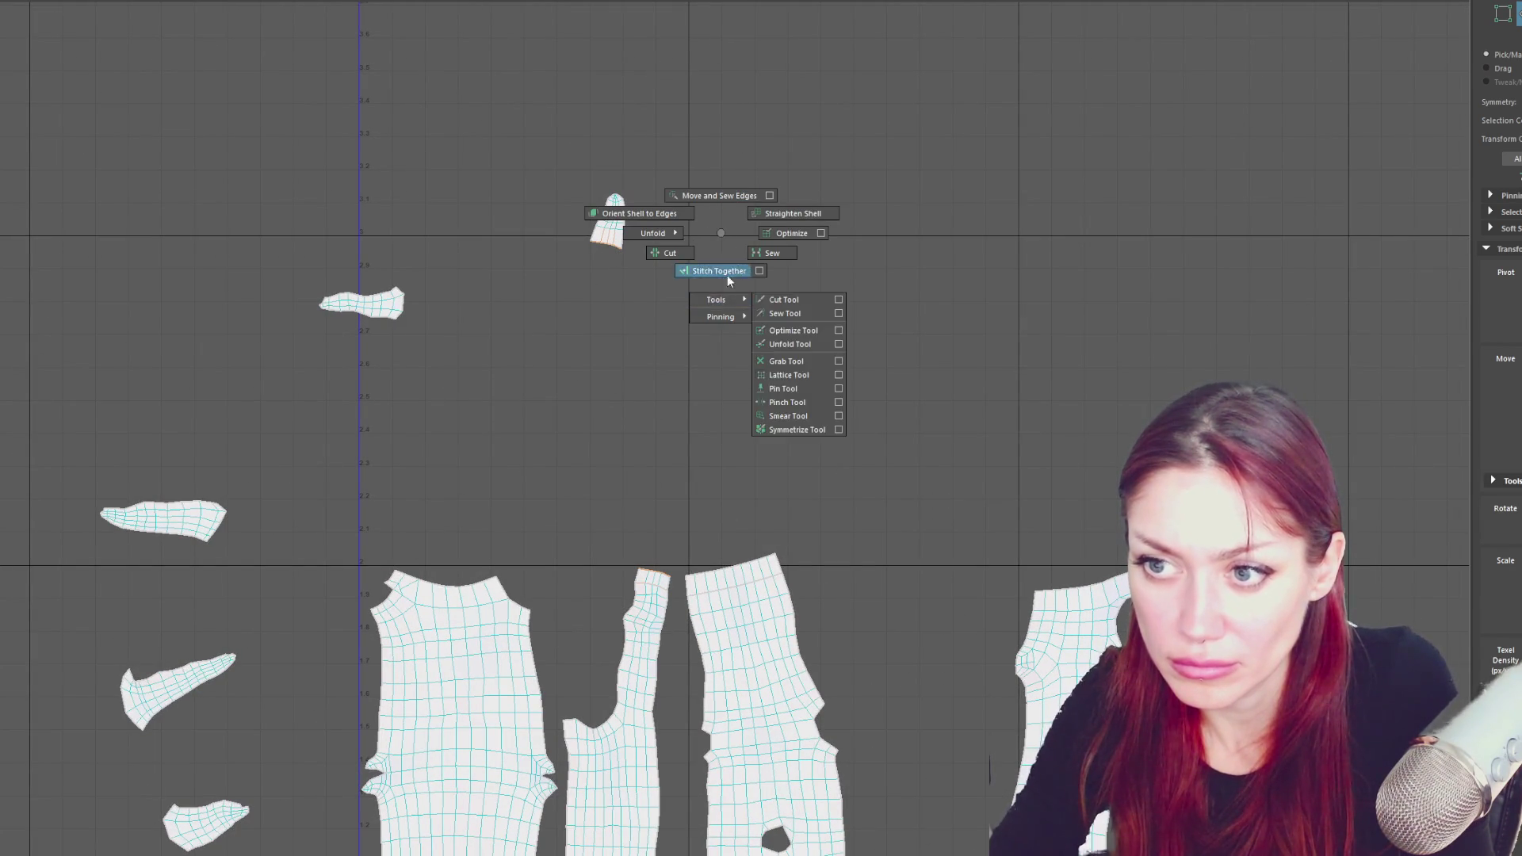
left_click(781, 427)
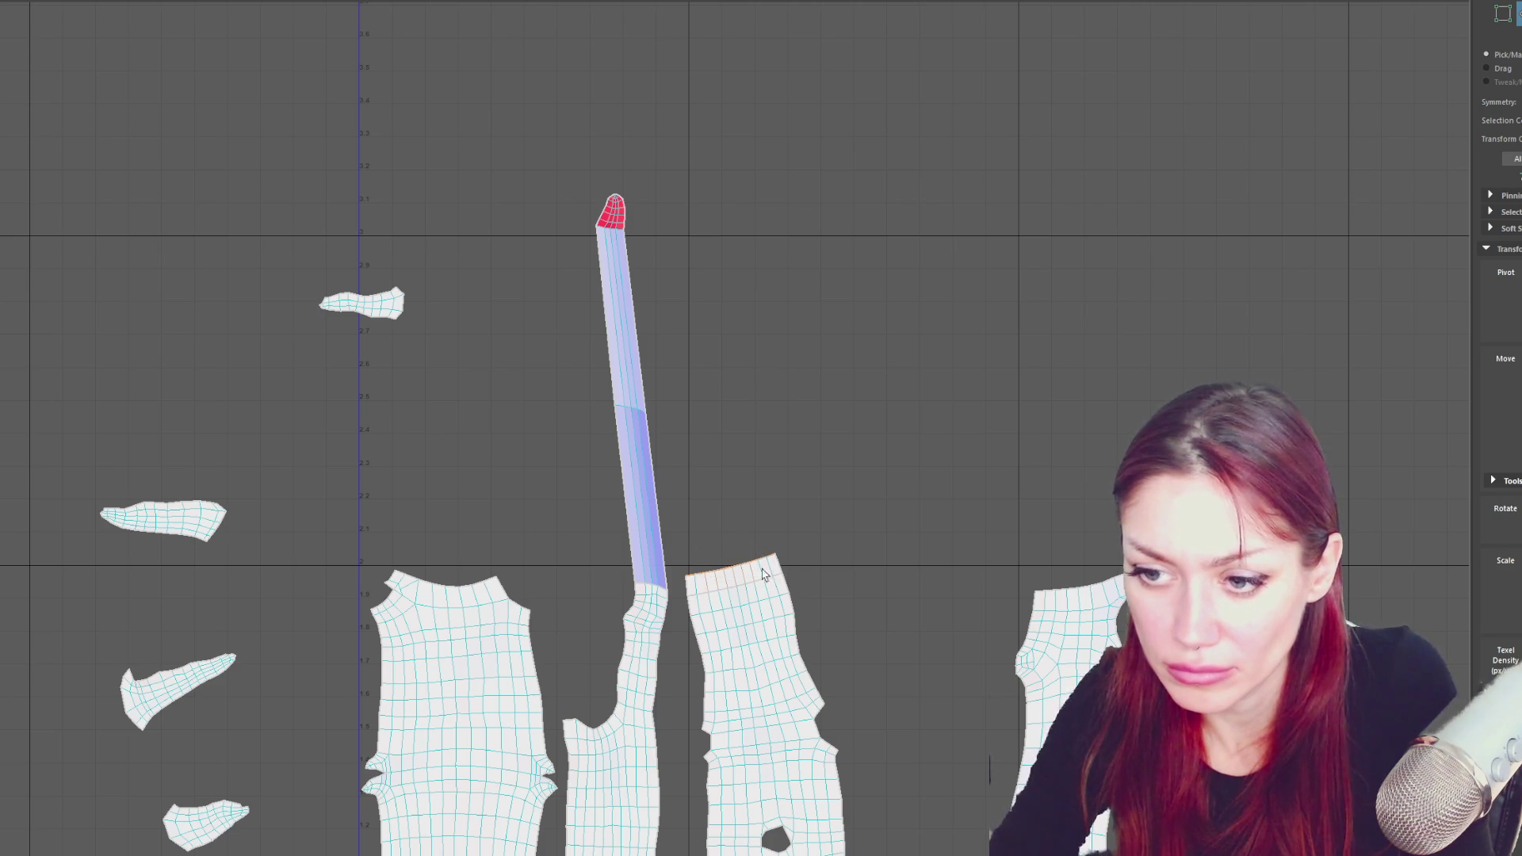
- Unfold the stitched strip's faces, then select the whole holed shell
mouse_move(797, 331)
right_mouse_down("shift")
mouse_move(852, 348)
mouse_move(832, 373)
right_mouse_up("shift")
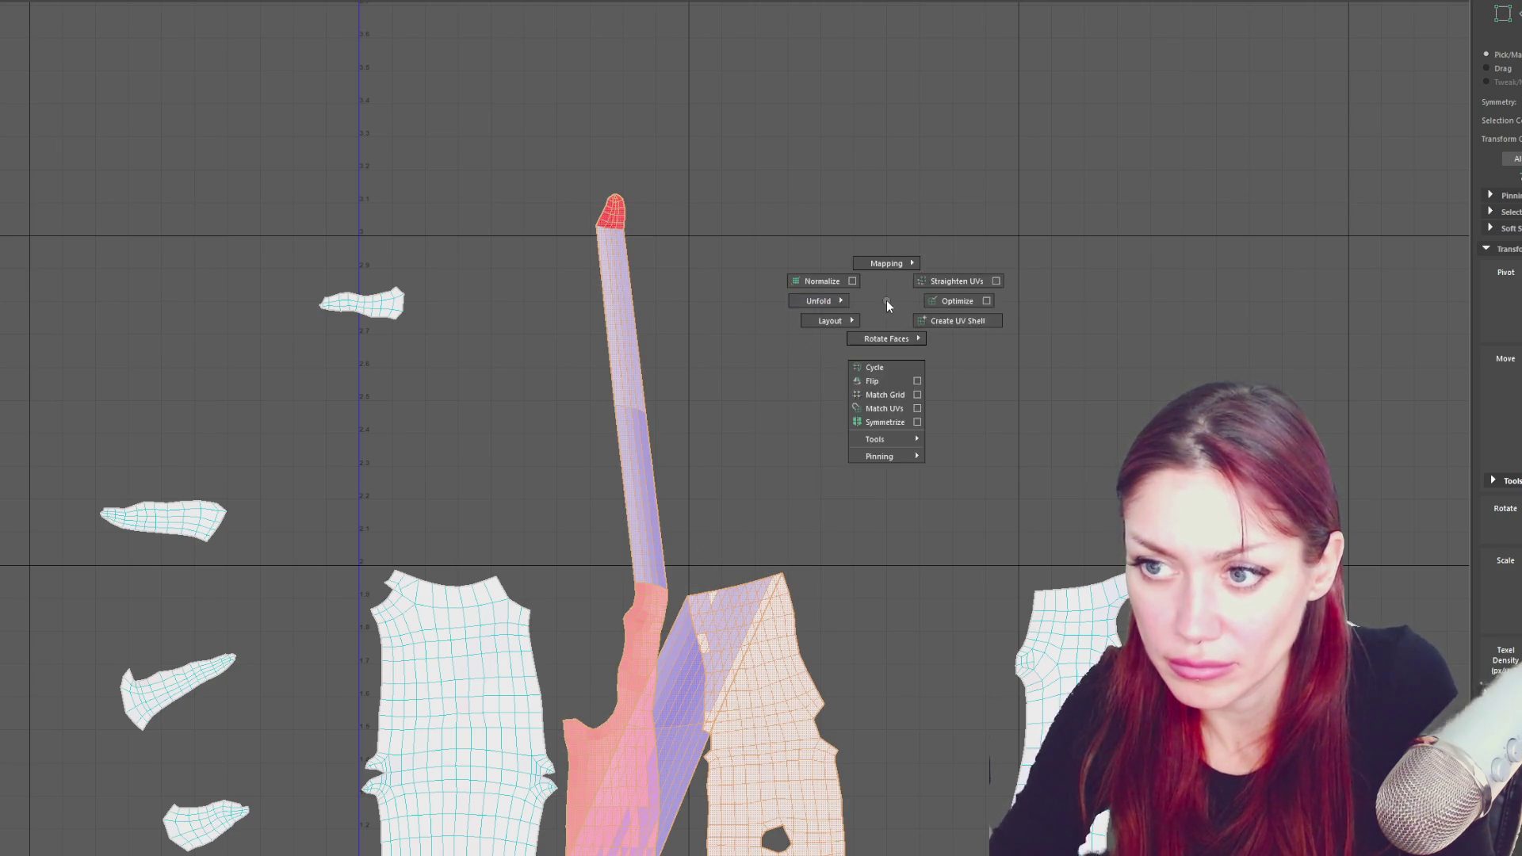
right_click_drag(703, 296, 809, 415, "shift")
middle_click_drag(808, 414, 753, 352, "alt")
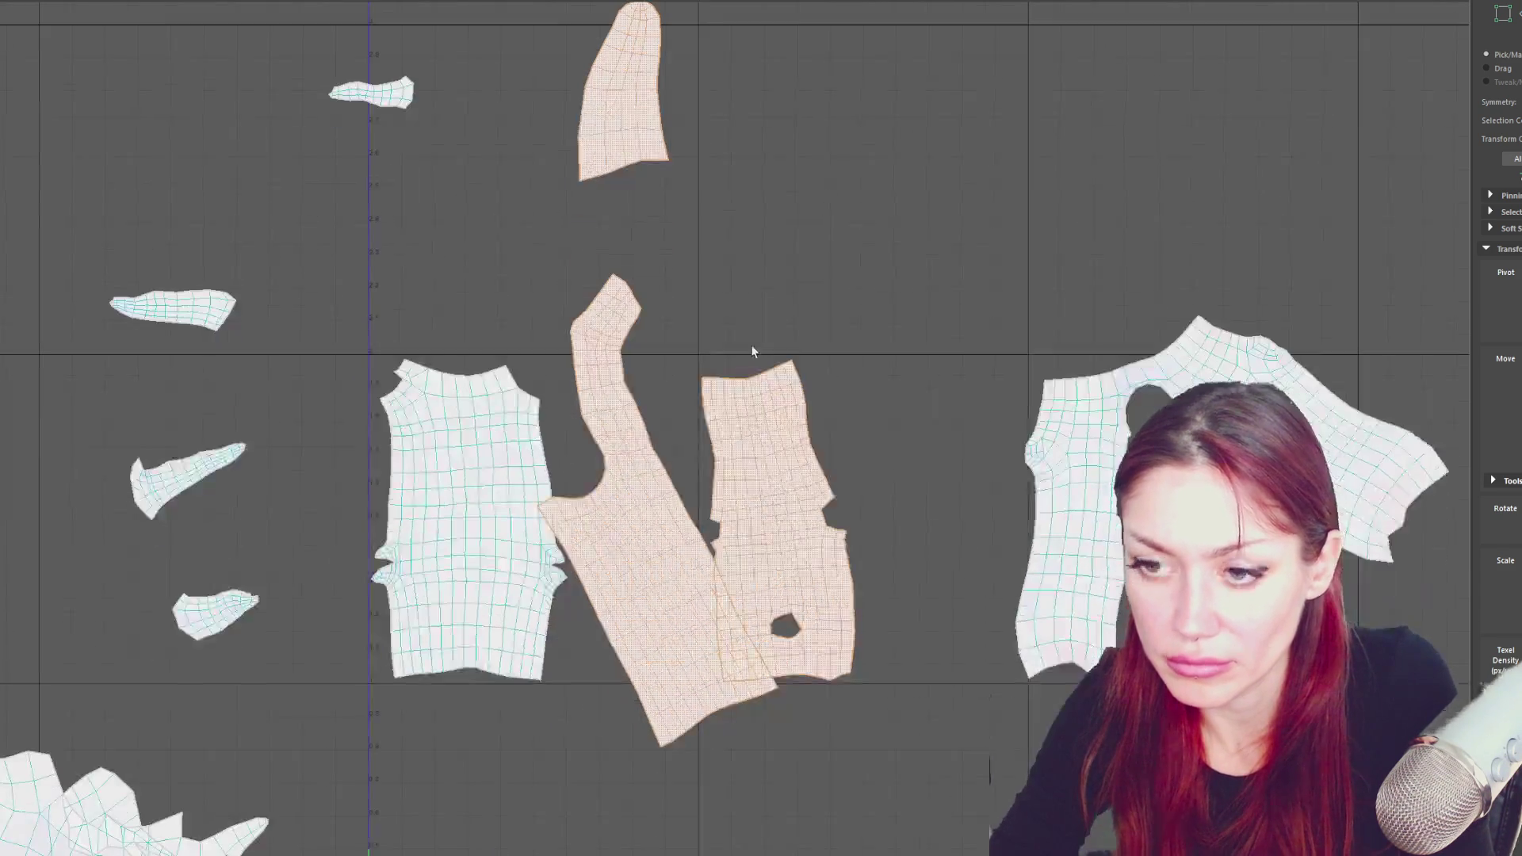
left_click(679, 412)
double_click(767, 413)
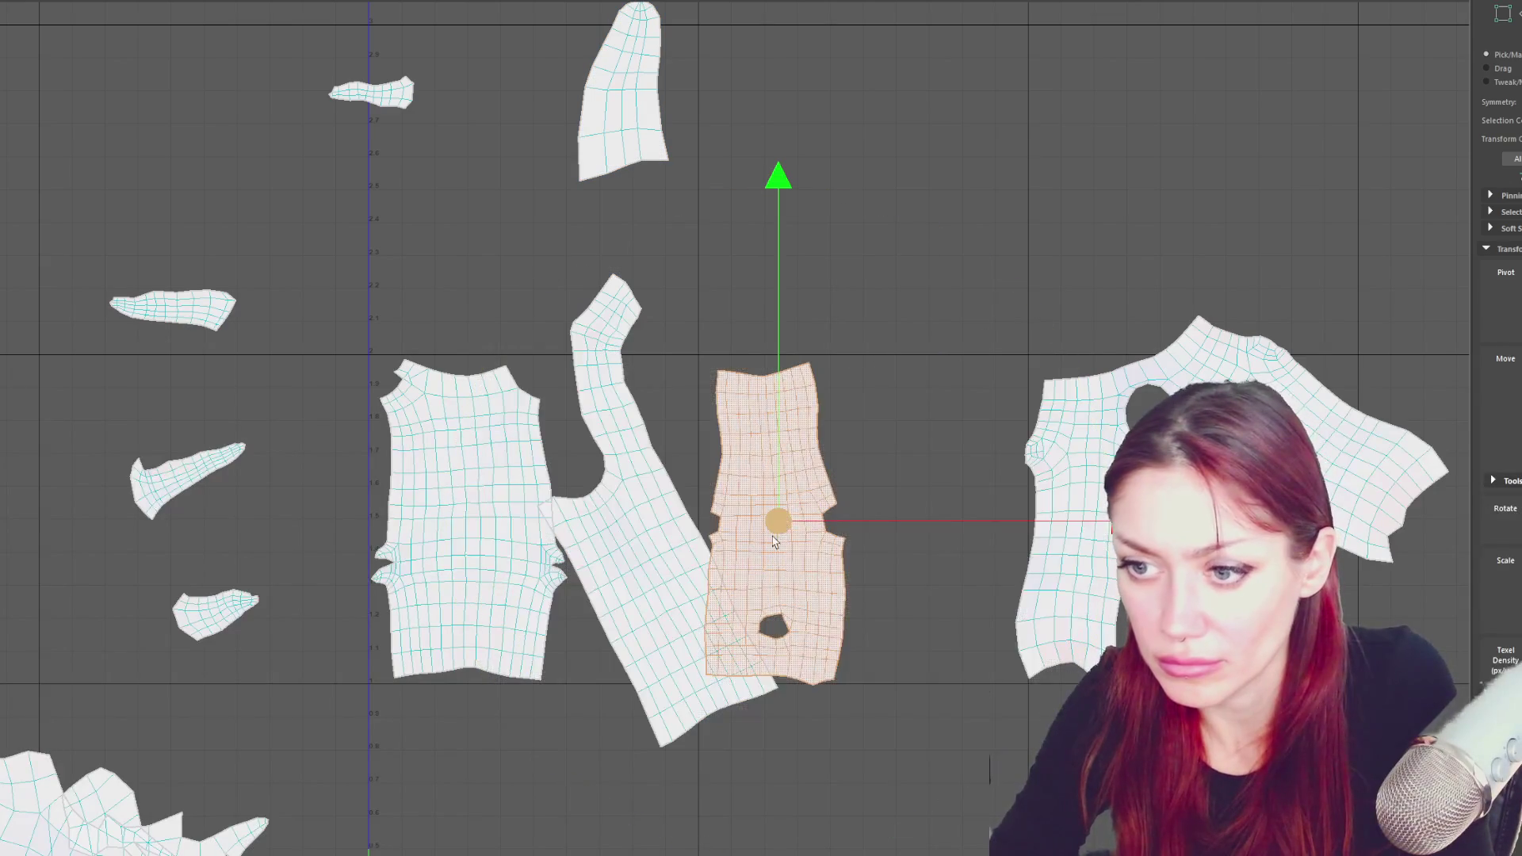
- Rotate the middle strip shell upright and fine-tune its angle
double_click(678, 527)
key("e")
mouse_move(817, 248)
left_mouse_down()
mouse_move(906, 304)
mouse_move(924, 360)
left_mouse_up()
key("w")
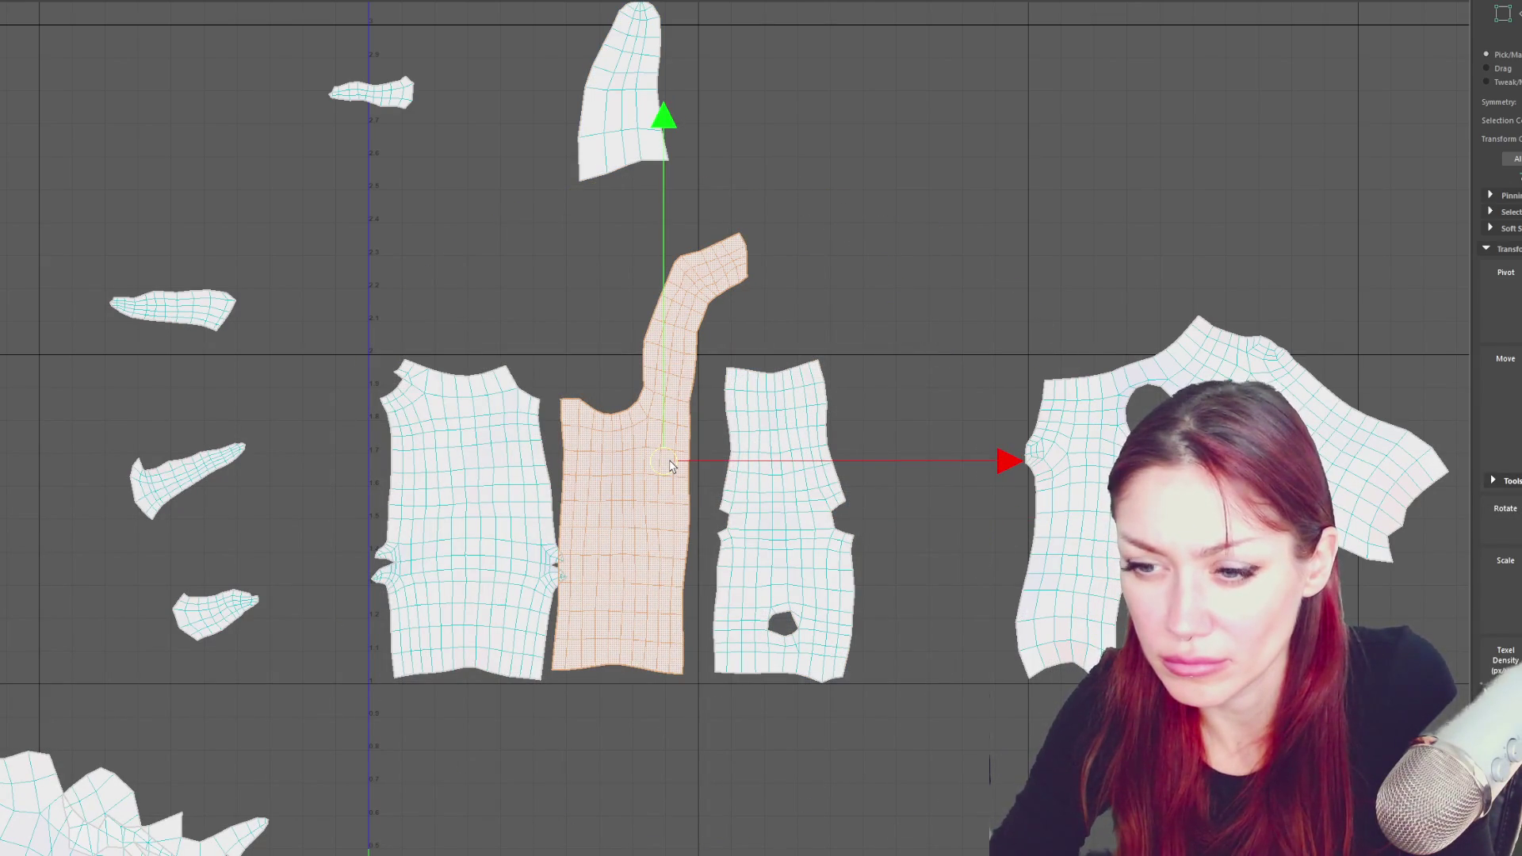
key("e")
left_click_drag(939, 260, 910, 259)
key("w")
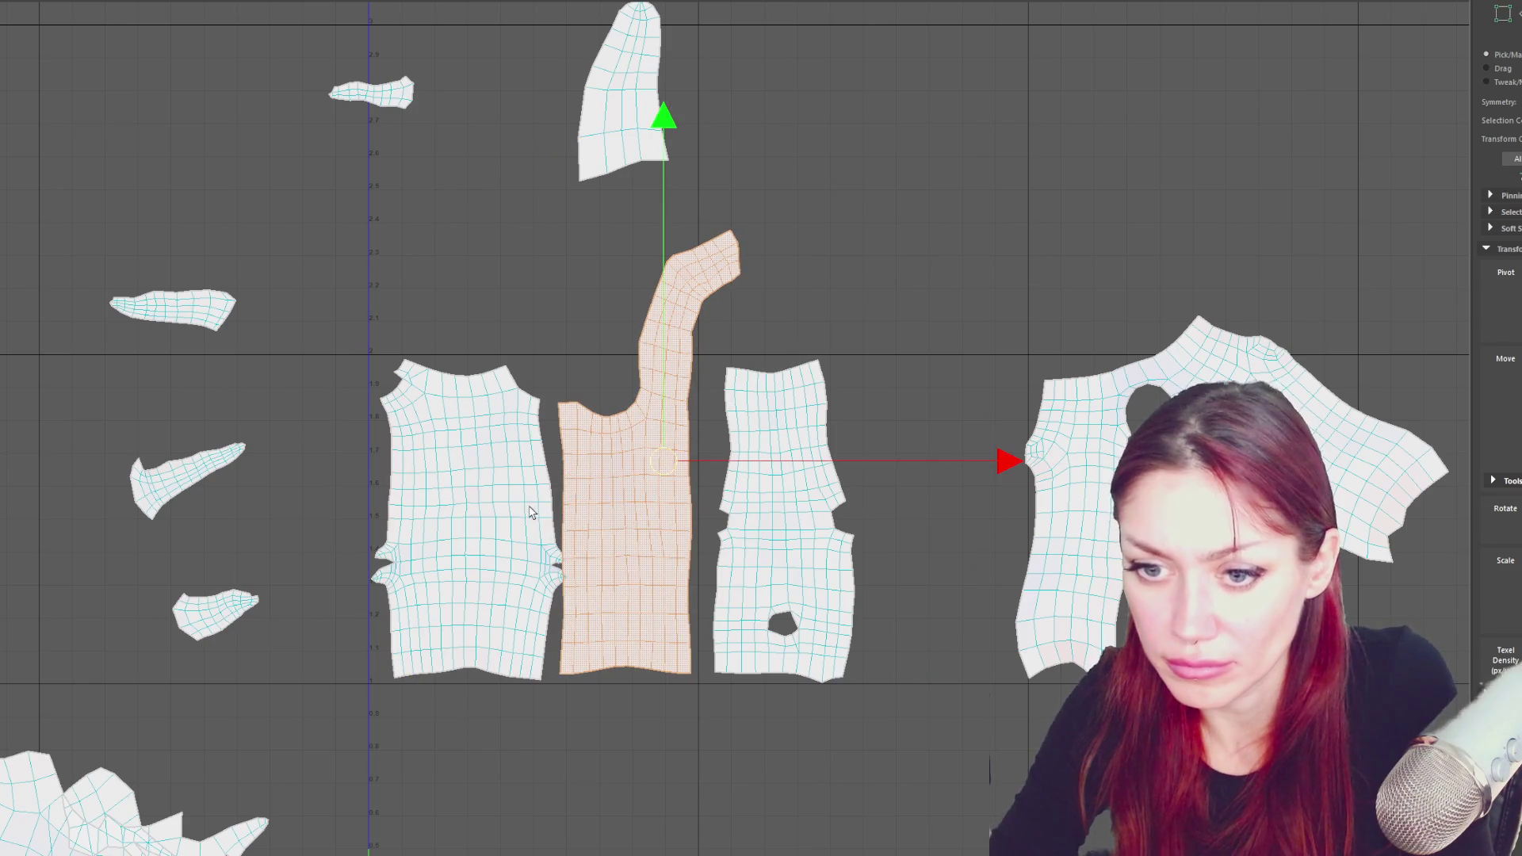
- Move the small shell to the left and nudge the large left trunk shell slightly left
left_click(531, 514)
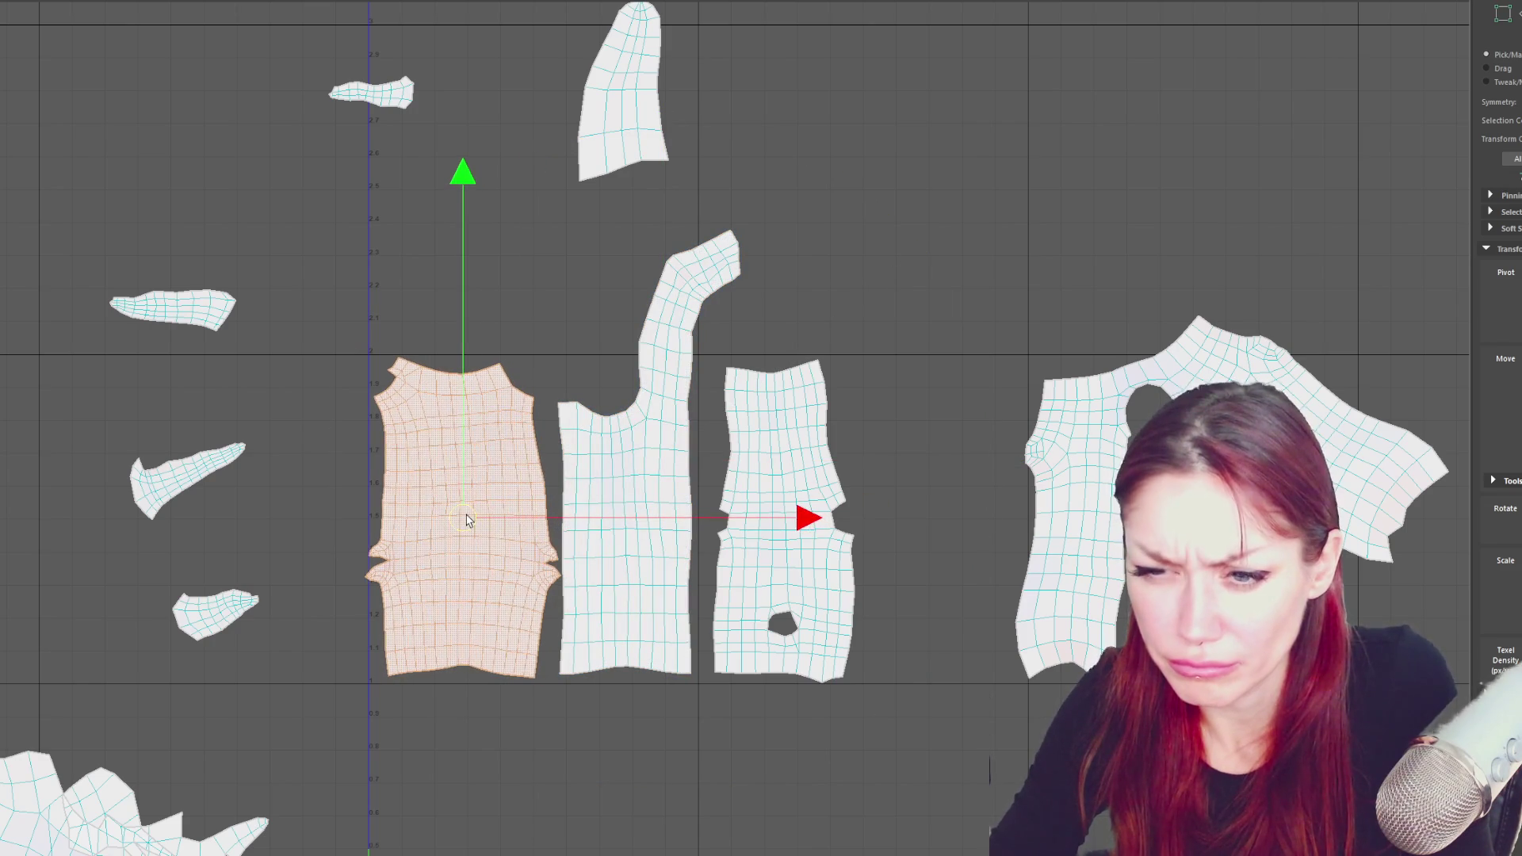
right_click_drag(341, 493, 384, 555)
scroll(384, 554, "up", 2)
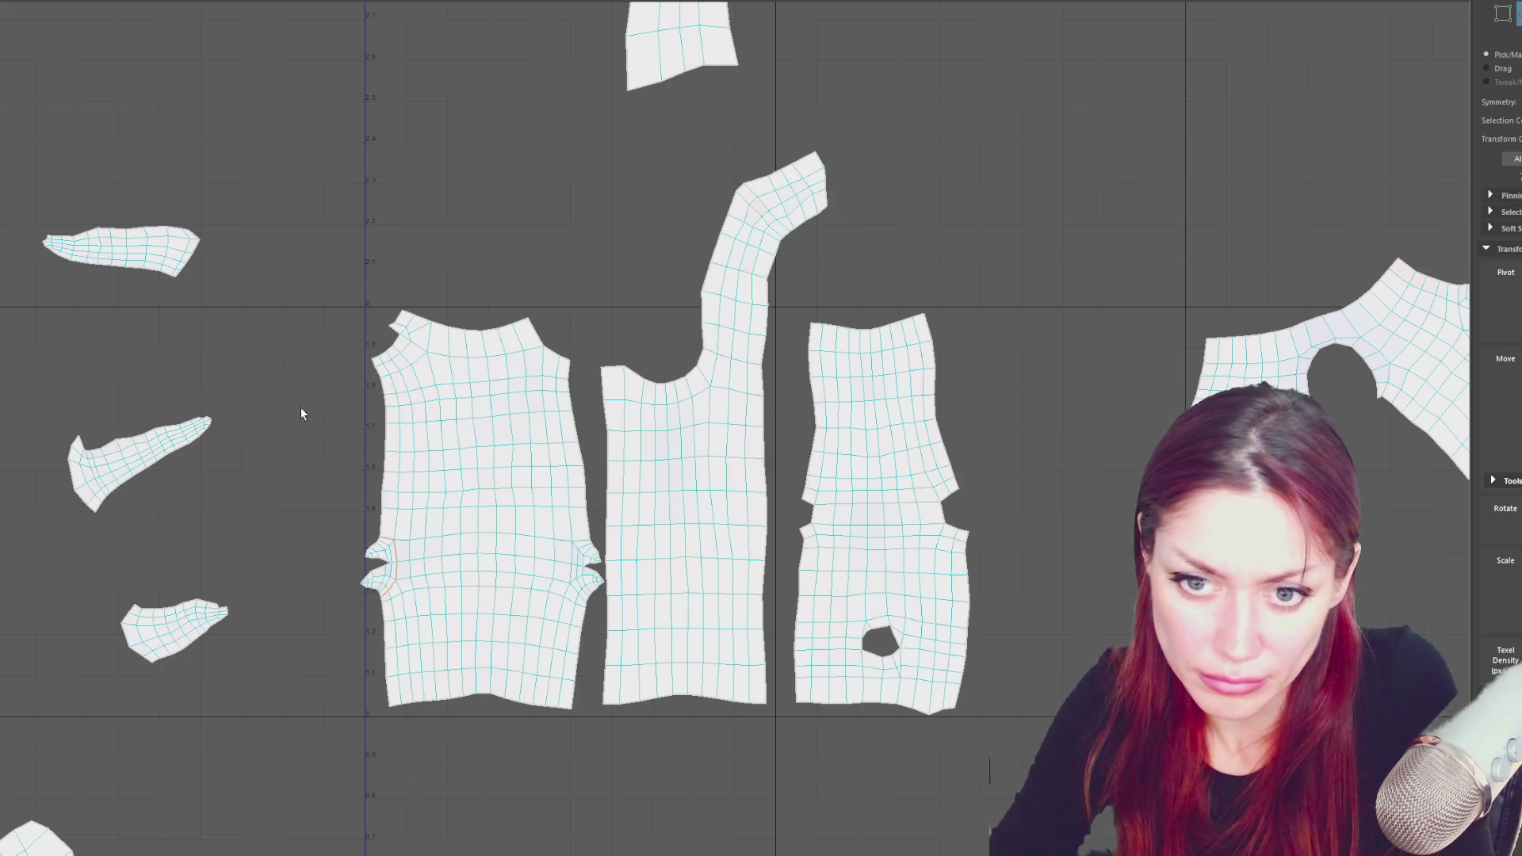
left_click(388, 557)
left_click_drag(380, 563, 273, 517)
left_click(527, 473)
double_click(527, 473)
left_click_drag(481, 529, 478, 529)
- Cut the strap off the middle shell and move it beside the third shell
double_click(703, 481)
left_click_drag(713, 428, 711, 436)
left_click(779, 296)
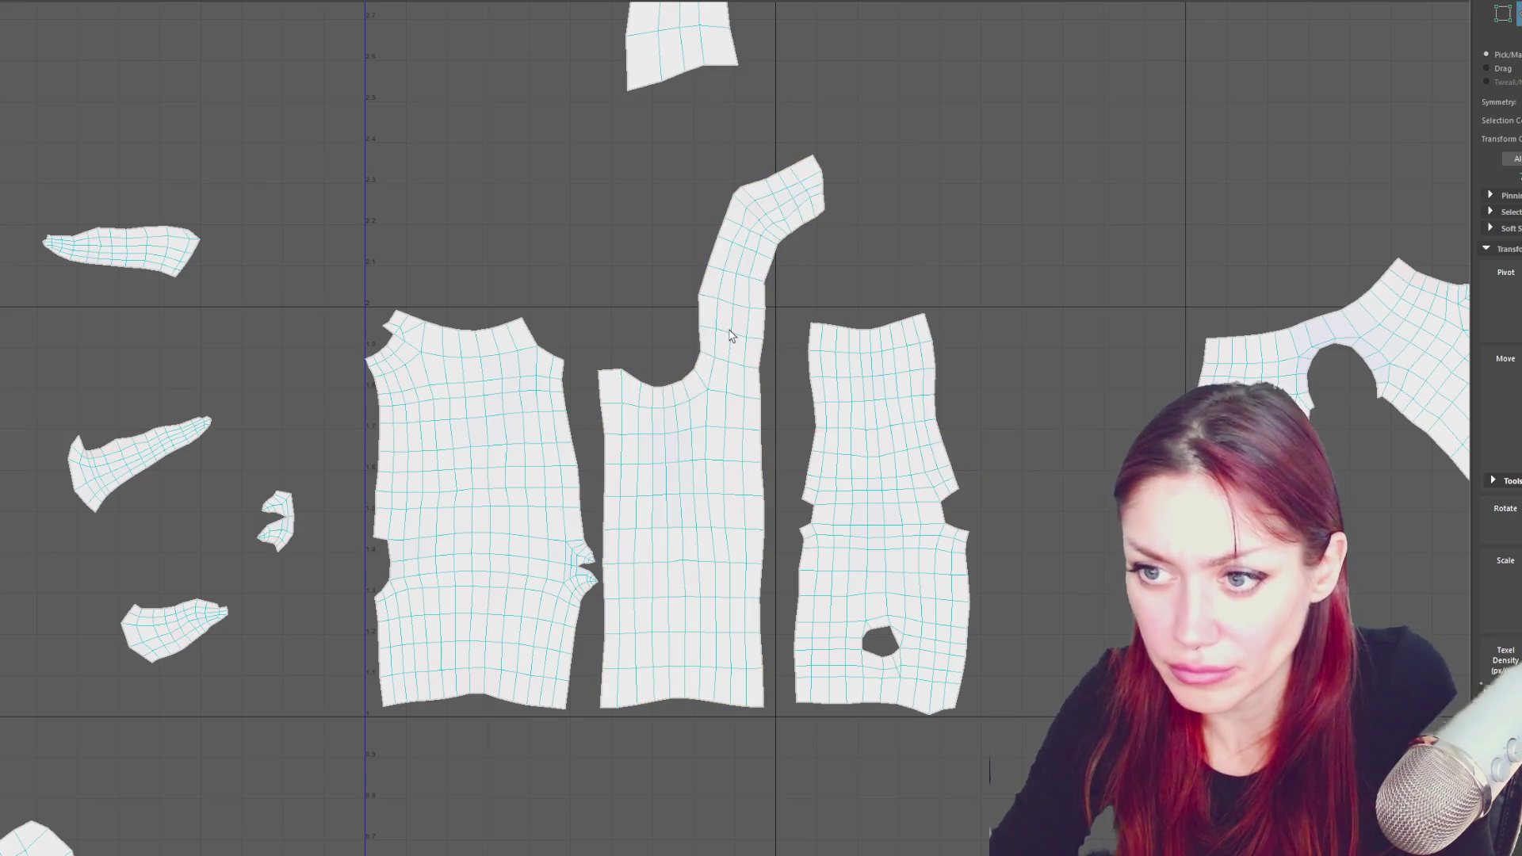
right_click_drag(815, 288, 835, 282)
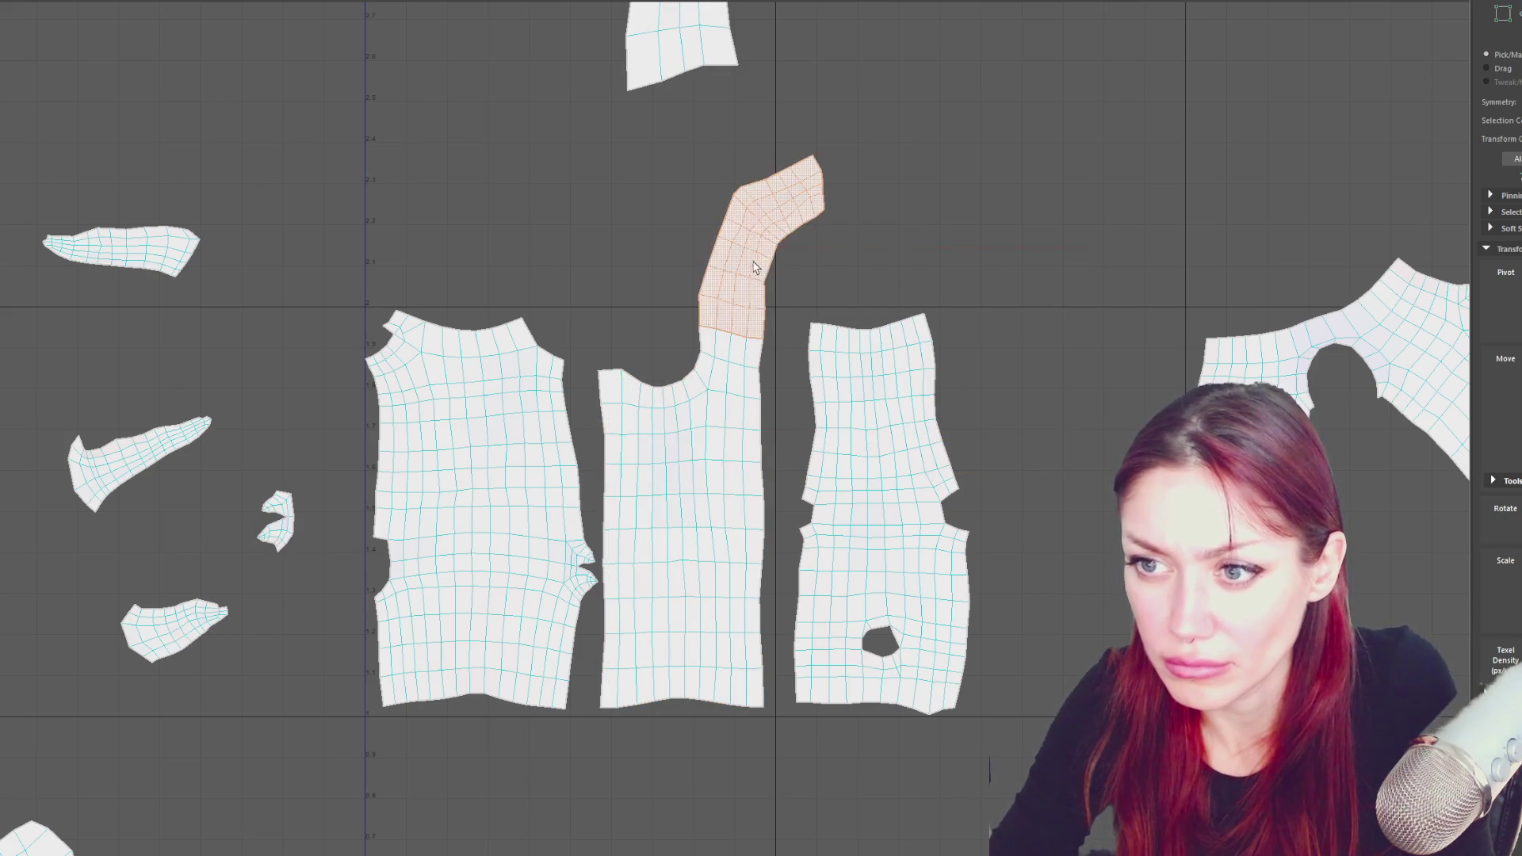
left_click_drag(825, 296, 1055, 426)
middle_click_drag(1055, 426, 853, 537, "alt")
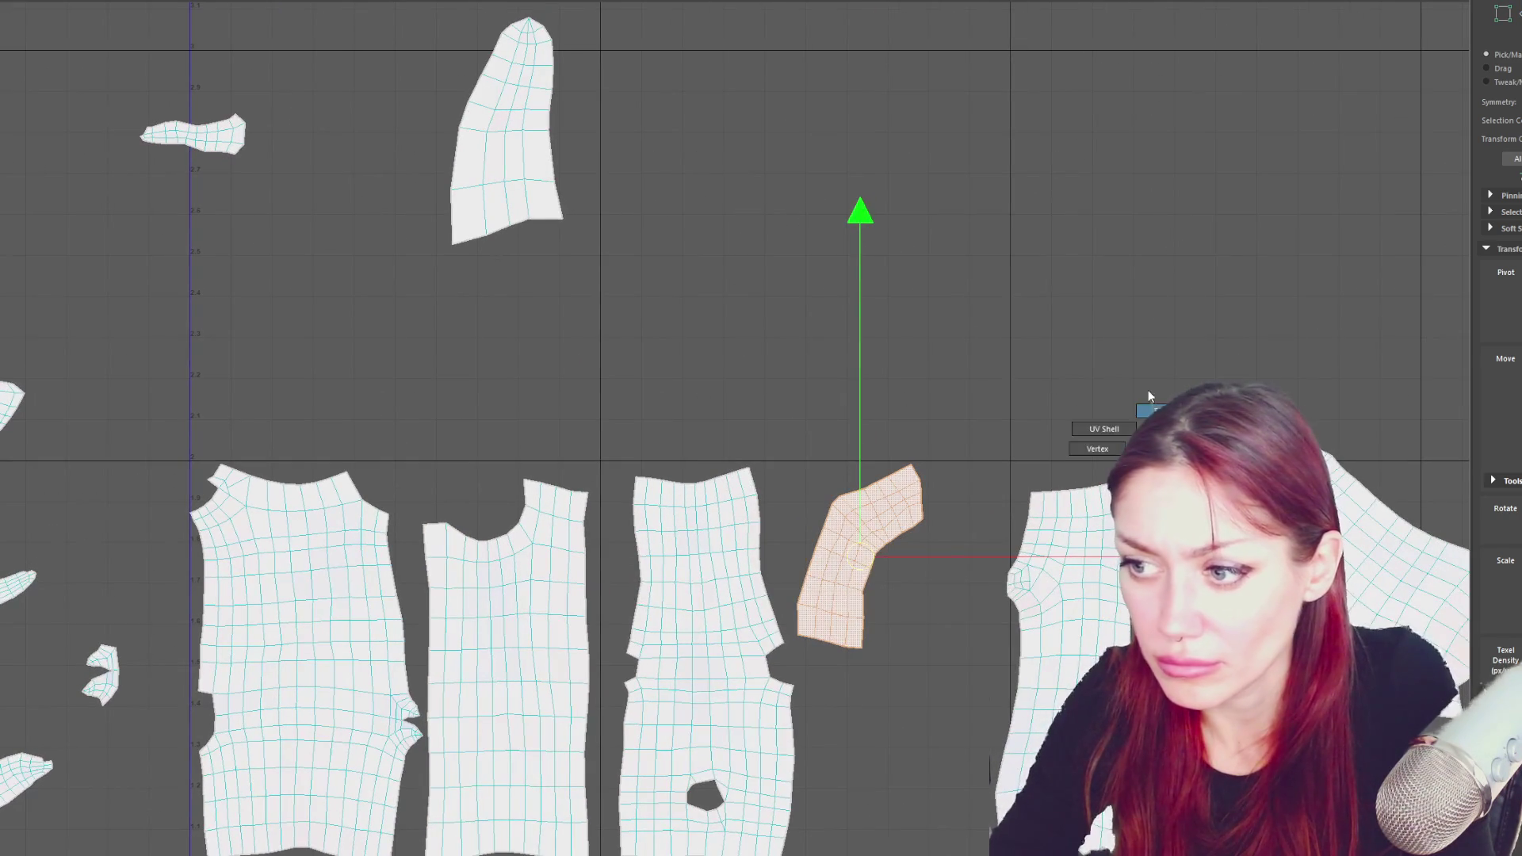
right_click_drag(1154, 406, 1154, 405)
left_click(1097, 362)
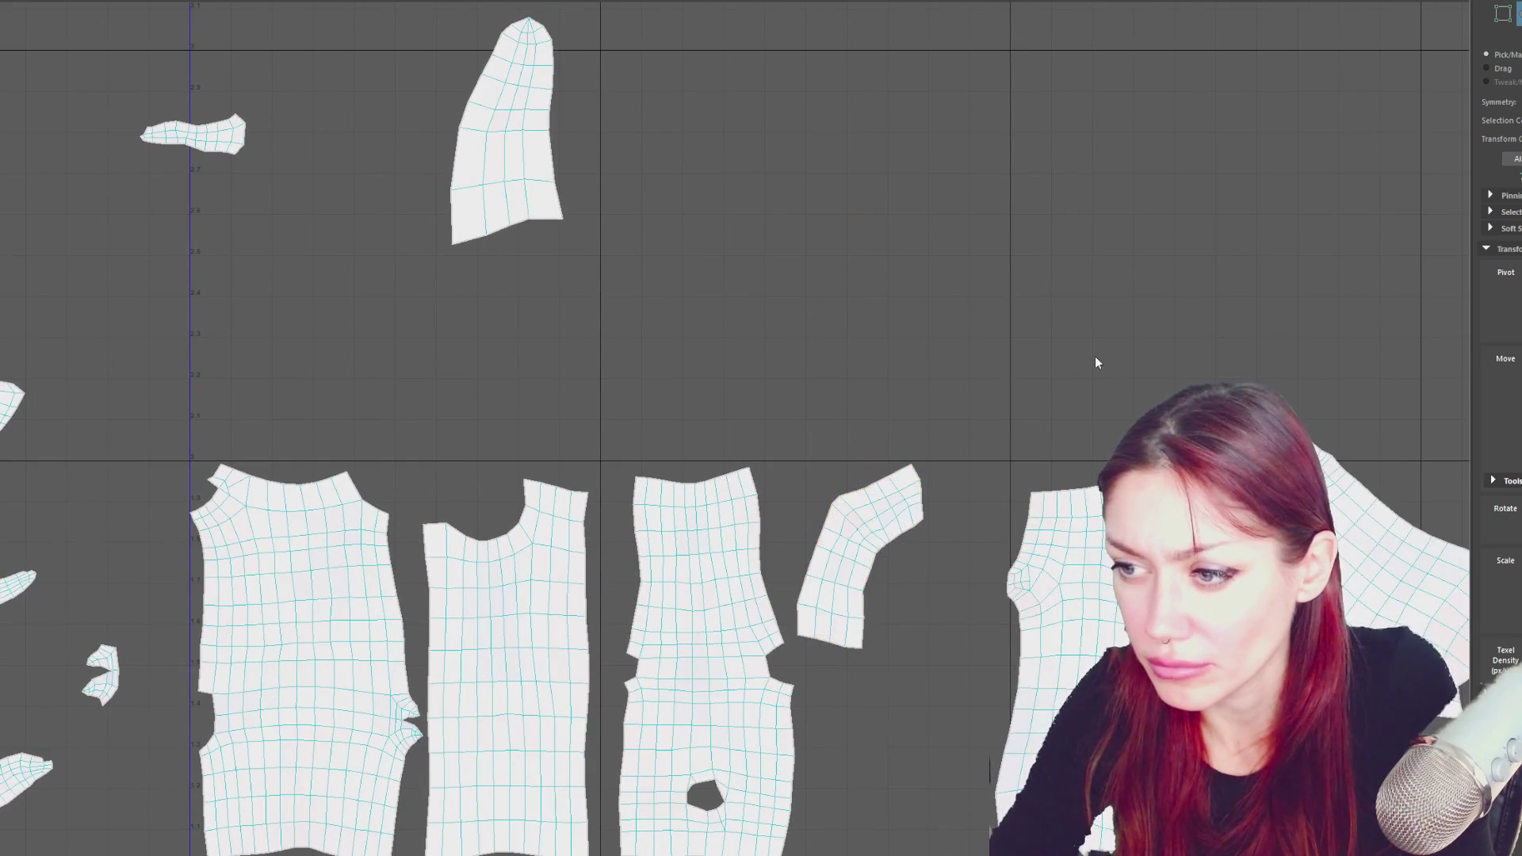
- Slide the right-hand tall shell into the row beside the other shell
double_click(1085, 569)
key("b")
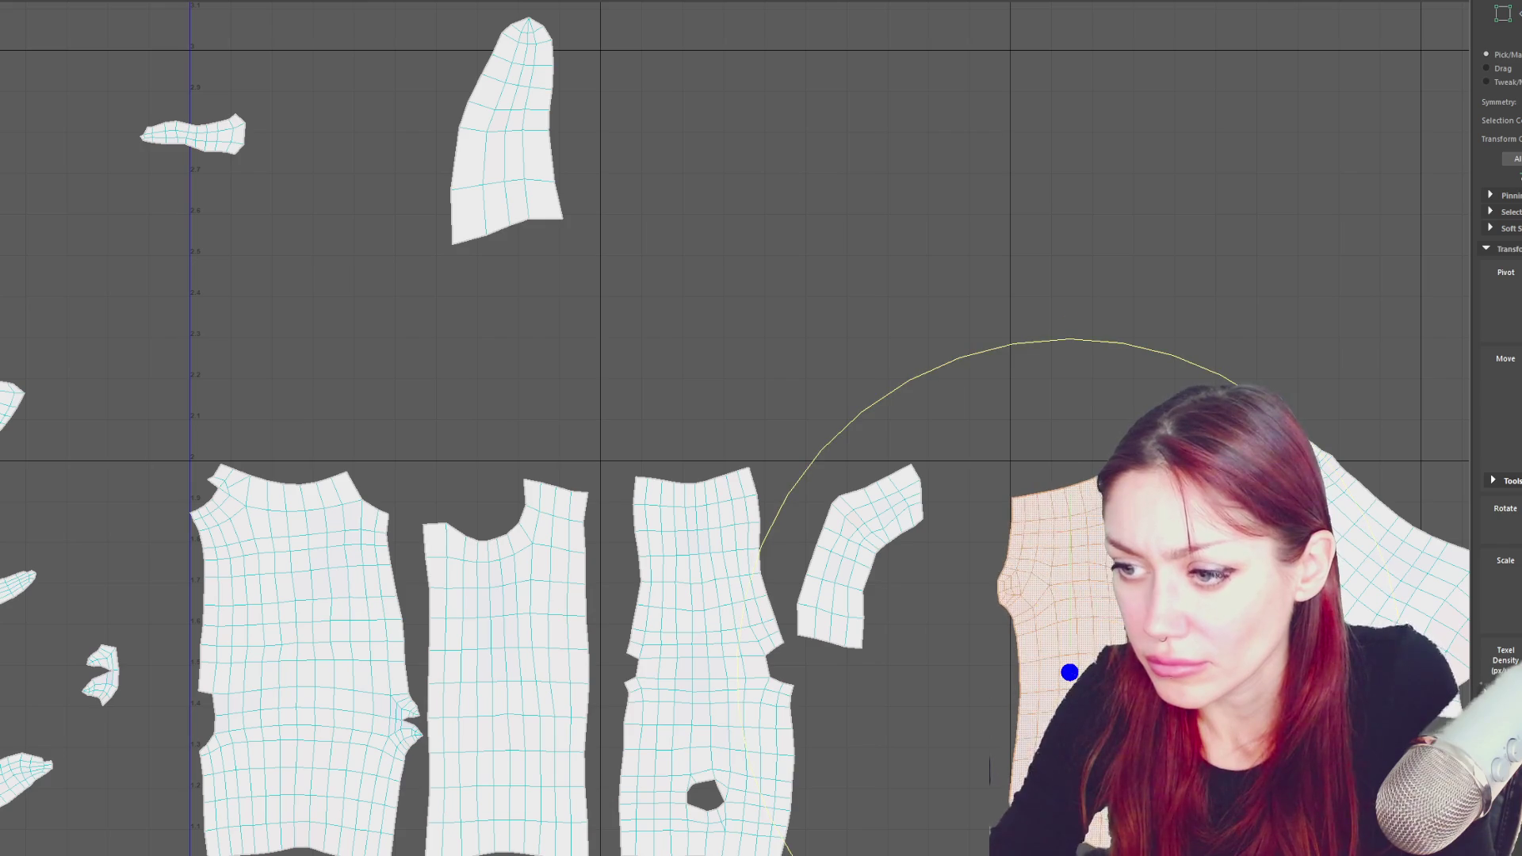
double_click(1334, 564)
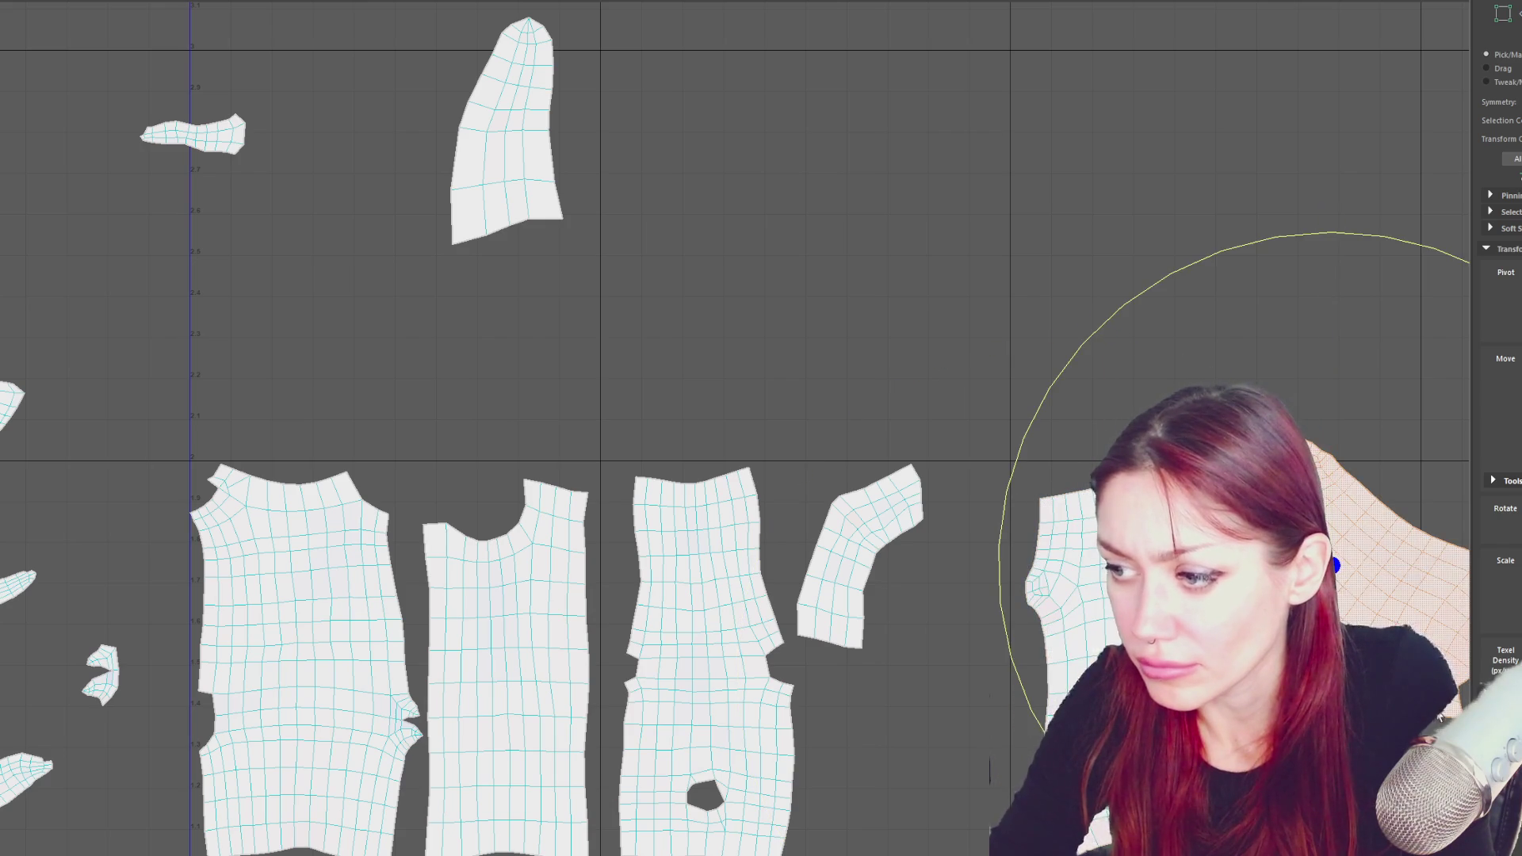
scroll(1335, 565, "down", 3)
middle_click_drag(1257, 510, 1189, 441, "alt")
left_click_drag(1189, 441, 1236, 404)
key("w")
mouse_move(1043, 623)
middle_mouse_down()
mouse_move(991, 680)
mouse_move(1005, 683)
middle_mouse_up()
- Straighten the top of the right-hand tall shell with the Unfold brush
key("y")
left_click_drag(1410, 383, 1423, 402)
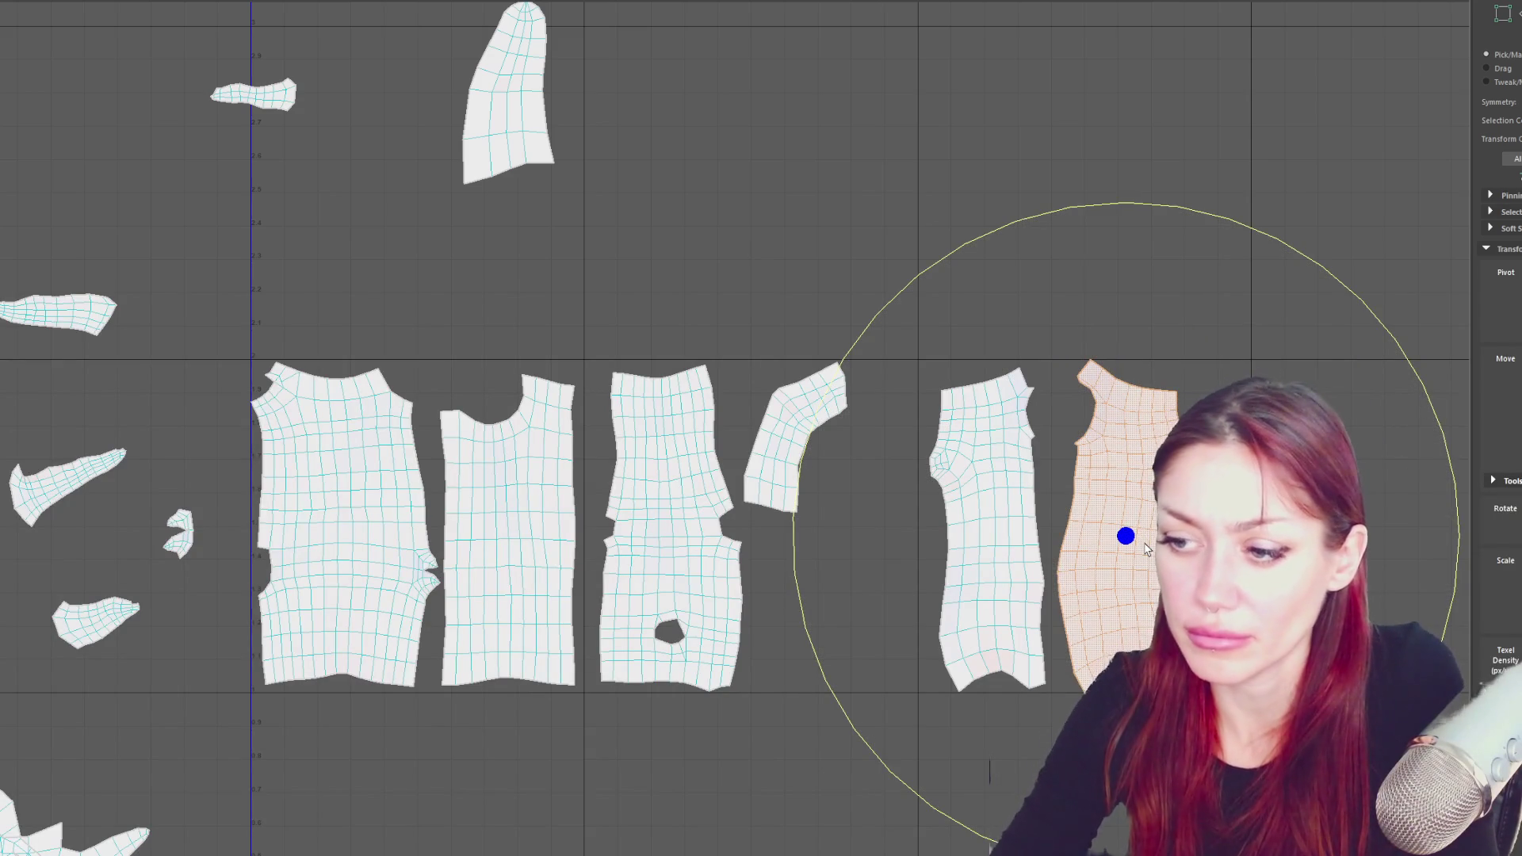
left_click_drag(1126, 536, 1126, 536)
key("w")
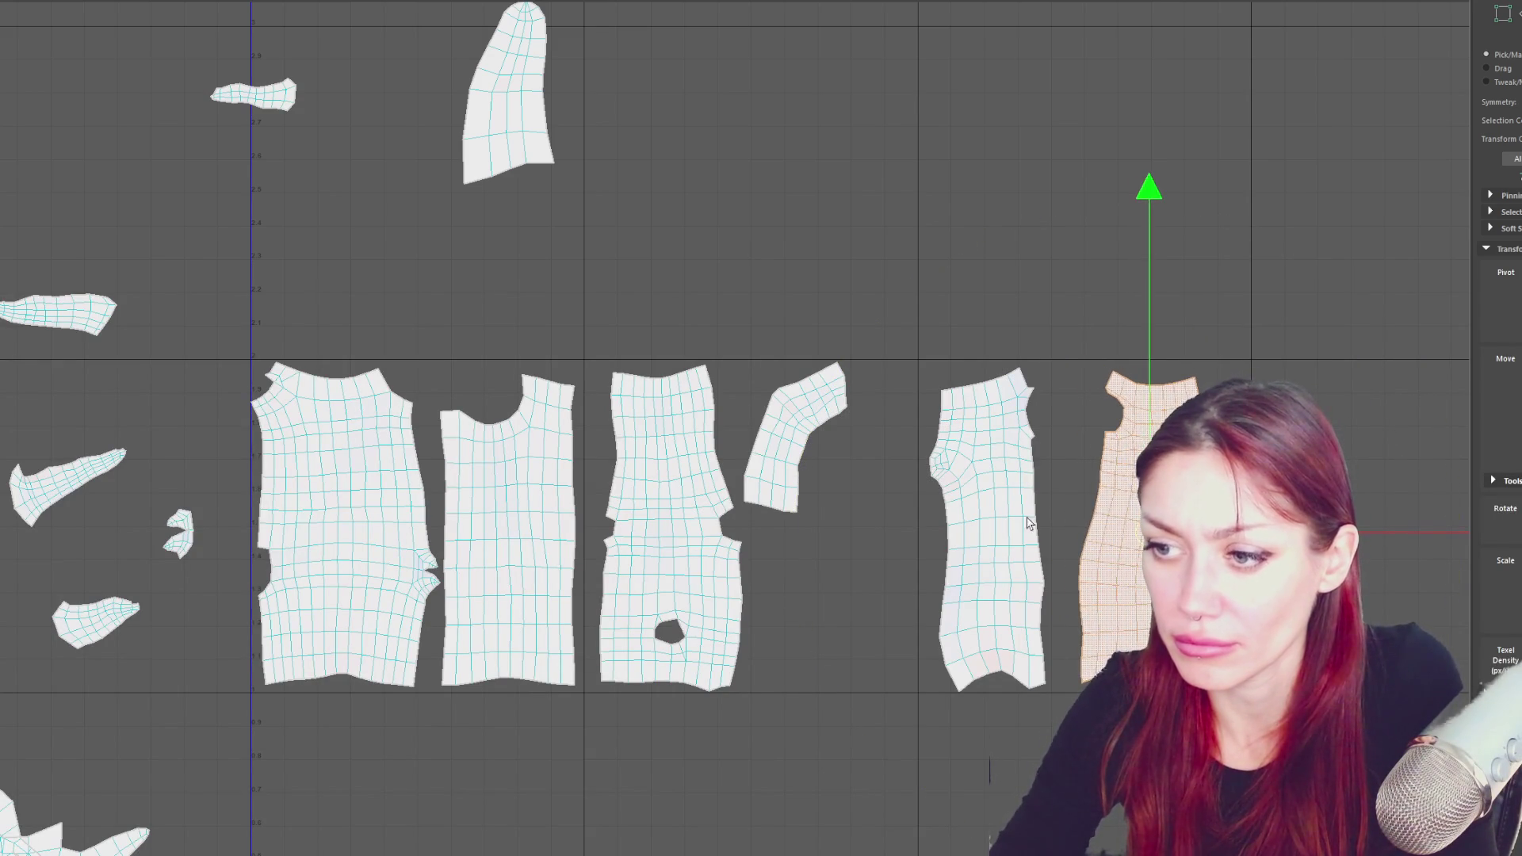
- Unfold the left tall shell from the marking menu
left_click(991, 475)
right_click_drag(1121, 332, 1006, 333, "shift")
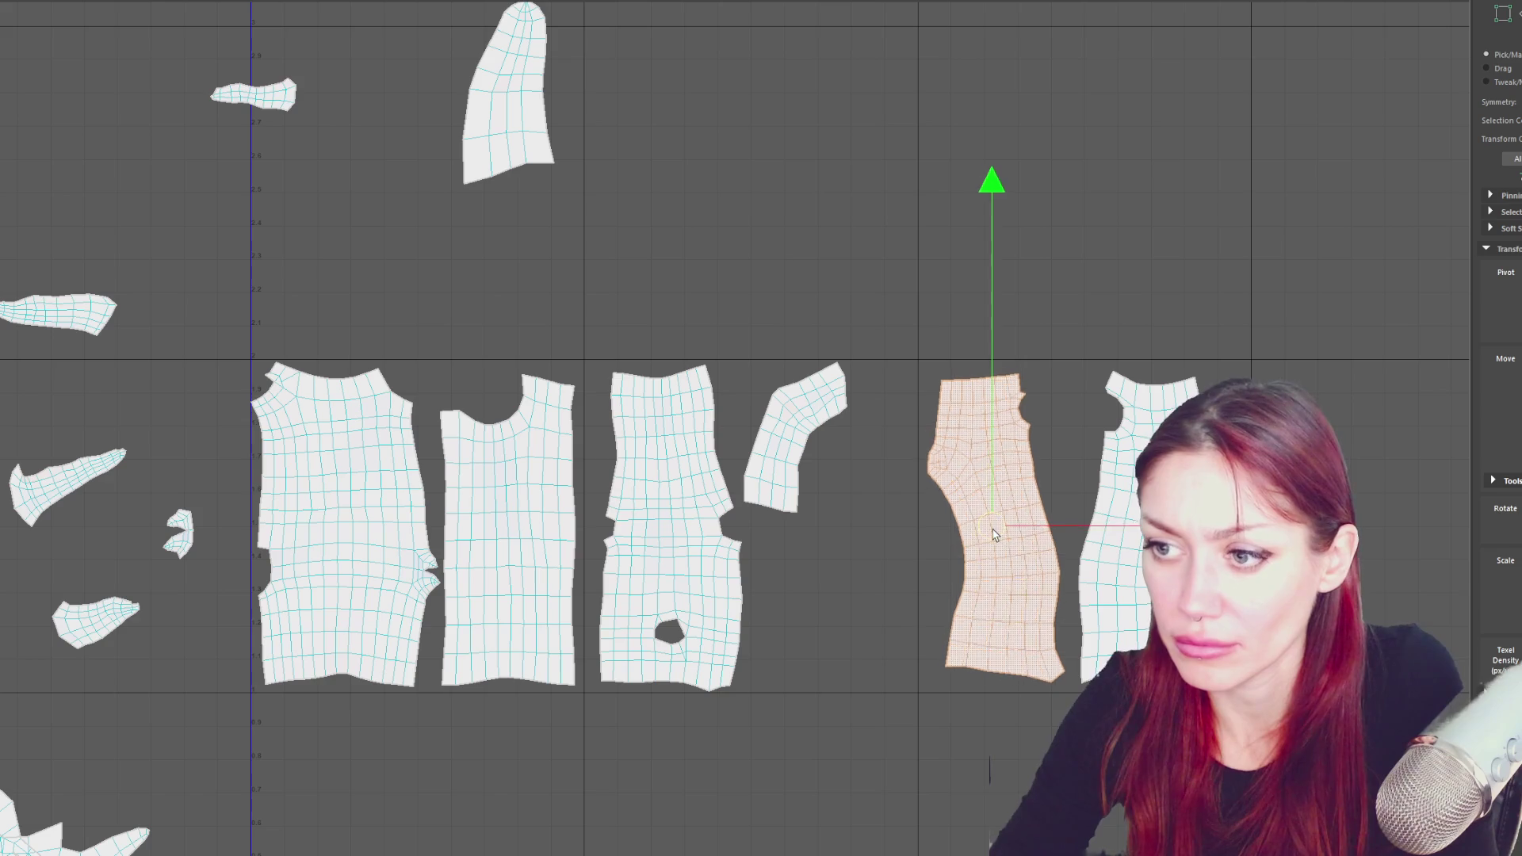
left_click(831, 475)
right_click_drag(912, 315, 749, 309, "shift")
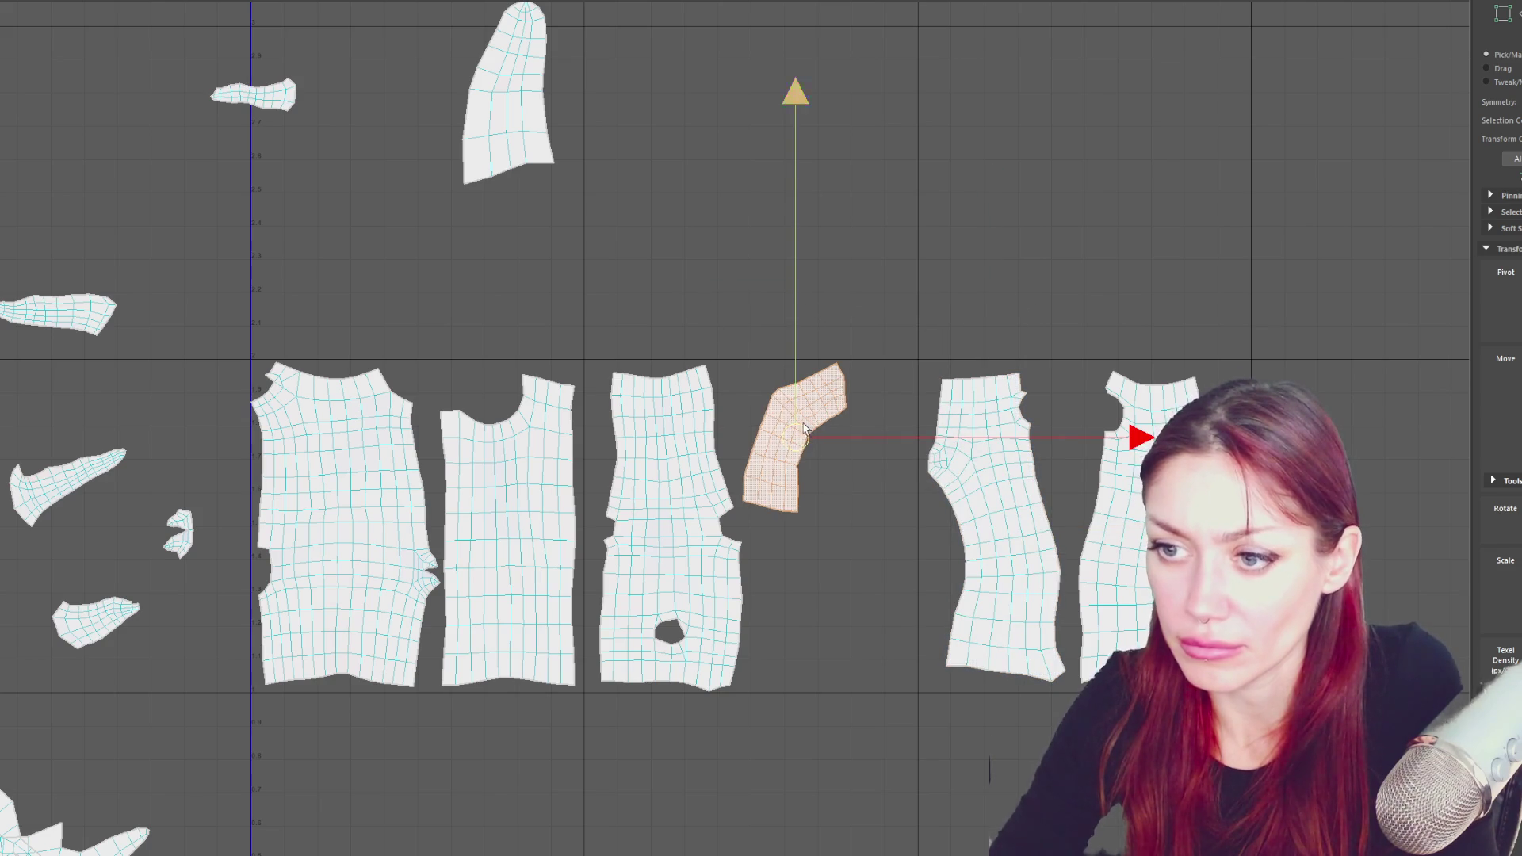
- Reposition the small bent shell and unfold it
left_click(509, 94)
left_click_drag(510, 94, 795, 232)
right_click_drag(891, 222, 825, 222, "shift")
middle_click_drag(341, 137, 519, 170, "alt")
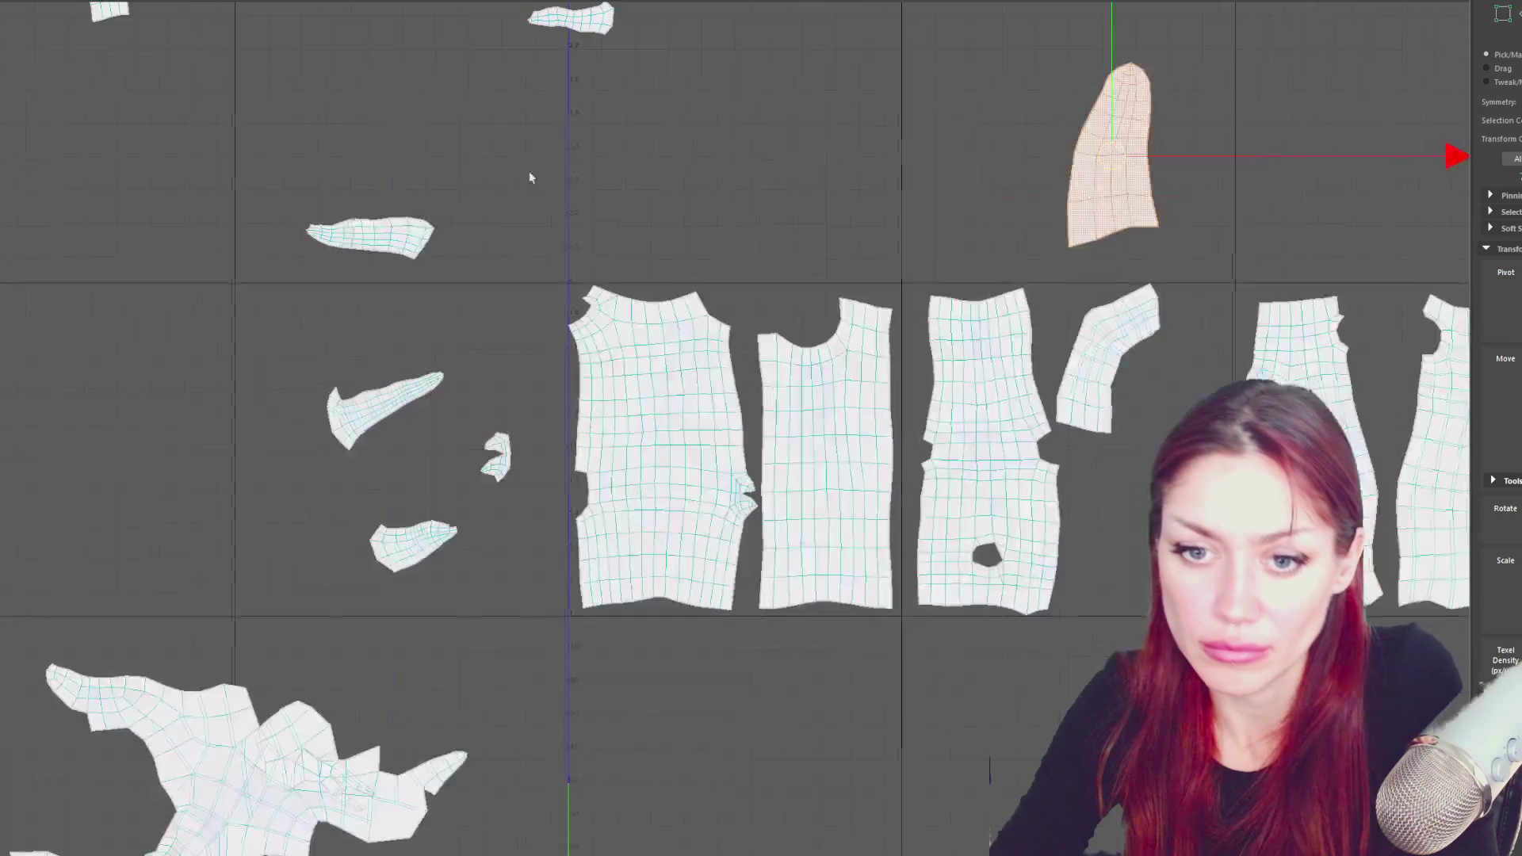
scroll(516, 391, "up", 3)
- Sew and unfold the small notched shell, then select all shells left of the V axis
left_click(519, 508)
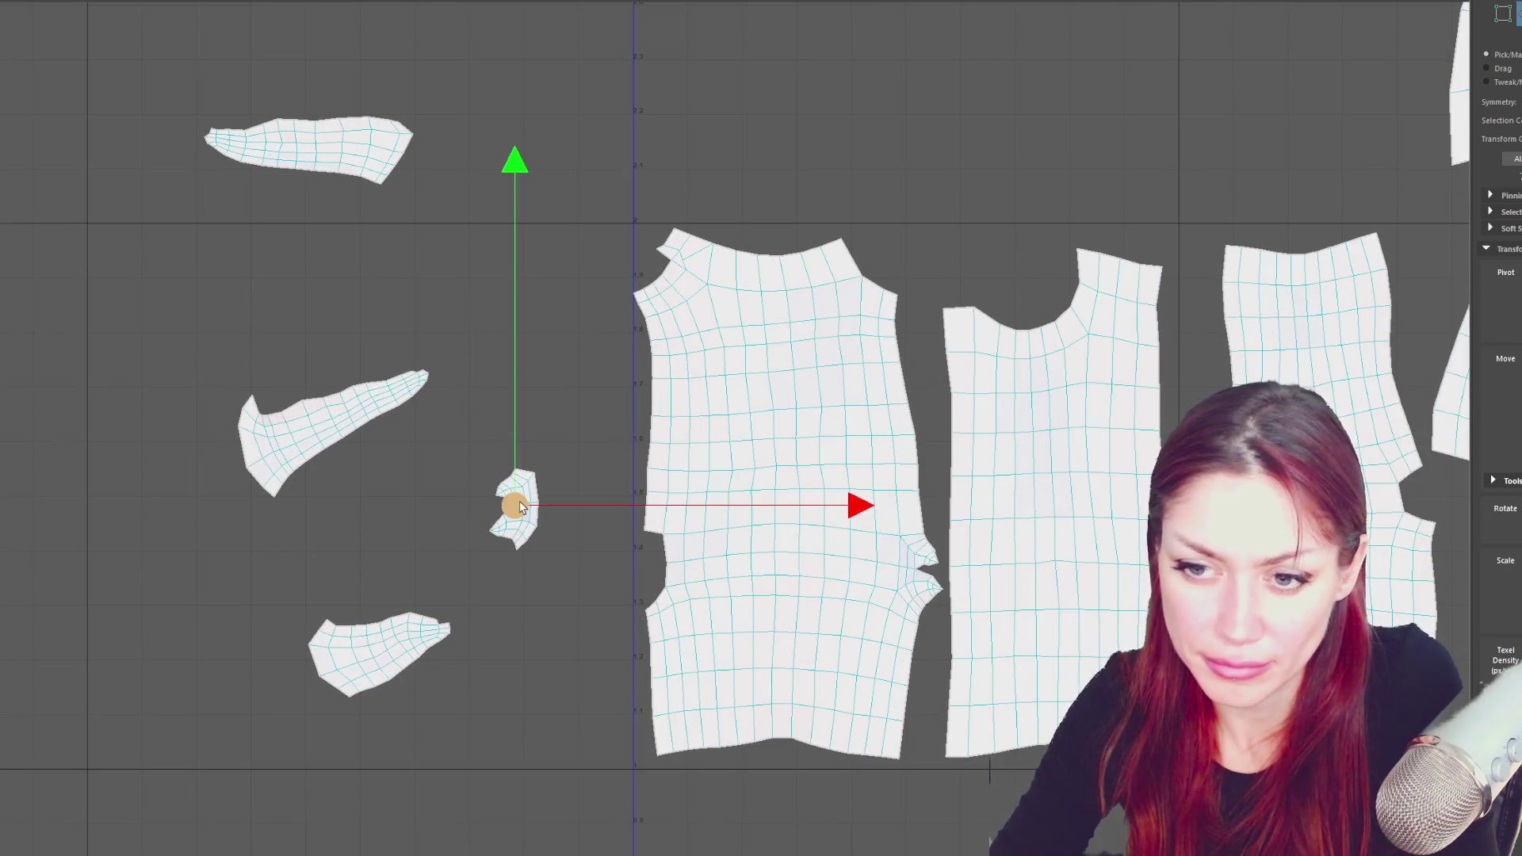
scroll(510, 514, "up", 2)
right_click_drag(544, 321, 531, 326, "shift")
right_click_drag(634, 332, 411, 340, "shift")
scroll(576, 373, "down", 5)
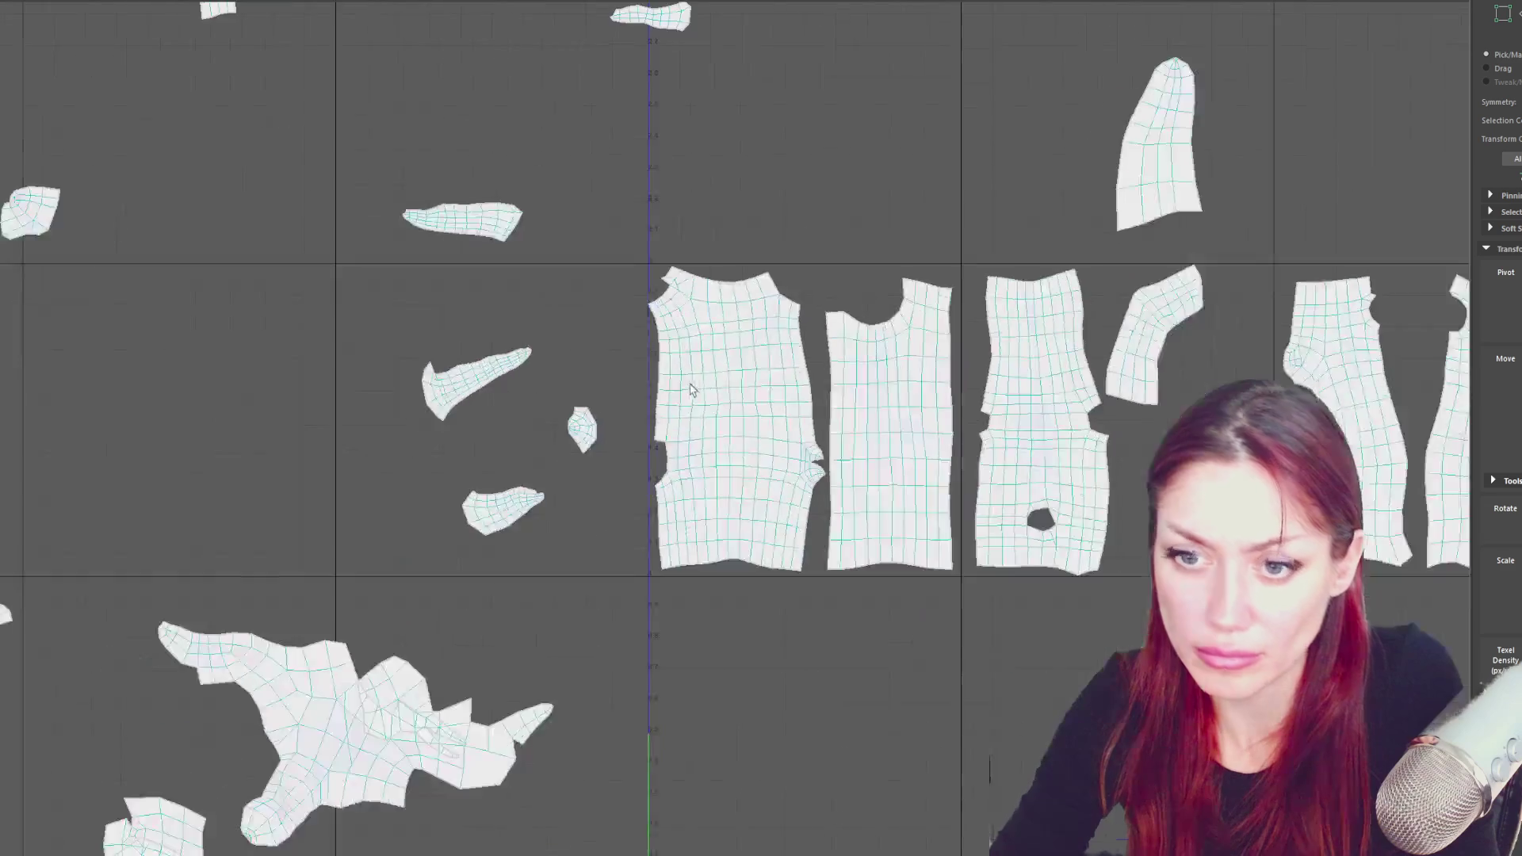
scroll(219, 88, "down", 2)
left_click_drag(219, 89, 618, 853)
- Unfold the marquee-selected scattered shells to the left of the layout
right_click_drag(700, 410, 590, 414, "shift")
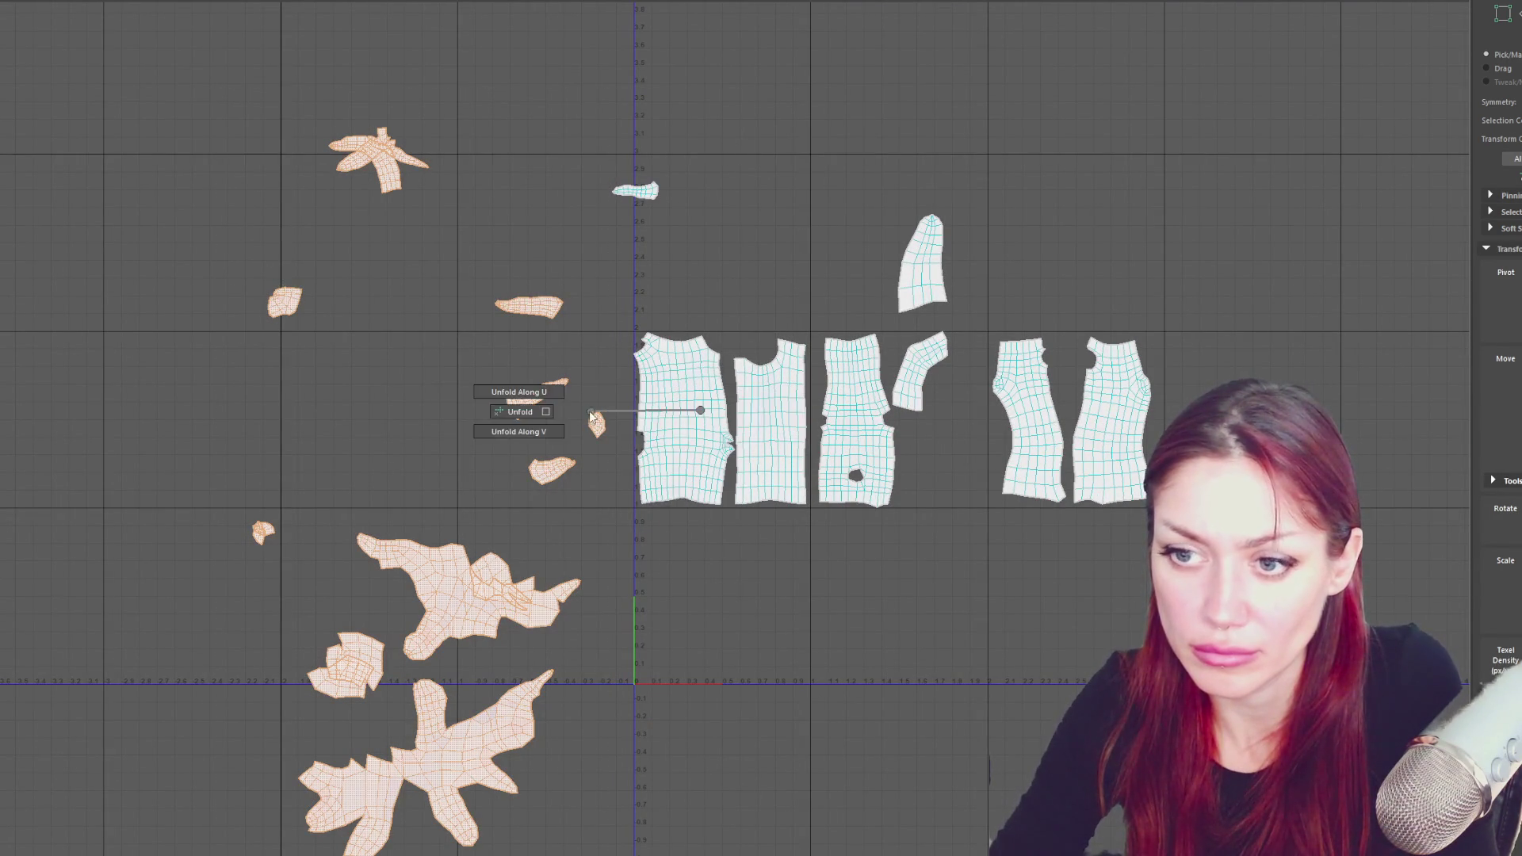
right_click_drag(492, 414, 492, 414, "shift")
scroll(935, 302, "down", 1)
left_click_drag(262, 61, 1205, 840)
left_click(689, 703)
scroll(546, 683, "up", 1)
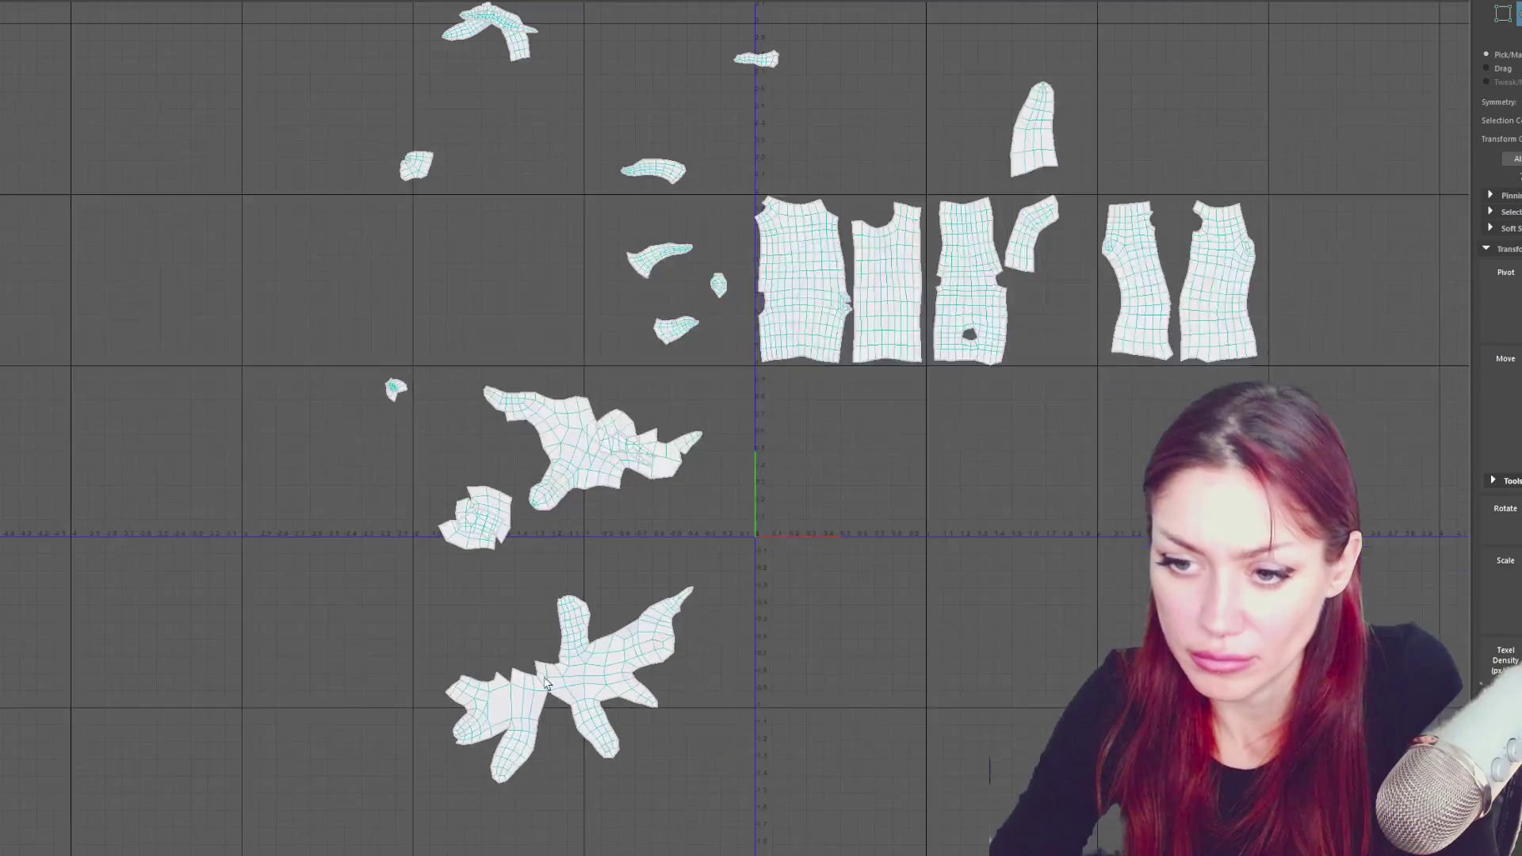
- Move the large branching shell down-right and shift the small shells off the overlaps
left_click(577, 478)
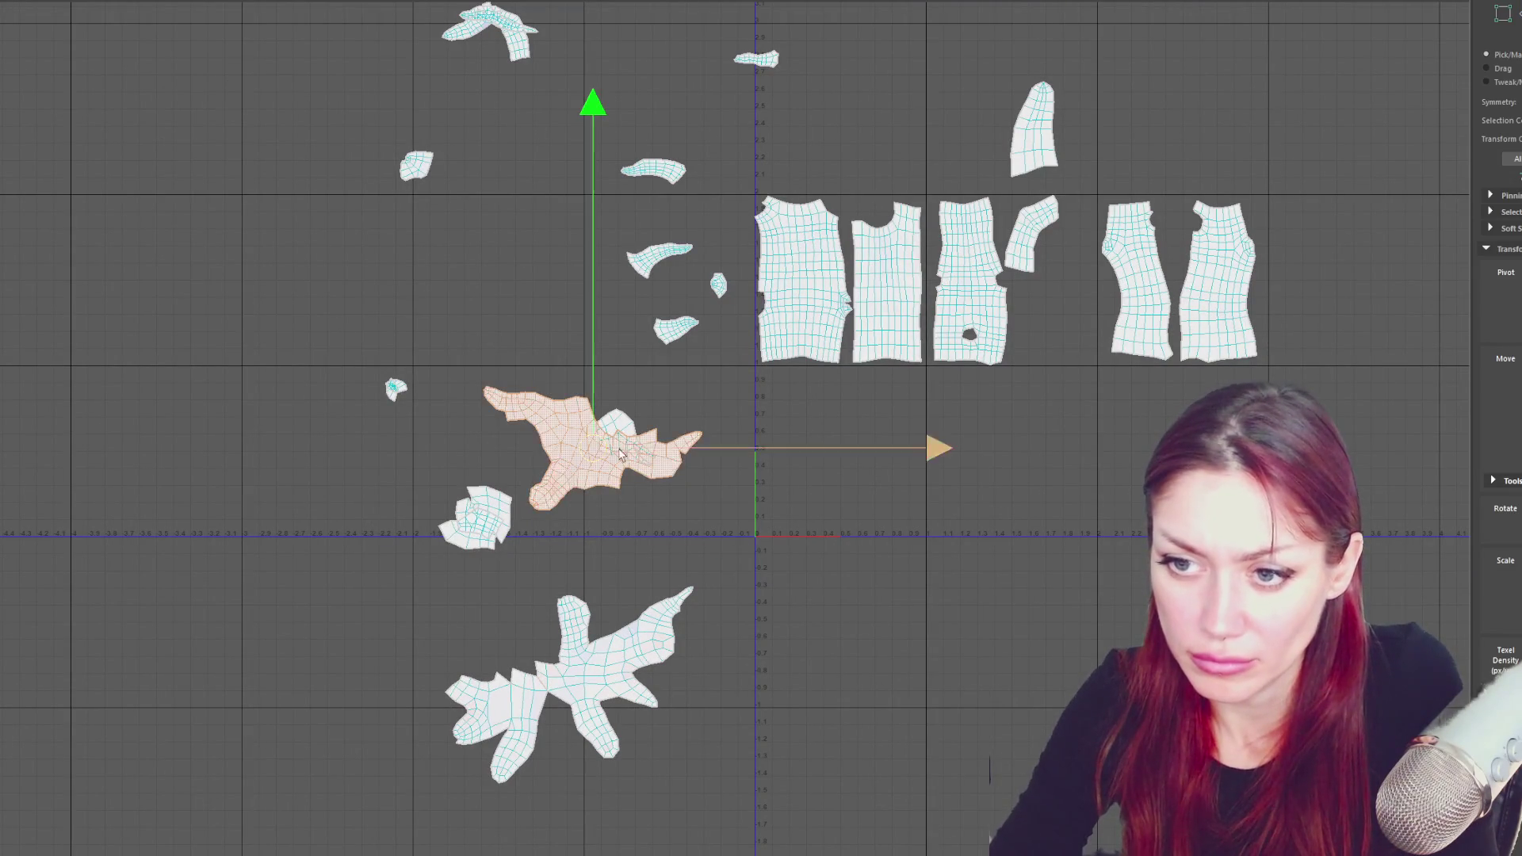
left_click_drag(595, 452, 870, 606)
left_click_drag(491, 519, 492, 459)
scroll(663, 483, "down", 2)
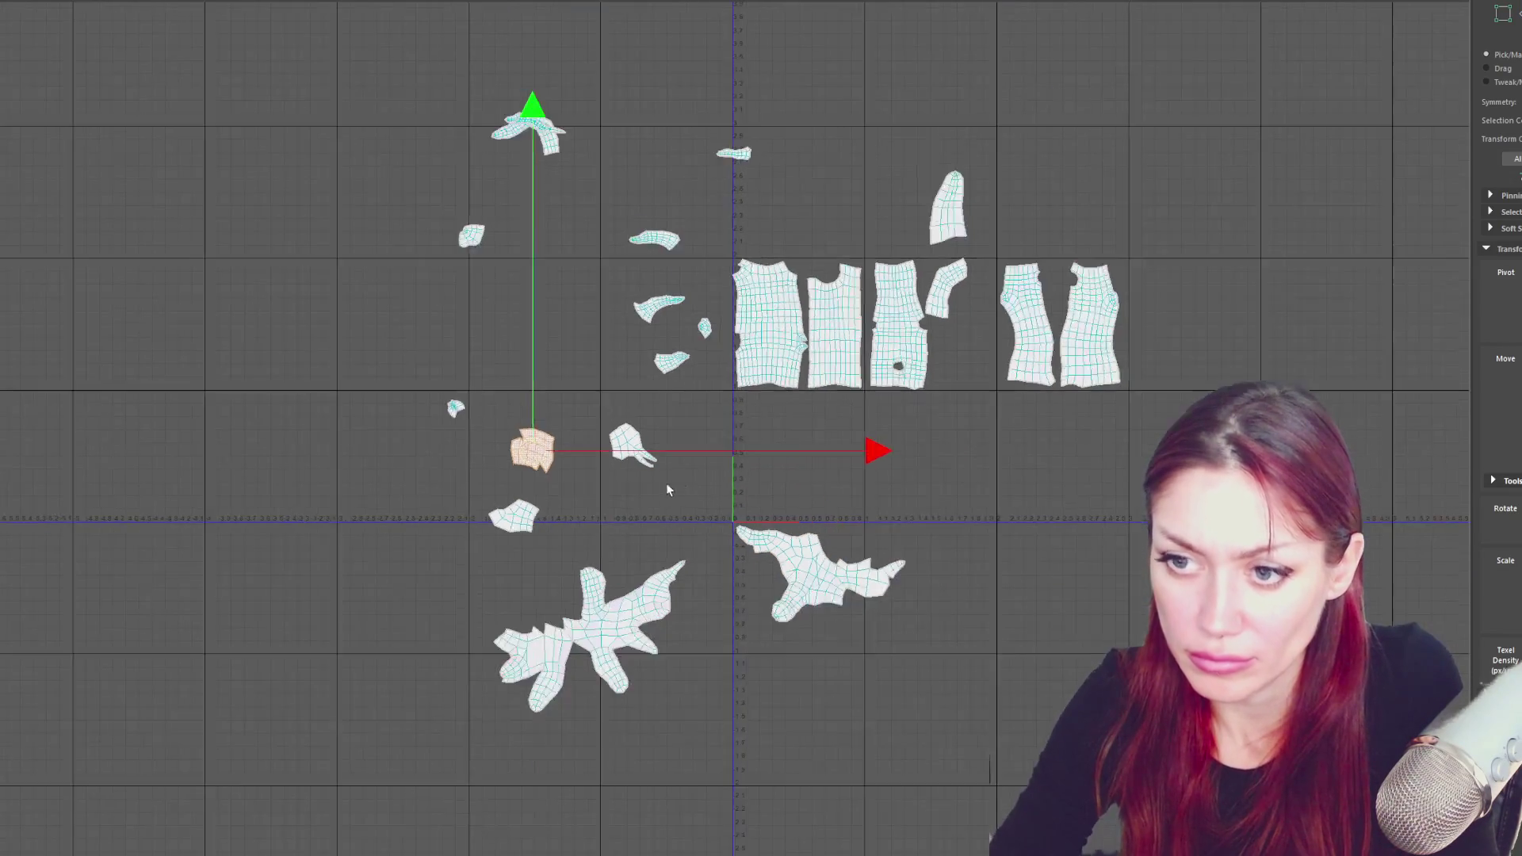
middle_click_drag(663, 484, 561, 610, "alt")
left_click(449, 285)
left_click_drag(449, 285, 449, 325)
- Nudge the small torso piece right and down so it no longer overlaps
scroll(448, 325, "down", 1)
left_click_drag(292, 155, 999, 825)
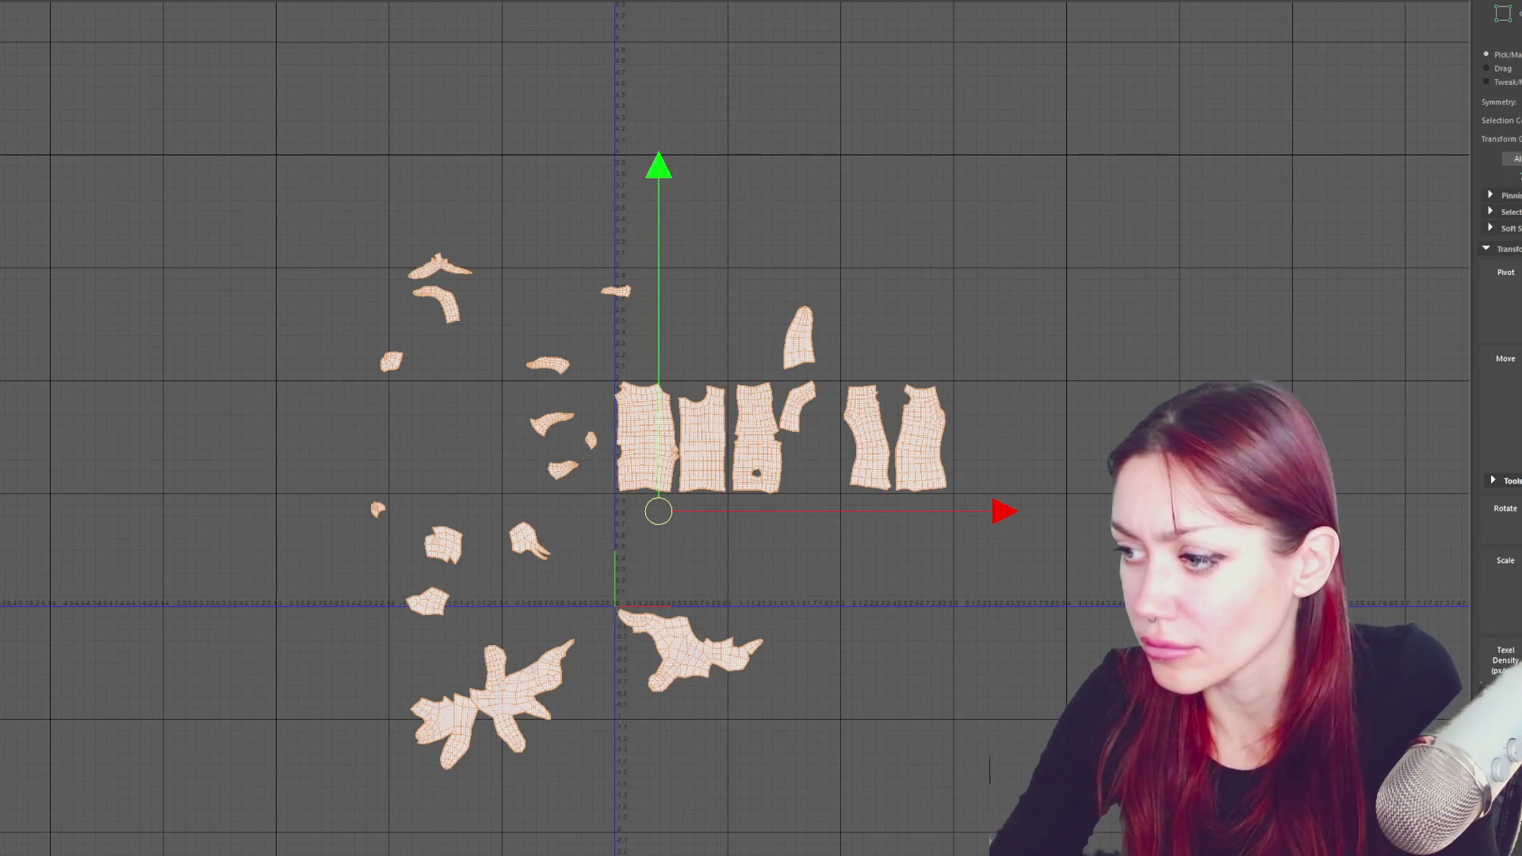
scroll(804, 371, "up", 4)
left_click(587, 537)
left_click_drag(586, 538, 592, 542)
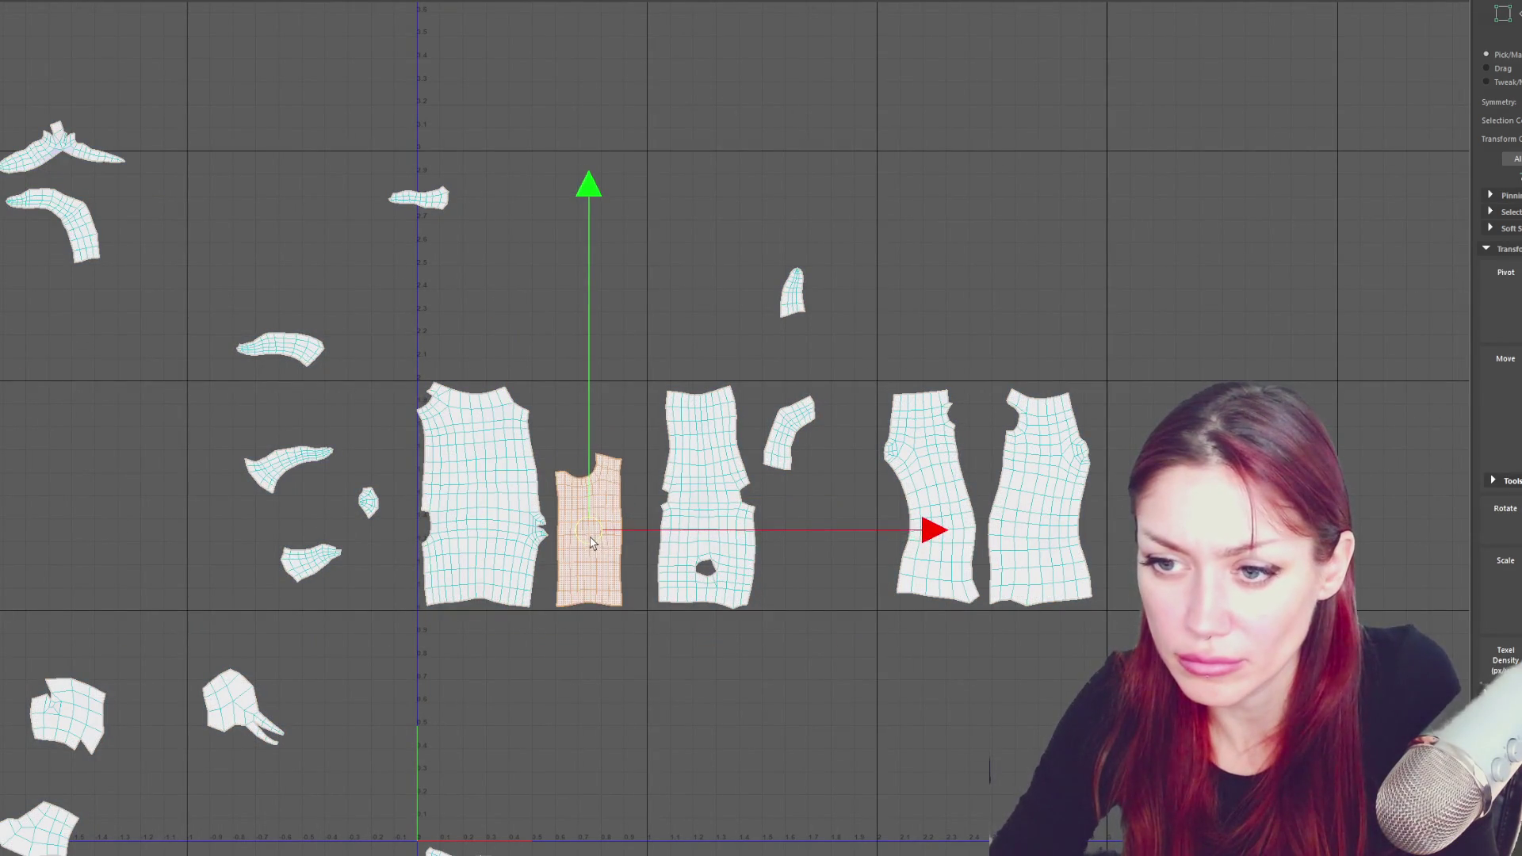
left_click(617, 410)
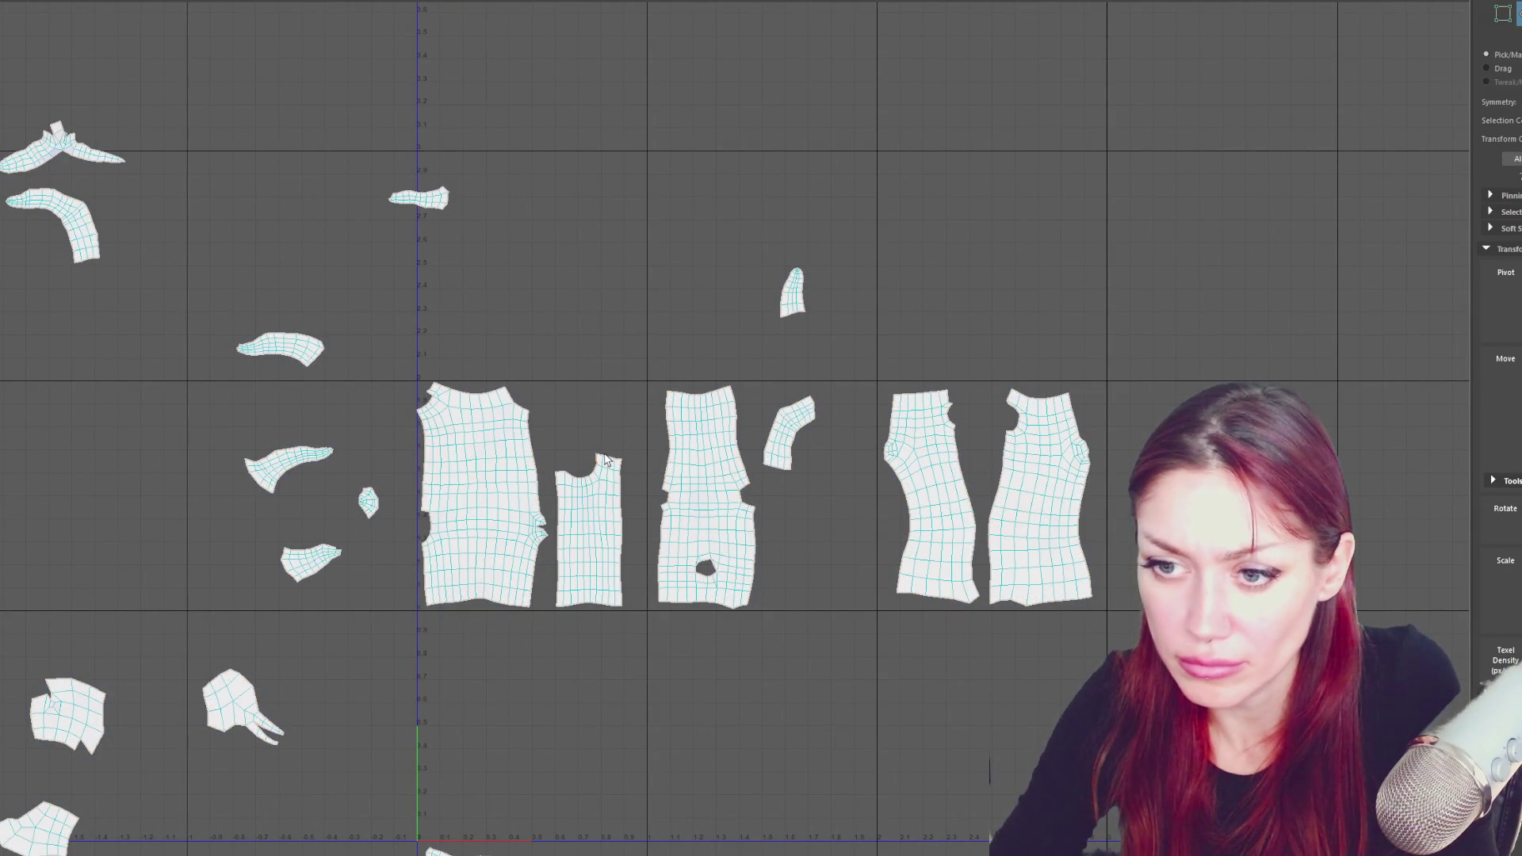
- Sew the small front shell onto the sleeve shell, rotate it slightly, and fit it into the gap
scroll(604, 460, "up", 2)
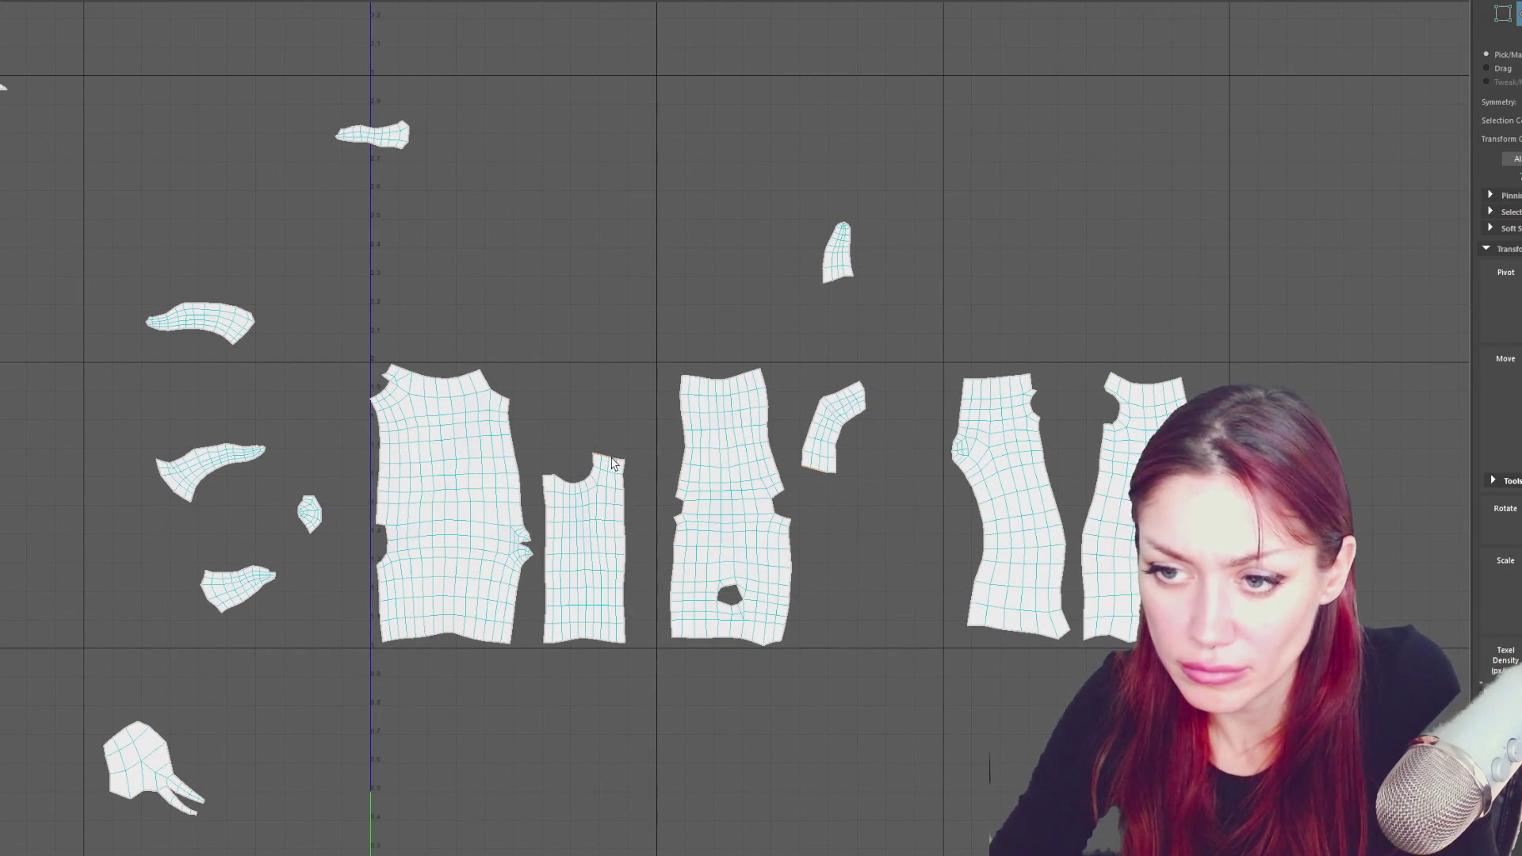
right_click_drag(711, 308, 646, 309, "shift")
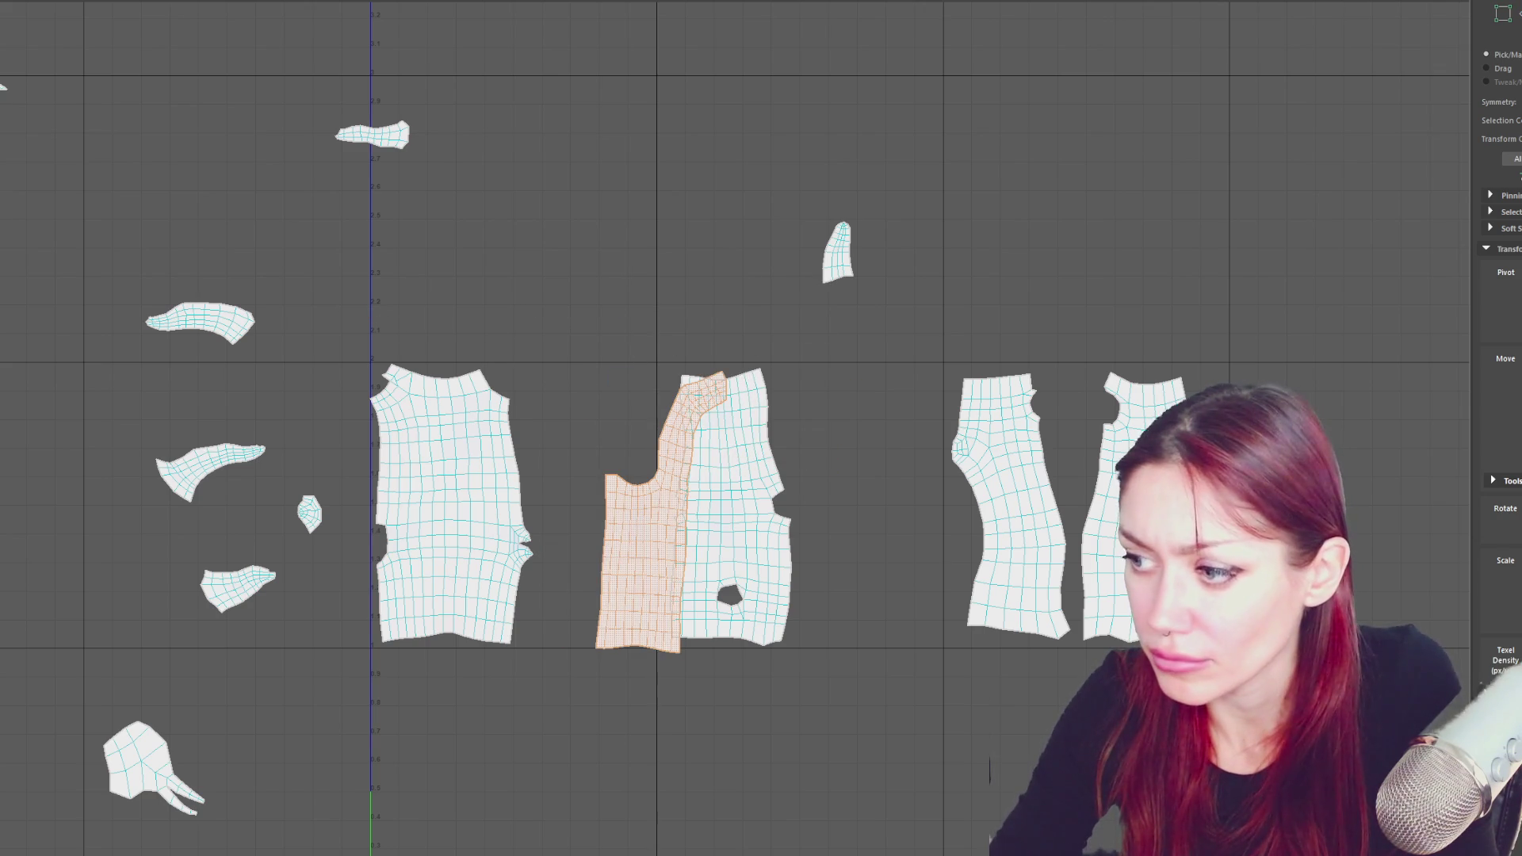
left_click_drag(686, 514, 614, 514)
key("e")
left_click_drag(789, 784, 801, 766)
key("q")
left_click(857, 297)
mouse_move(846, 264)
left_mouse_down()
mouse_move(577, 432)
mouse_move(546, 435)
left_mouse_up()
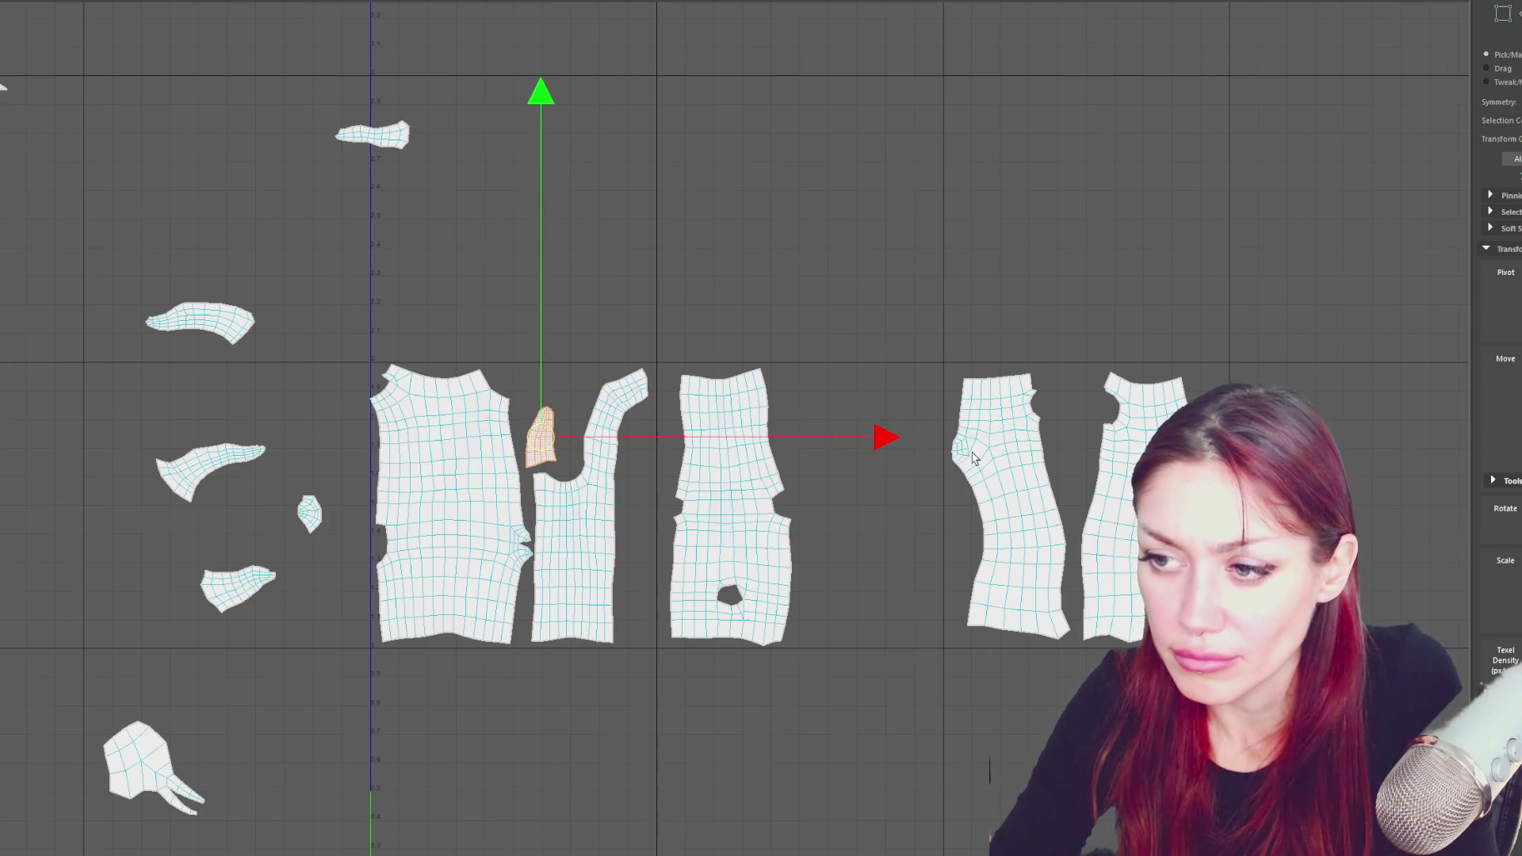
- Shift the right-hand shell slightly down and select the rightmost and centre shells
left_click(1036, 476)
left_click_drag(1019, 486, 1017, 519)
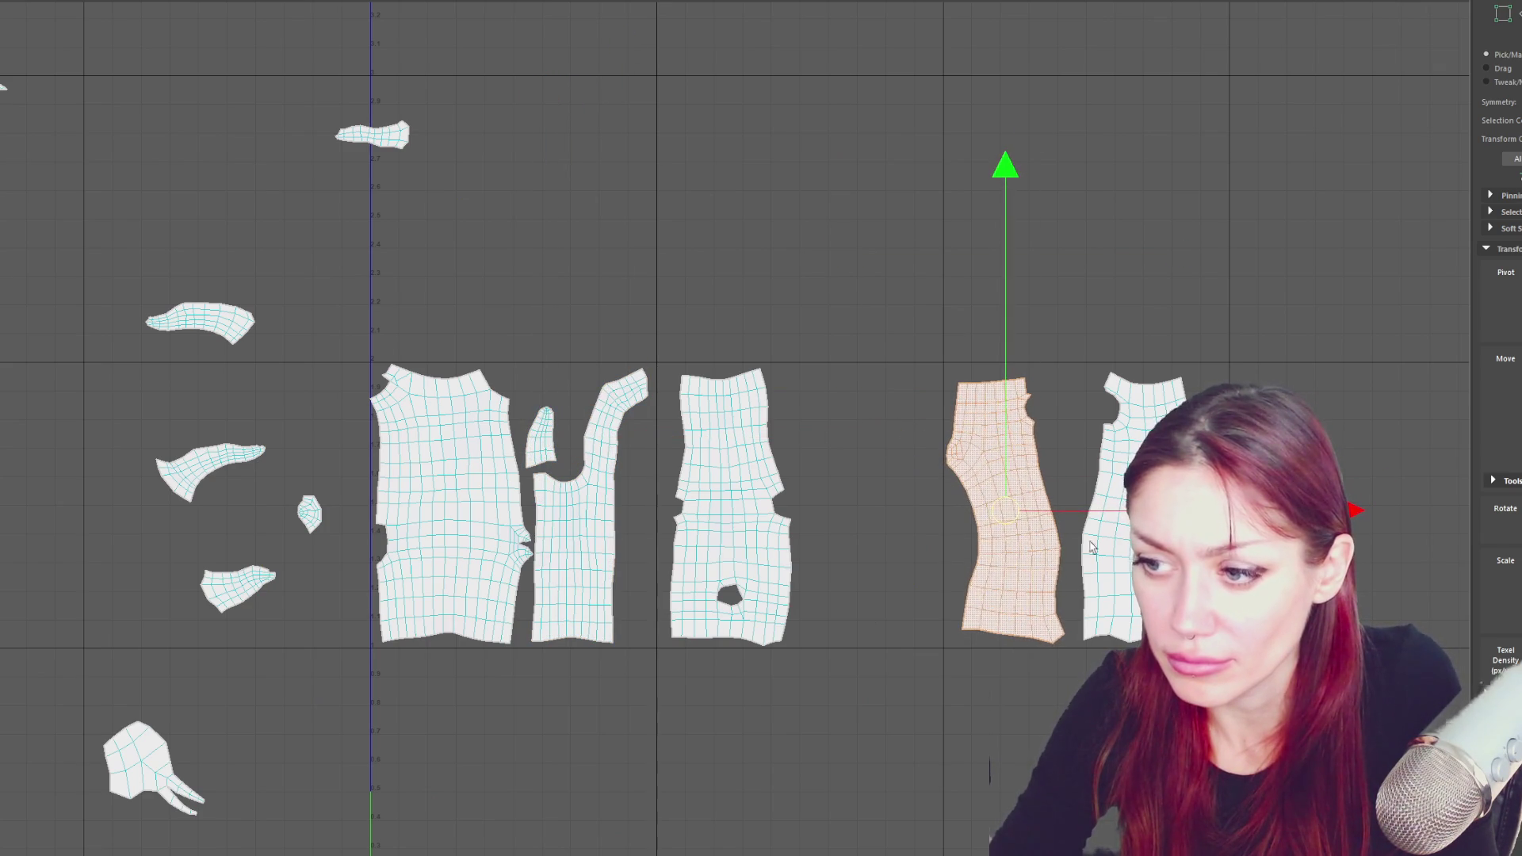
left_click(1113, 515)
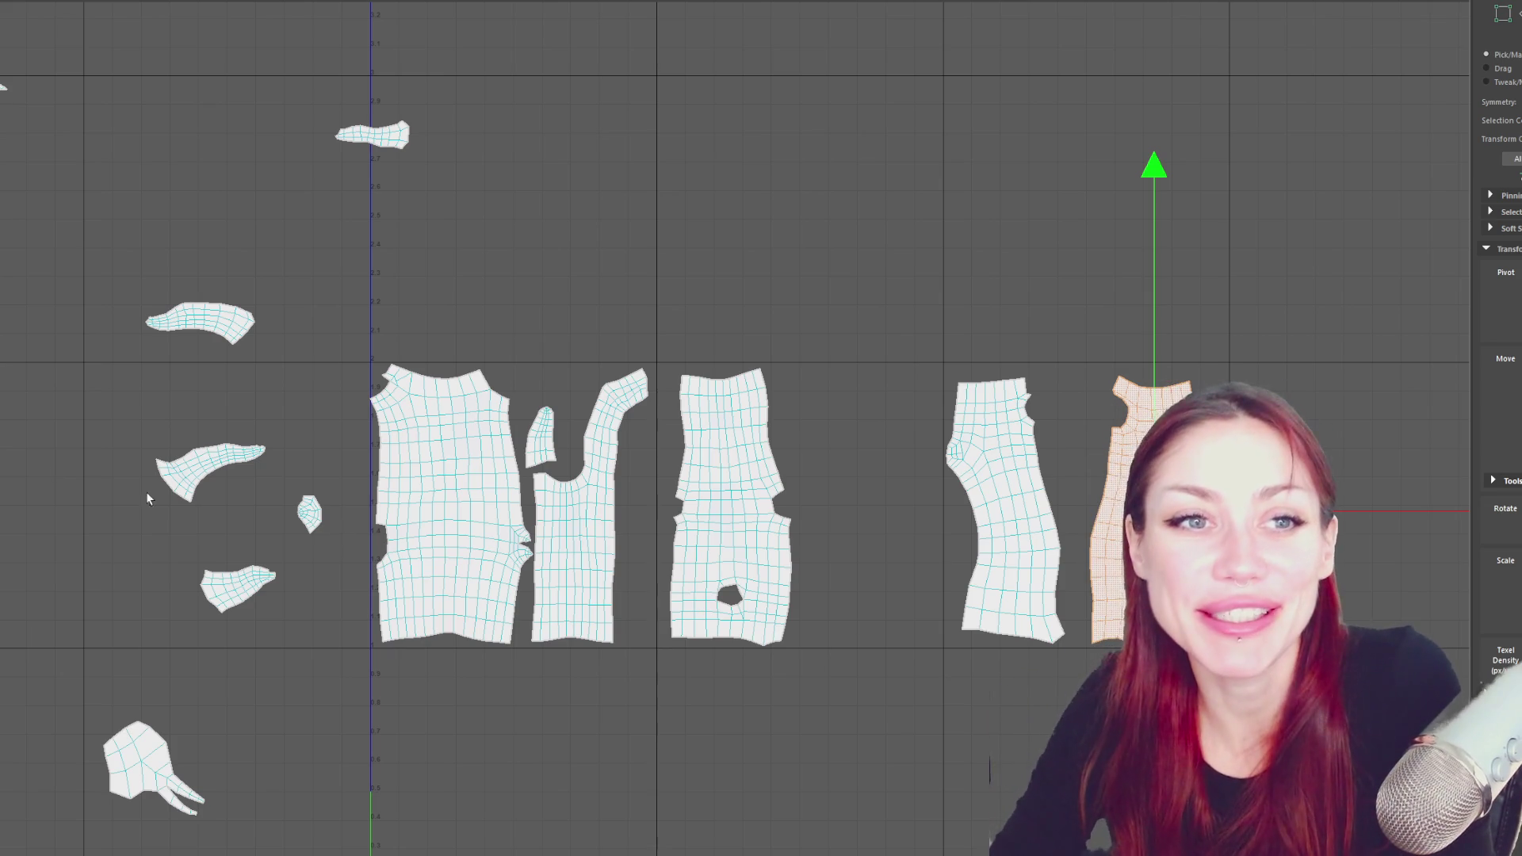
left_click(719, 501)
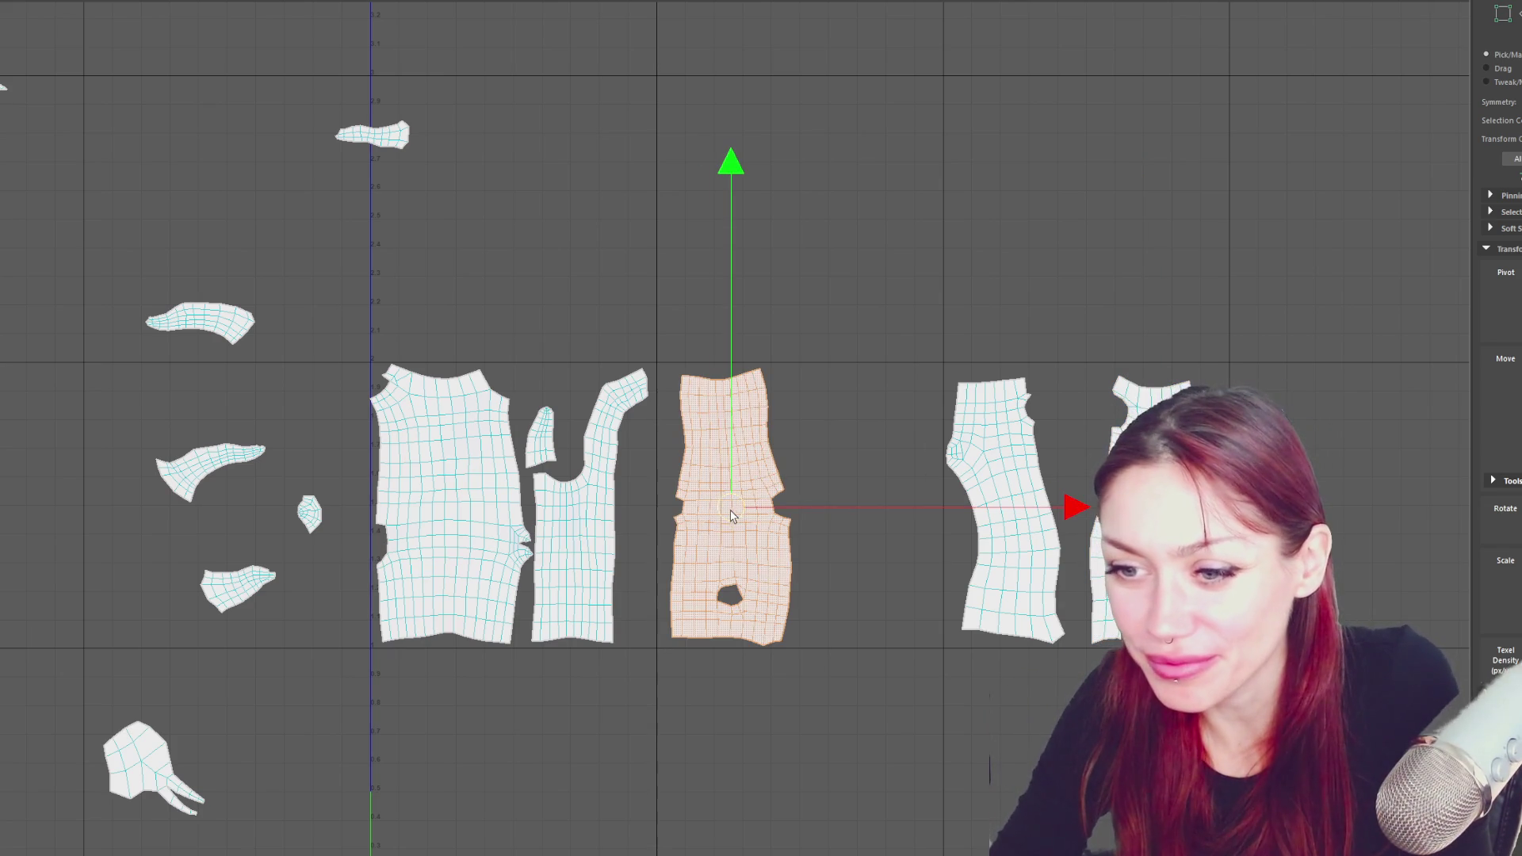
- Move the branching shell up and rearrange the two pieces of the bottom shell
middle_click_drag(575, 555, 817, 60, "alt")
left_click(781, 535)
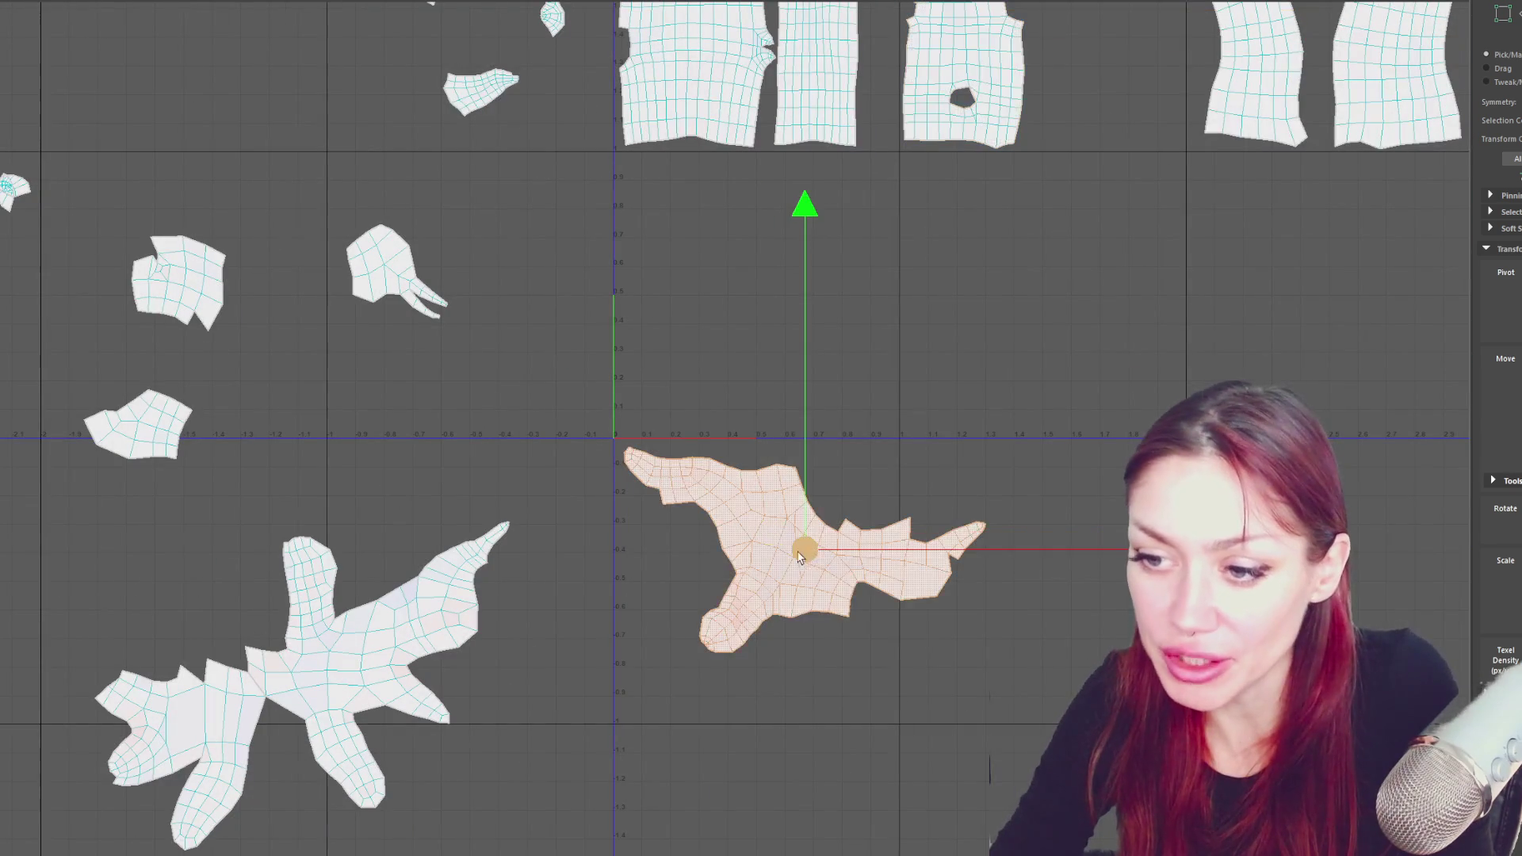
left_click_drag(796, 552, 807, 354)
middle_click_drag(816, 341, 738, 495, "alt")
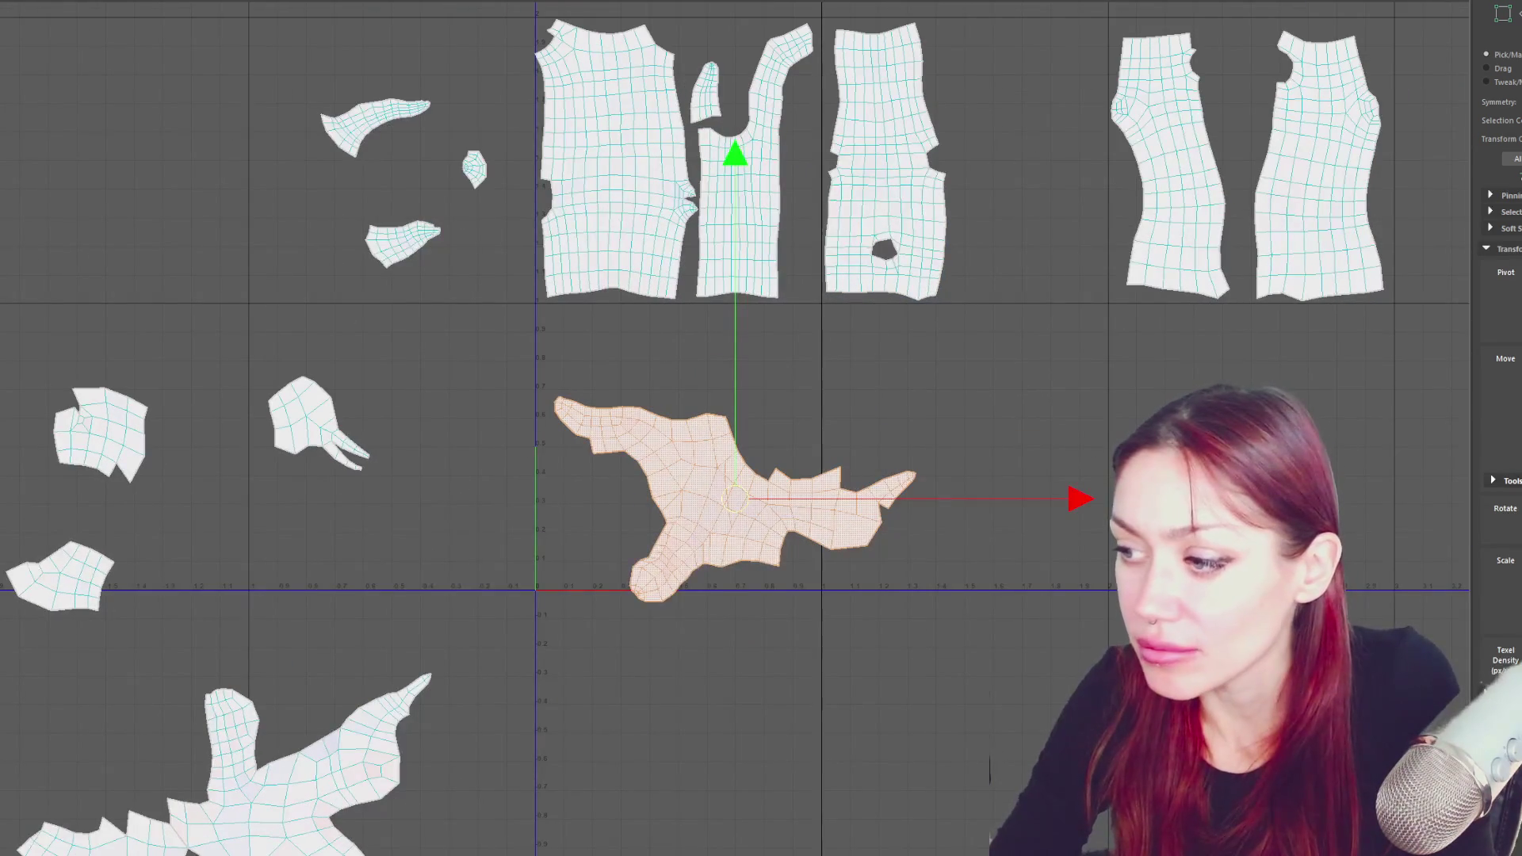
middle_click_drag(1019, 307, 946, 488, "alt")
right_click_drag(892, 583, 707, 696)
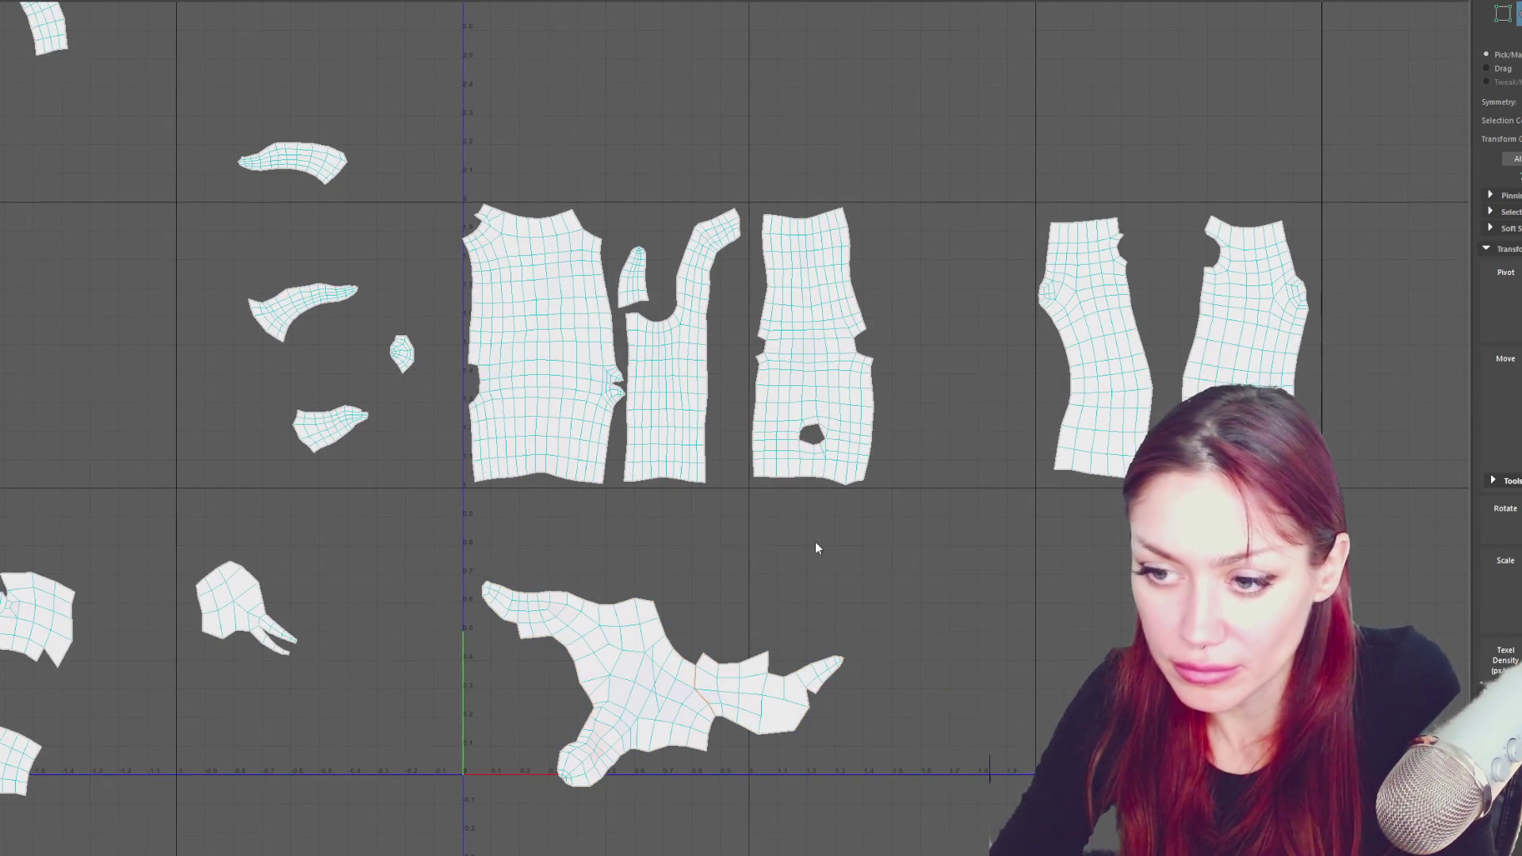
left_click(666, 650)
mouse_move(616, 685)
left_mouse_down()
mouse_move(591, 652)
mouse_move(595, 594)
left_mouse_up()
left_click(721, 699)
left_click_drag(738, 702, 655, 734)
- Move the star-shaped shell up and right into the layout
middle_click_drag(770, 697, 819, 443, "alt")
left_click(273, 753)
right_click(295, 582)
left_click_drag(270, 759, 947, 380)
key("e")
key("w")
key("e")
key("w")
- Bring the small top-left, curved, and hand-shaped shells down into the layout
middle_click_drag(938, 32, 860, 254, "alt")
left_click(279, 123)
mouse_move(308, 178)
left_mouse_down()
mouse_move(681, 500)
mouse_move(527, 725)
mouse_move(504, 720)
left_mouse_up()
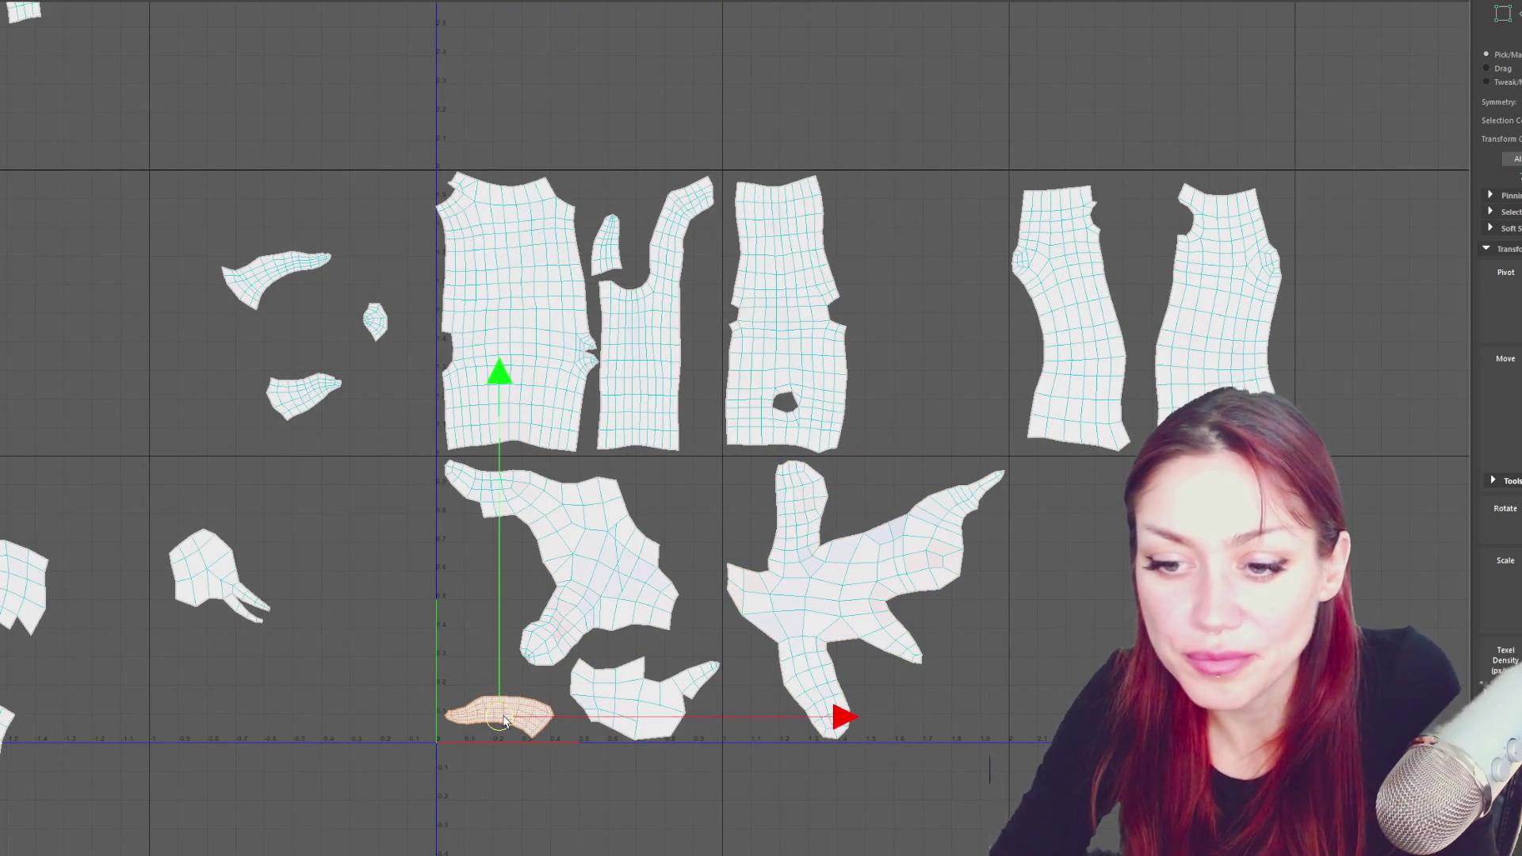
left_click(279, 275)
mouse_move(277, 277)
left_mouse_down()
mouse_move(428, 611)
mouse_move(485, 618)
mouse_move(664, 495)
mouse_move(916, 704)
mouse_move(908, 713)
left_mouse_up()
left_click_drag(304, 396, 664, 491)
left_click(214, 571)
left_click_drag(217, 575, 487, 573)
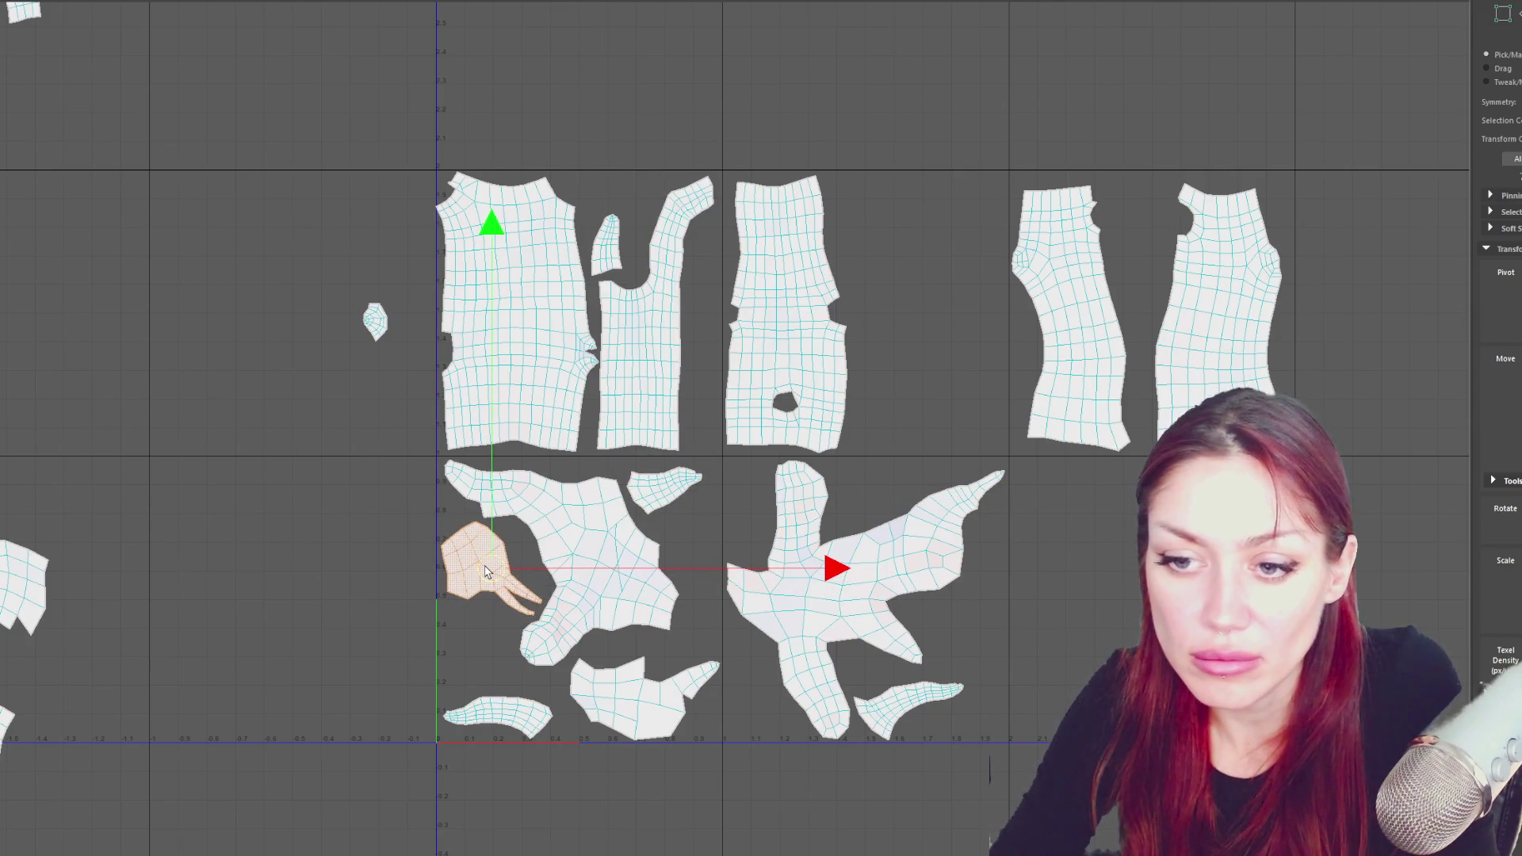
- Select the top winged trunk shell and unfold it flat
middle_click_drag(492, 527, 781, 719, "alt")
scroll(467, 356, "up", 3)
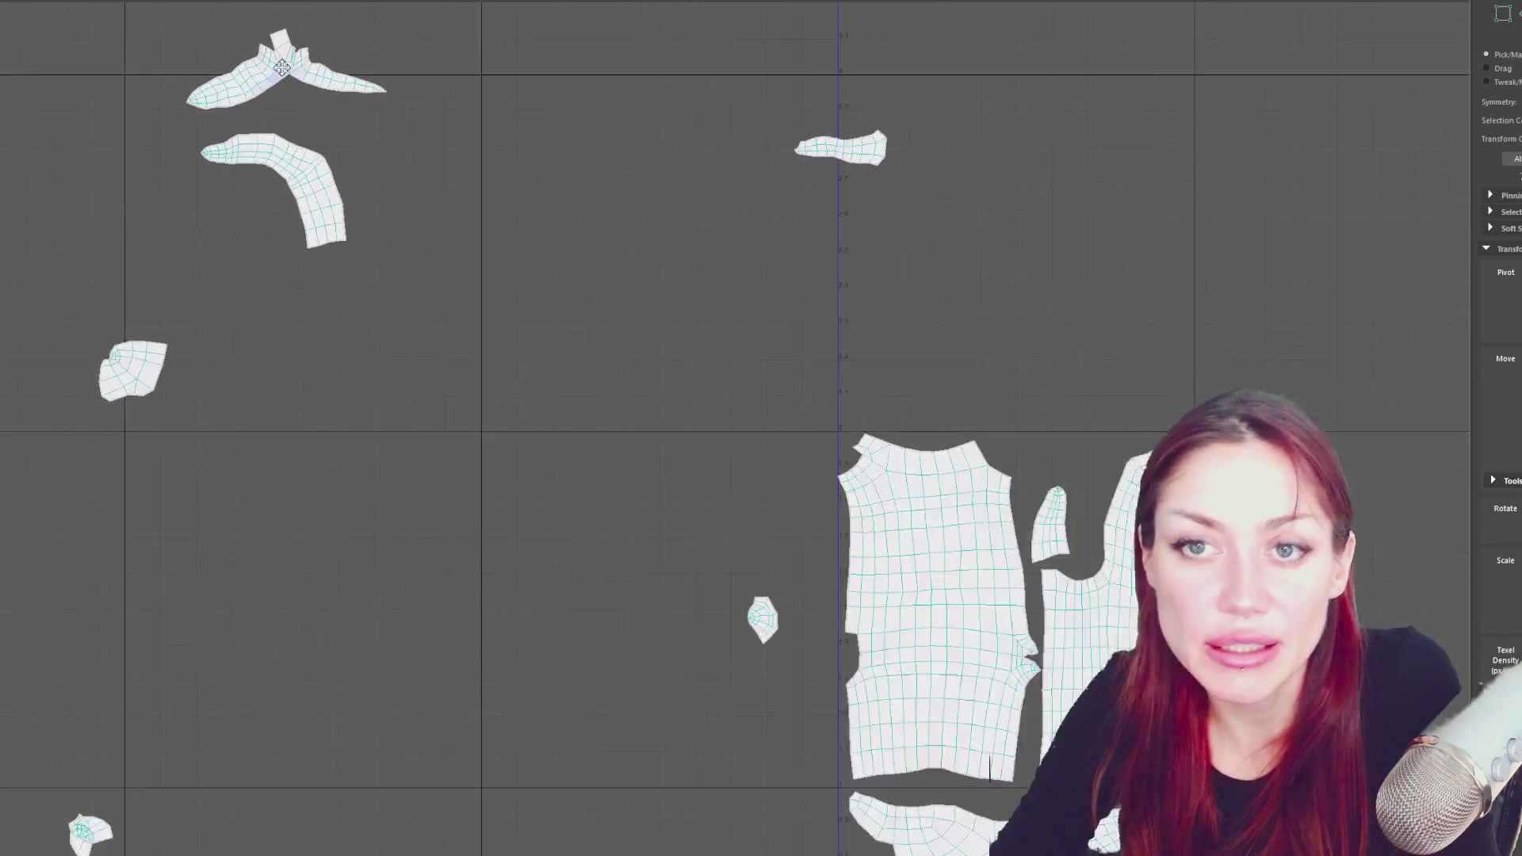
right_click_drag(445, 449, 432, 388)
scroll(440, 421, "up", 3)
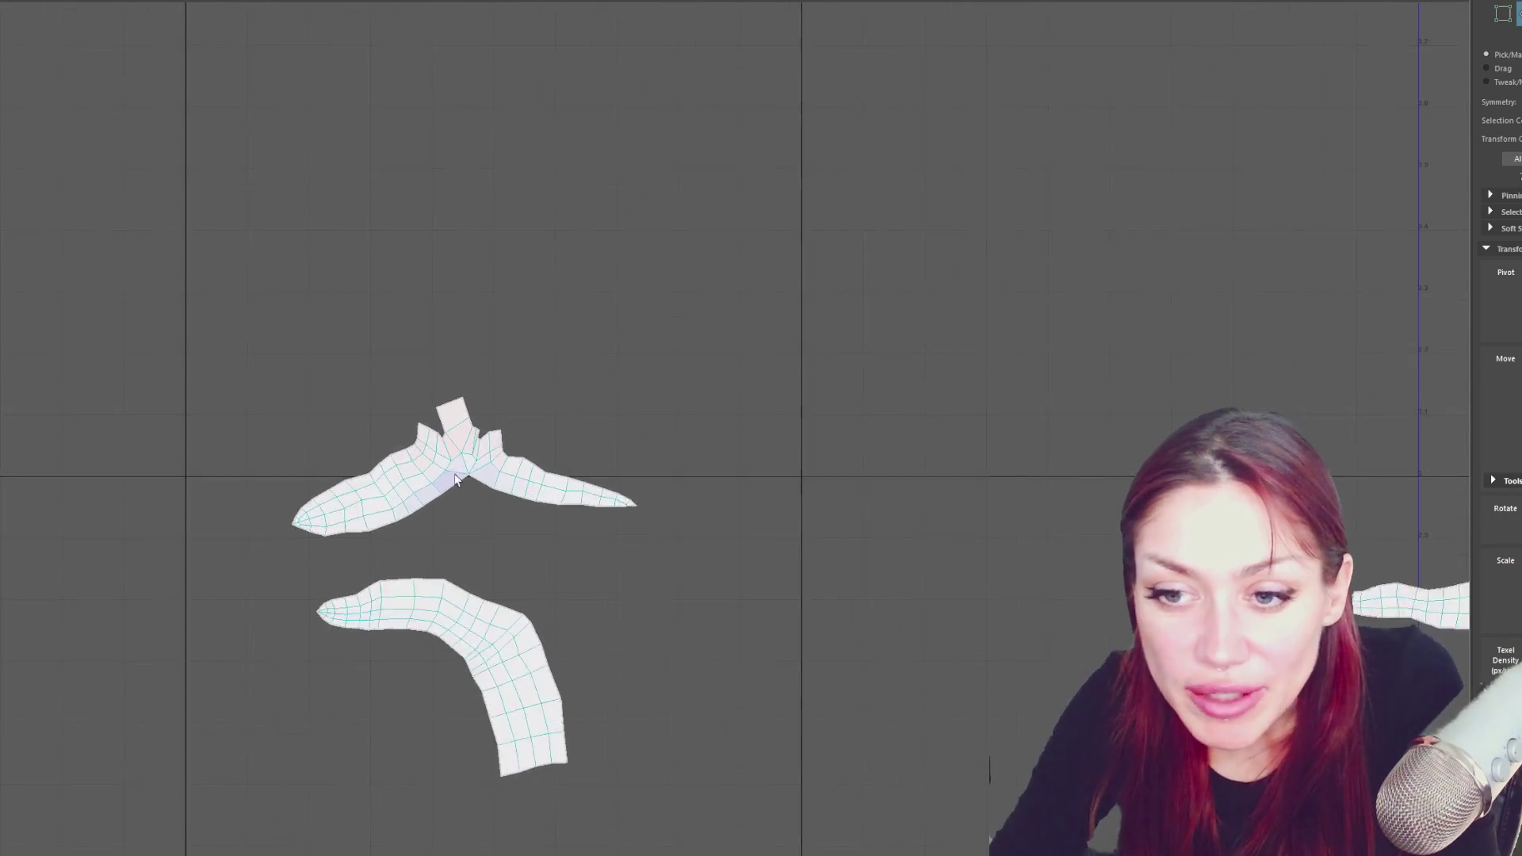
left_click(446, 424)
left_click(444, 424)
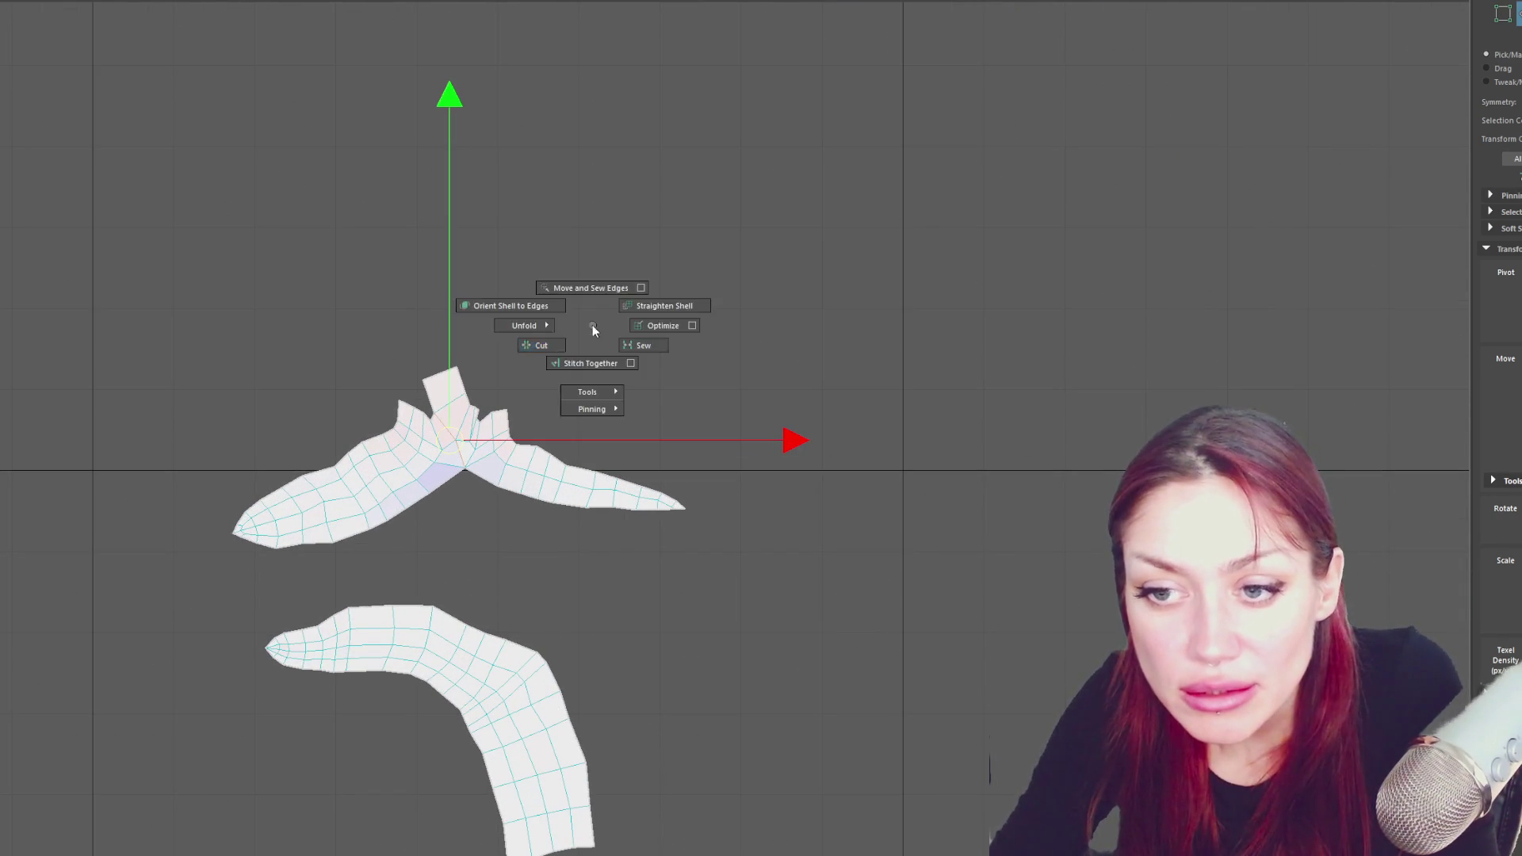
left_click(541, 458)
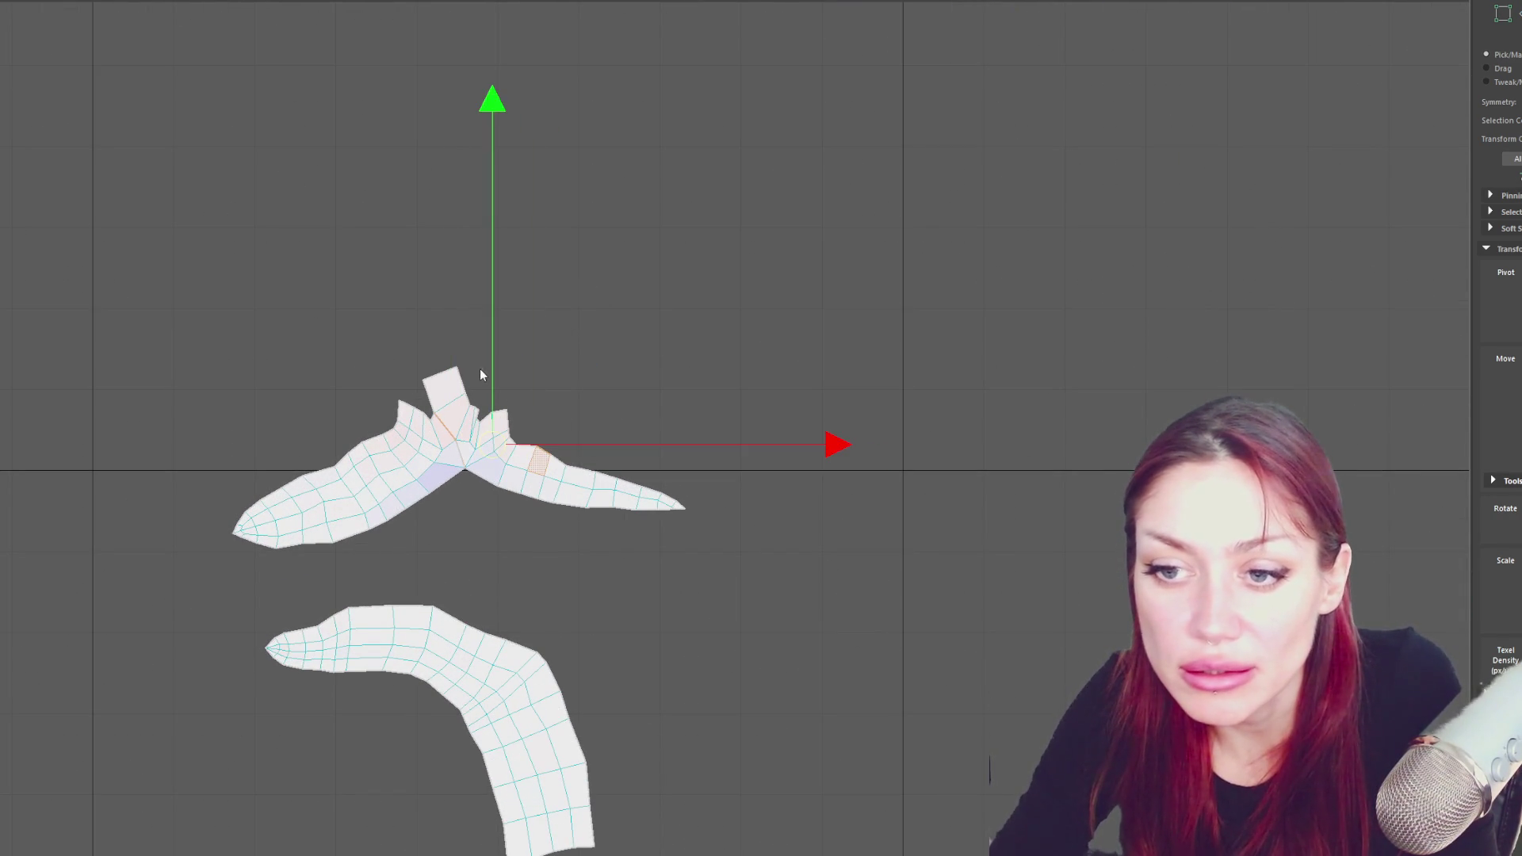
right_click_drag(654, 324, 355, 339)
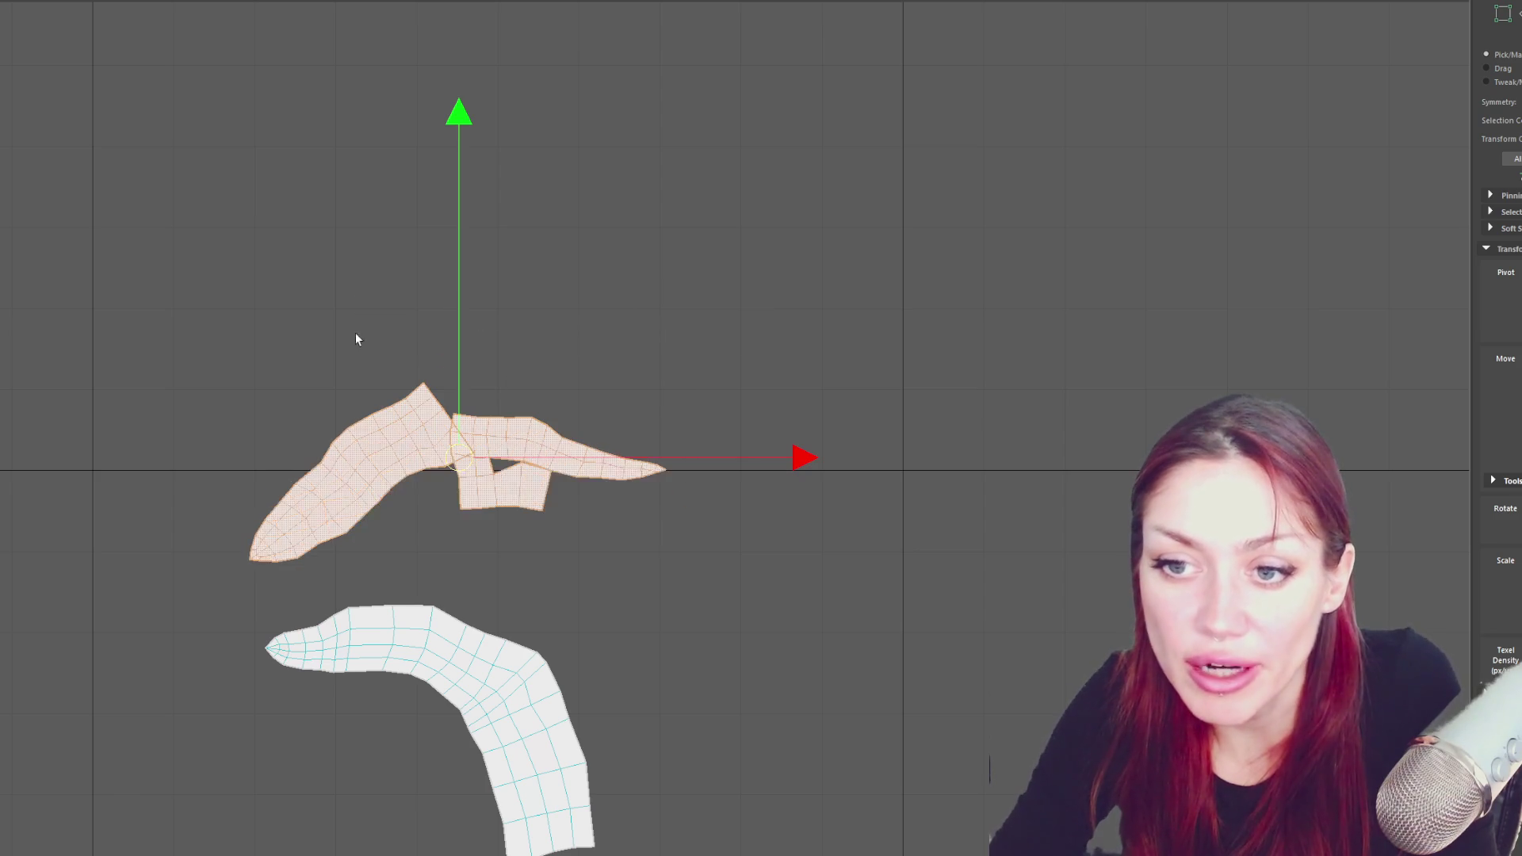
- Move a stray lower-left shell and the small top shell into the main cluster
scroll(555, 343, "down", 6)
mouse_move(1077, 479)
middle_mouse_down("alt")
mouse_move(710, 99)
mouse_move(724, 188)
middle_mouse_up("alt")
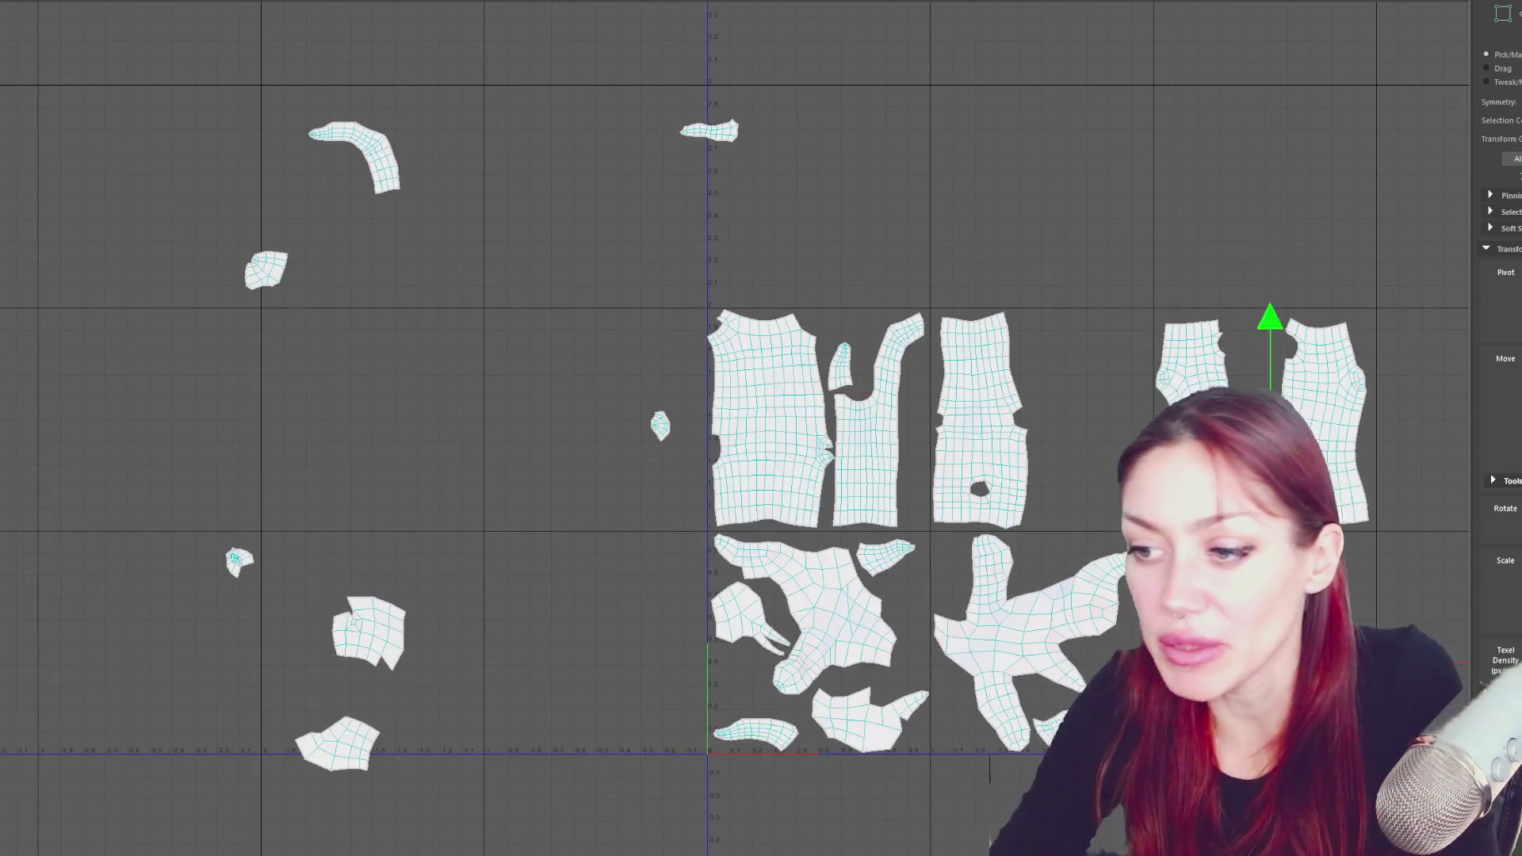
scroll(621, 534, "down", 1)
middle_click_drag(621, 808, 621, 534, "alt")
left_click(446, 675)
mouse_move(446, 675)
left_mouse_down()
mouse_move(1066, 539)
mouse_move(1219, 363)
left_mouse_up()
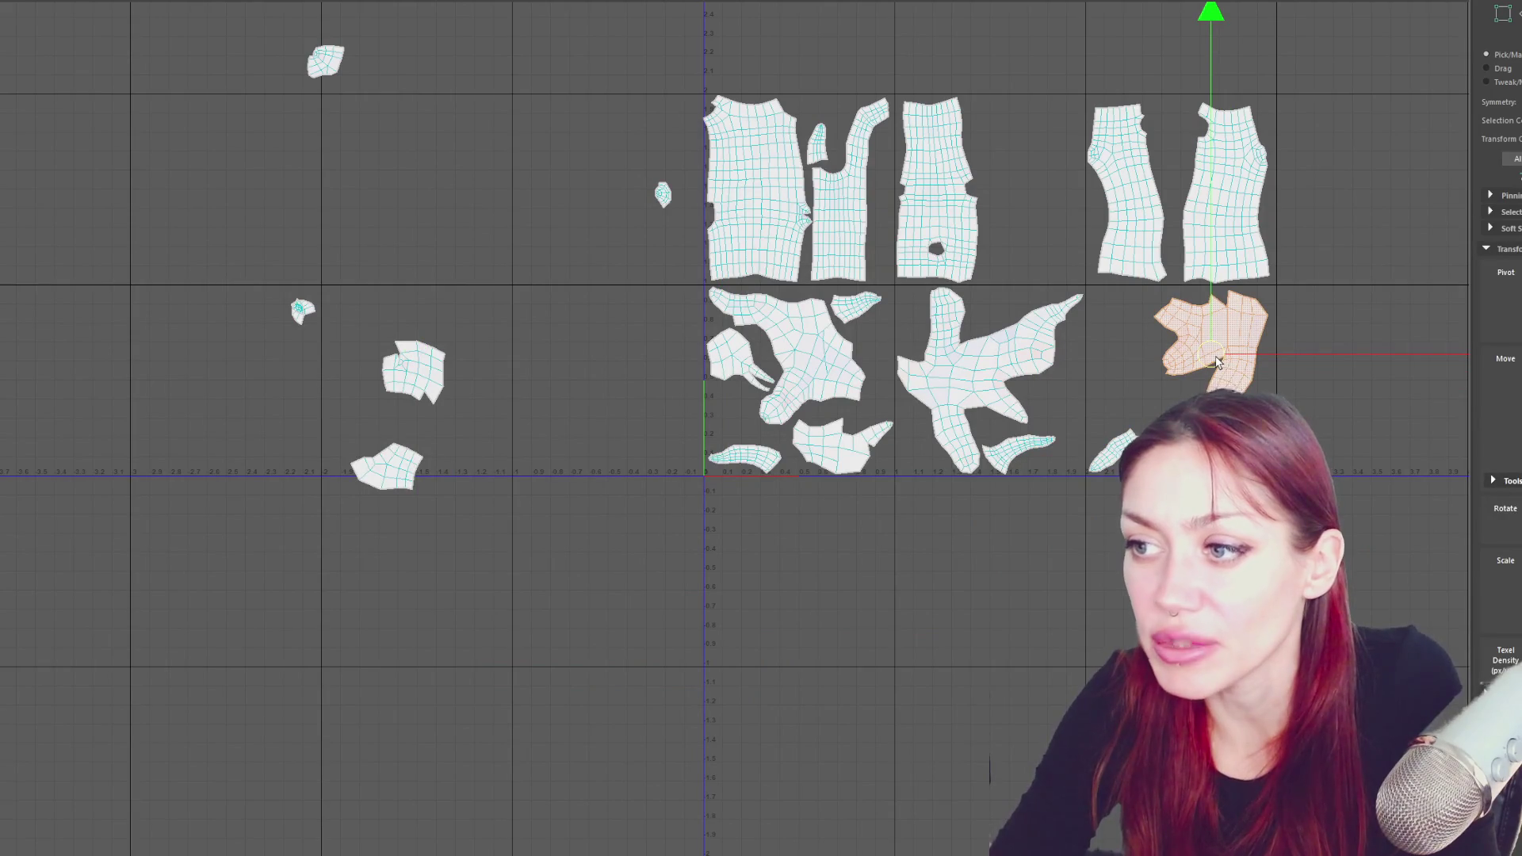
middle_click_drag(651, 156, 751, 379, "alt")
left_click(806, 159)
mouse_move(806, 159)
left_mouse_down()
mouse_move(1226, 683)
mouse_move(1154, 632)
left_mouse_up()
- Place three more stray shells into the right-hand cluster
left_click(590, 595)
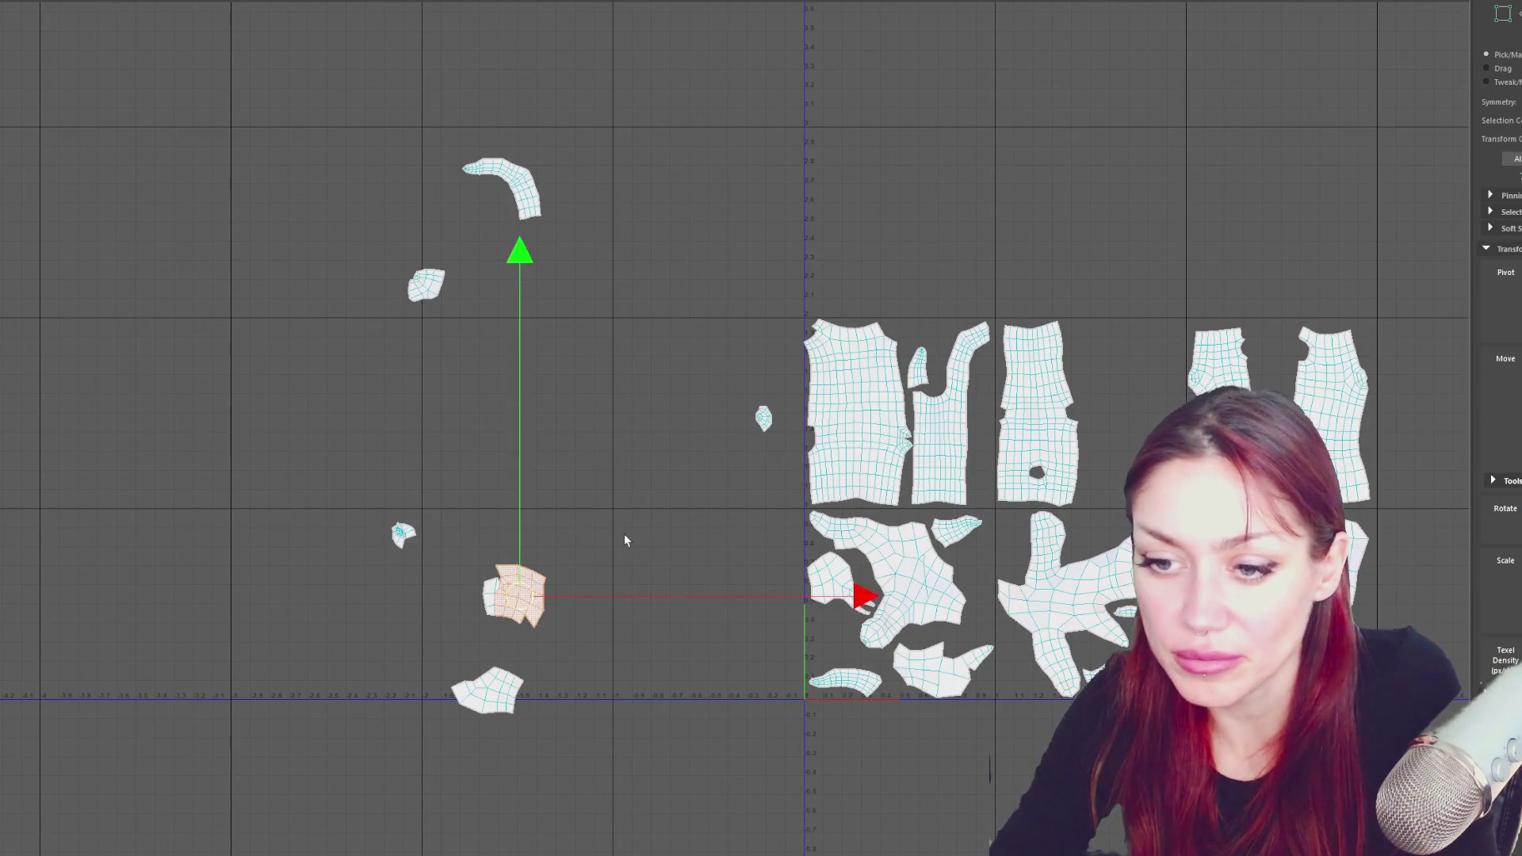
mouse_move(591, 595)
left_mouse_down()
mouse_move(1121, 581)
mouse_move(1304, 621)
left_mouse_up()
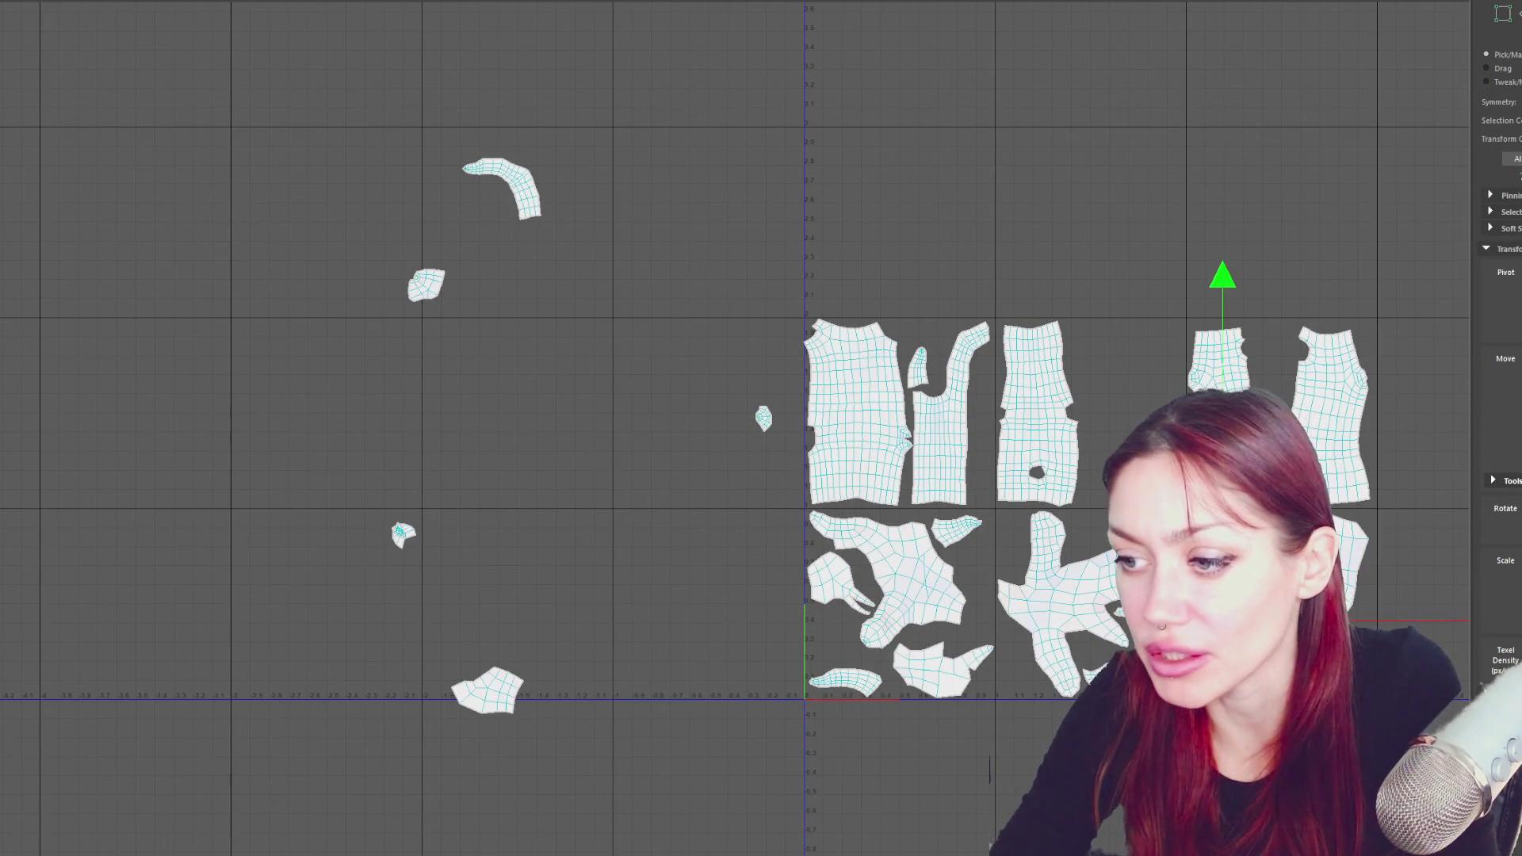
left_click(500, 689)
left_click_drag(500, 688, 1198, 537)
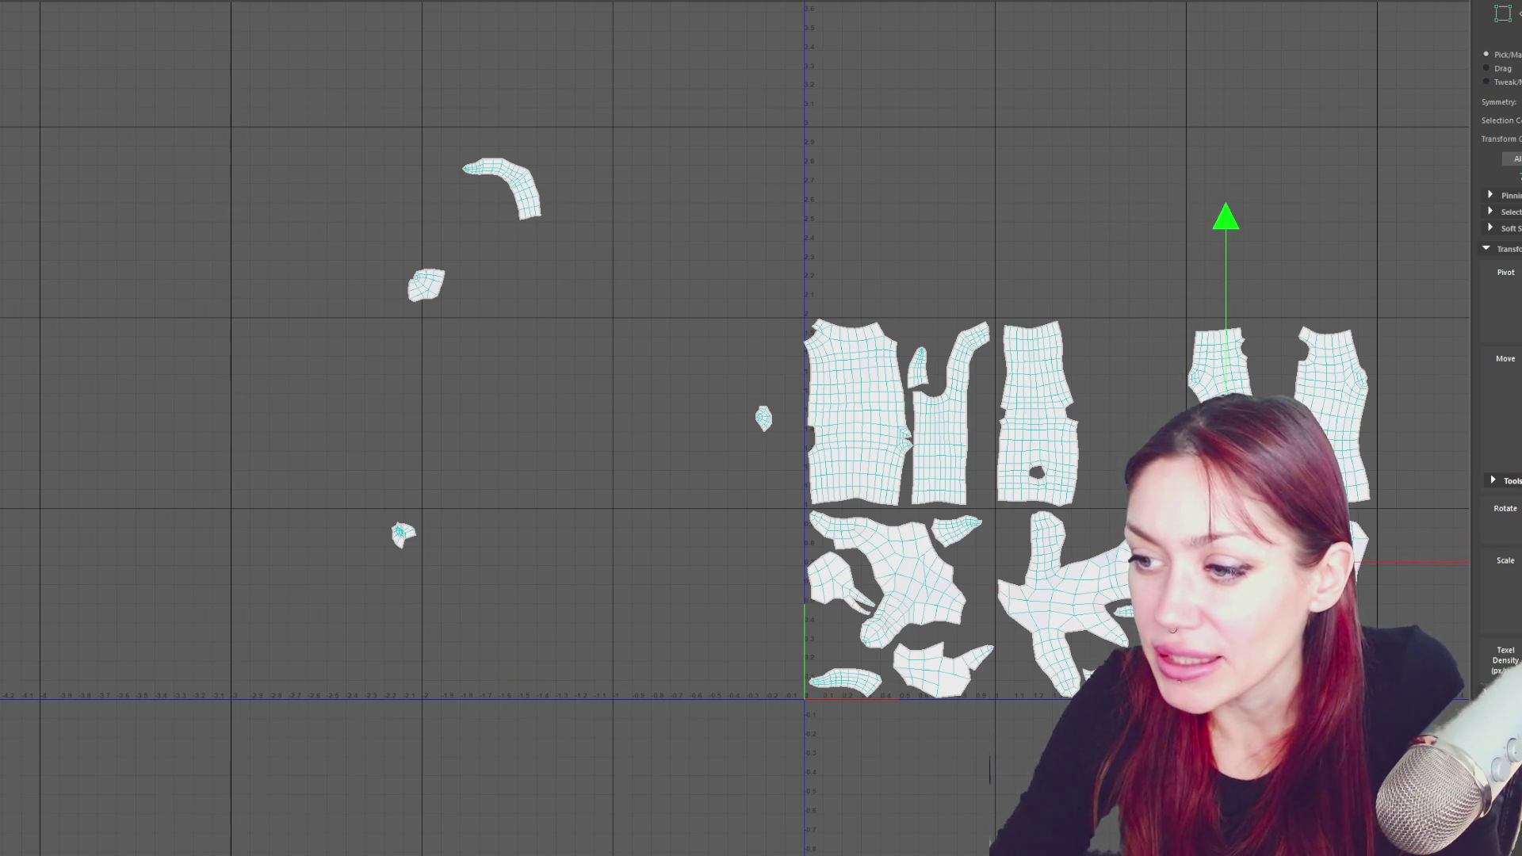
left_click_drag(536, 189, 1167, 490)
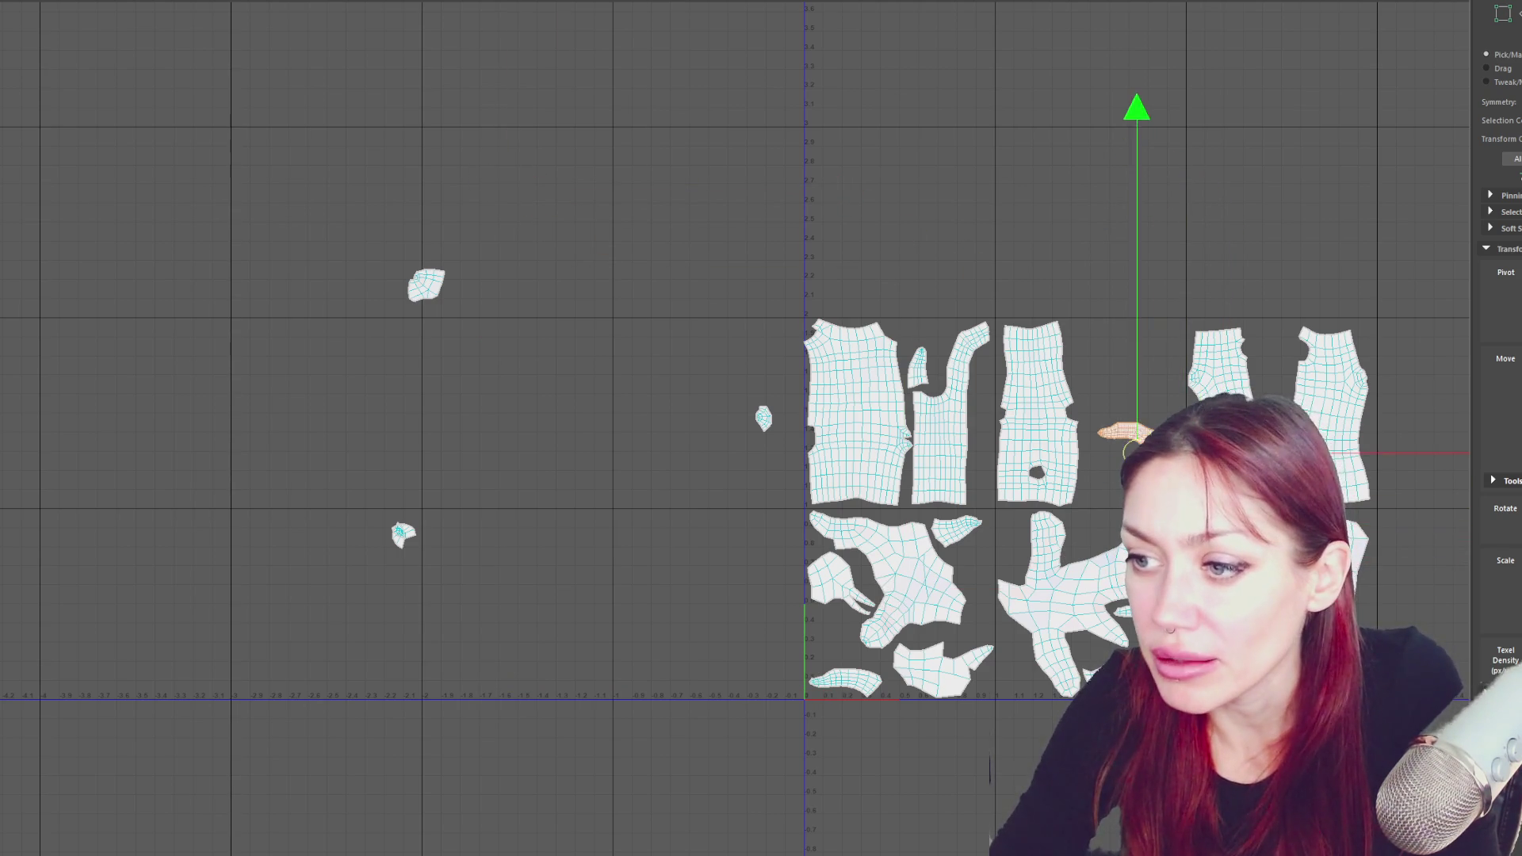
left_click(426, 285)
left_click_drag(428, 284, 1147, 364)
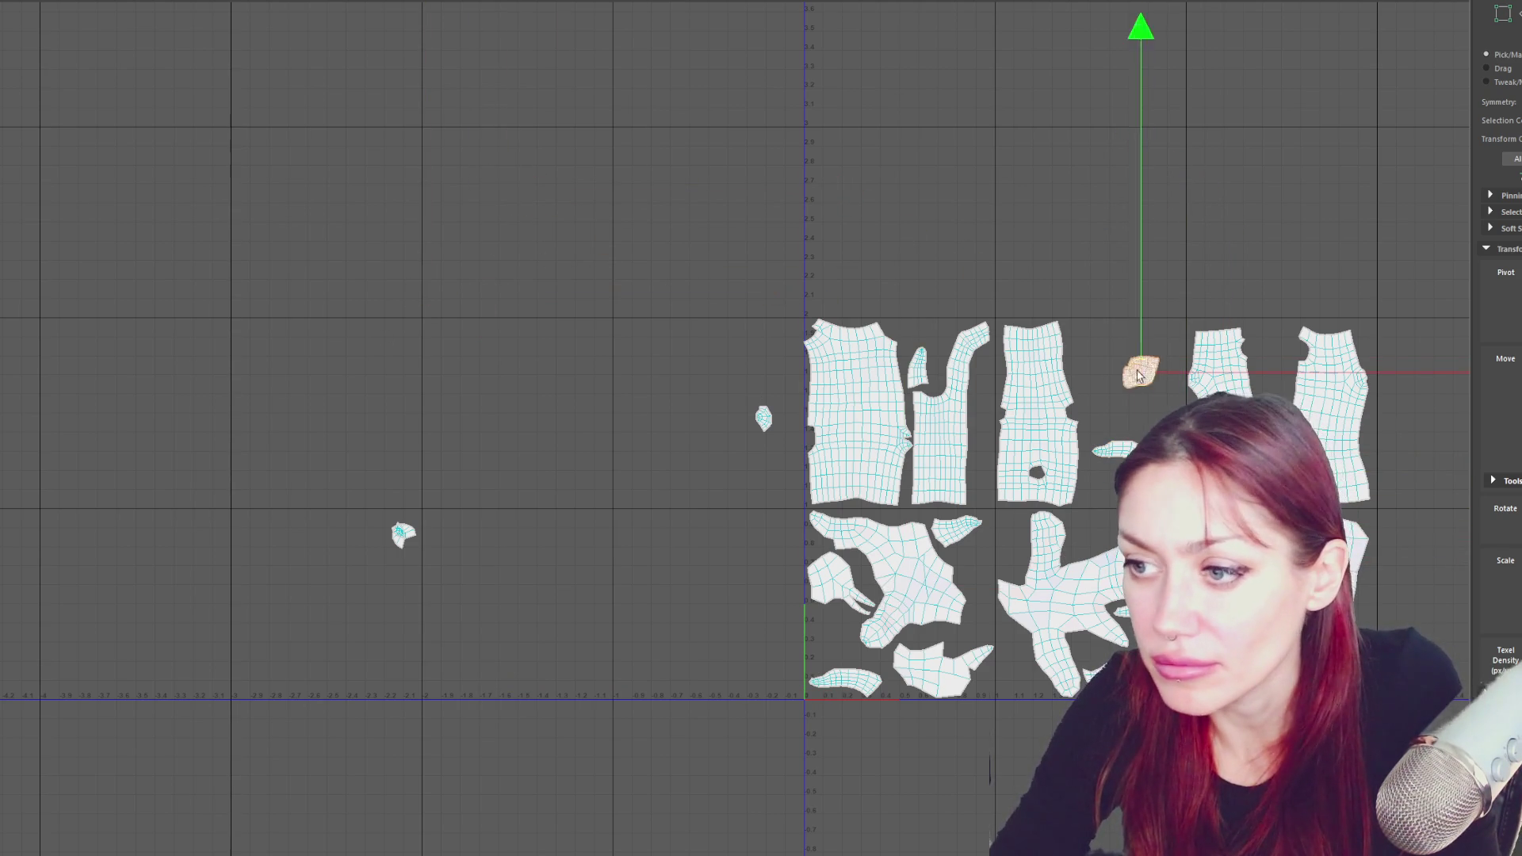
- Fit the remaining small shell and the last stray shell beside the cluster
left_click_drag(317, 608, 317, 608)
mouse_move(547, 420)
right_mouse_down()
mouse_move(507, 408)
mouse_move(400, 455)
right_mouse_up()
left_click(1107, 426)
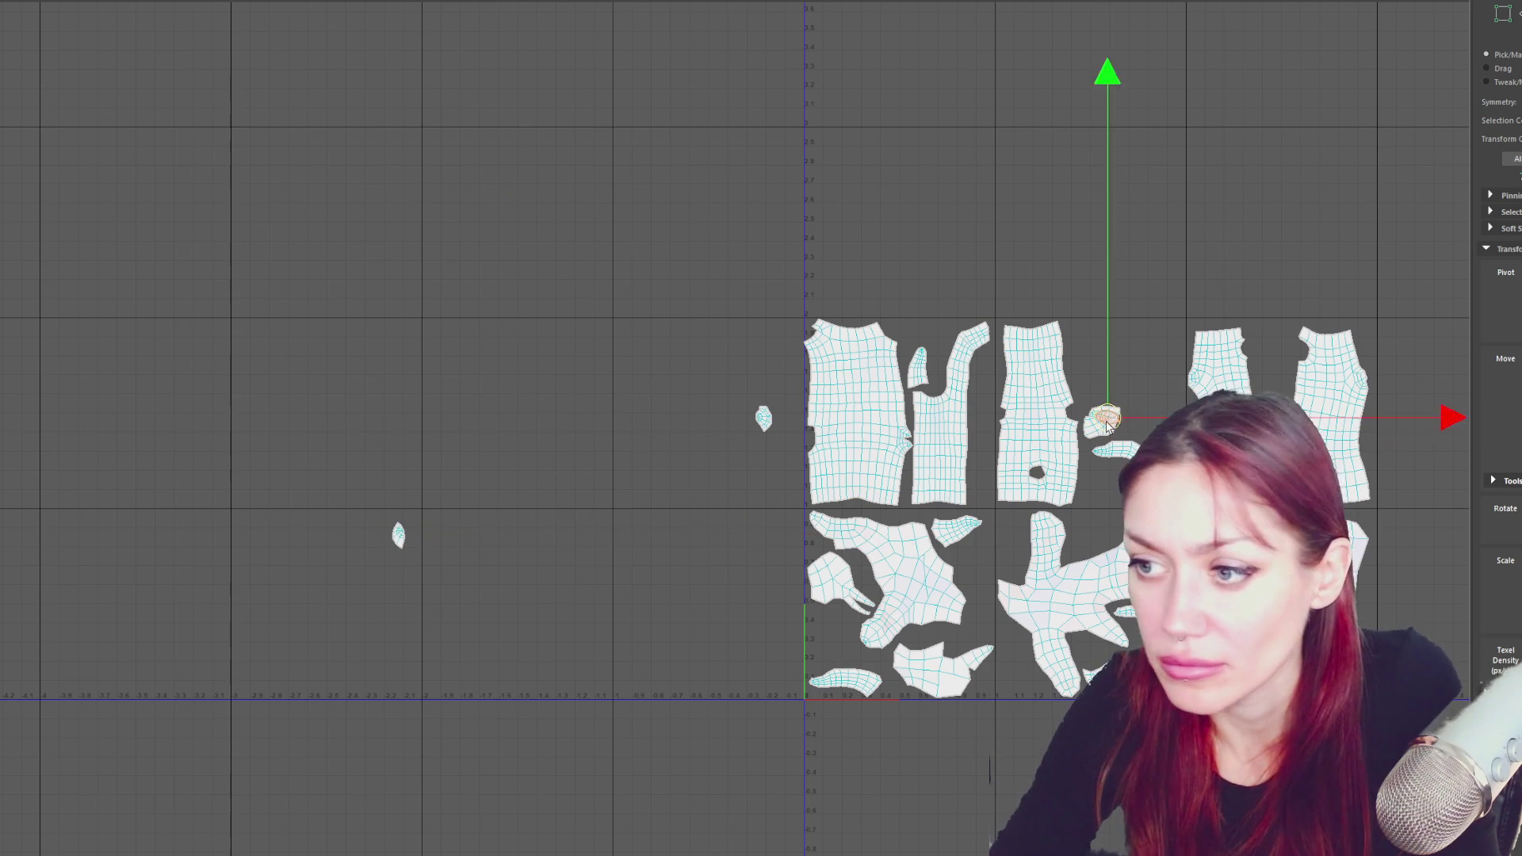
left_click_drag(817, 499, 816, 500)
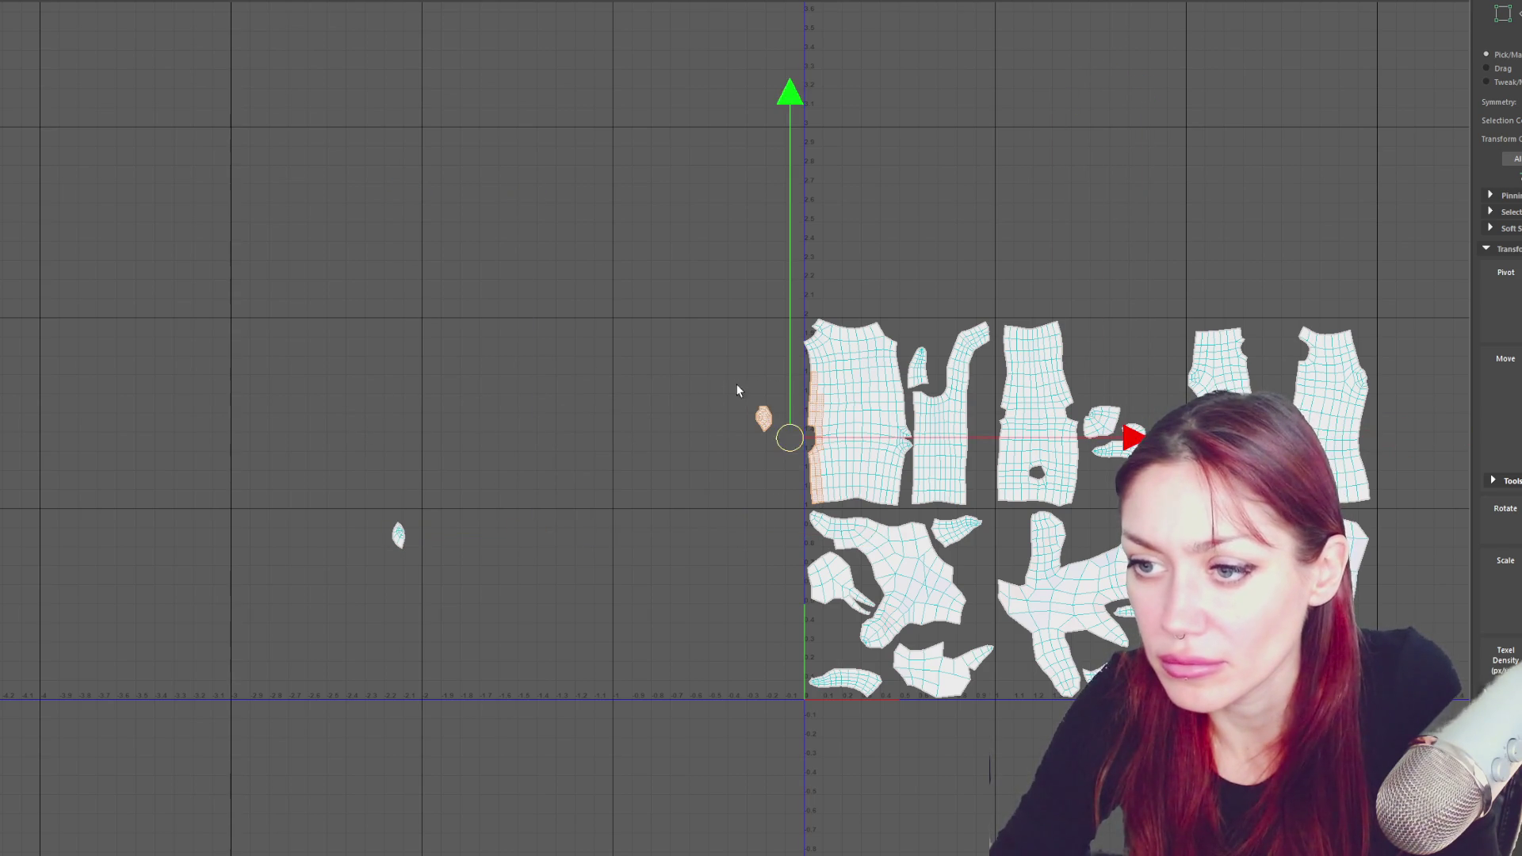
left_click_drag(763, 420, 1092, 388)
left_click(398, 530)
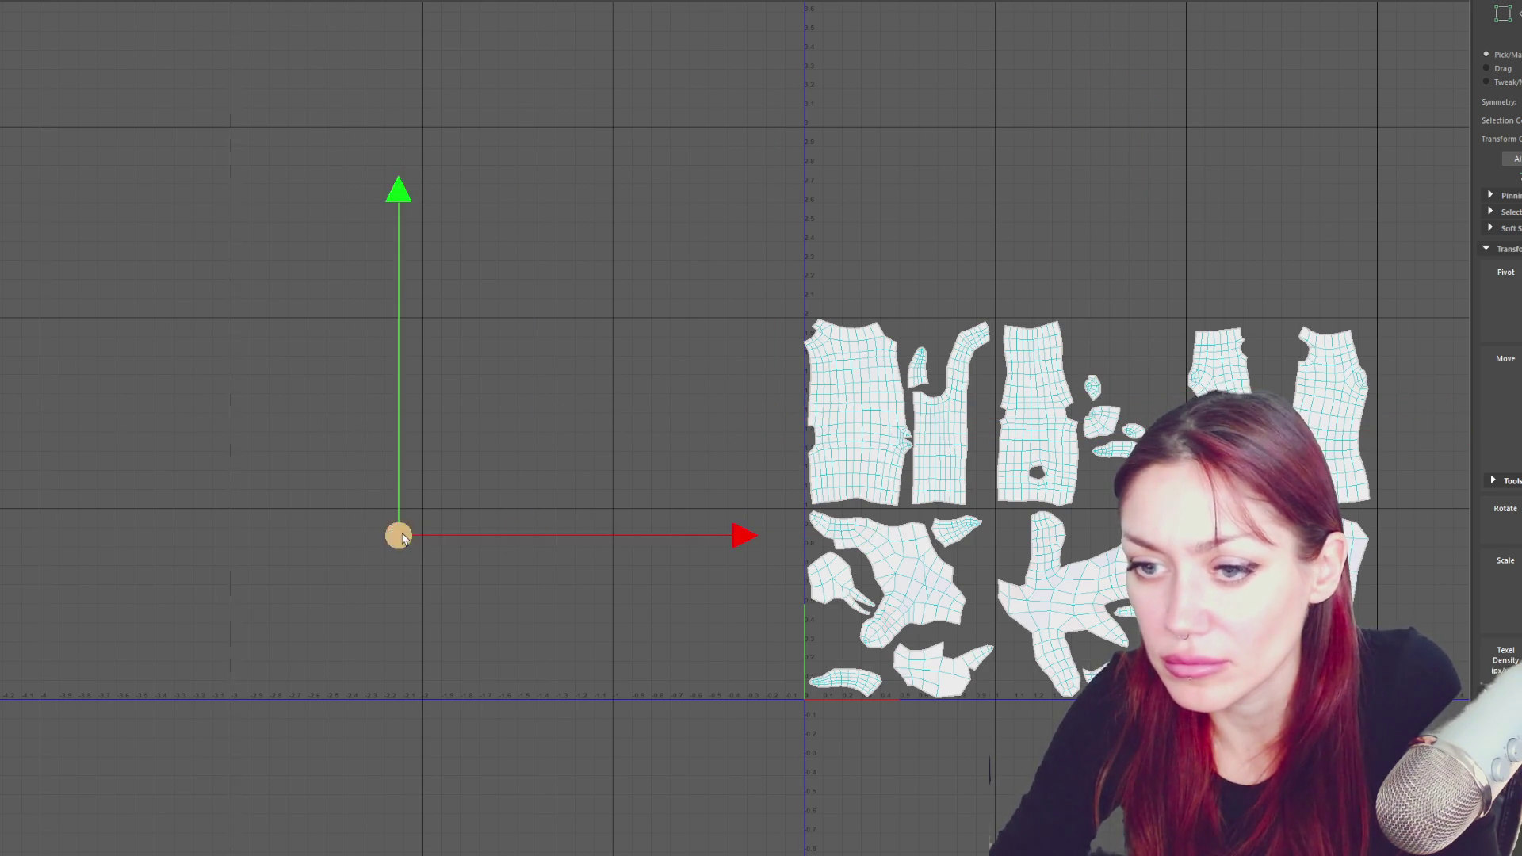
left_click_drag(398, 529, 1158, 422)
mouse_move(1338, 464)
middle_mouse_down("alt")
mouse_move(1192, 464)
mouse_move(930, 422)
middle_mouse_up("alt")
scroll(852, 460, "up", 2)
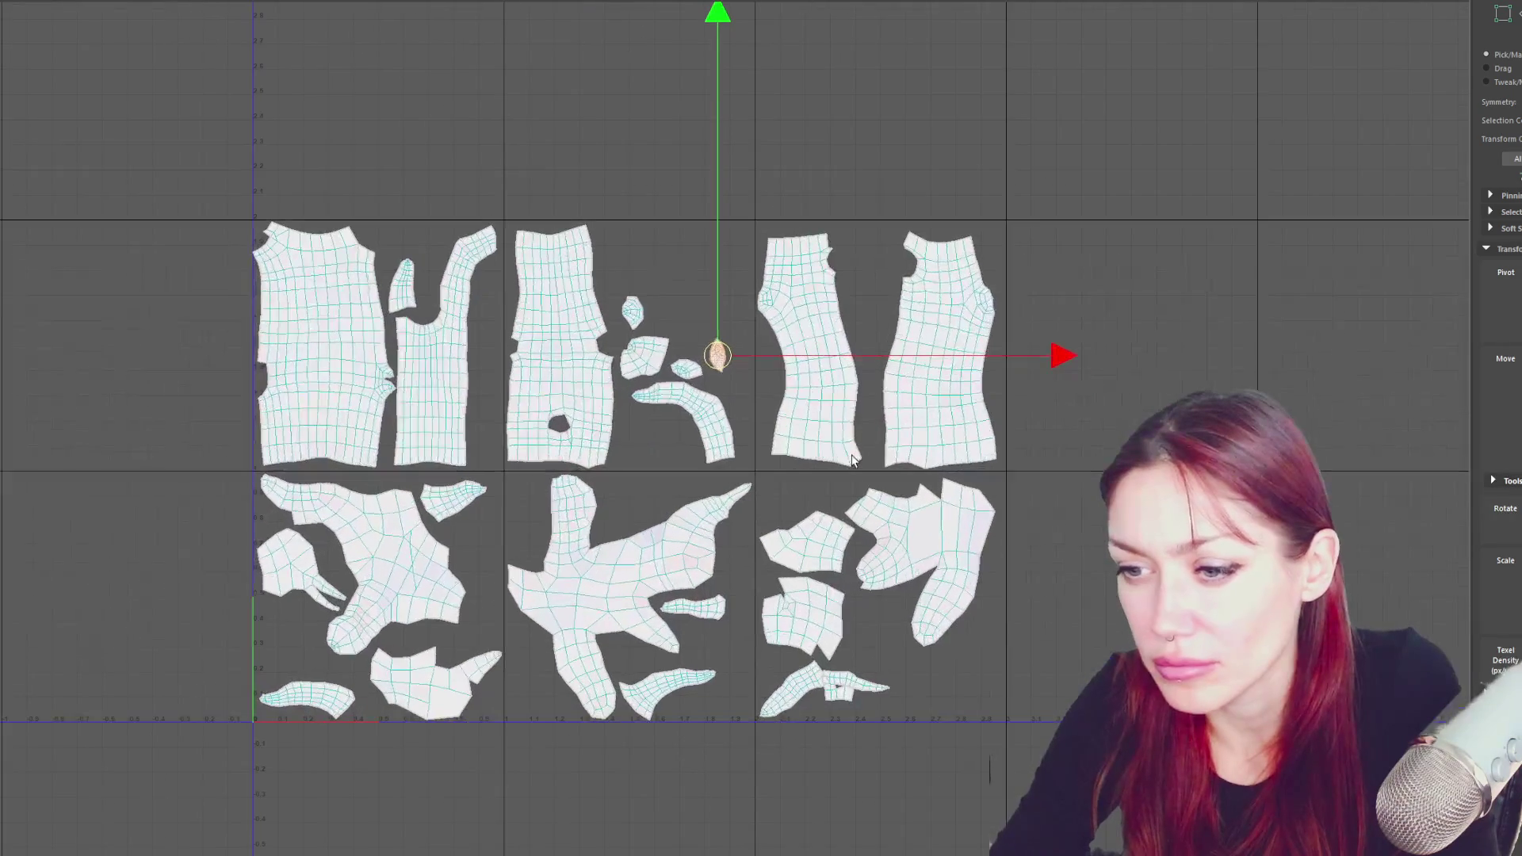
- Move the curved shell down-right, the large shell above the layout, and a small shell down
left_click(692, 405)
left_click_drag(692, 405, 904, 690)
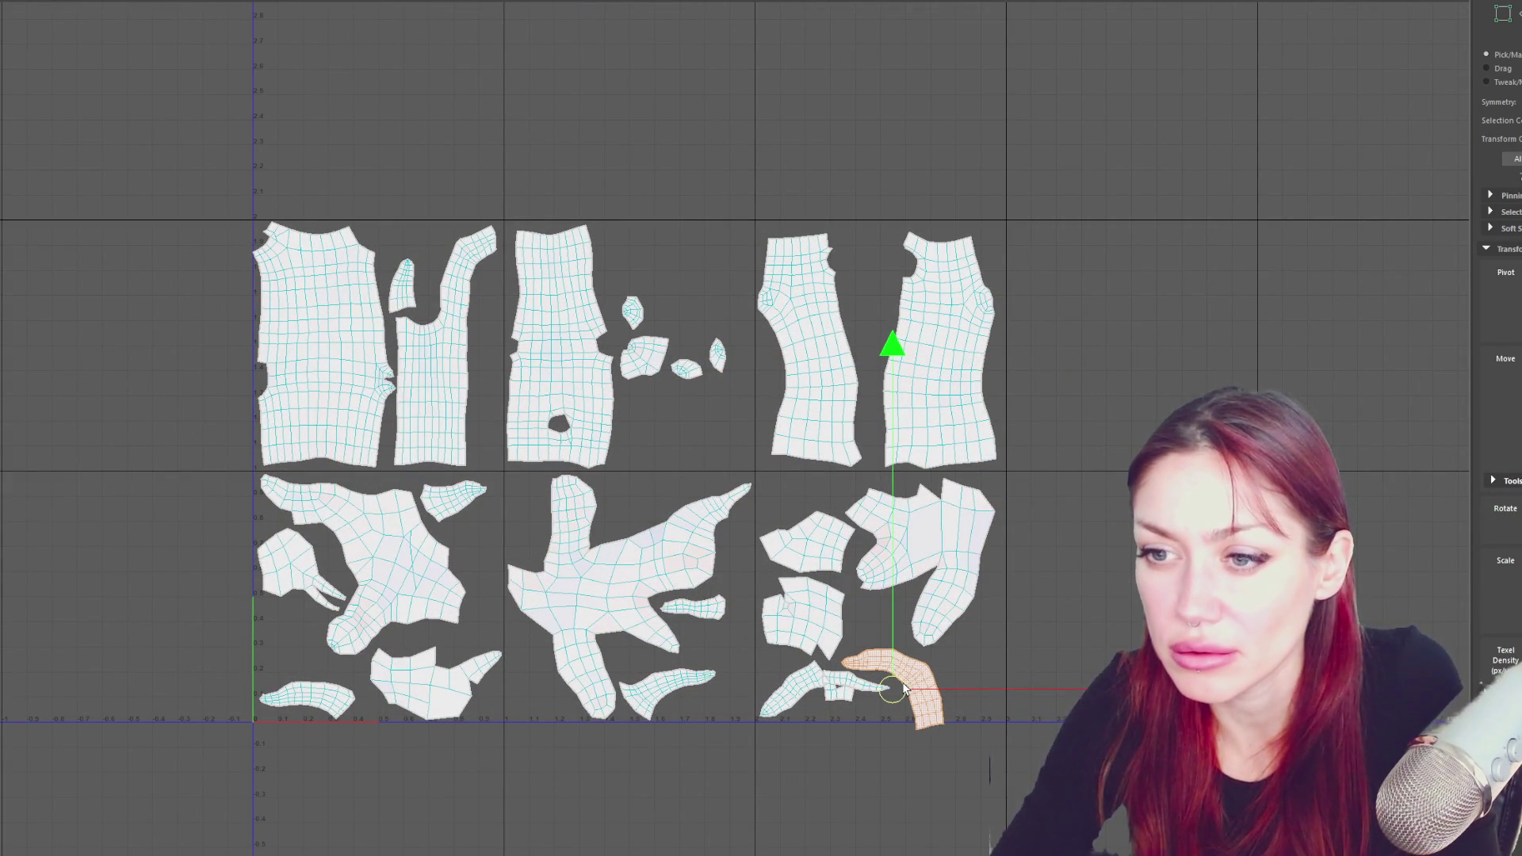
left_click(952, 565)
mouse_move(921, 561)
left_mouse_down()
mouse_move(697, 299)
mouse_move(673, 200)
left_mouse_up()
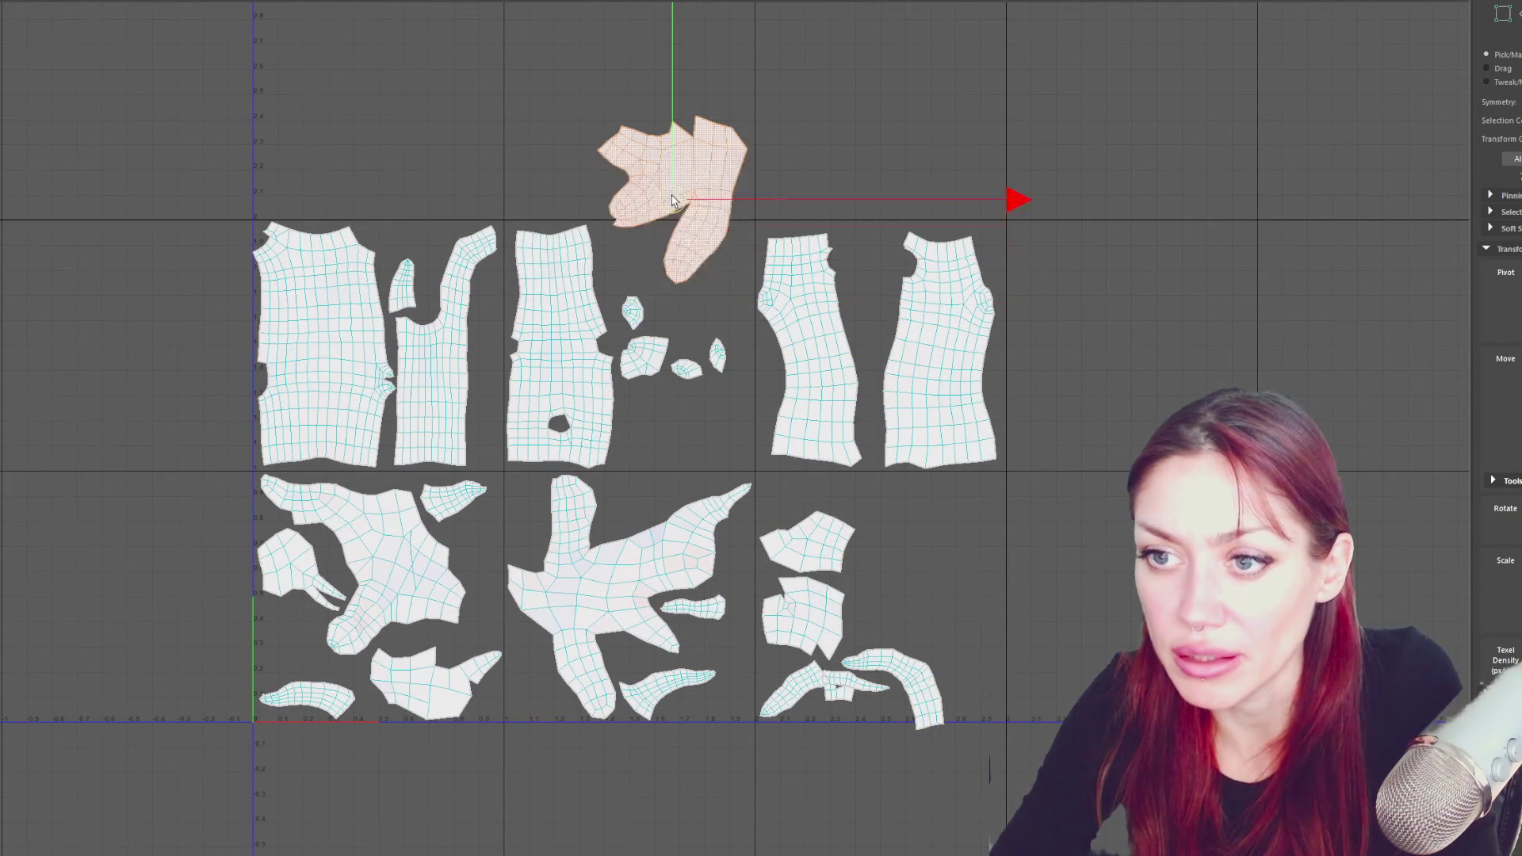
left_click(627, 362)
mouse_move(631, 415)
left_mouse_down()
mouse_move(604, 523)
mouse_move(721, 686)
mouse_move(723, 831)
left_mouse_up()
- Reposition a shell into the lower gap and the elongated shell below the tile
left_click(801, 619)
mouse_move(741, 644)
left_mouse_down()
mouse_move(584, 723)
mouse_move(568, 814)
left_mouse_up()
left_click(666, 689)
mouse_move(666, 690)
left_mouse_down()
mouse_move(595, 796)
mouse_move(713, 683)
left_mouse_up()
left_click(638, 791)
- Move the small right shell left, the elongated shell below the tile, and a small shell into the tile
left_click(797, 545)
mouse_move(797, 546)
left_mouse_down()
mouse_move(627, 508)
mouse_move(497, 546)
mouse_move(388, 605)
mouse_move(314, 707)
mouse_move(144, 645)
left_mouse_up()
left_click(306, 708)
left_click_drag(306, 708, 295, 795)
left_click(153, 643)
left_click_drag(153, 644, 295, 690)
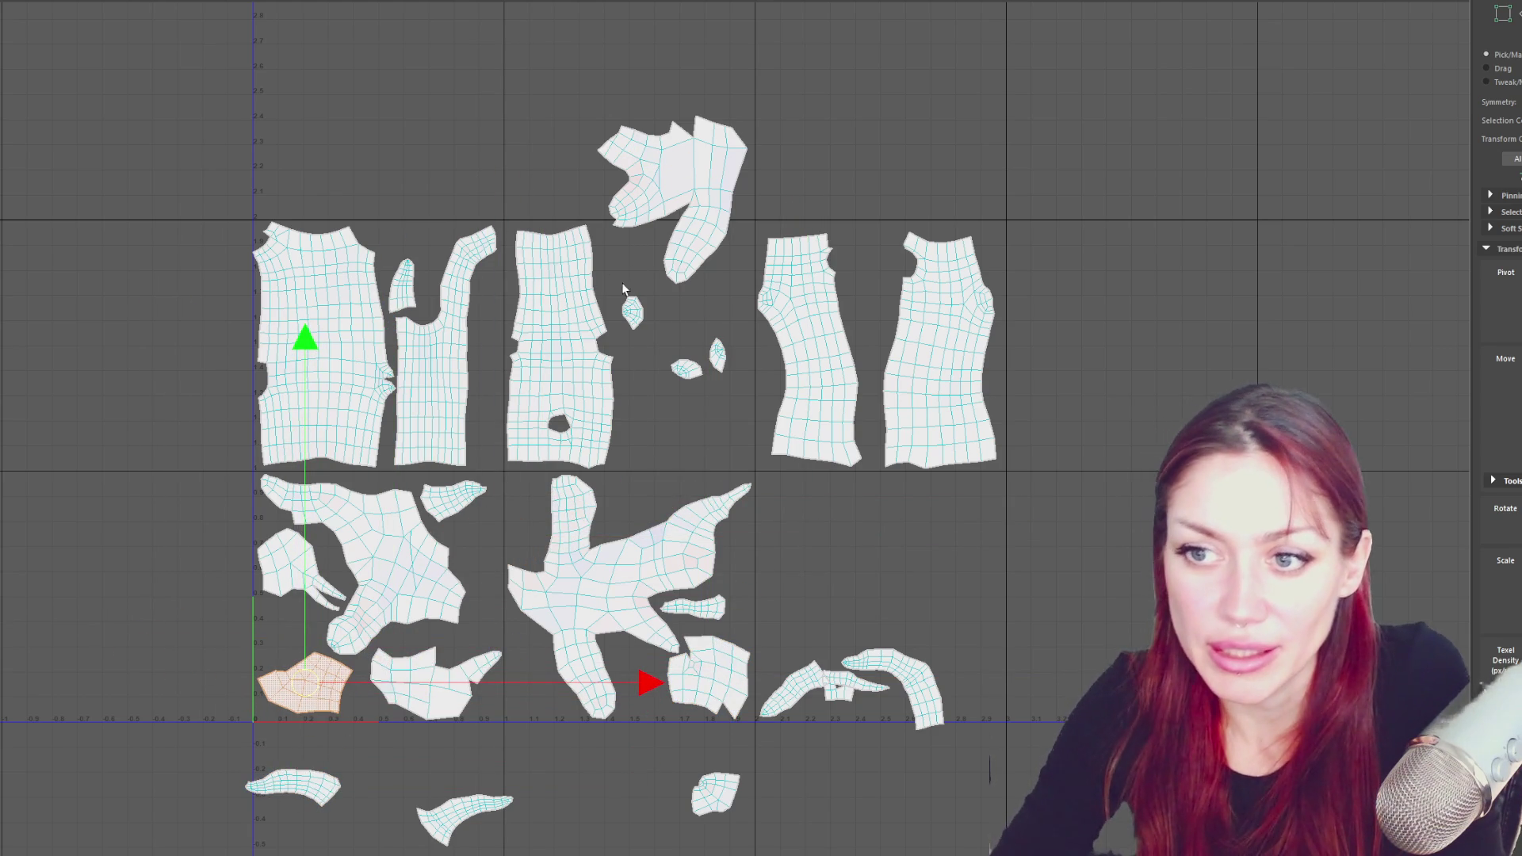
- Shift three small shells right, drop the top shell into the upper-middle gap, and move the curved shell beside the upper shells
mouse_move(682, 338)
left_mouse_down()
mouse_move(663, 397)
mouse_move(1191, 467)
left_mouse_up()
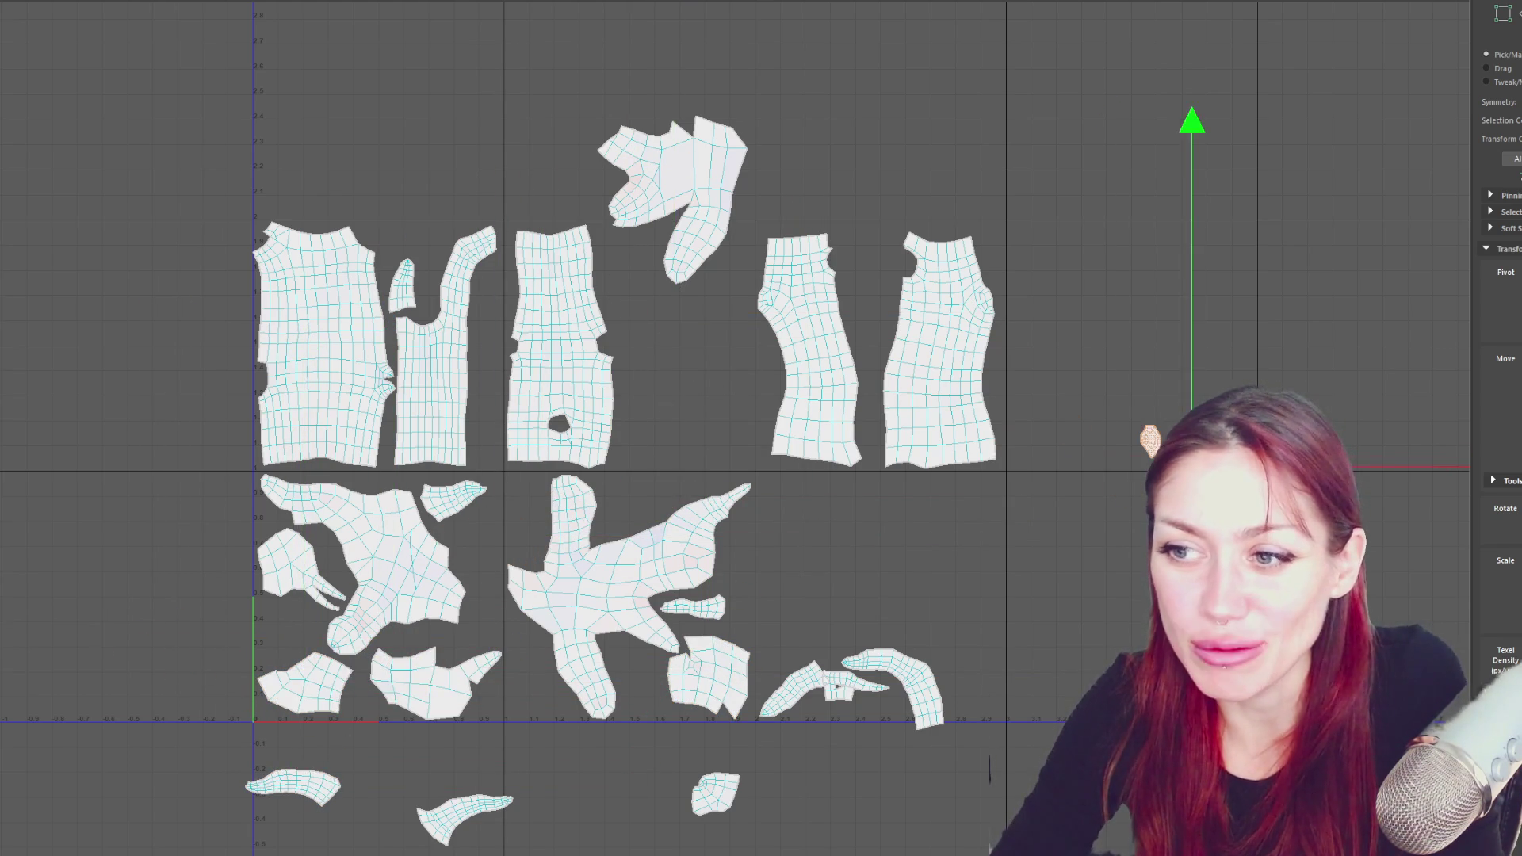
left_click(723, 208)
left_click_drag(670, 214, 674, 304)
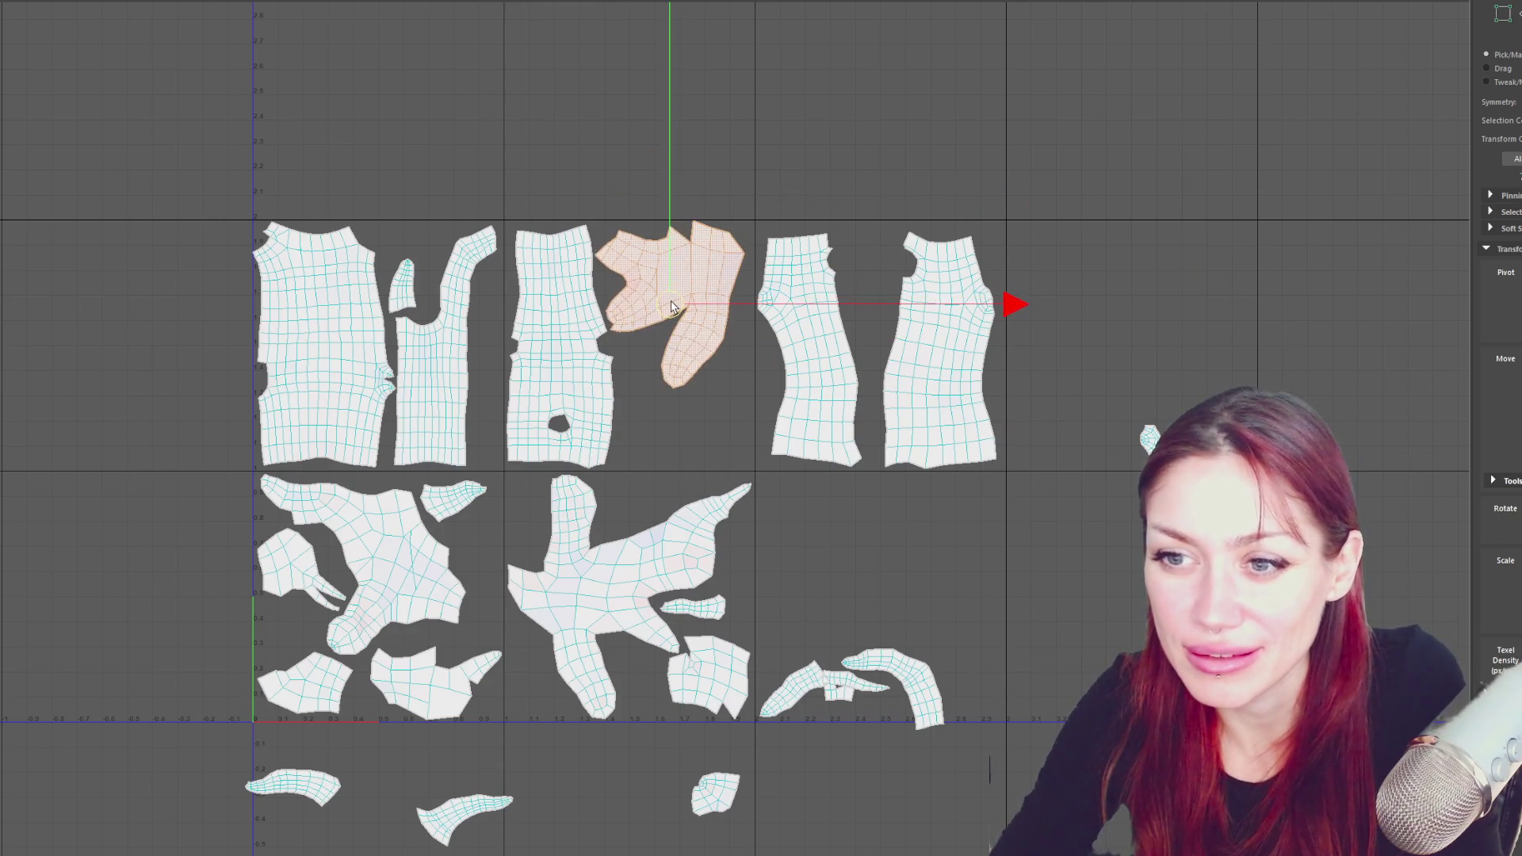
left_click(903, 660)
mouse_move(912, 683)
left_mouse_down()
mouse_move(694, 479)
mouse_move(680, 442)
mouse_move(891, 584)
mouse_move(670, 440)
mouse_move(696, 429)
left_mouse_up()
- Move the bottom-right piece and a small shell up into gaps in the upper tile
key("e")
key("w")
left_click(817, 683)
mouse_move(816, 683)
left_mouse_down()
mouse_move(735, 361)
mouse_move(745, 382)
left_mouse_up()
left_click(1149, 438)
mouse_move(1150, 438)
left_mouse_down()
mouse_move(710, 355)
mouse_move(649, 359)
left_mouse_up()
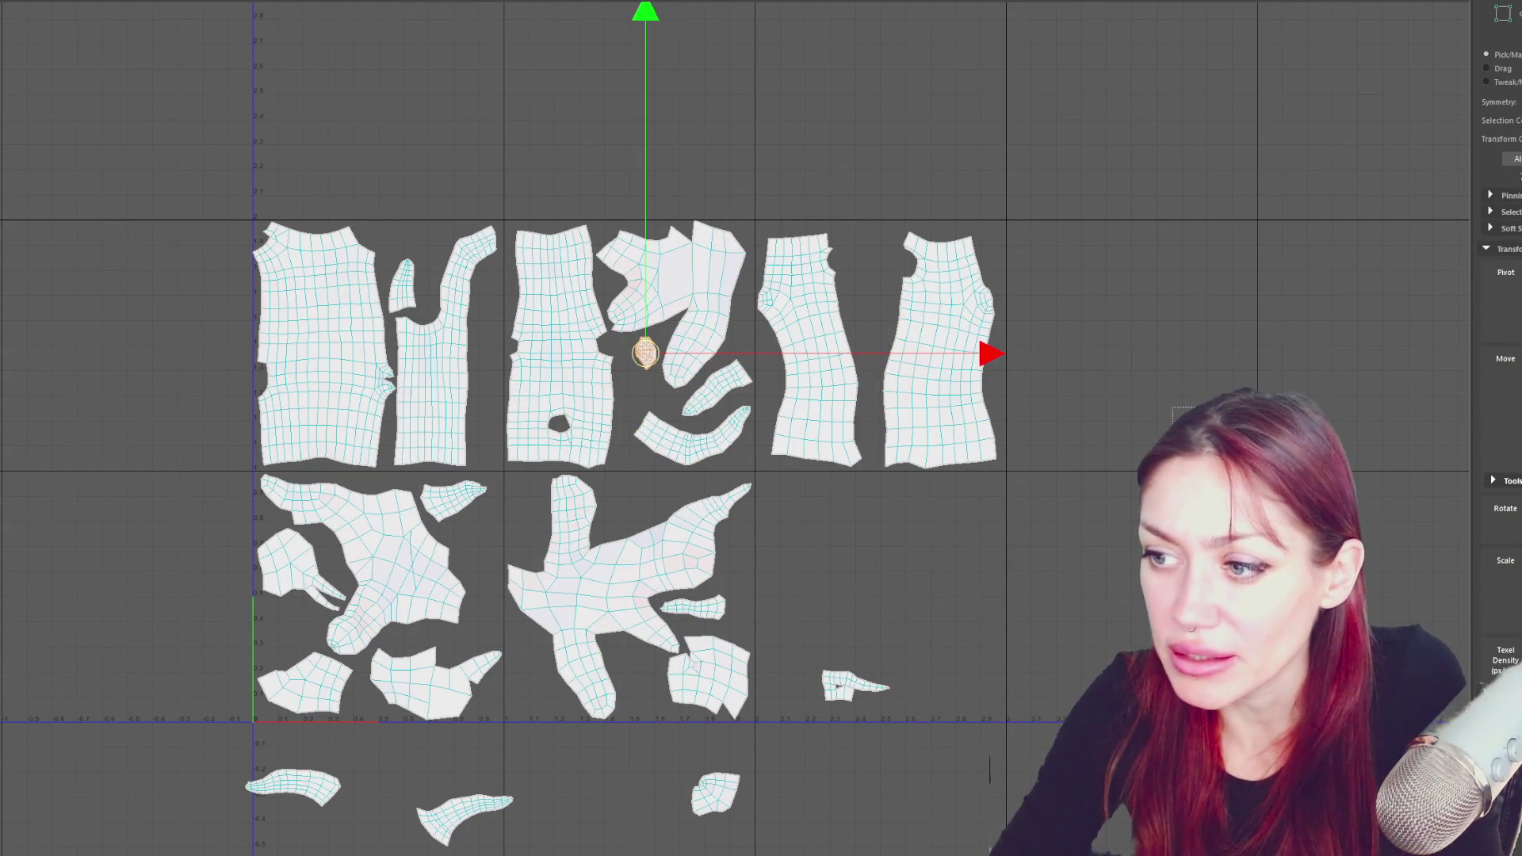
left_click_drag(1215, 480, 866, 270)
- Rotate the bottom shell upright and move it up into a gap
left_click(465, 808)
key("e")
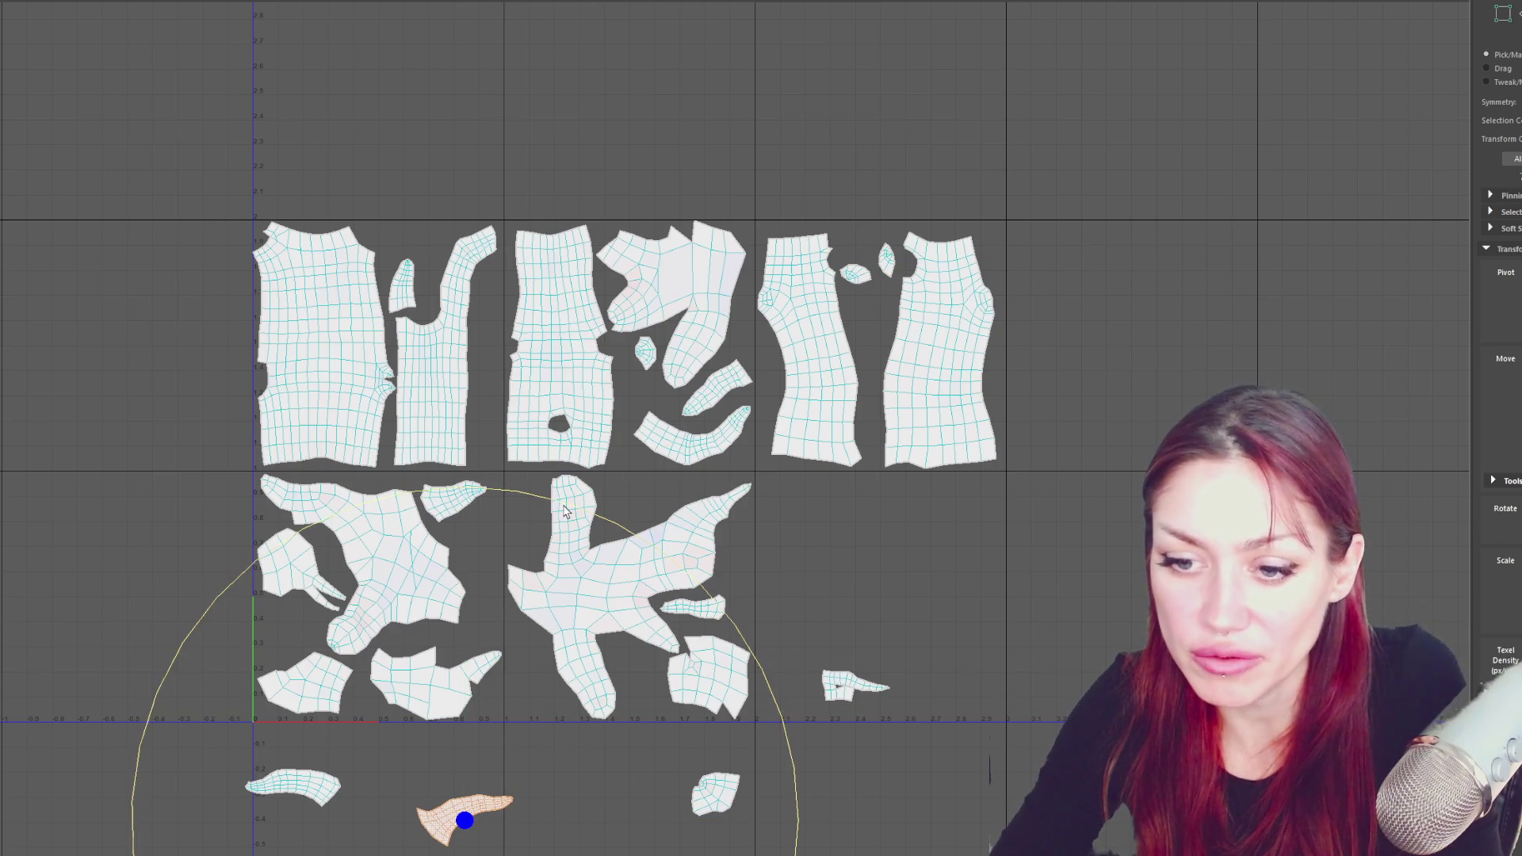
left_click_drag(567, 512, 238, 602)
key("w")
mouse_move(464, 816)
left_mouse_down()
mouse_move(462, 552)
mouse_move(464, 568)
mouse_move(590, 274)
left_mouse_up()
key("e")
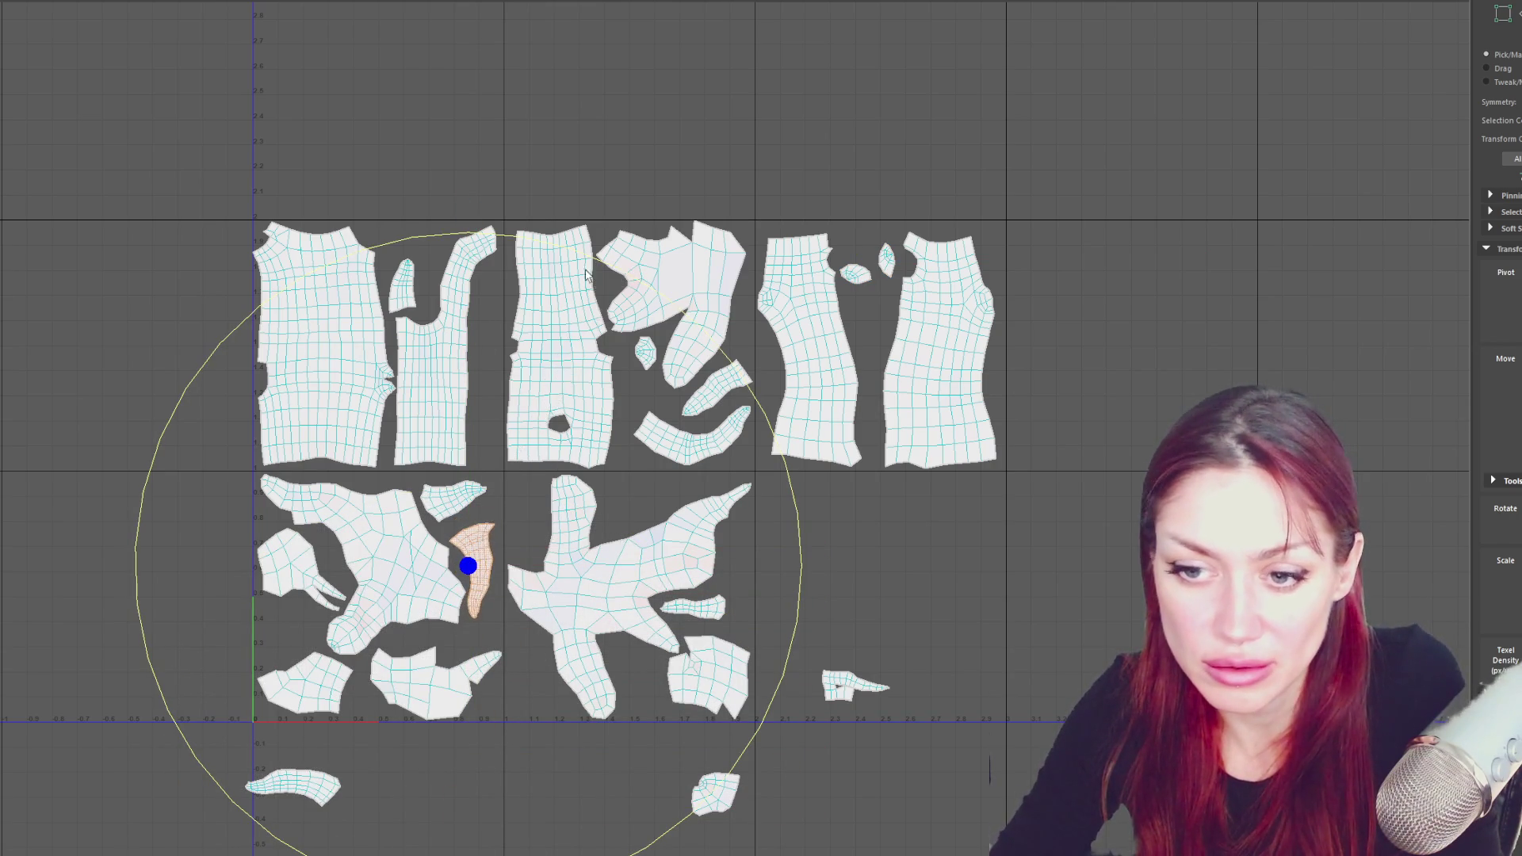
- Move the bottom-left shell into the lower-middle gap, rotate it about 40° counter-clockwise, and nudge it
left_click(319, 777)
key("w")
mouse_move(307, 797)
left_mouse_down()
mouse_move(680, 489)
mouse_move(542, 378)
mouse_move(627, 501)
mouse_move(647, 695)
mouse_move(648, 504)
left_mouse_up()
key("e")
left_click_drag(791, 217, 697, 186)
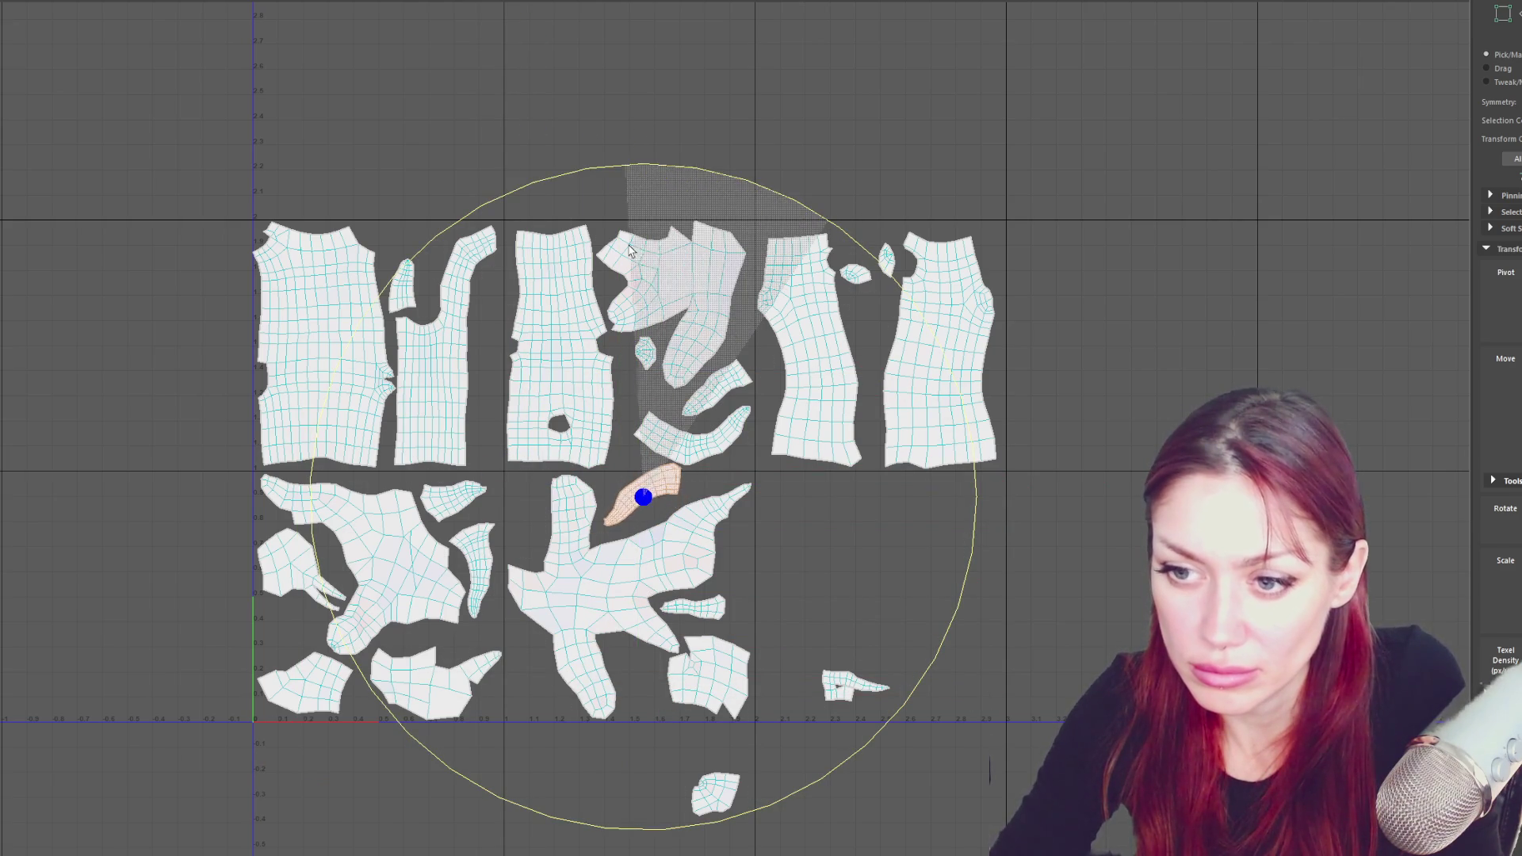
key("w")
left_click_drag(642, 487, 635, 520)
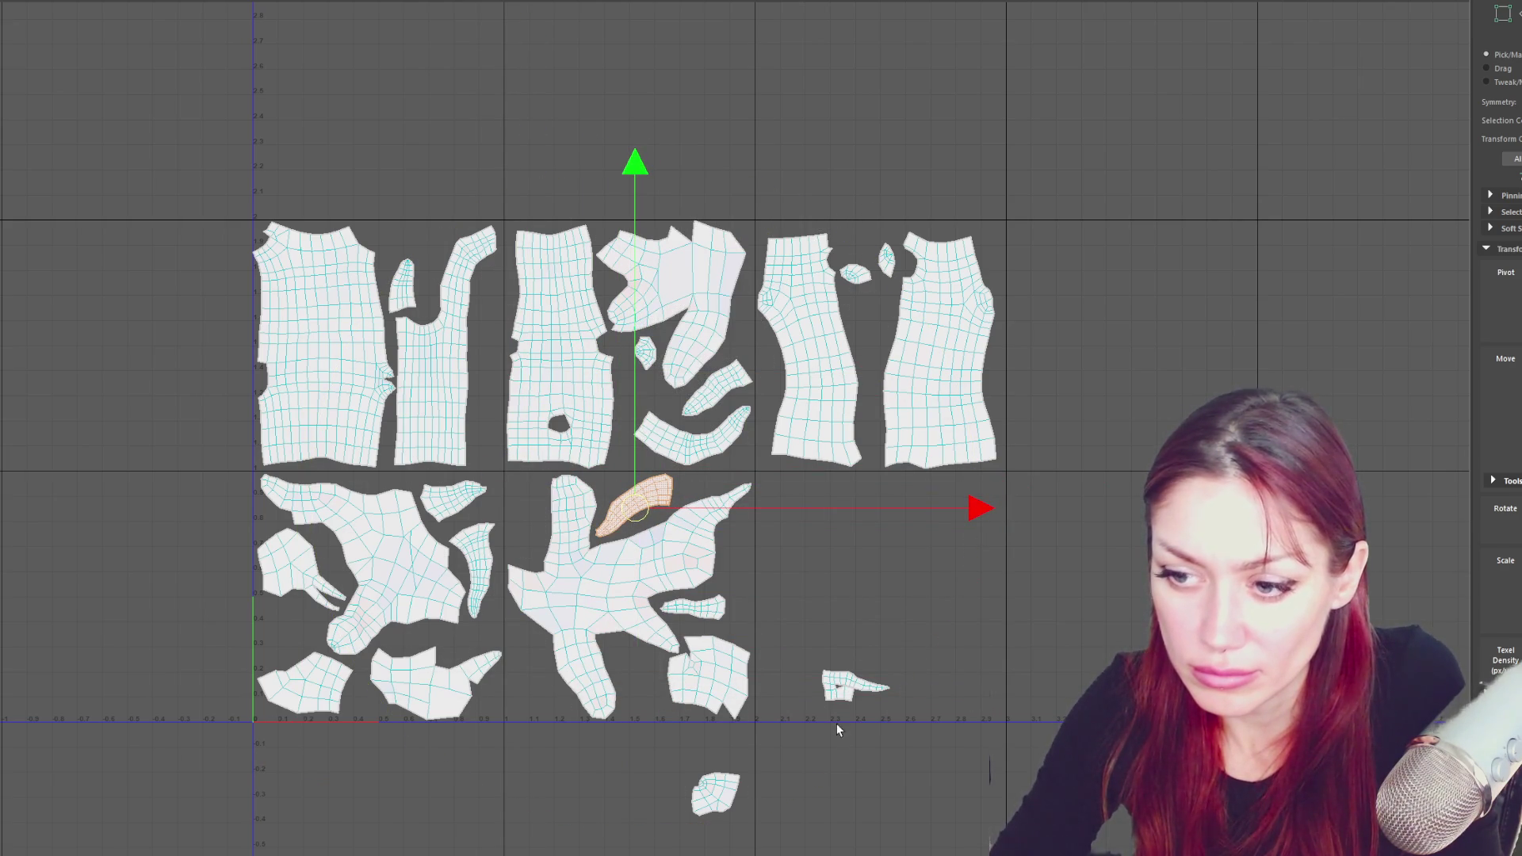
- Move the small lower-right and bottom shells into the lower layout
left_click(856, 690)
left_click_drag(857, 690, 550, 710)
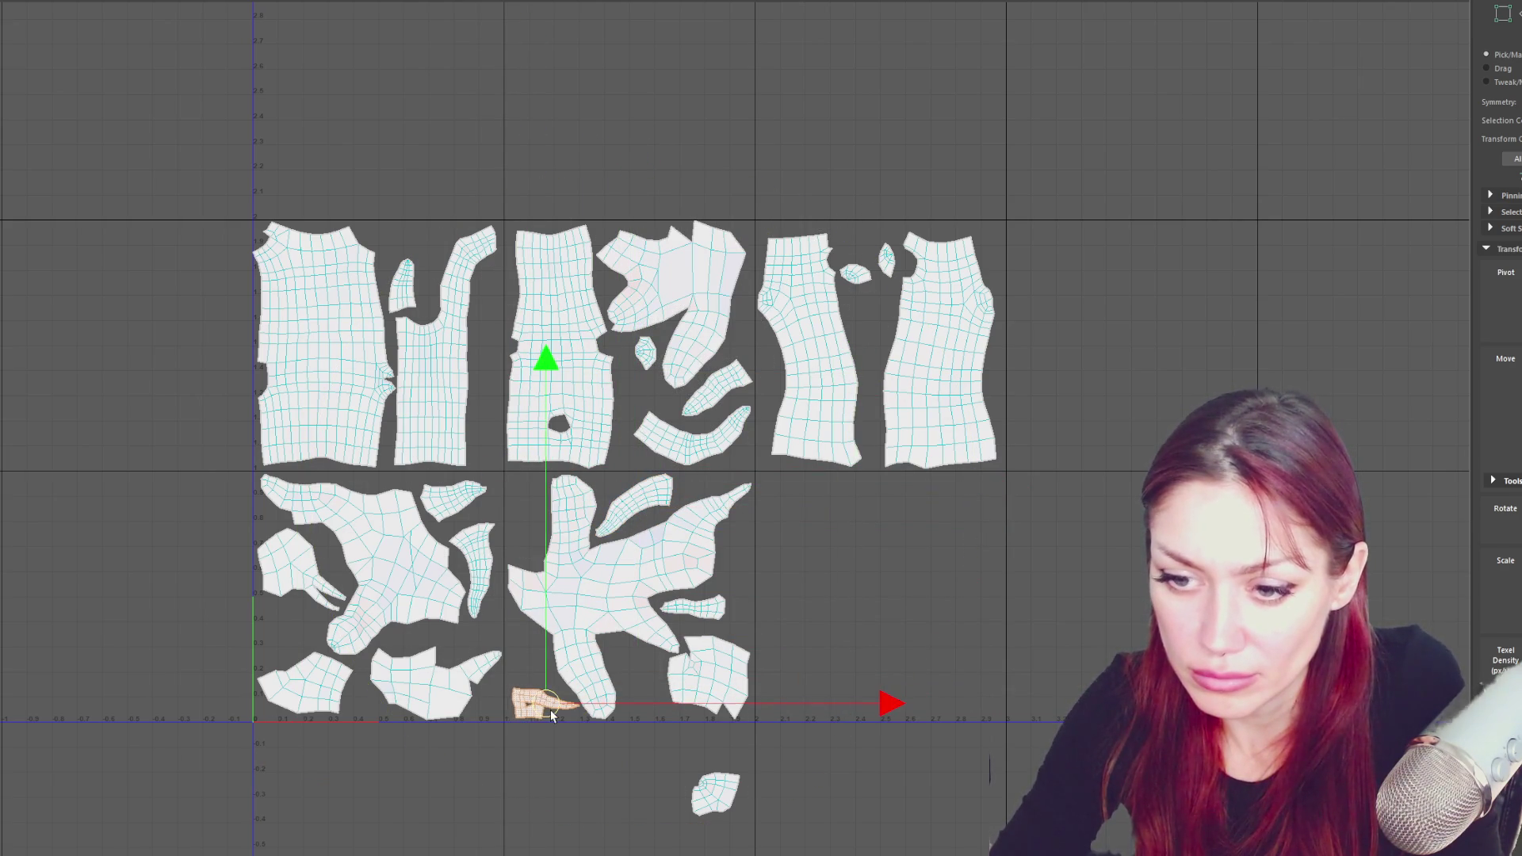
left_click(718, 796)
mouse_move(717, 799)
left_mouse_down()
mouse_move(637, 703)
mouse_move(543, 540)
left_mouse_up()
mouse_move(655, 357)
left_mouse_down()
mouse_move(617, 678)
mouse_move(640, 686)
mouse_move(686, 327)
mouse_move(680, 382)
left_mouse_up()
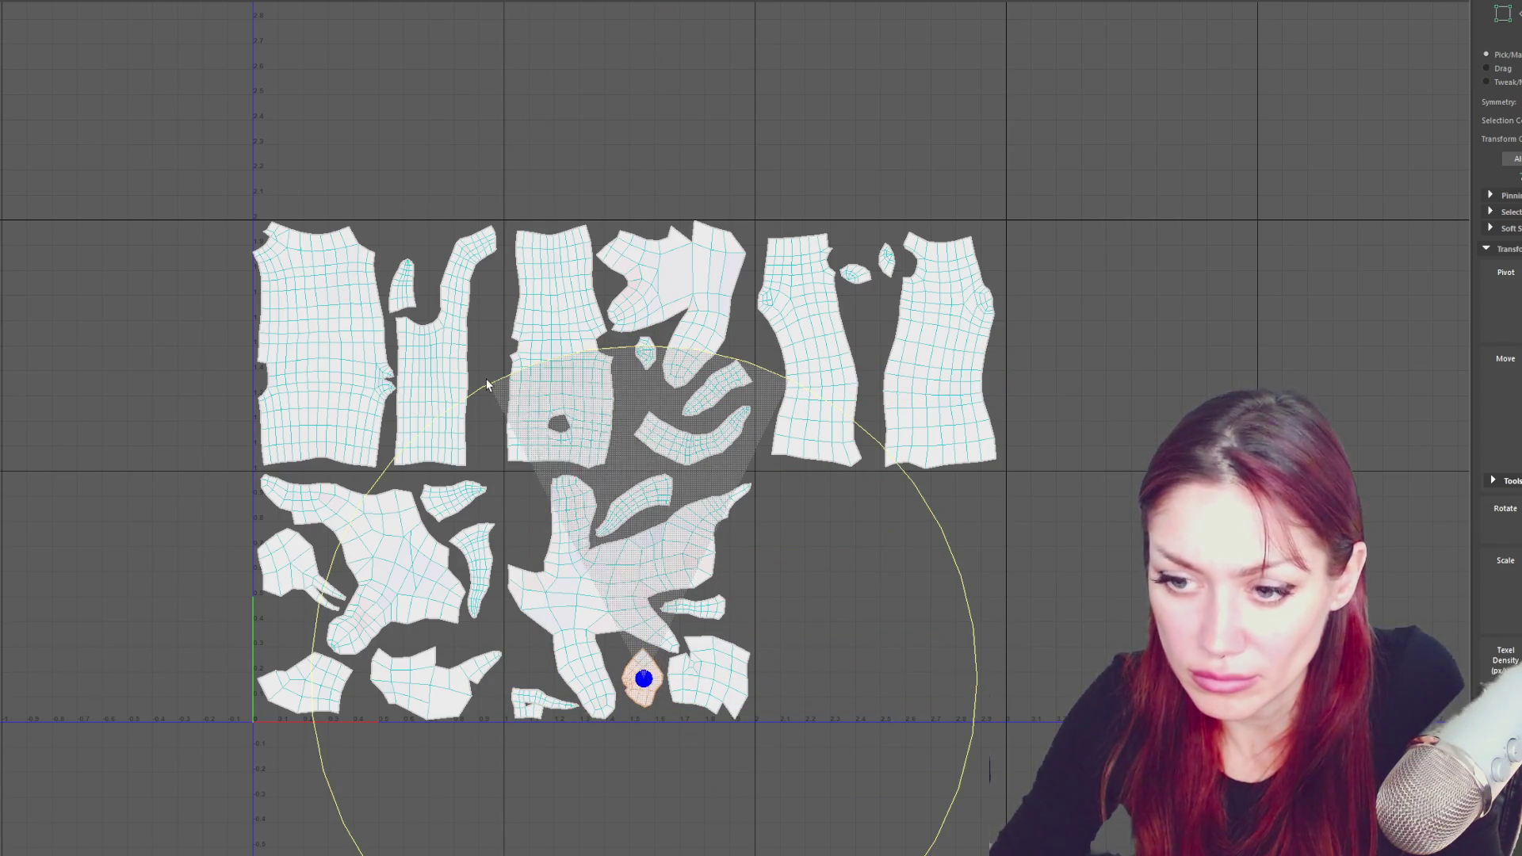
- Fine-tune the small shell in the upper tile and nudge the tall shell slightly right
left_click(854, 275)
key("w")
mouse_move(856, 280)
left_mouse_down()
mouse_move(864, 300)
mouse_move(891, 263)
mouse_move(868, 266)
left_mouse_up()
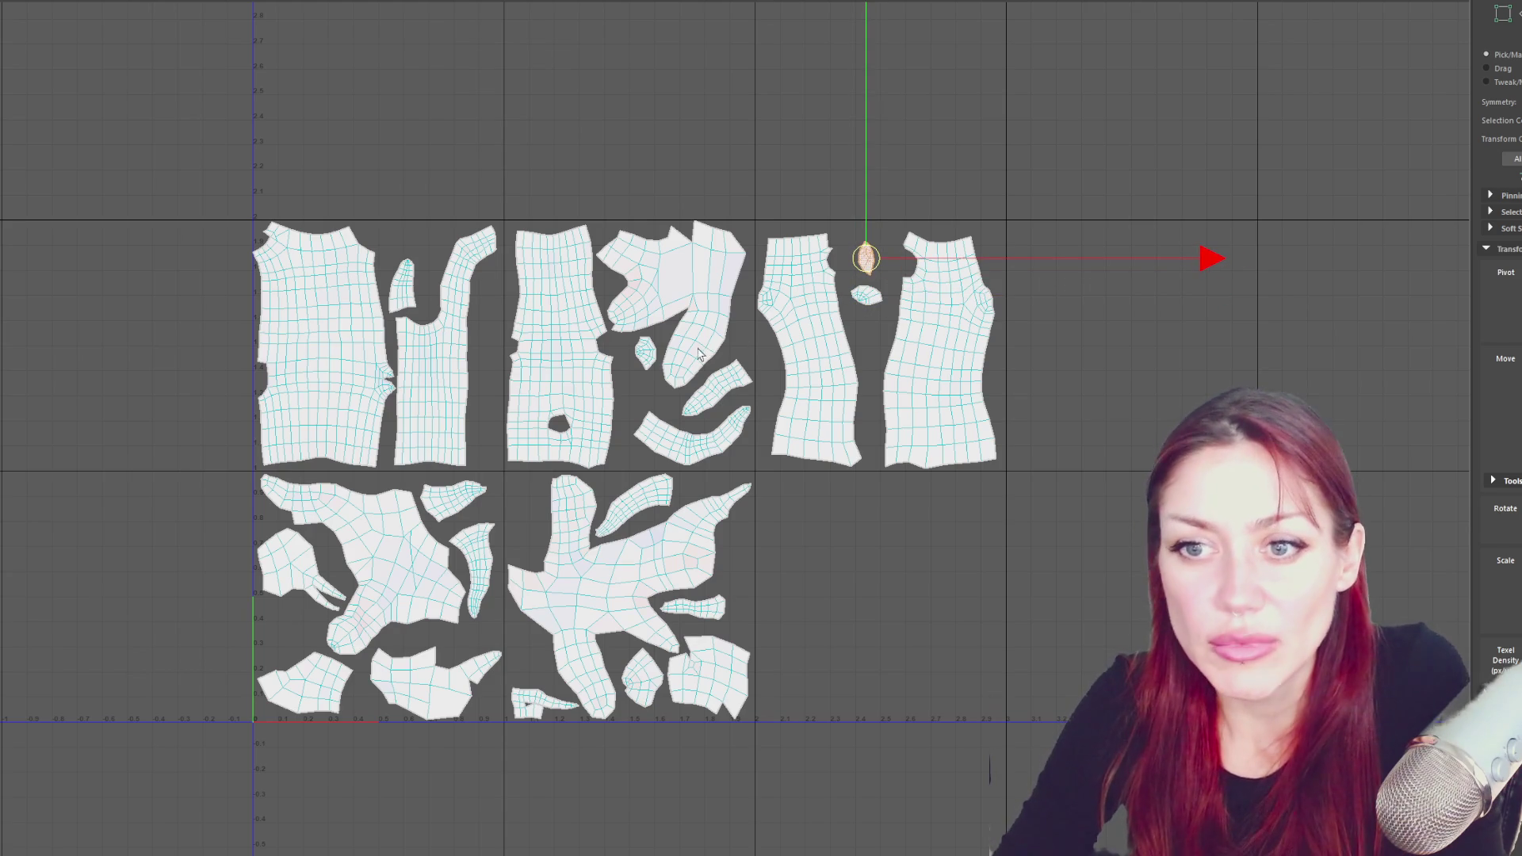
left_click(432, 371)
left_click_drag(502, 351, 438, 351)
- Select the left and lower-middle shells, zoom out to review the whole layout, and reposition the photo window
left_click(373, 356)
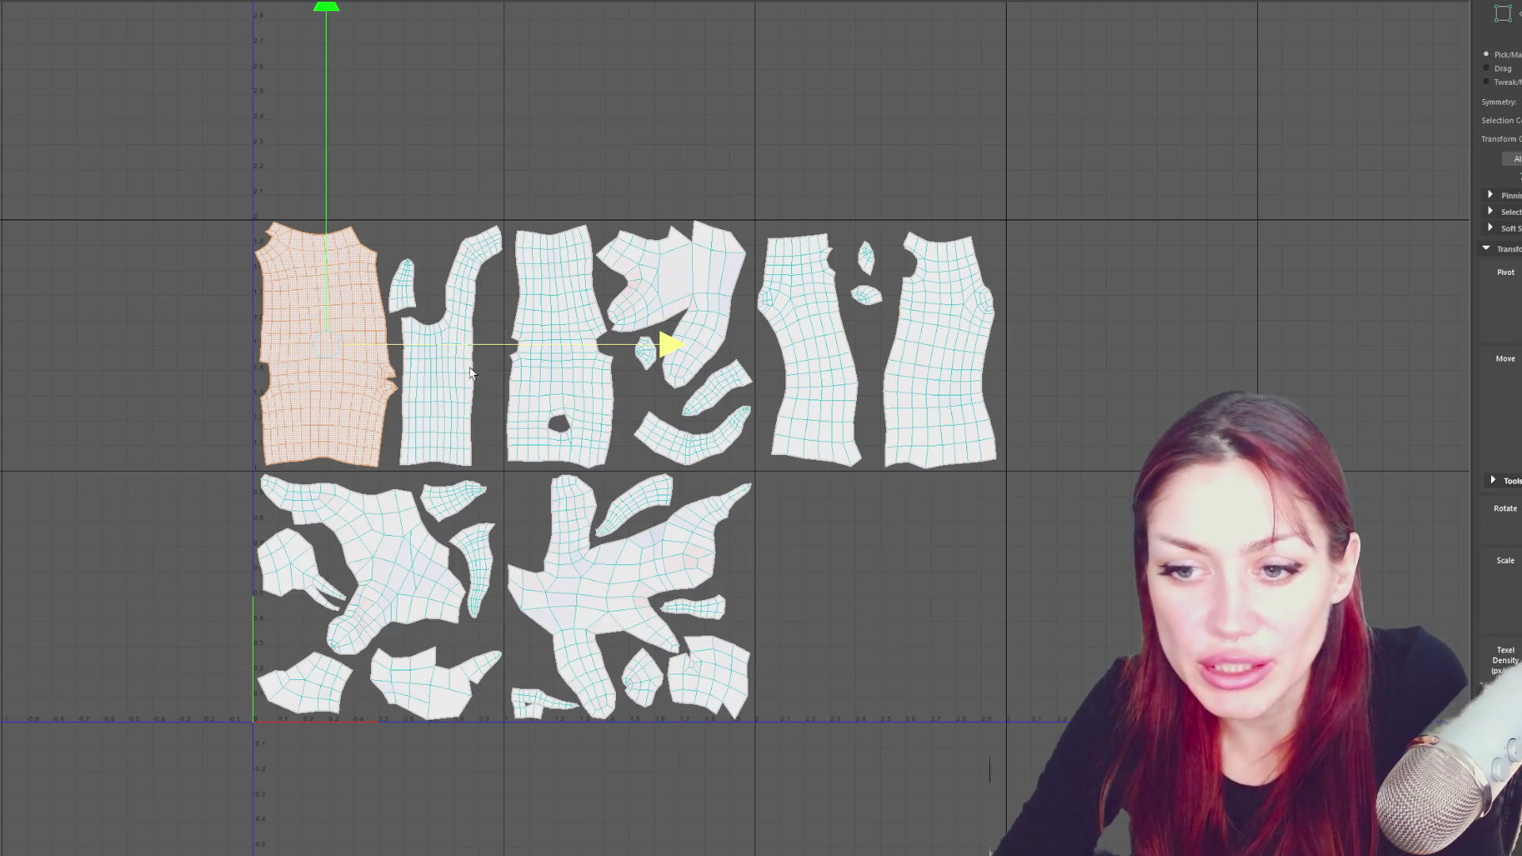
mouse_move(797, 270)
middle_mouse_down("alt")
mouse_move(883, 258)
mouse_move(903, 241)
middle_mouse_up("alt")
left_click(793, 507)
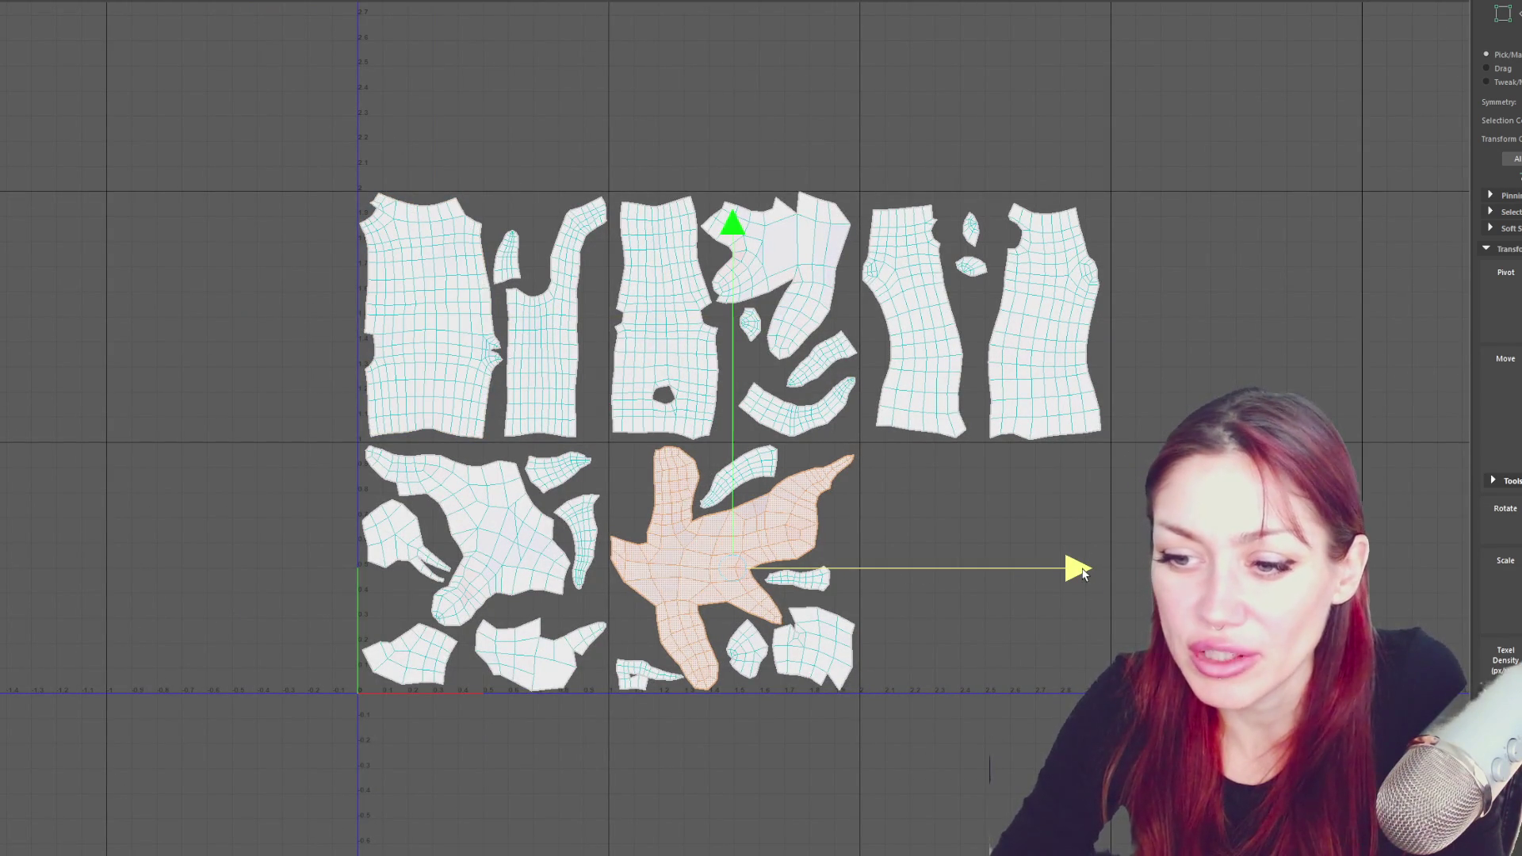
scroll(1086, 540, "down", 2)
middle_click_drag(1153, 392, 951, 358, "alt")
scroll(959, 360, "down", 2)
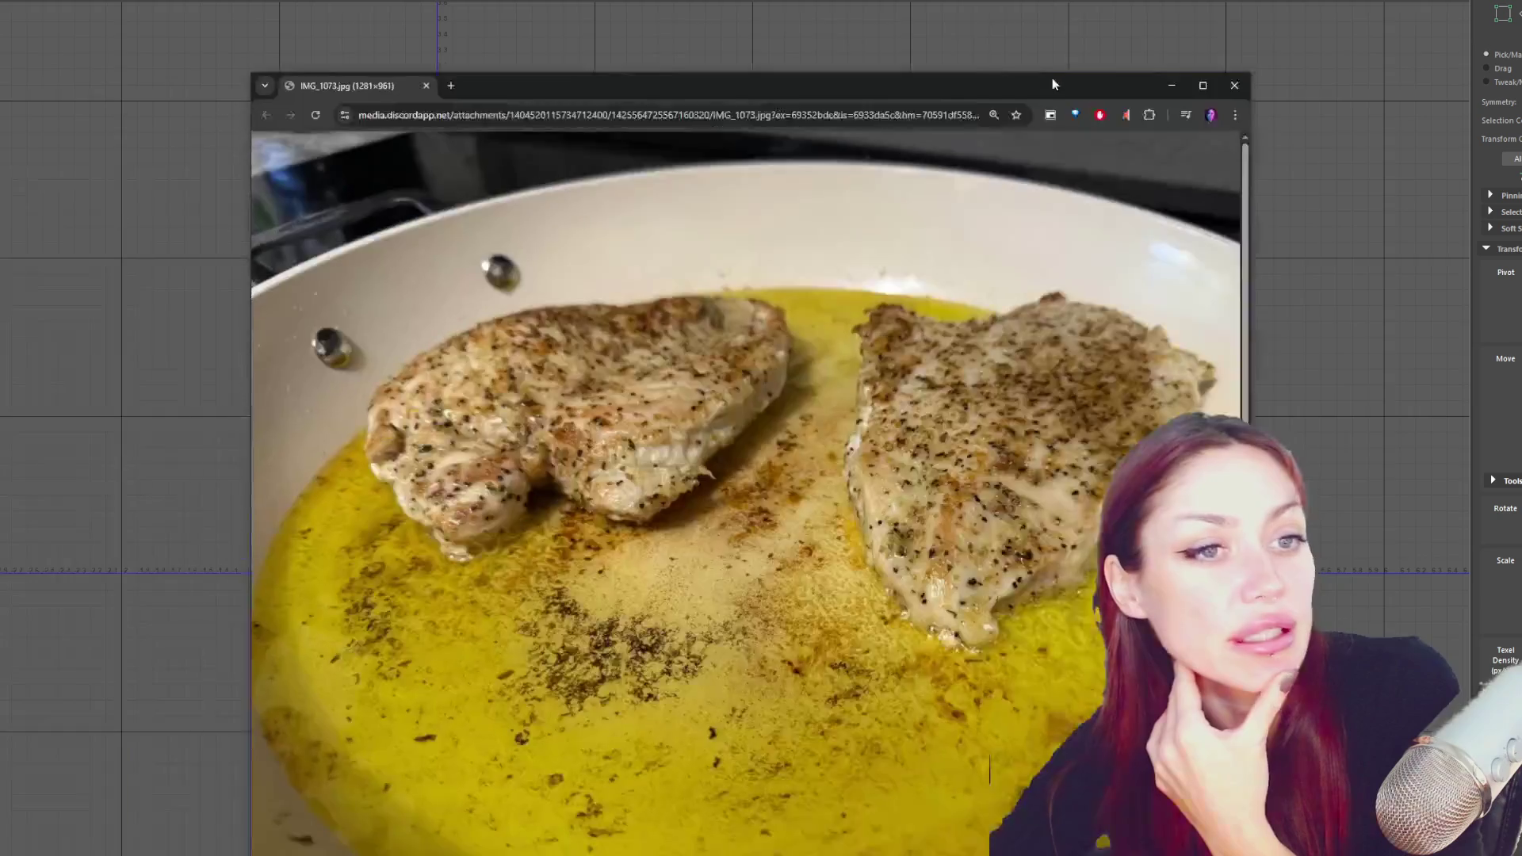
left_click_drag(1054, 82, 1201, 13)
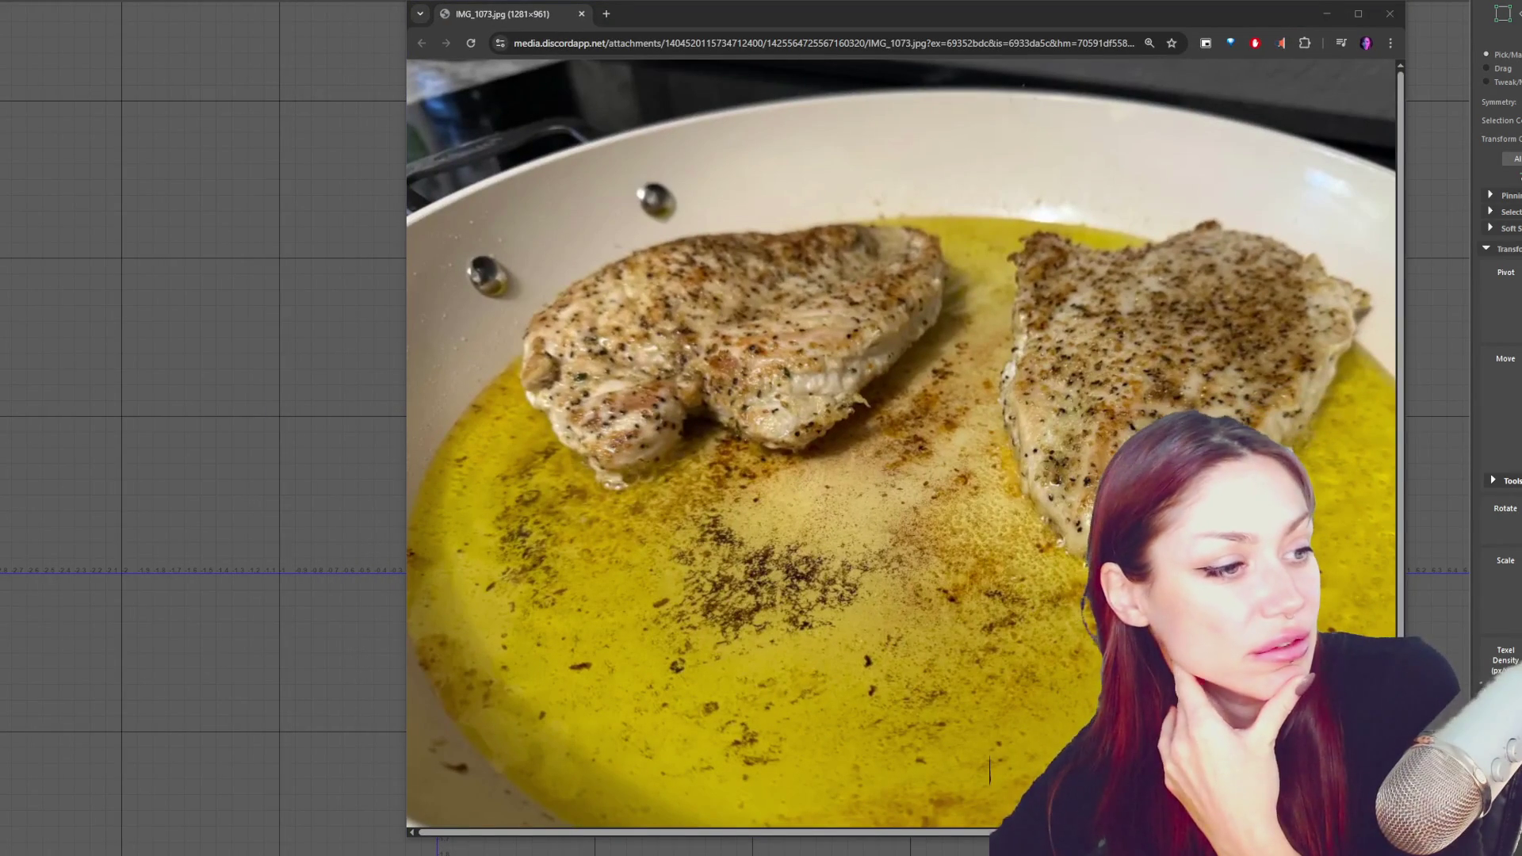
- View the IMG_1071 roasted potato and IMG_1074 broccoli photos in Chrome, then close the browser
left_click_drag(927, 16, 1041, 18)
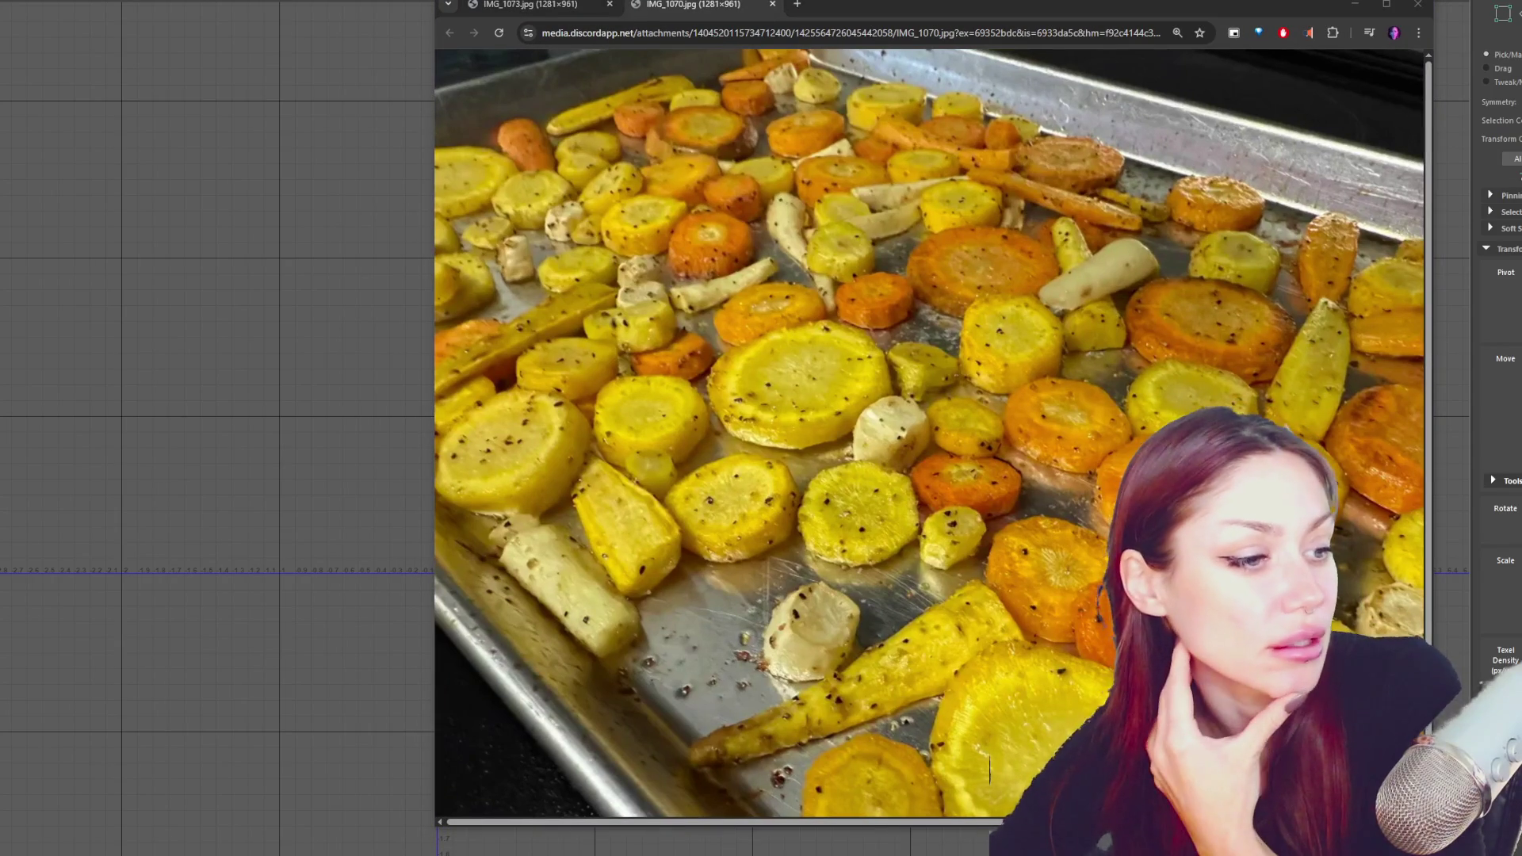
left_click_drag(309, 134, 856, 10)
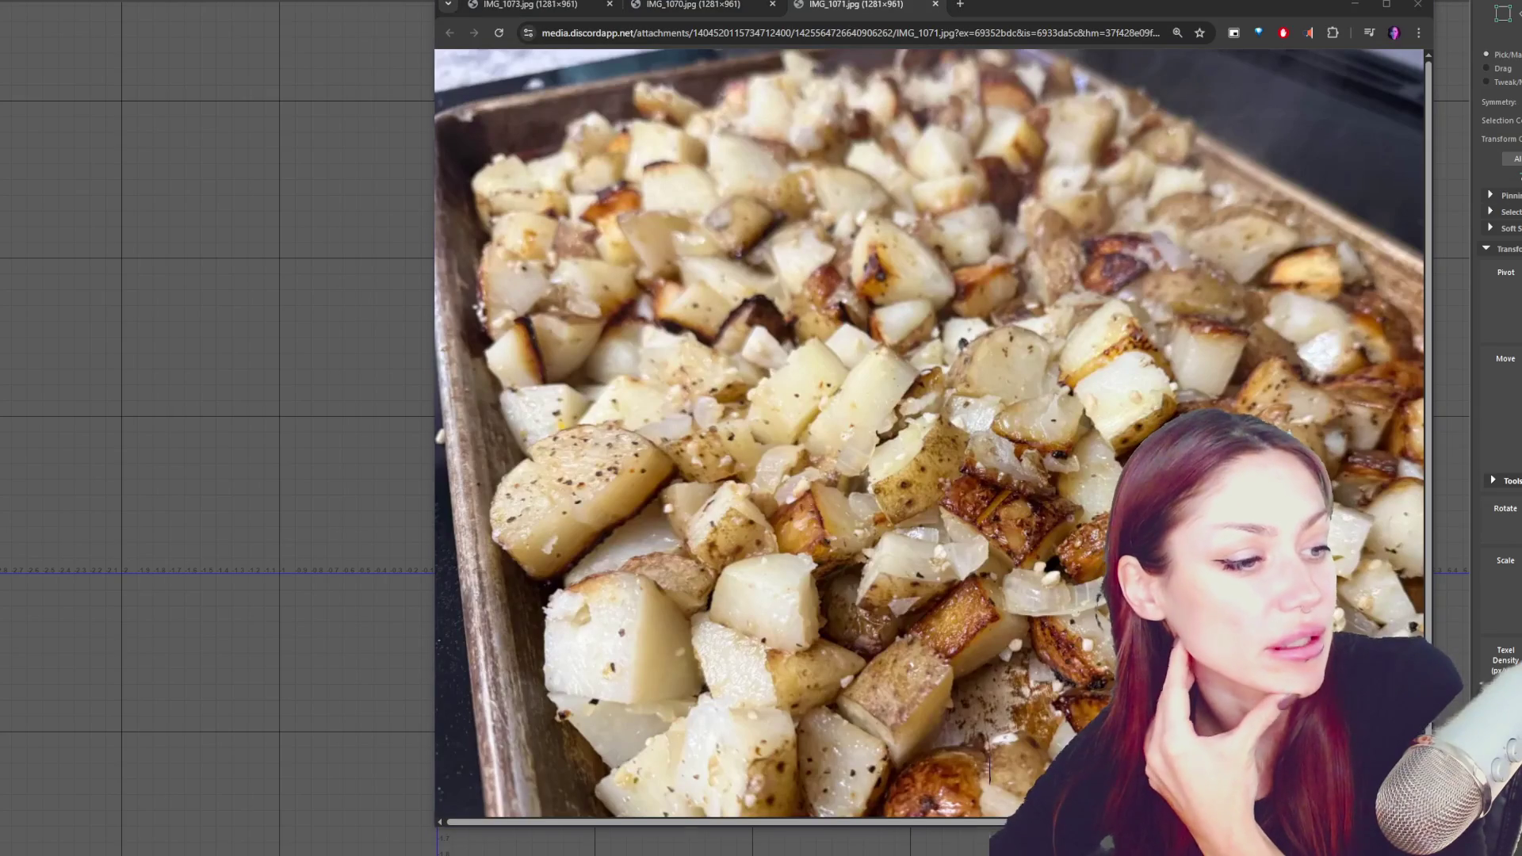
mouse_move(602, 143)
left_mouse_down()
mouse_move(1070, 19)
mouse_move(1031, 8)
left_mouse_up()
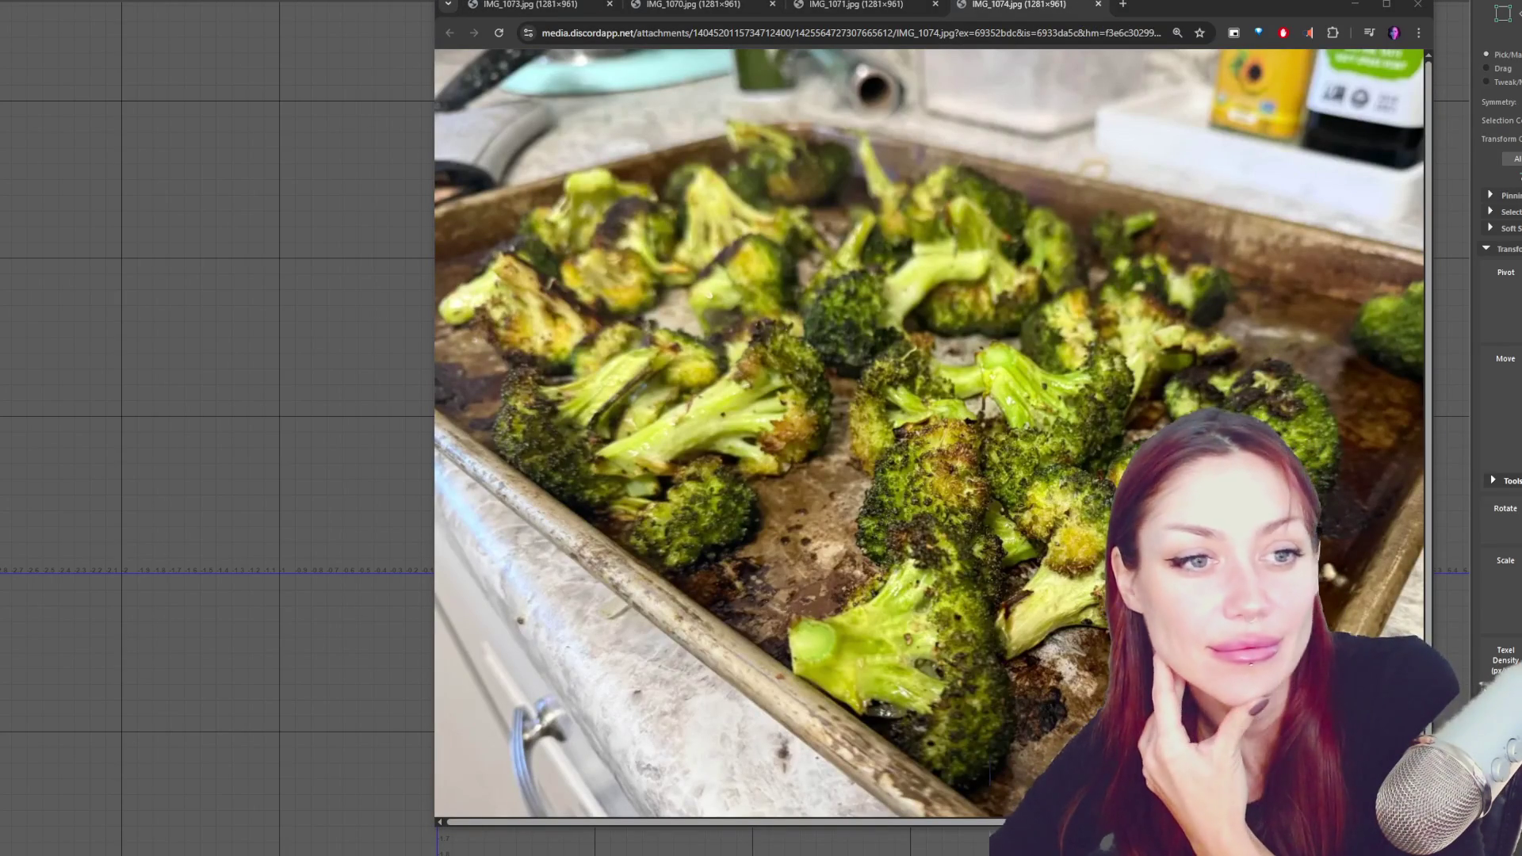
left_click(1354, 4)
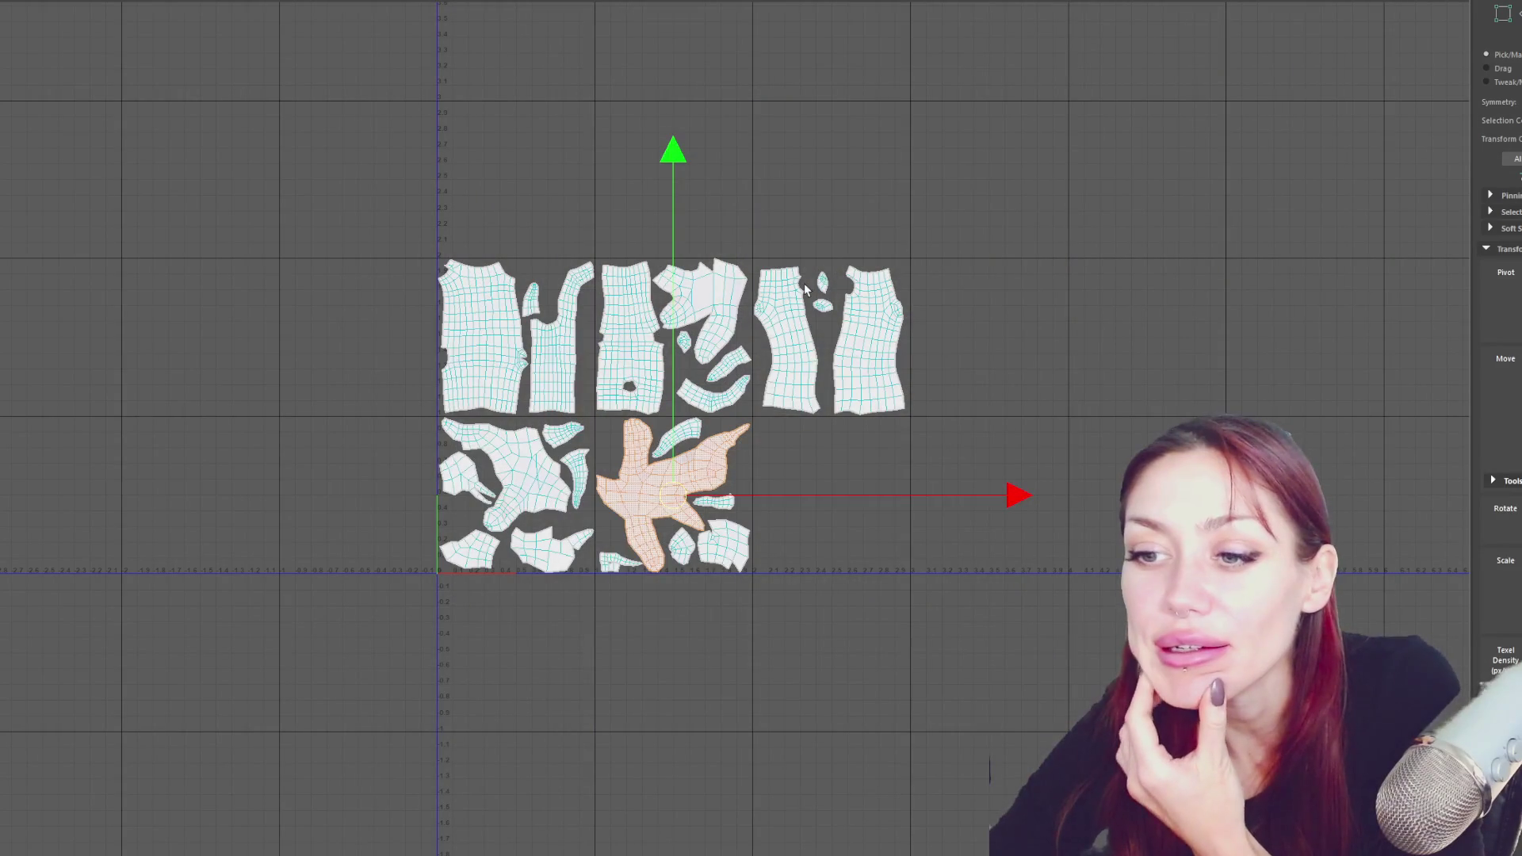
- Deselect the orange shell, then move the small sliver shell at the layout bottom slightly left
left_click(295, 176)
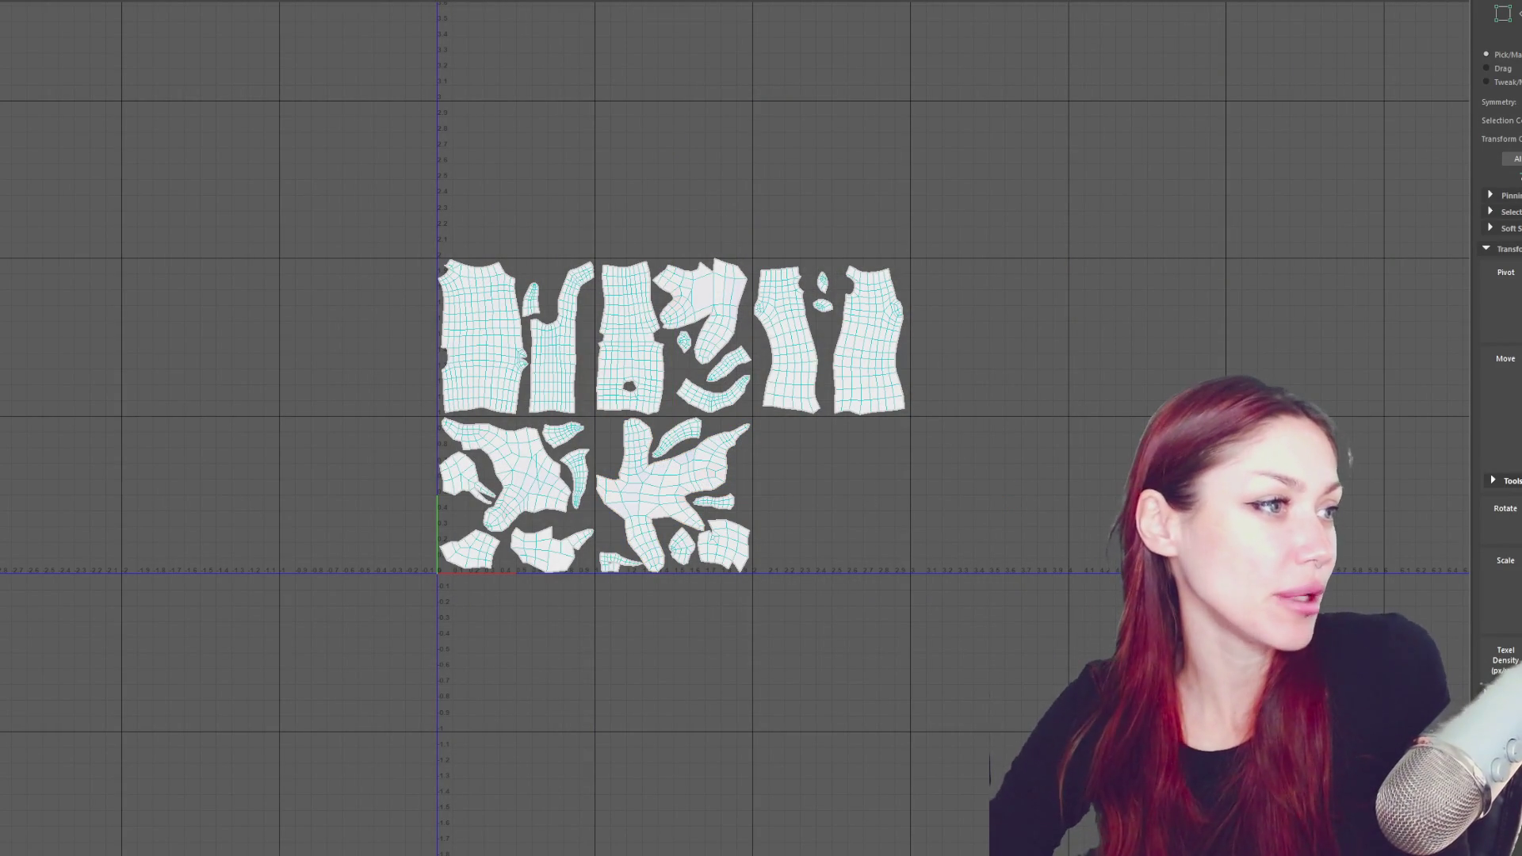
scroll(928, 446, "up", 2)
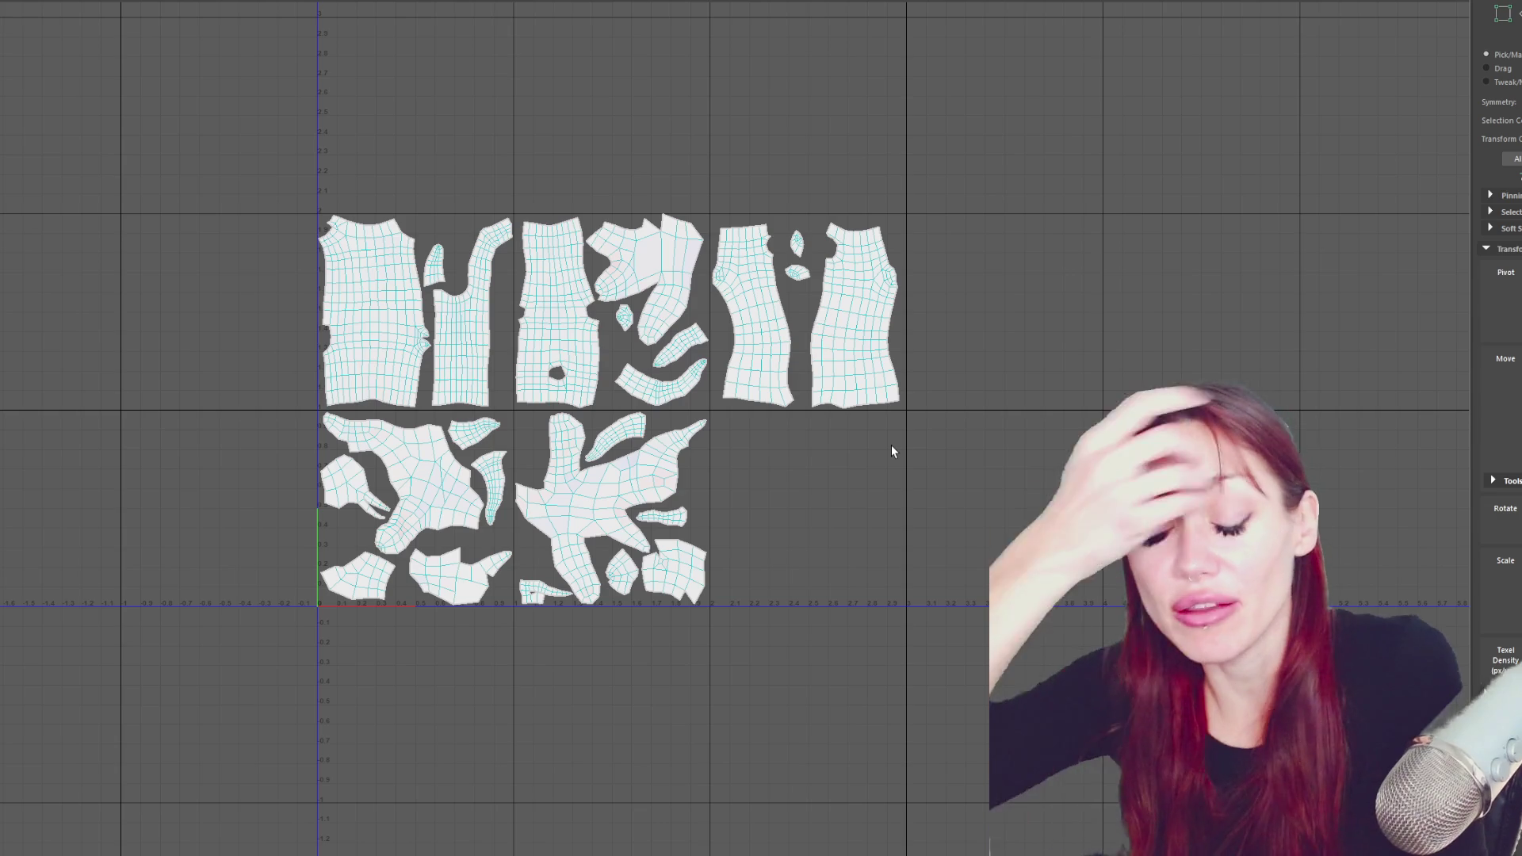
scroll(784, 445, "up", 2)
scroll(716, 516, "up", 1)
left_click(460, 644)
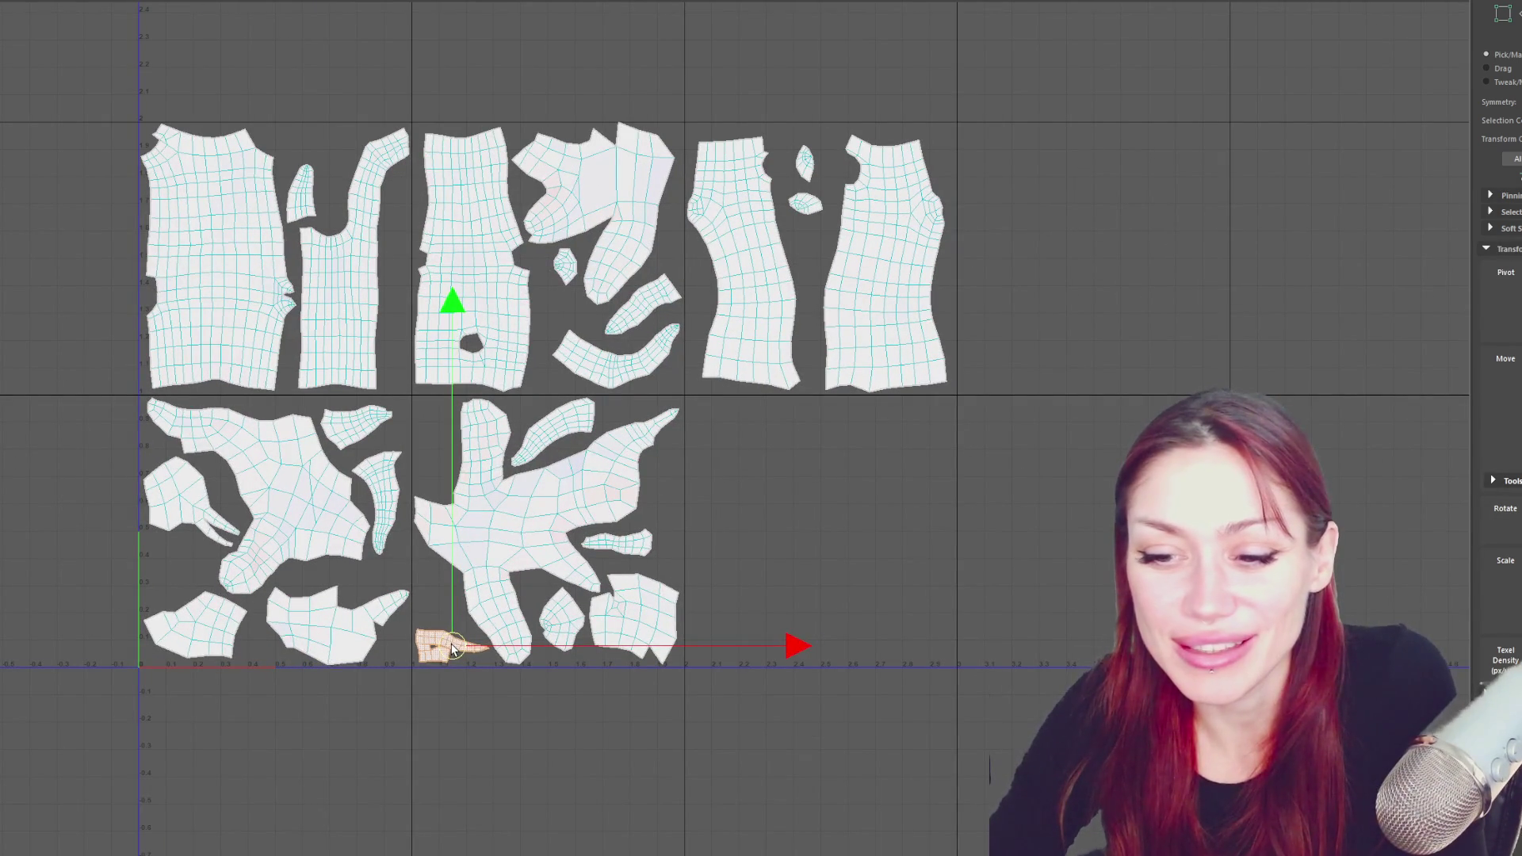
middle_click_drag(486, 501, 650, 547, "alt")
left_click_drag(588, 687, 515, 698)
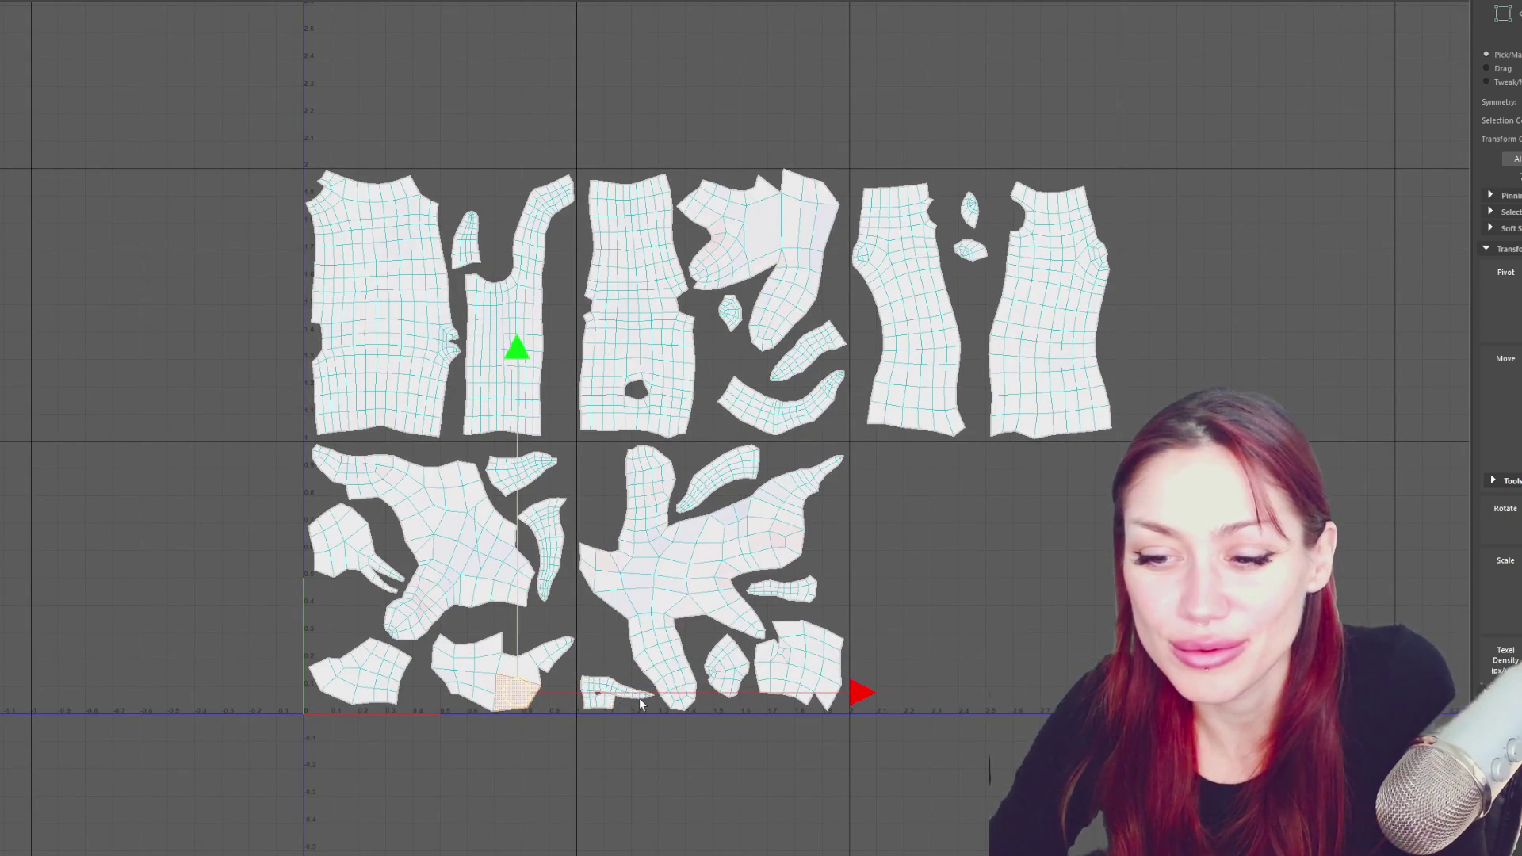
- Frame all UV shells in view, then minimize the UV Editor window
key("f")
scroll(640, 681, "down", 4)
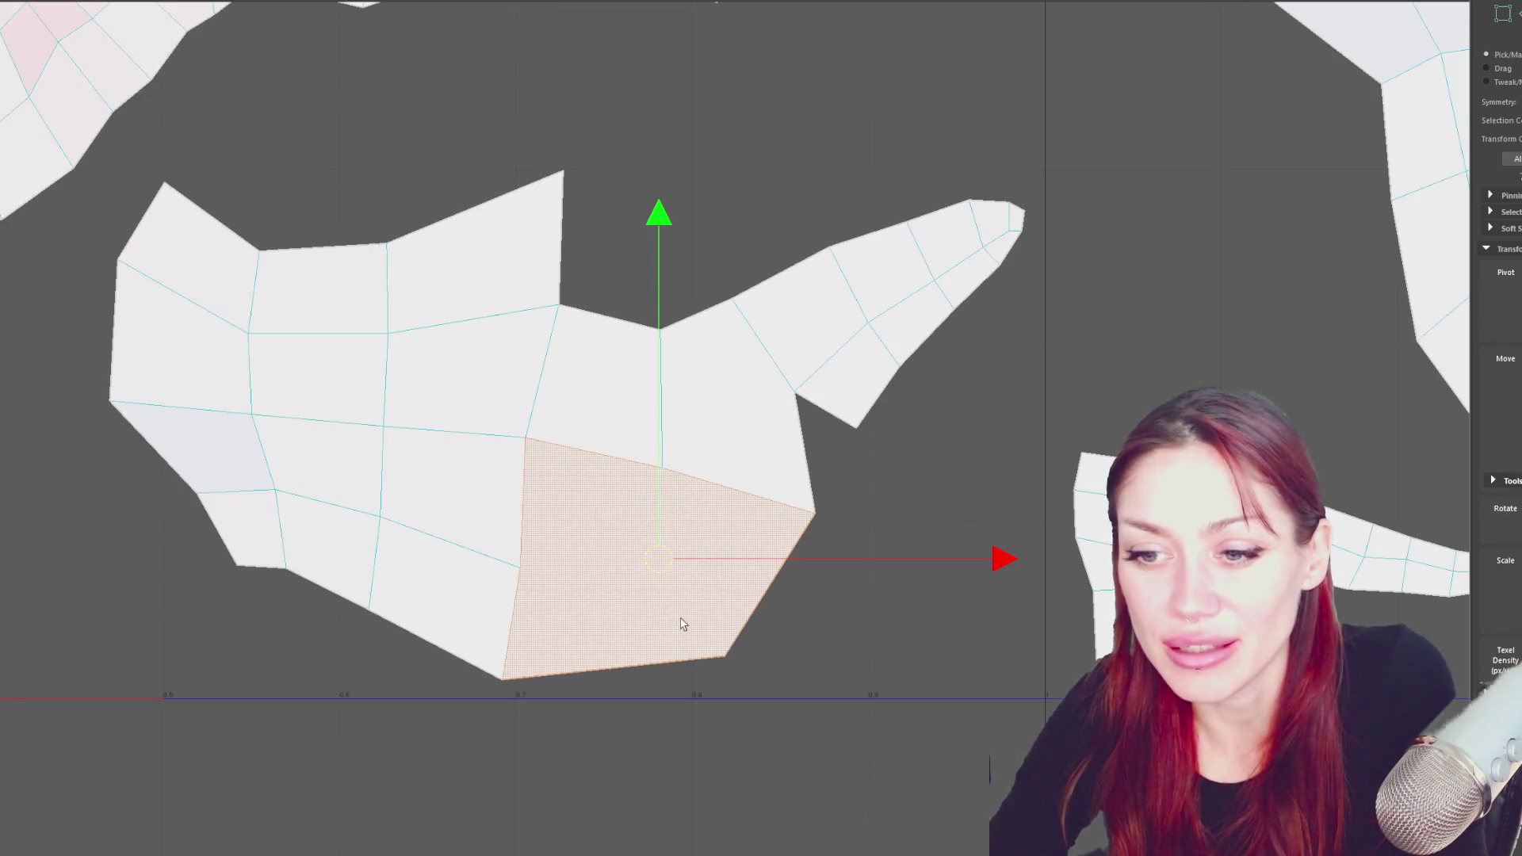
left_click(864, 627)
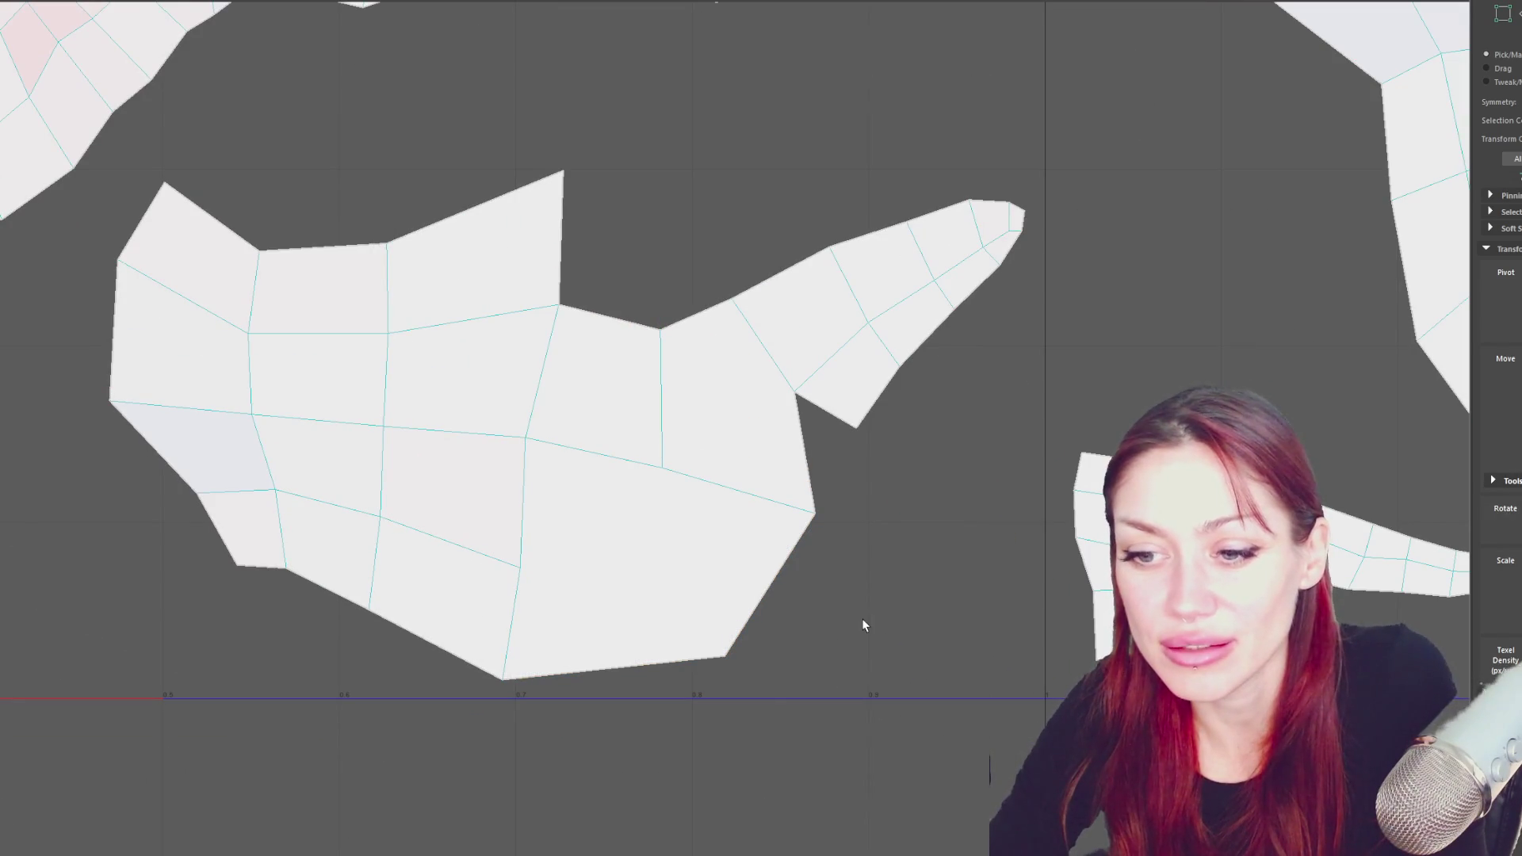
key("a")
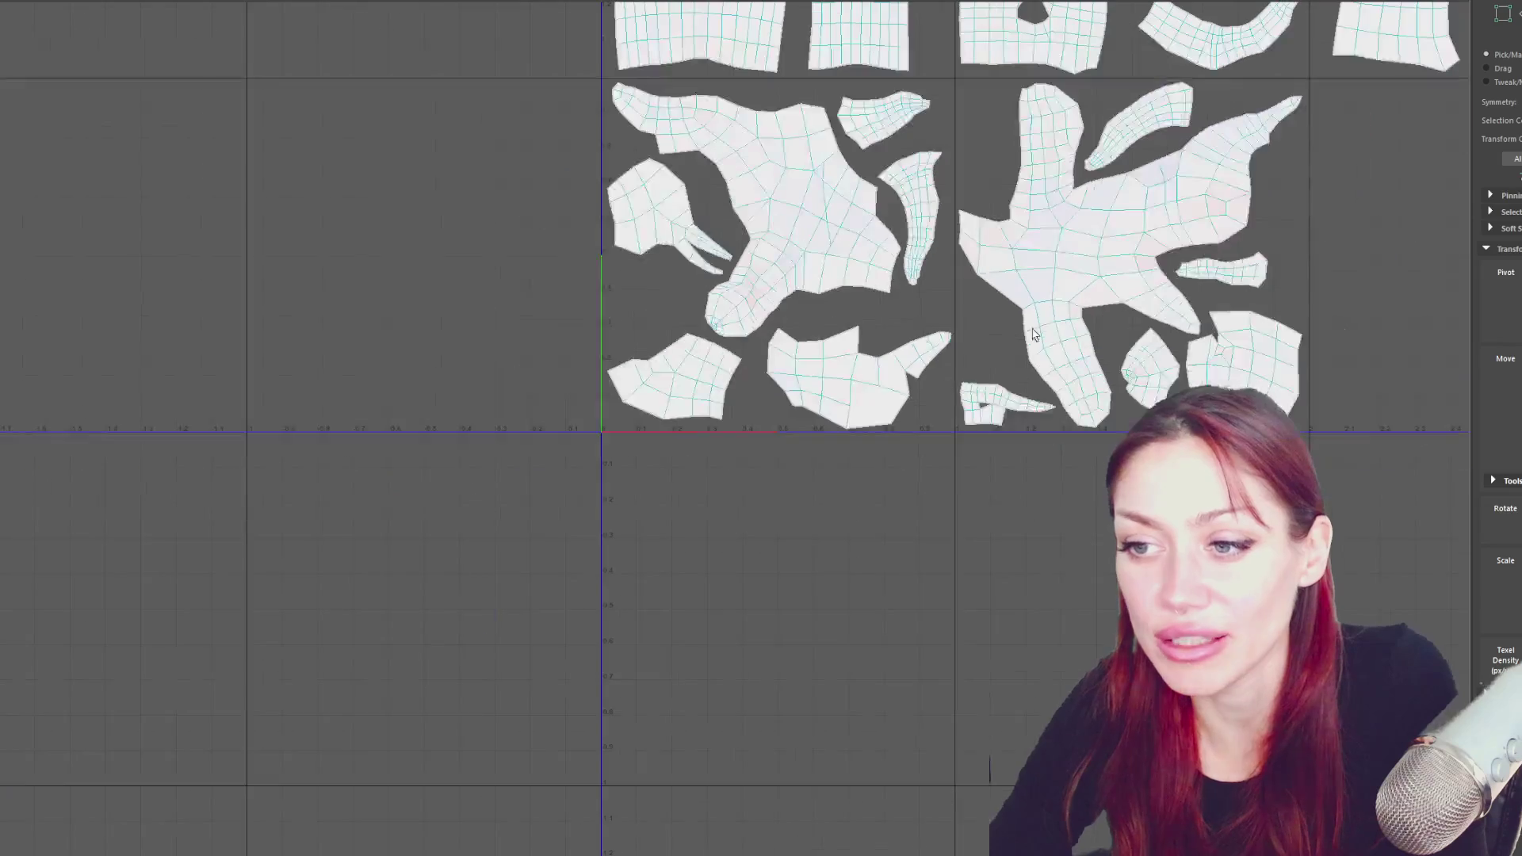
scroll(731, 541, "down", 3)
scroll(612, 135, "up", 1)
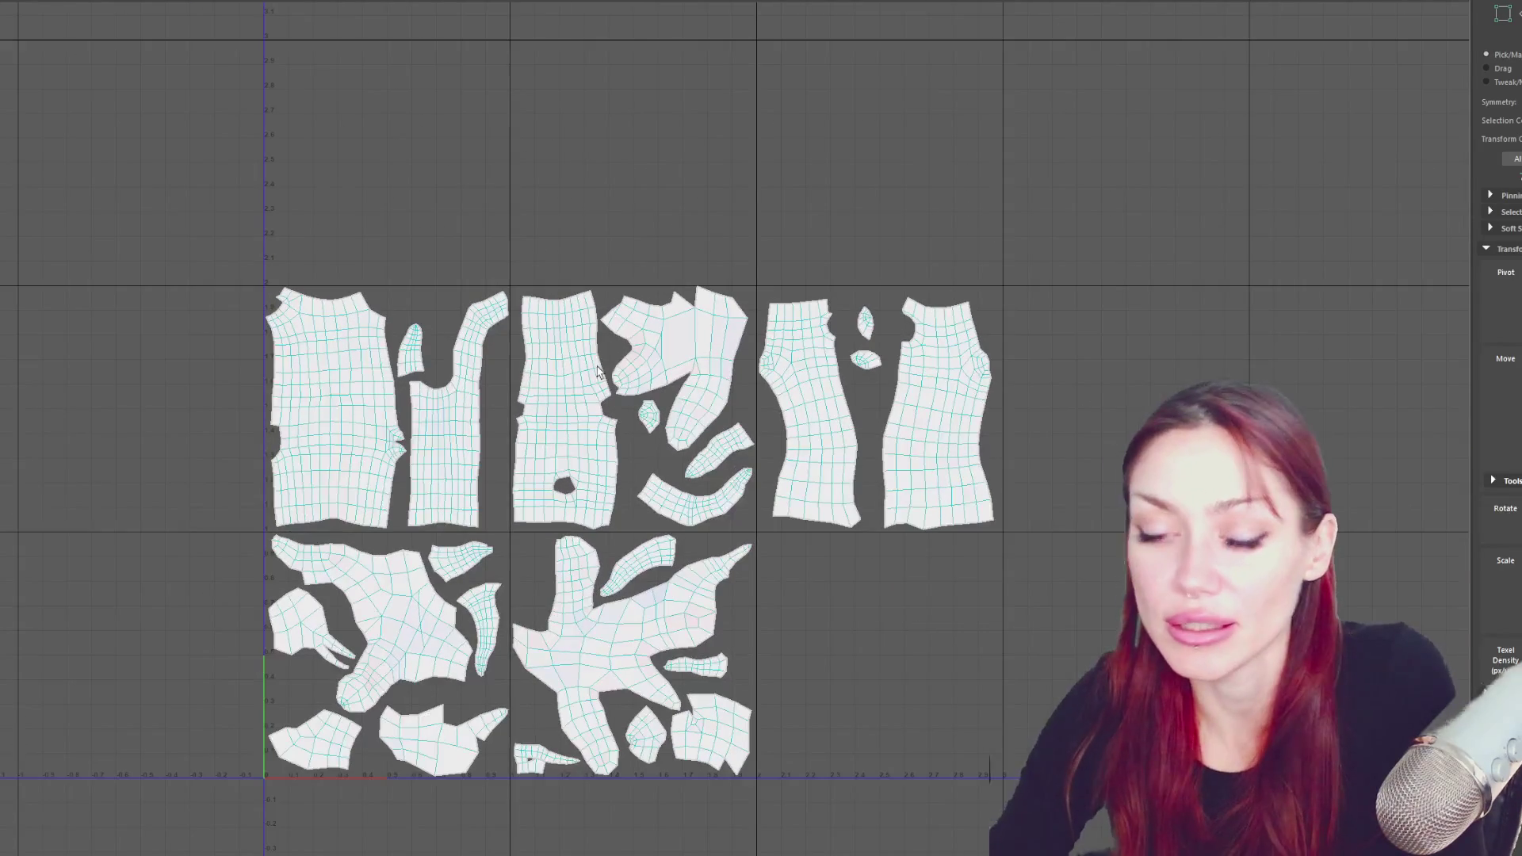
right_click(612, 154)
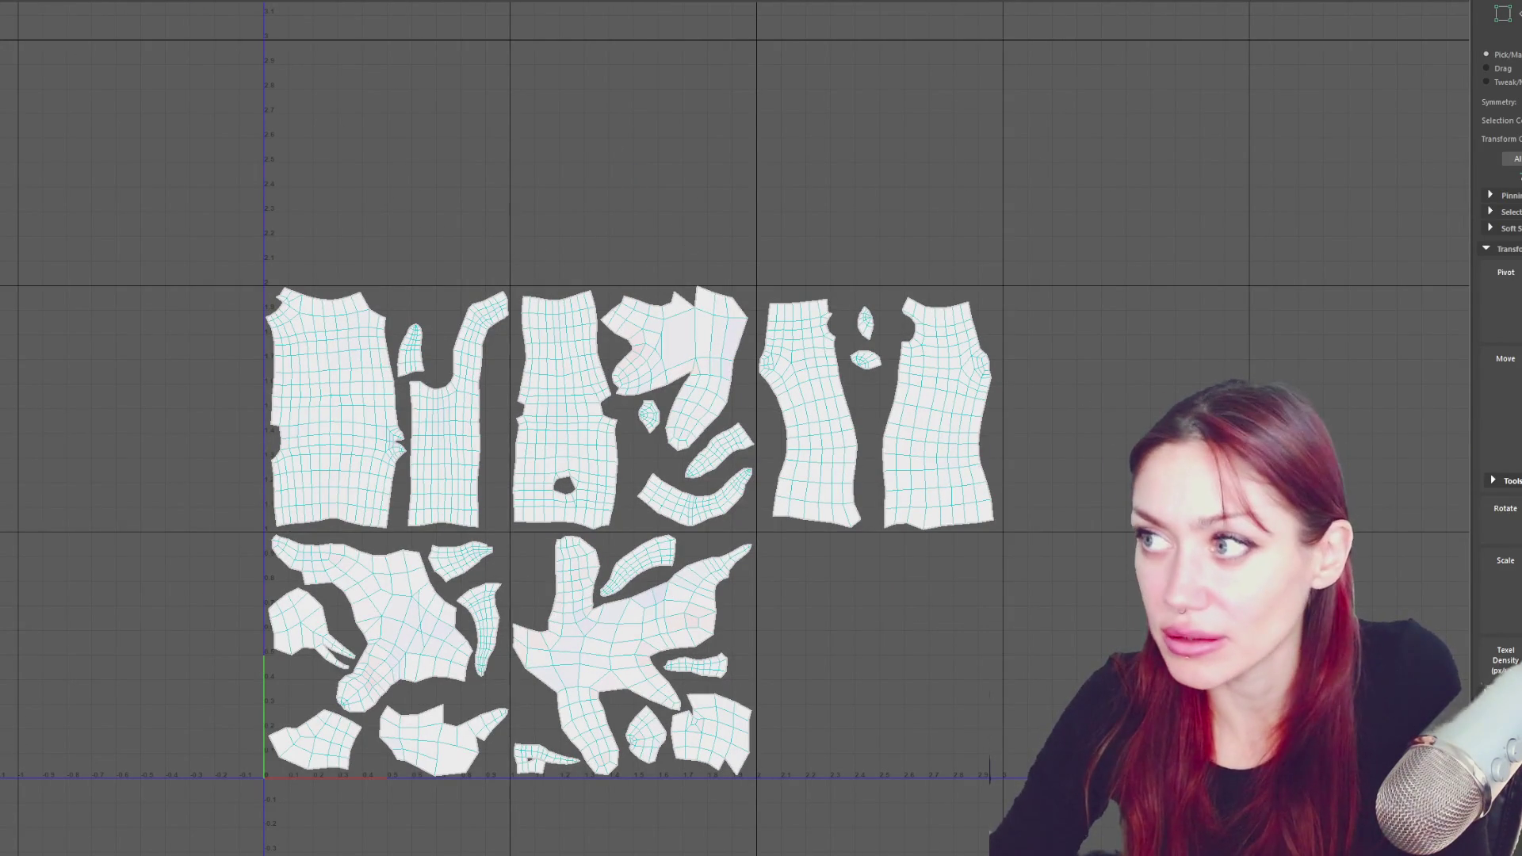
key("super+Down")
key("super+Down")
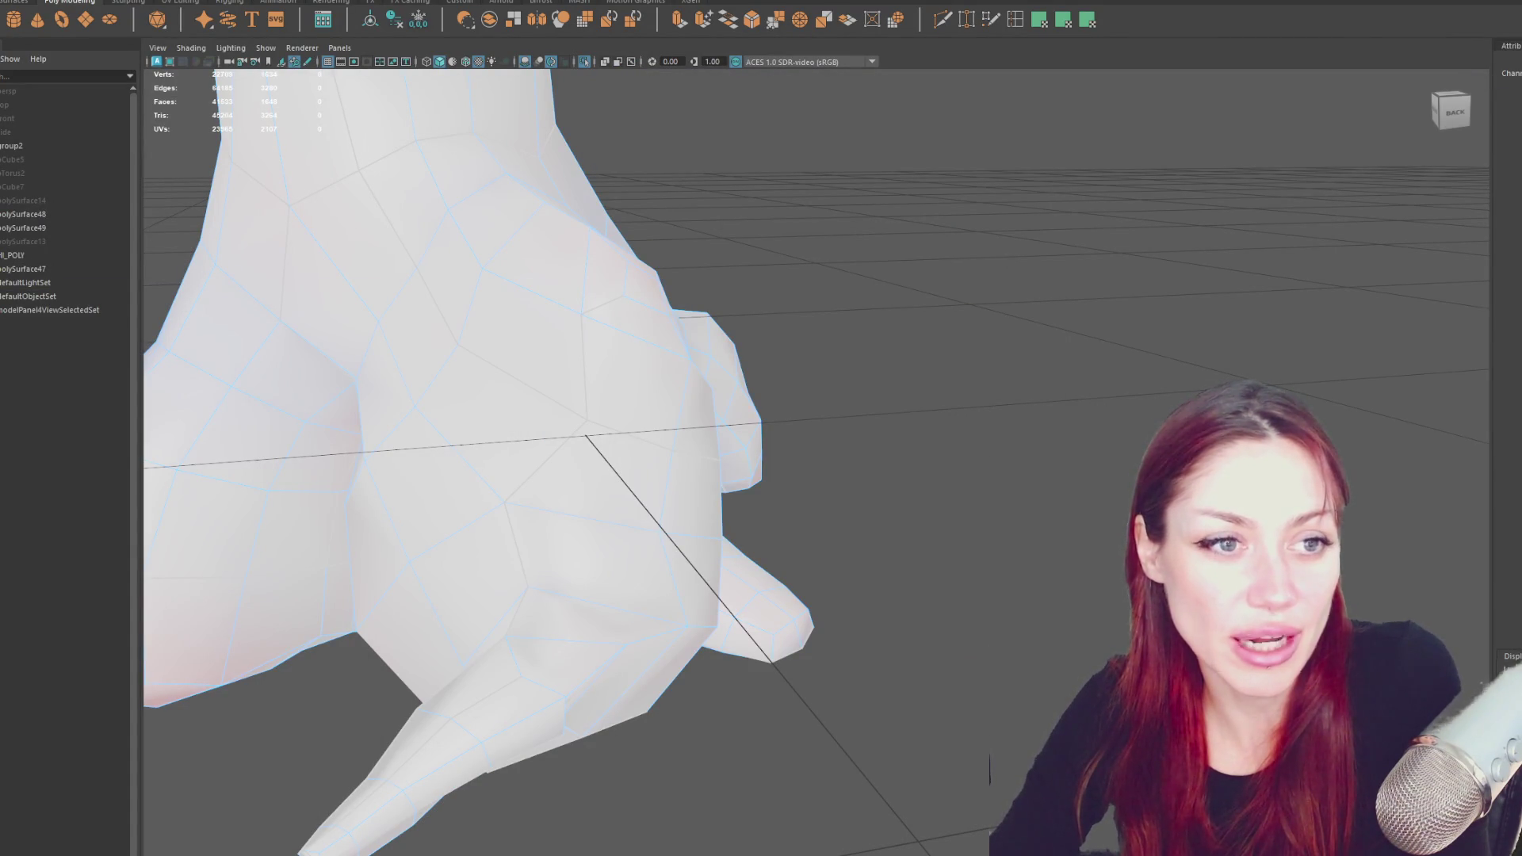
key("alt+Tab")
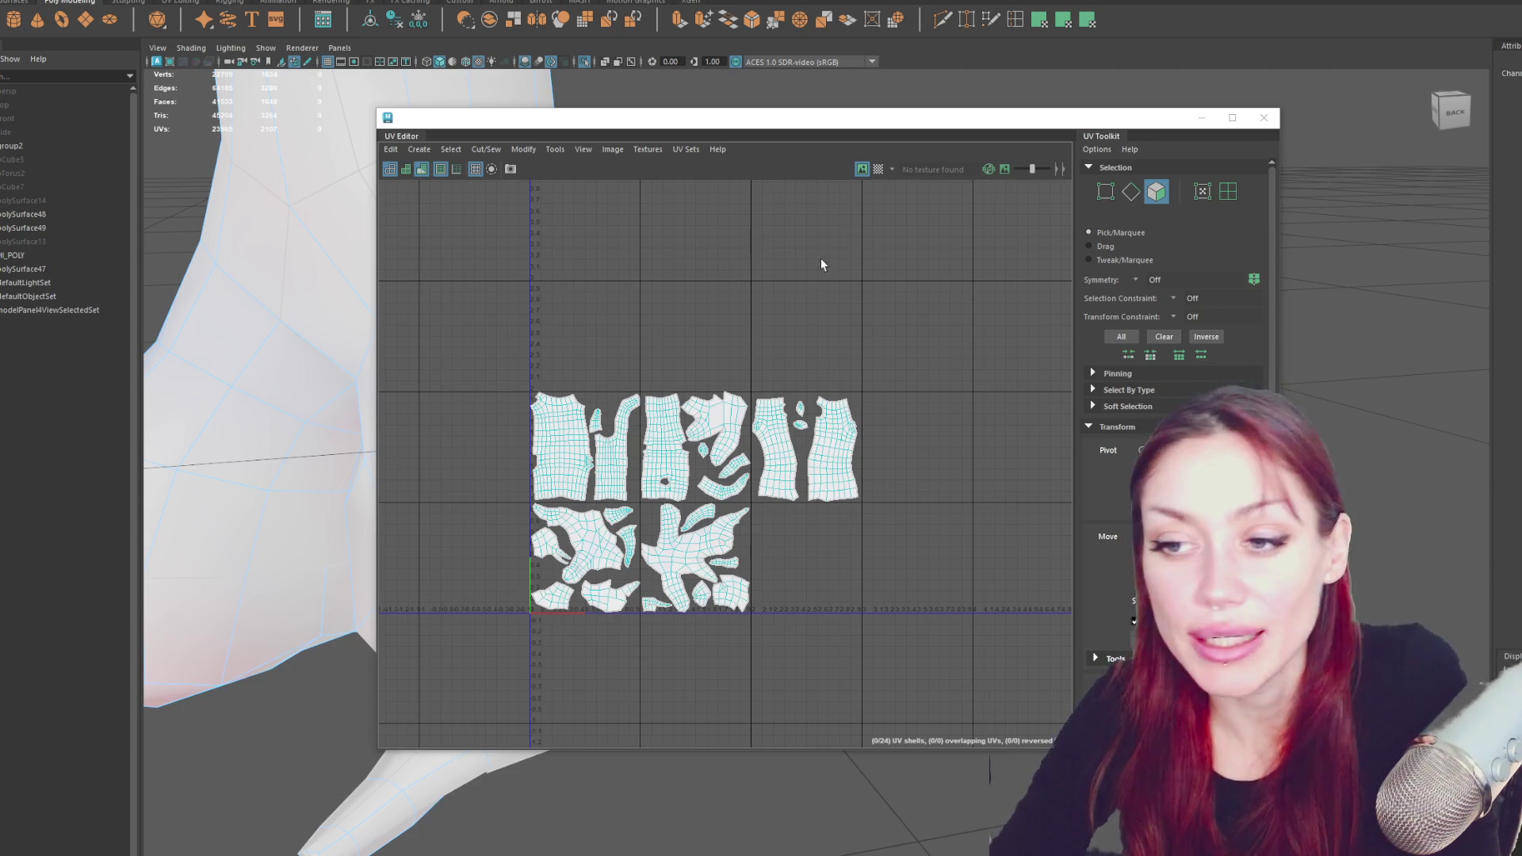
scroll(860, 370, "up", 3)
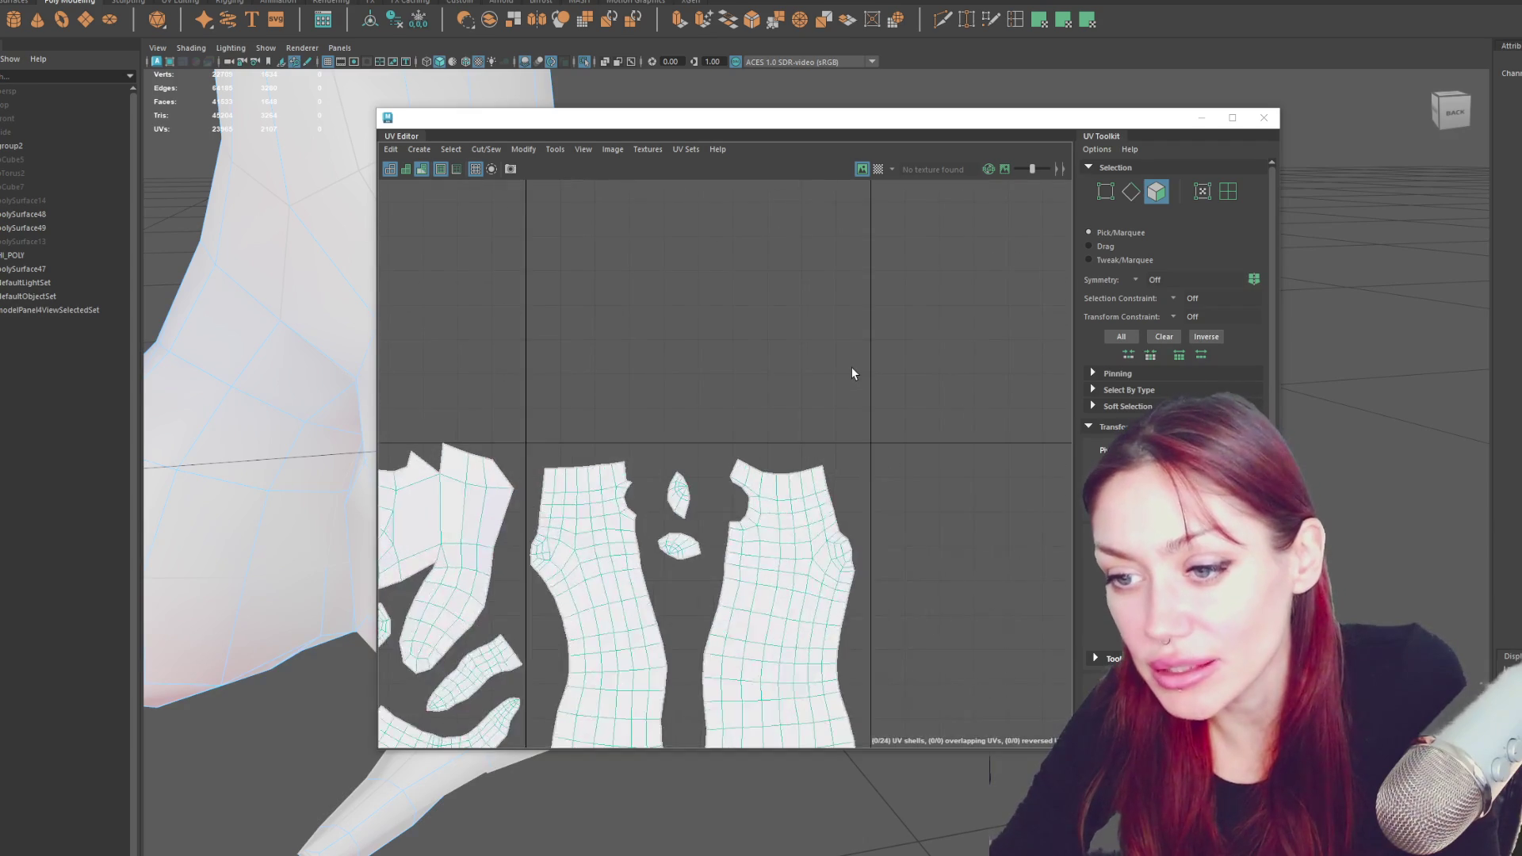
scroll(851, 366, "down", 5)
scroll(820, 369, "up", 2)
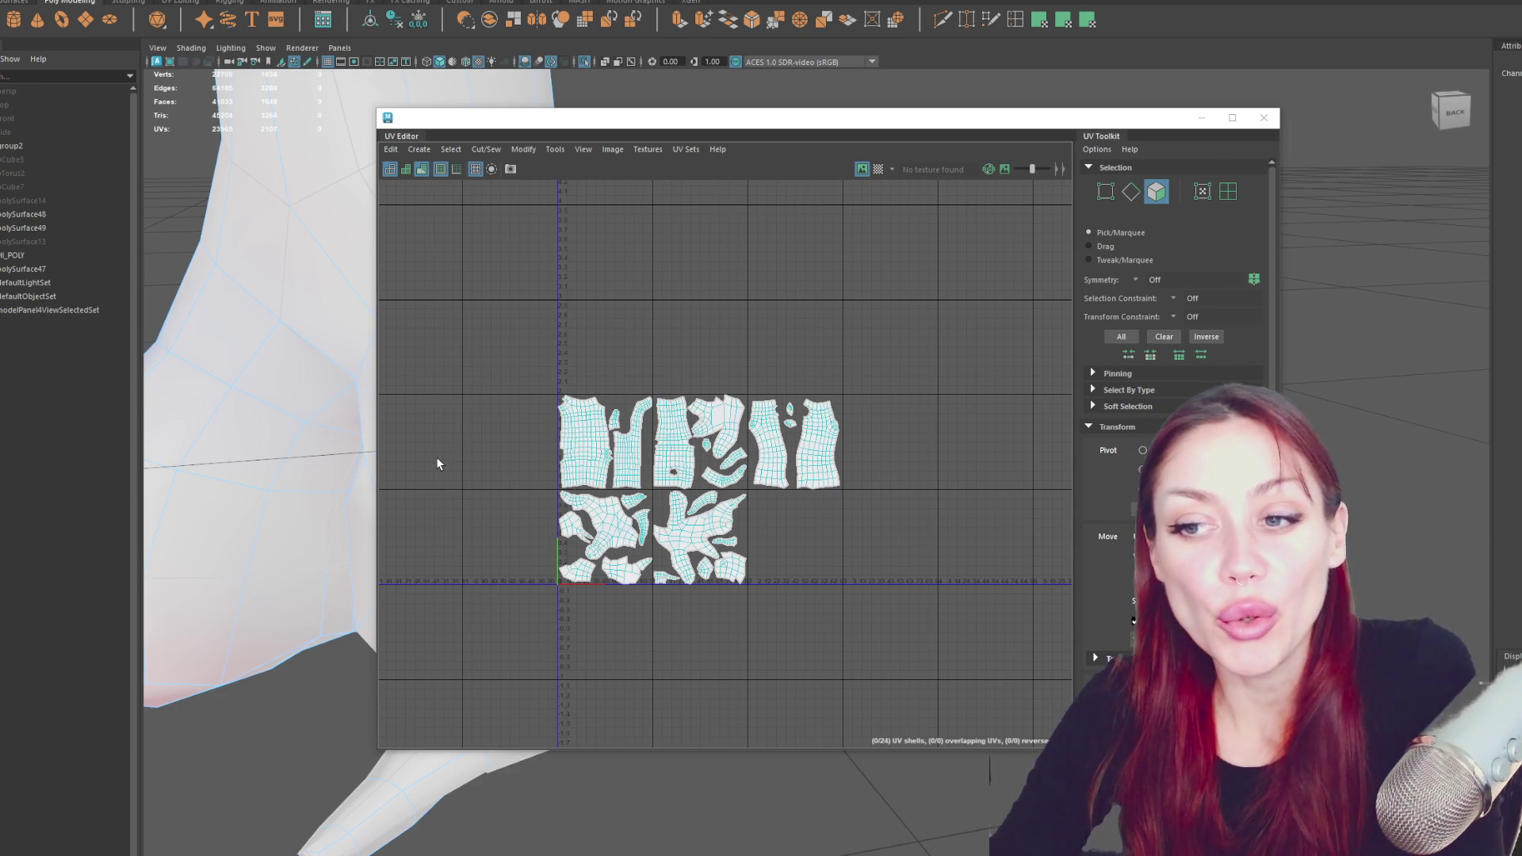
left_click_drag(936, 117, 0, 333)
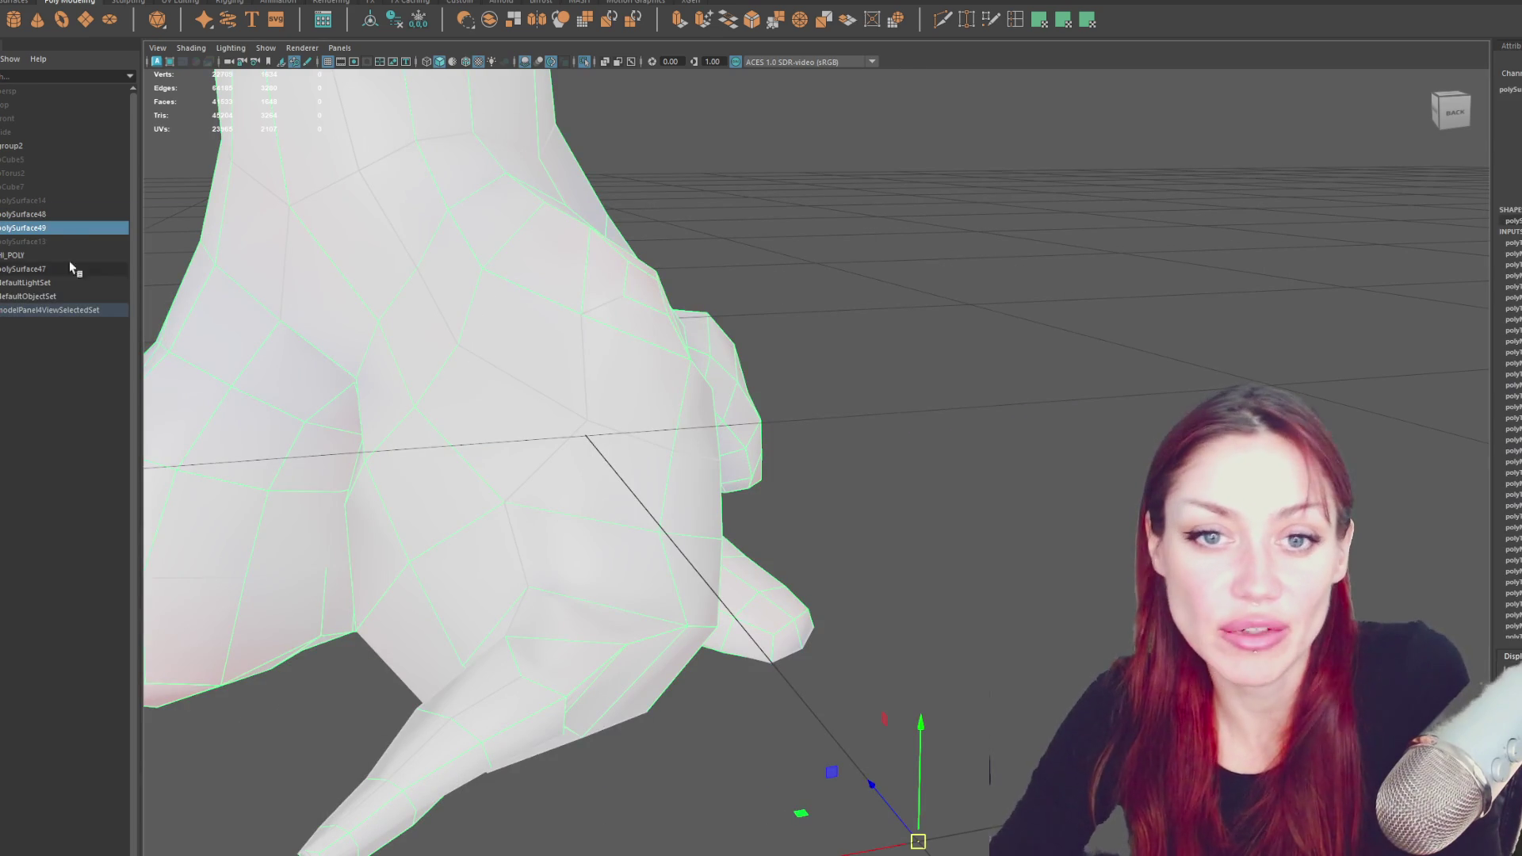
key("f")
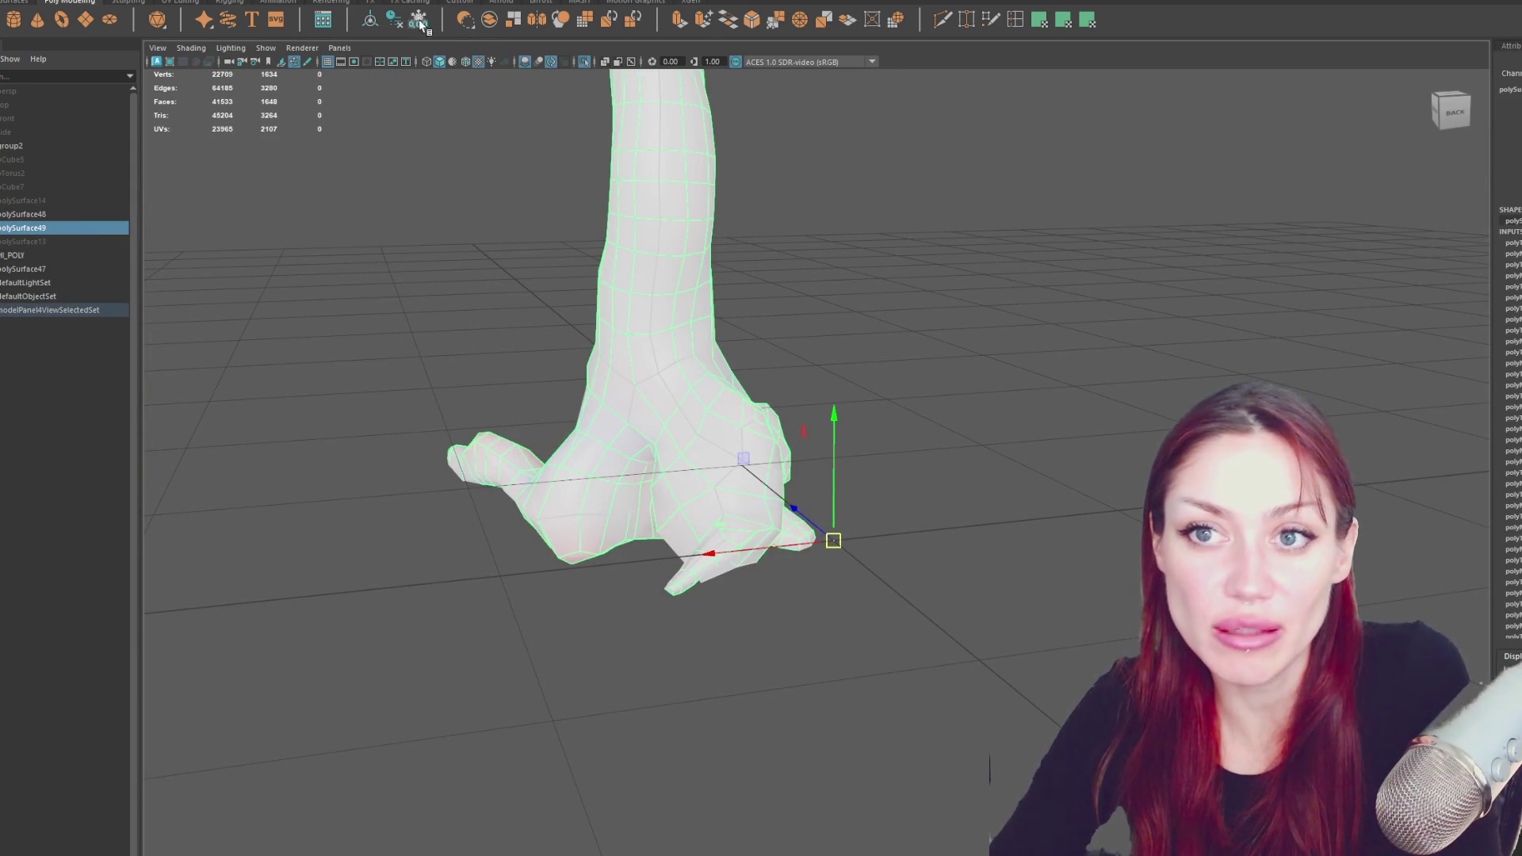
- Duplicate the trunk mesh and rename the copy Tree_Low_Poly
left_click(490, 196)
key("ctrl+d")
double_click(81, 283)
type("Tree Low_Poly")
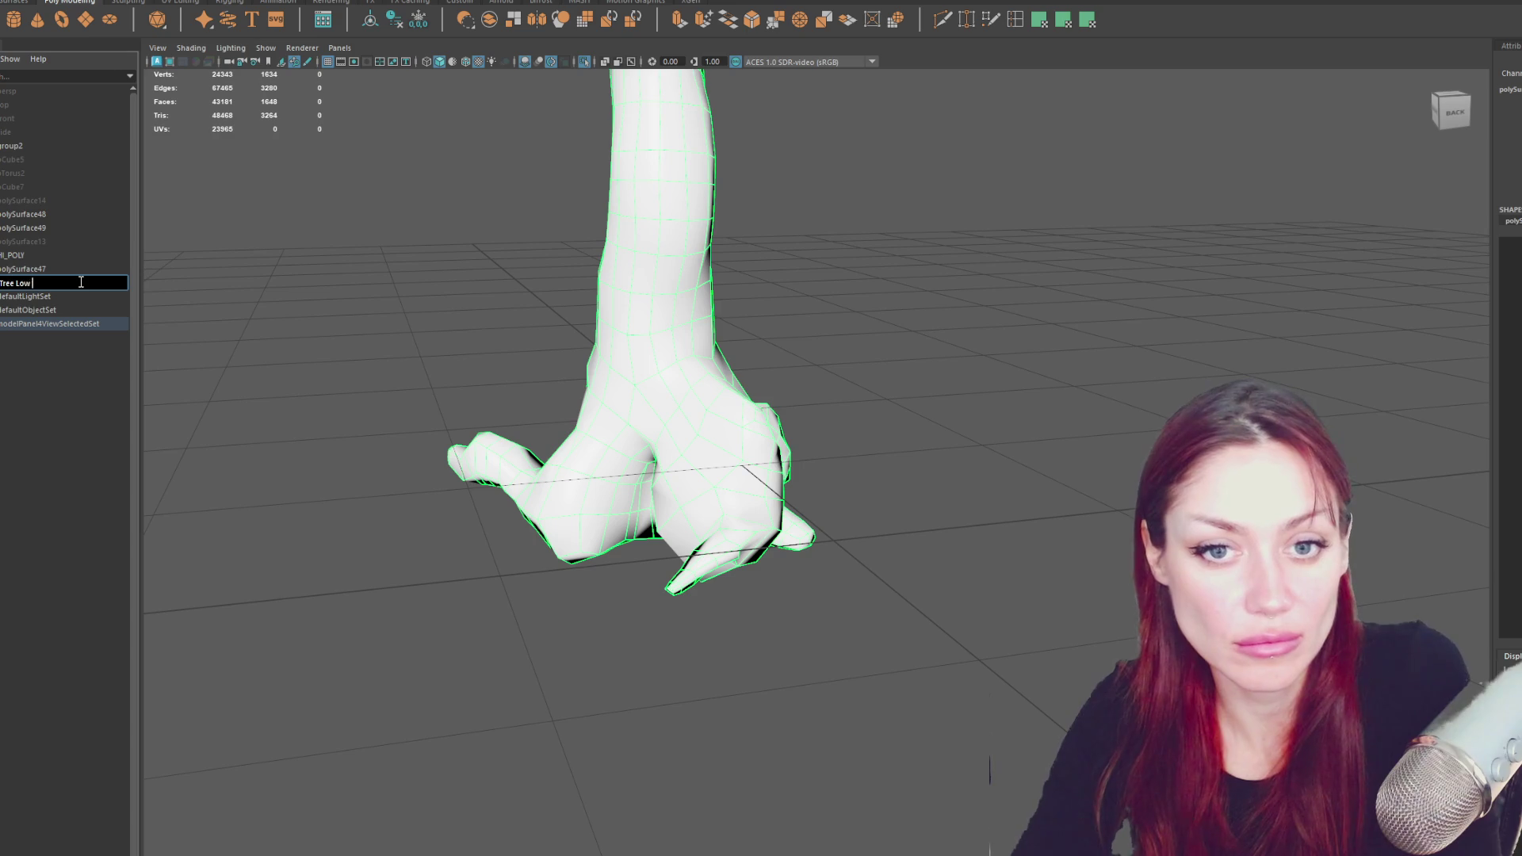
key("Return")
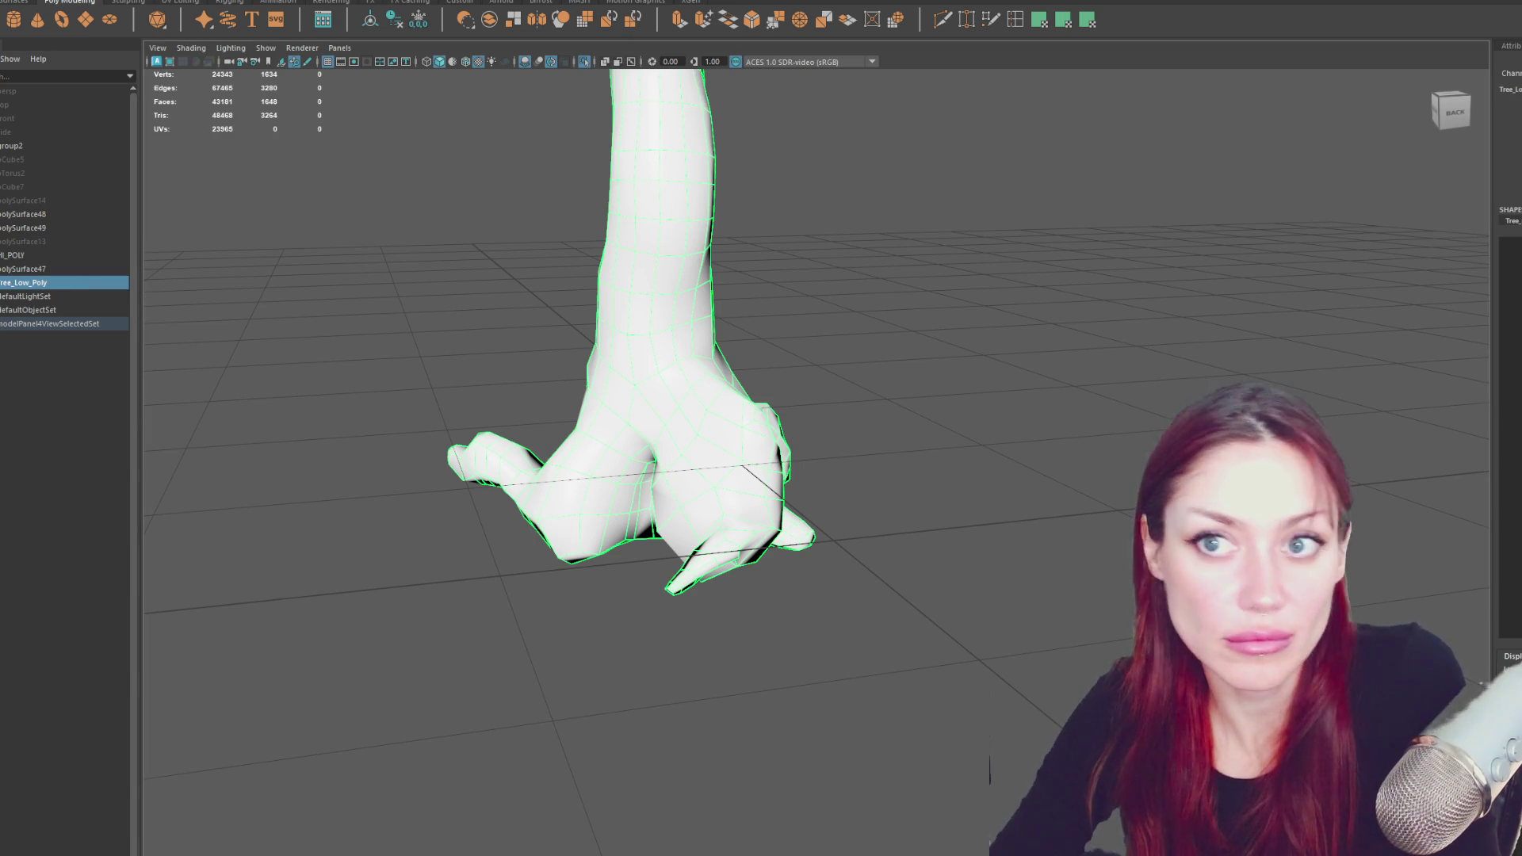
left_click(475, 1)
left_click(476, 2)
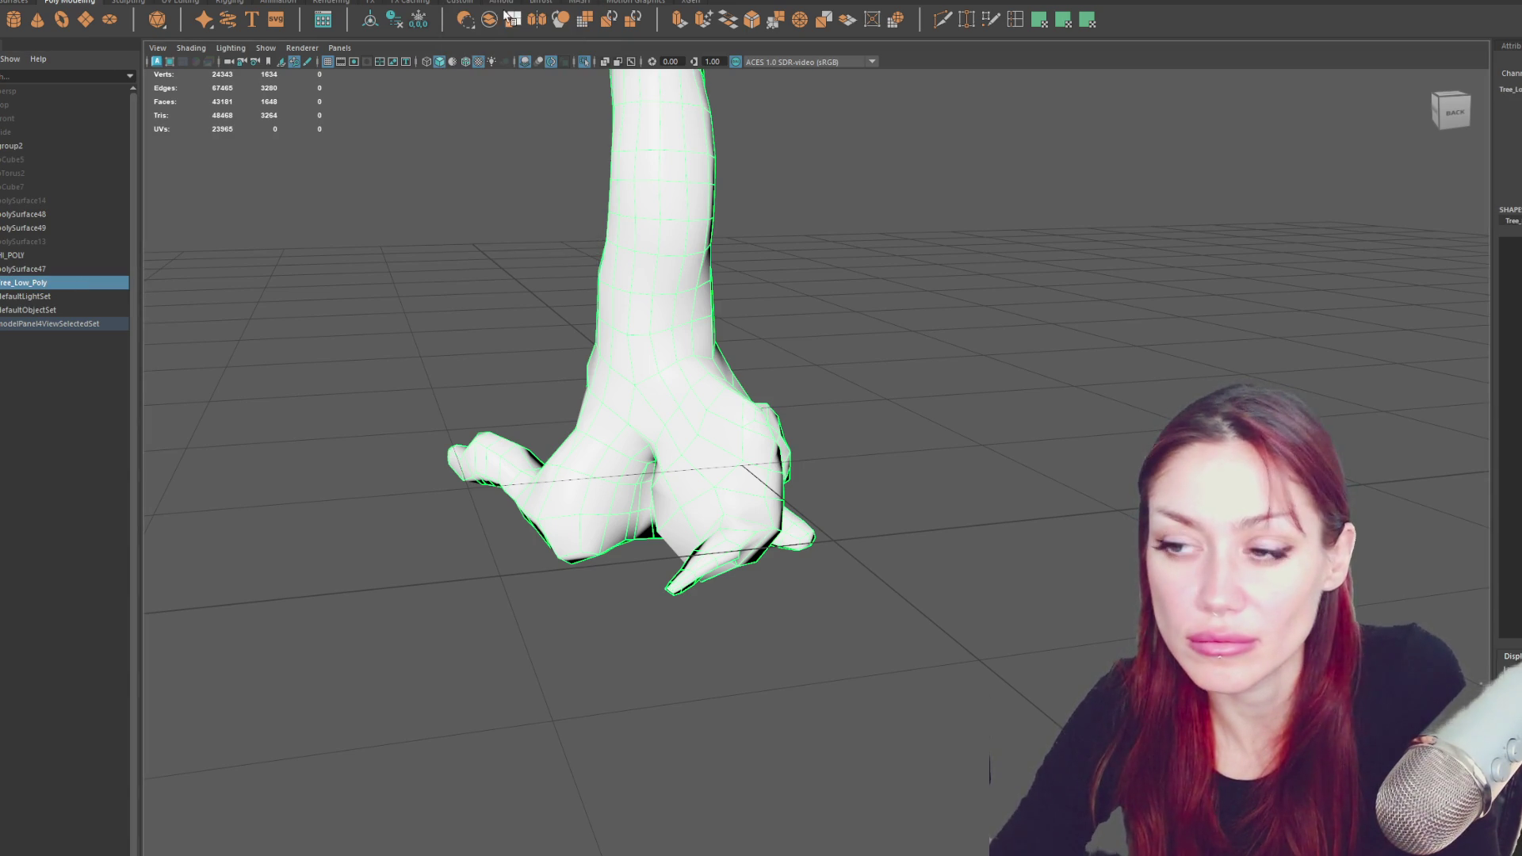
- Reselect the original polySurface49 mesh and briefly open the UV Set Editor
left_click(798, 211)
left_click(705, 267)
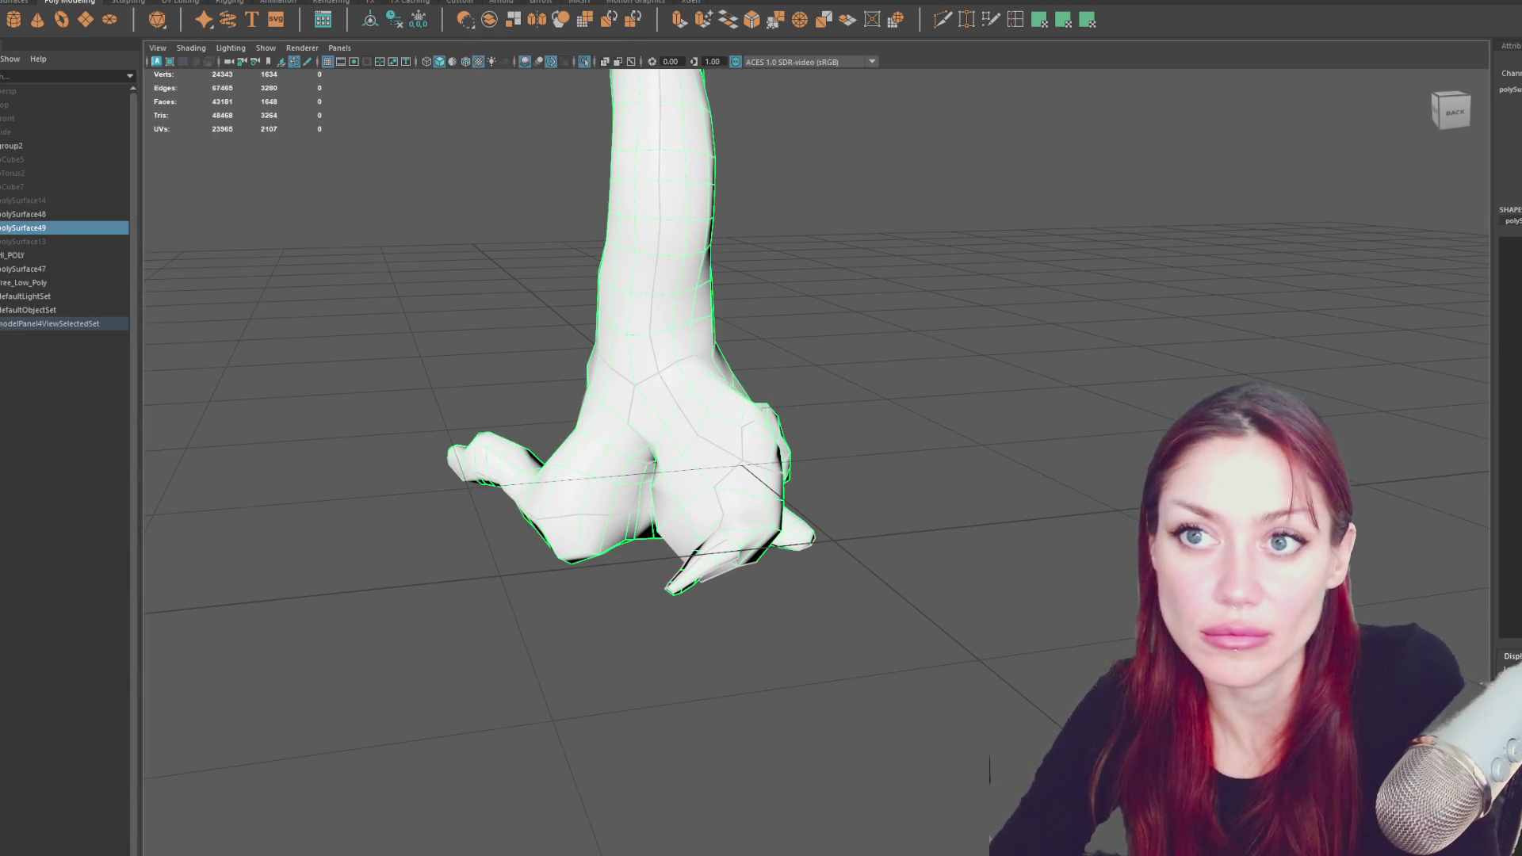
left_click(498, 2)
left_click(498, 9)
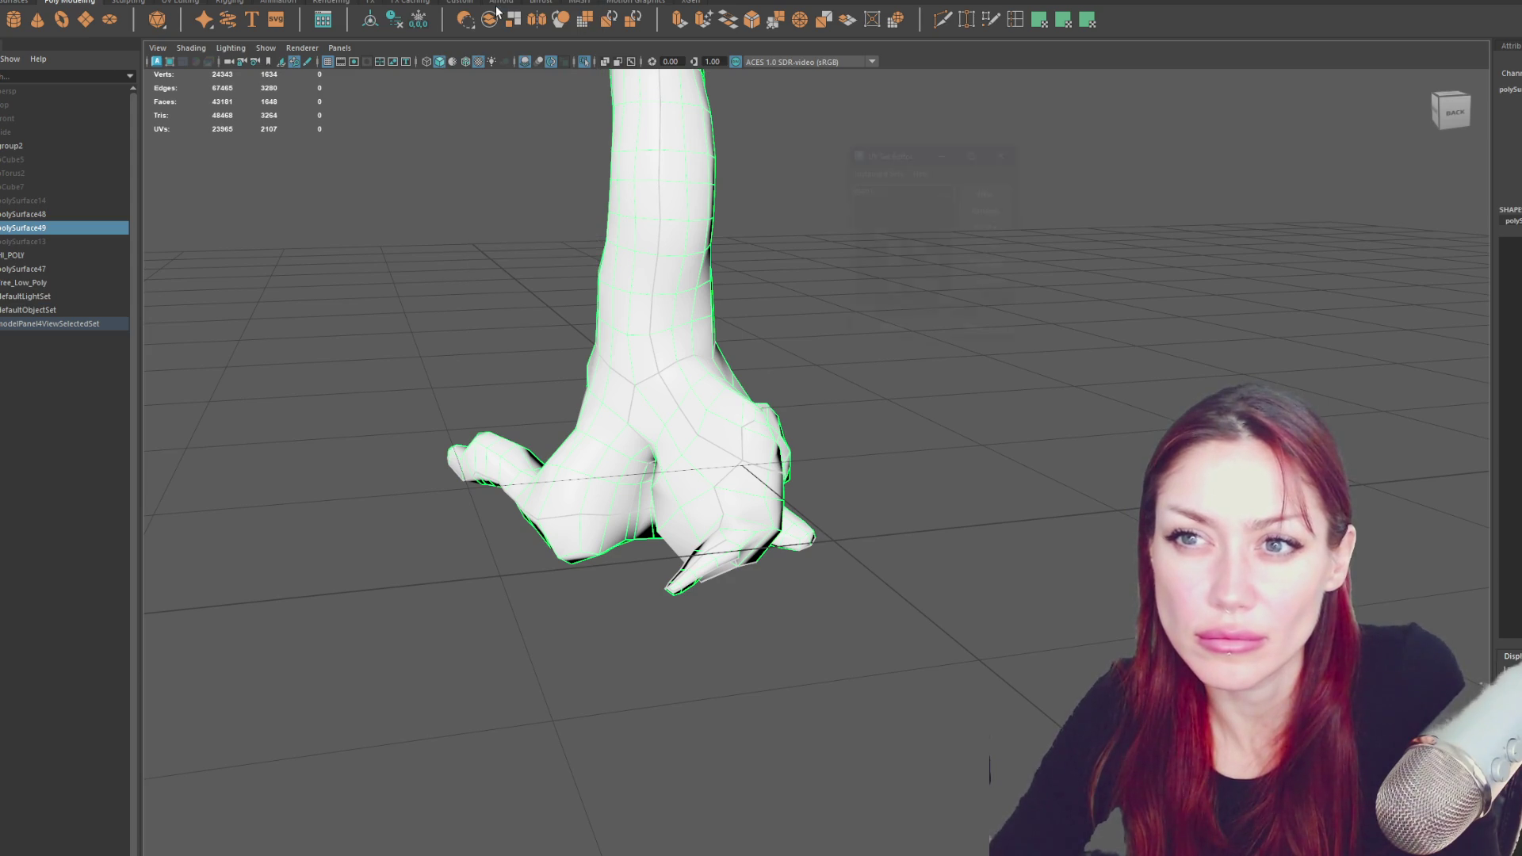
left_click(1005, 151)
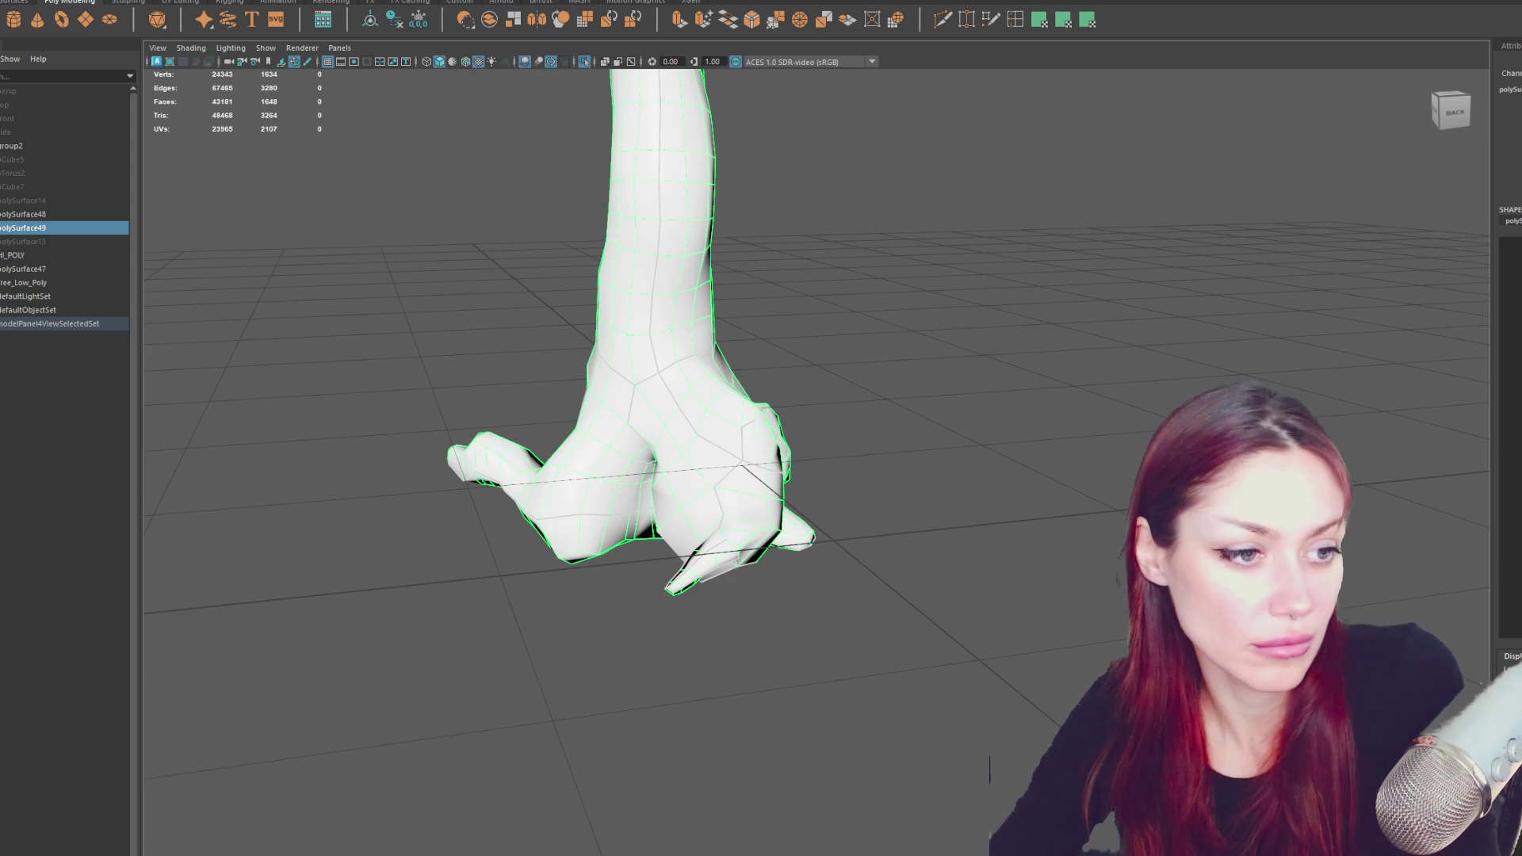
- Dock the UV Editor beside the 3D view, then select and frame Tree_Low_Poly
left_click_drag(1400, 155, 1472, 88)
mouse_move(602, 396)
left_mouse_down("alt")
mouse_move(539, 444)
mouse_move(630, 497)
mouse_move(482, 460)
left_mouse_up("alt")
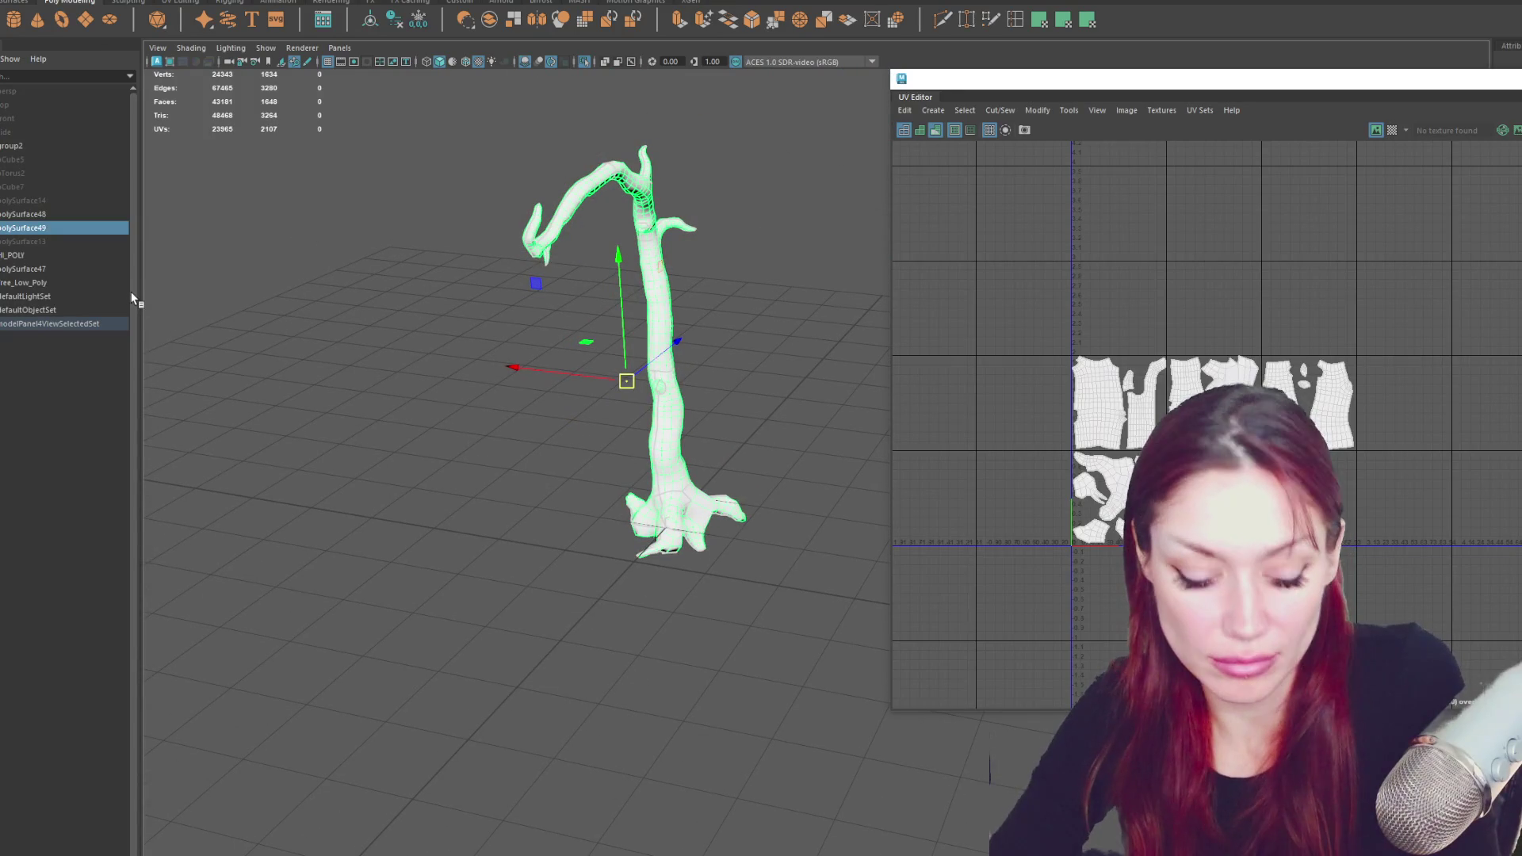
left_click(105, 282)
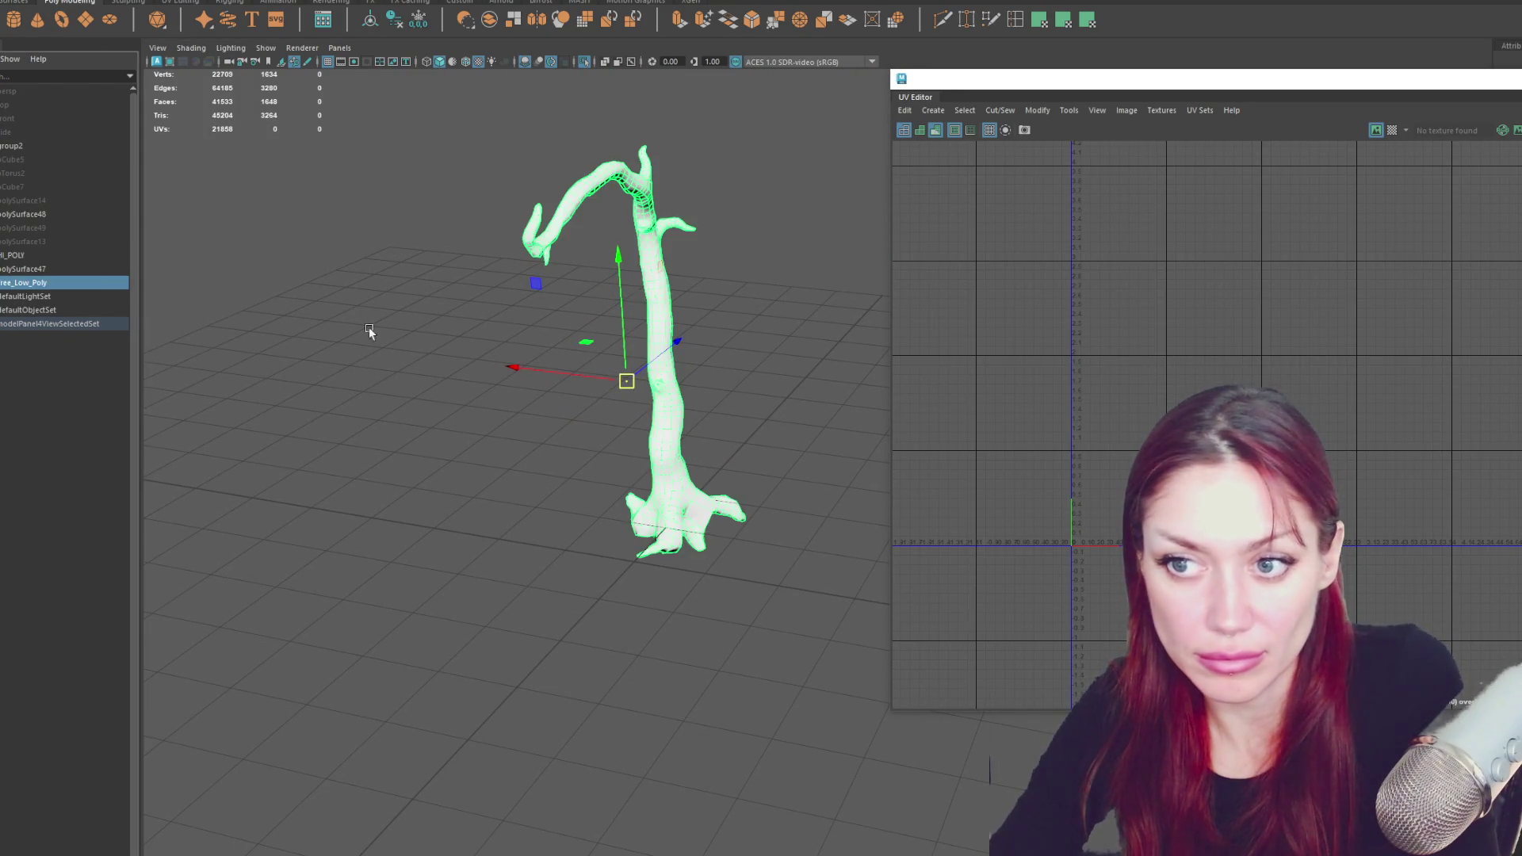
key("f")
left_click_drag(631, 345, 700, 333, "alt")
- Open the UV Set Editor and compare the map1 and UVMap sets
right_click(523, 7, "shift")
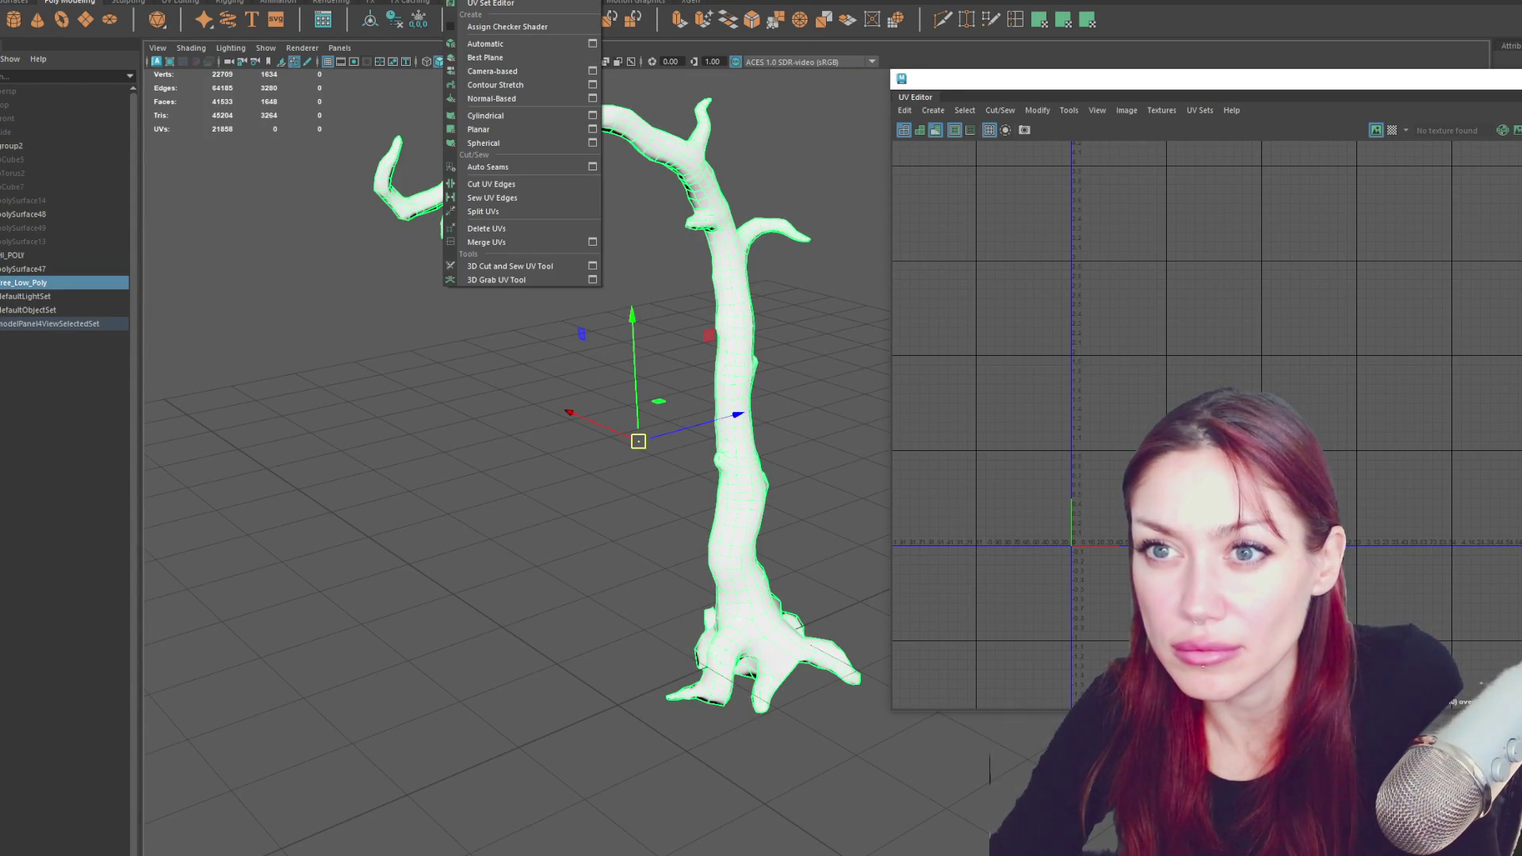
left_click(463, 2)
left_click(462, 2)
left_click(462, 3)
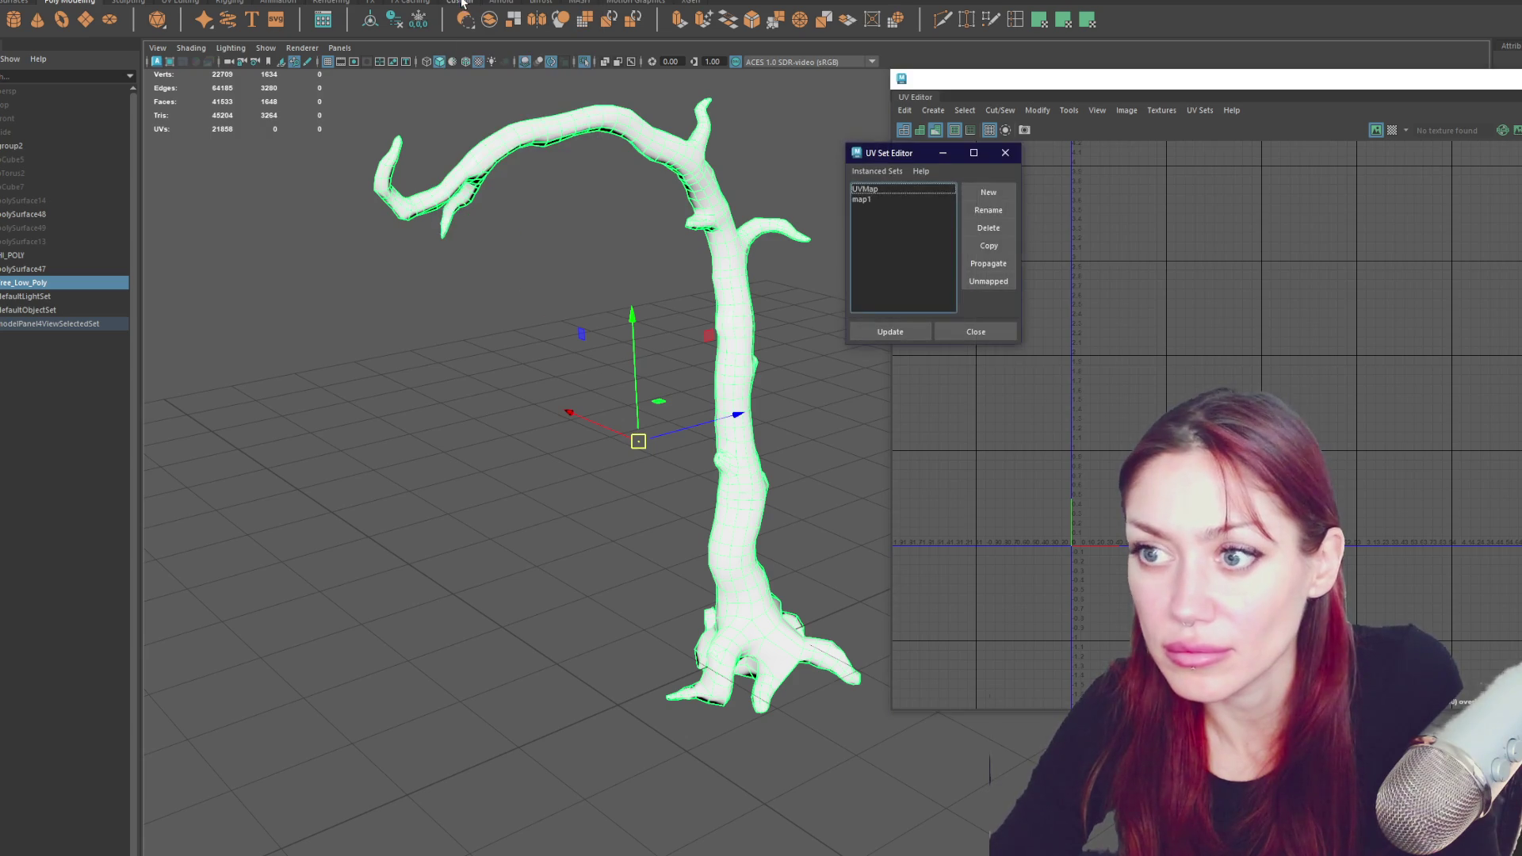
left_click(893, 199)
left_click(924, 191)
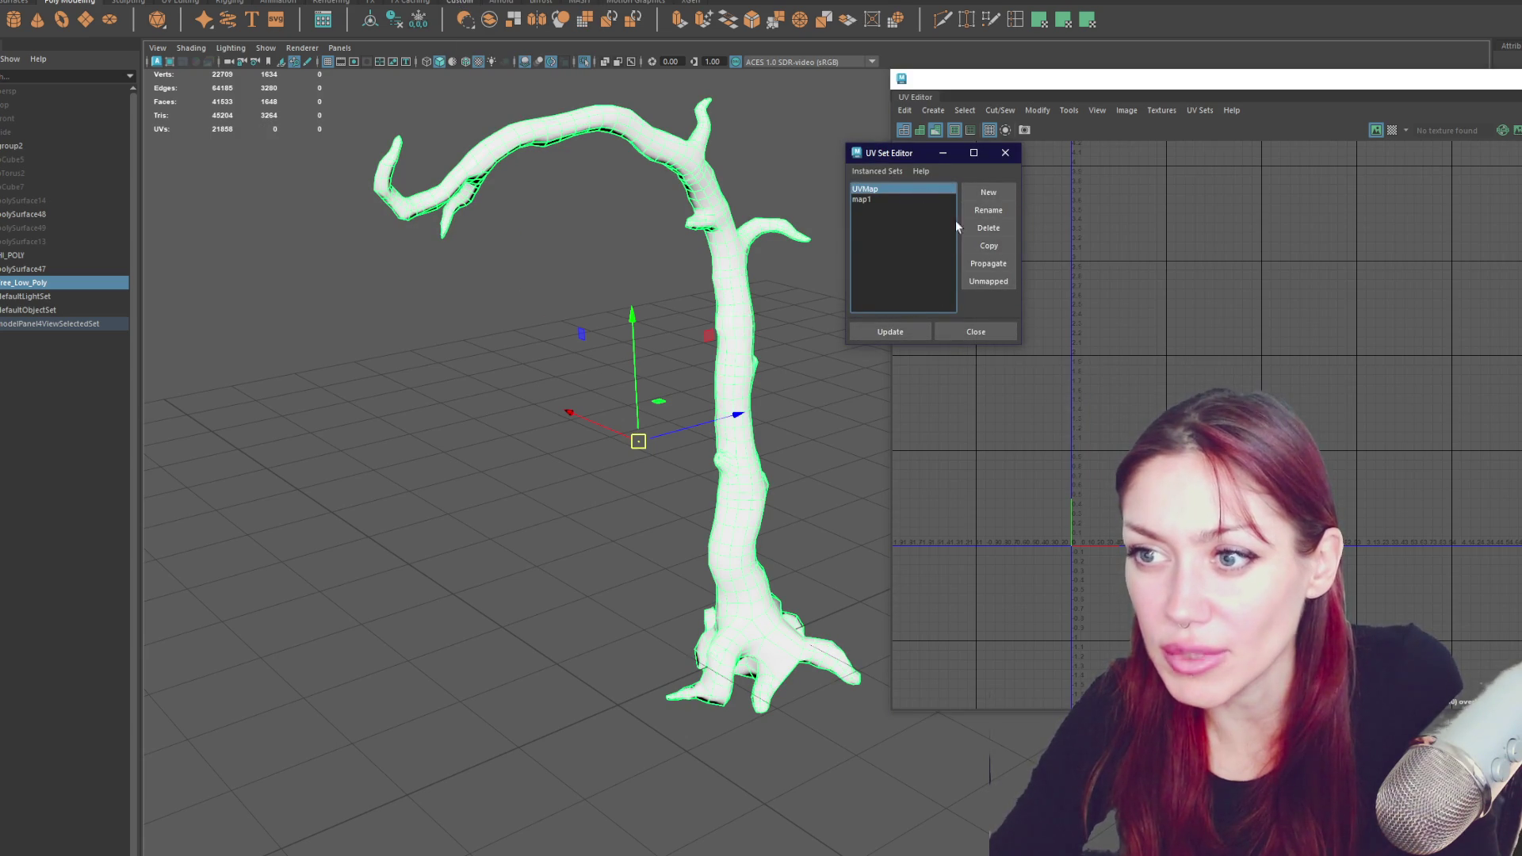
left_click(940, 199)
- Select the map1 UV set and delete it, leaving only UVMap
left_click(900, 190)
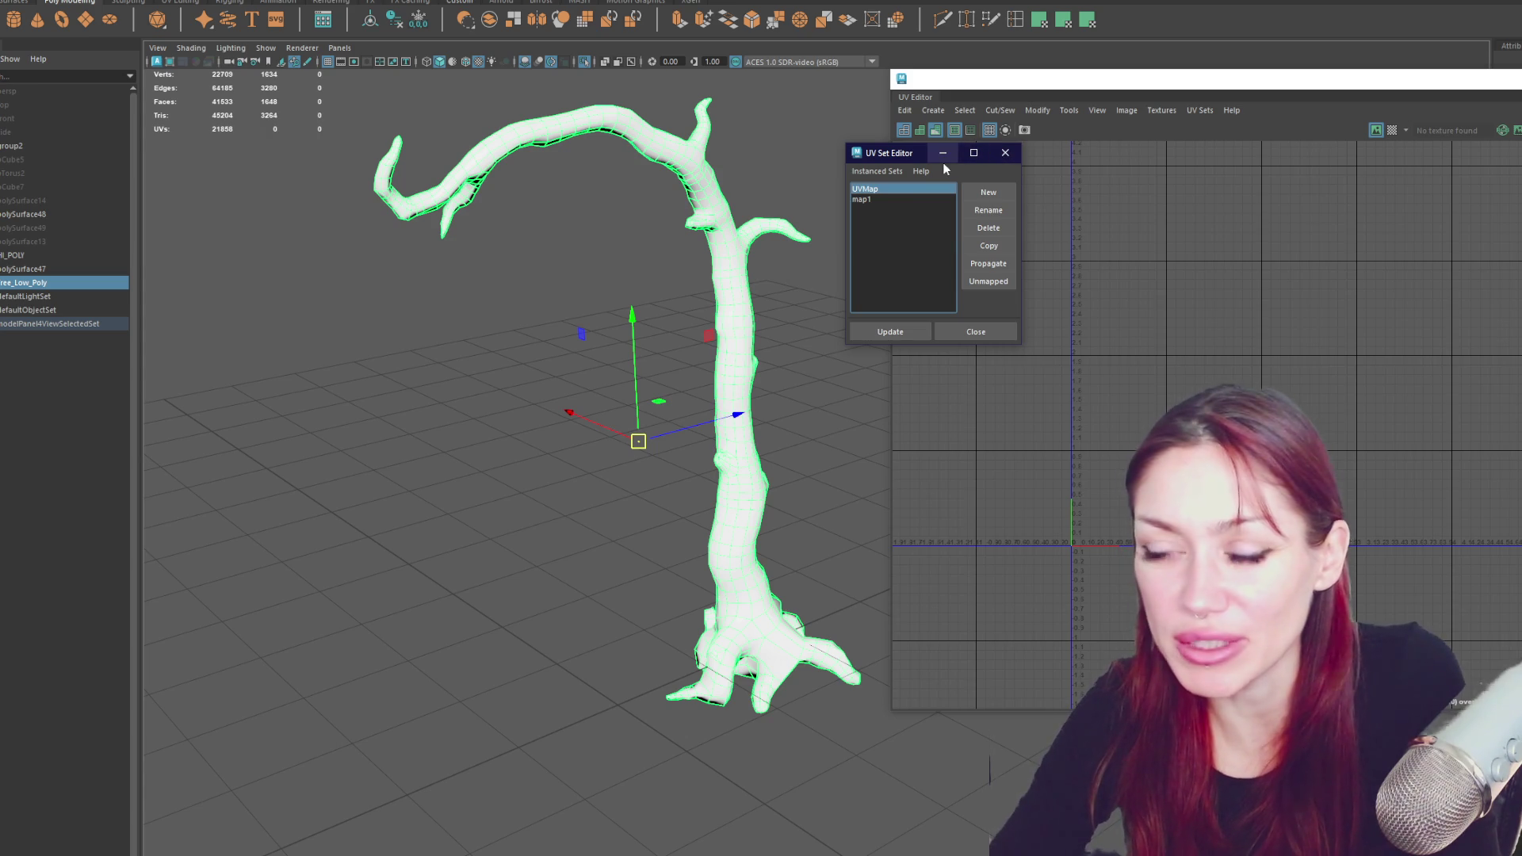
left_click(870, 200)
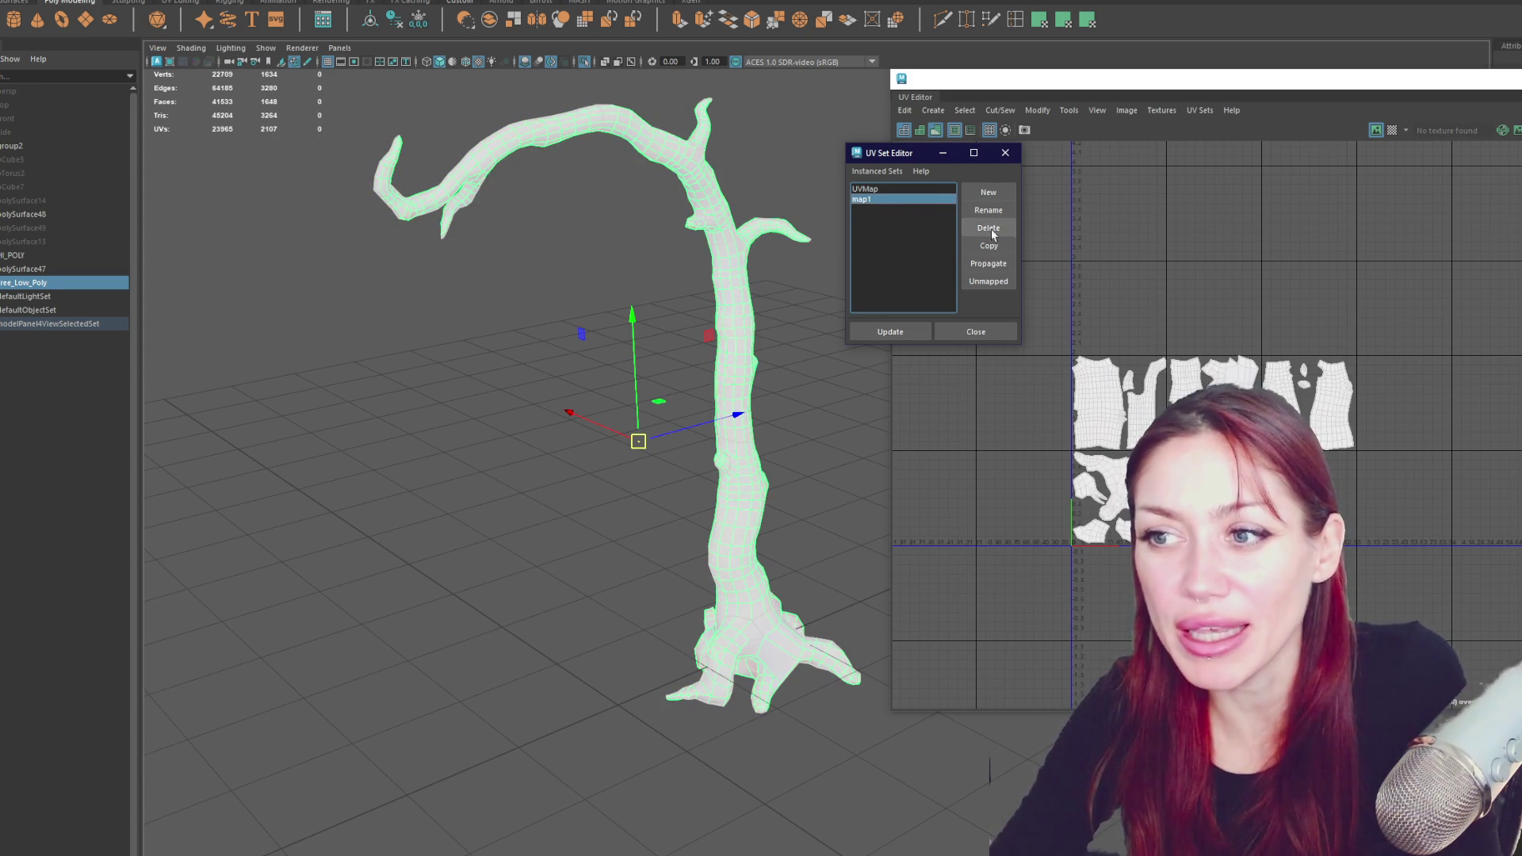
left_click(915, 191)
left_click(889, 201)
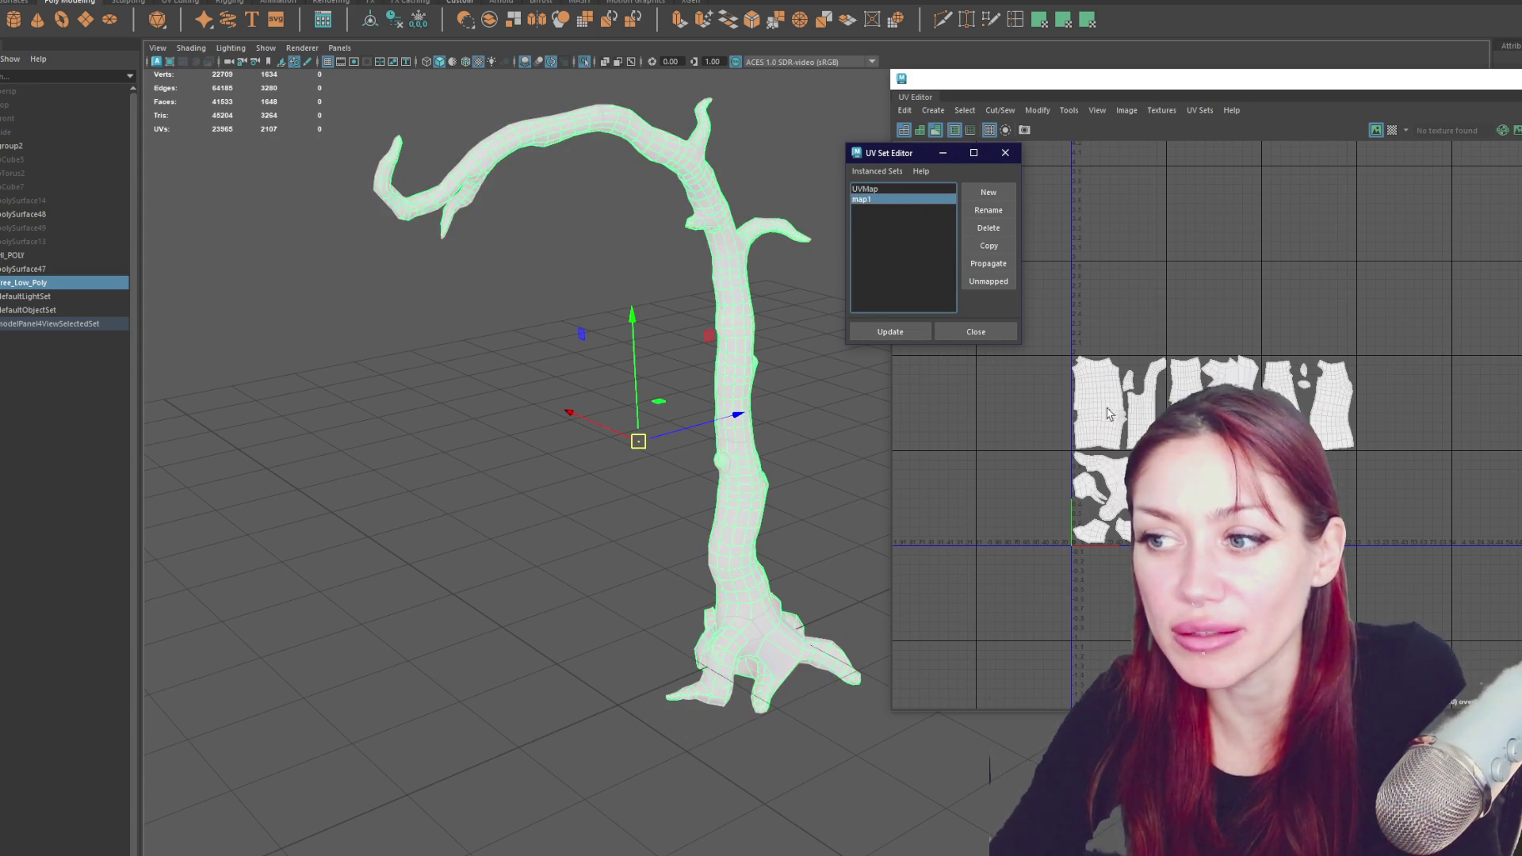
left_click(991, 230)
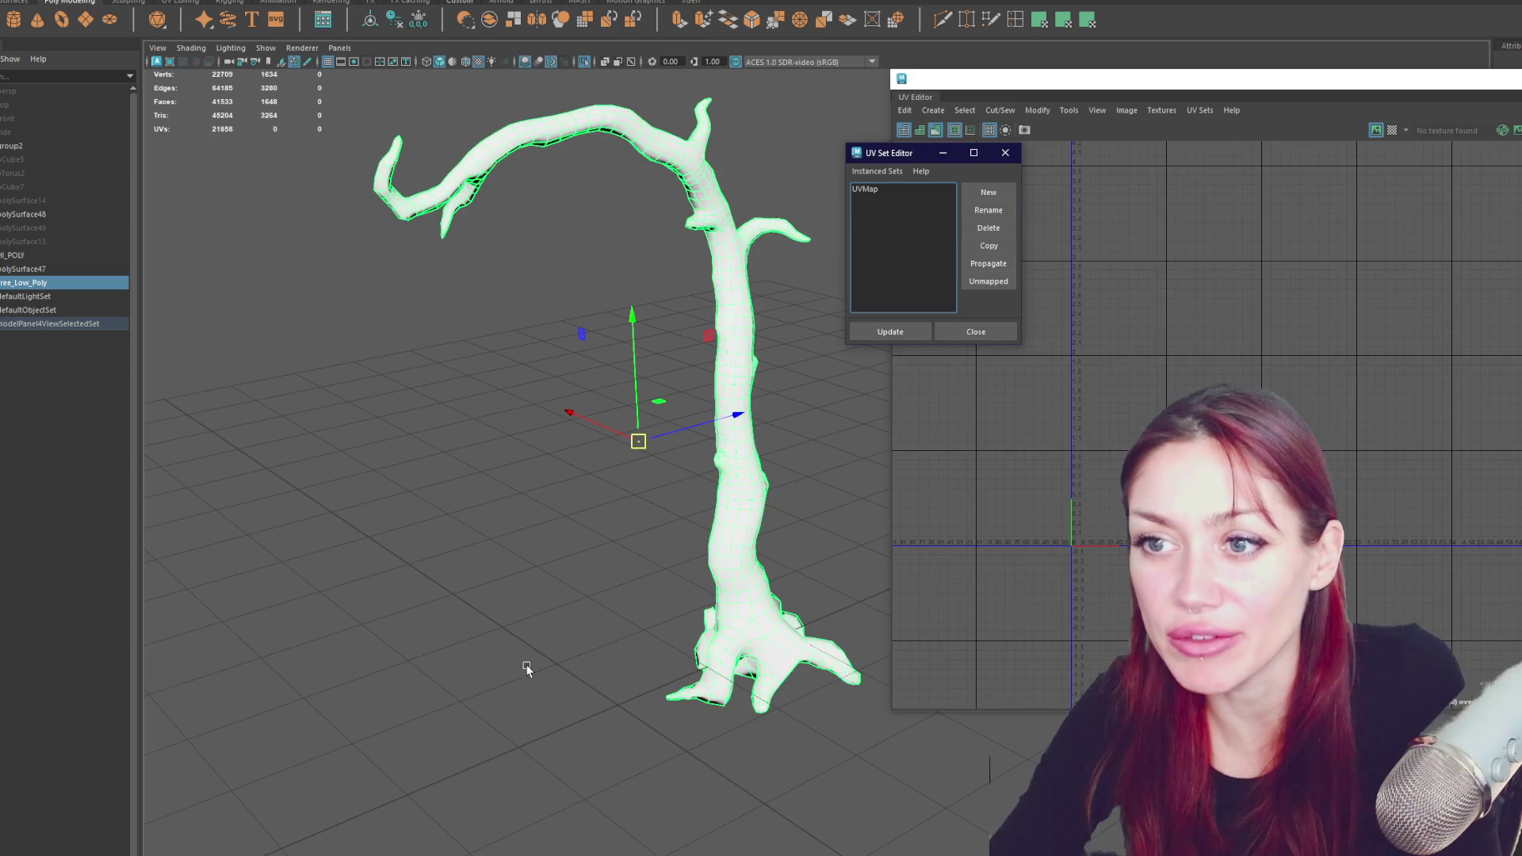
- Close the UV Set Editor and UV Editor, then delete the Tree_Low_Poly mesh
left_click(976, 332)
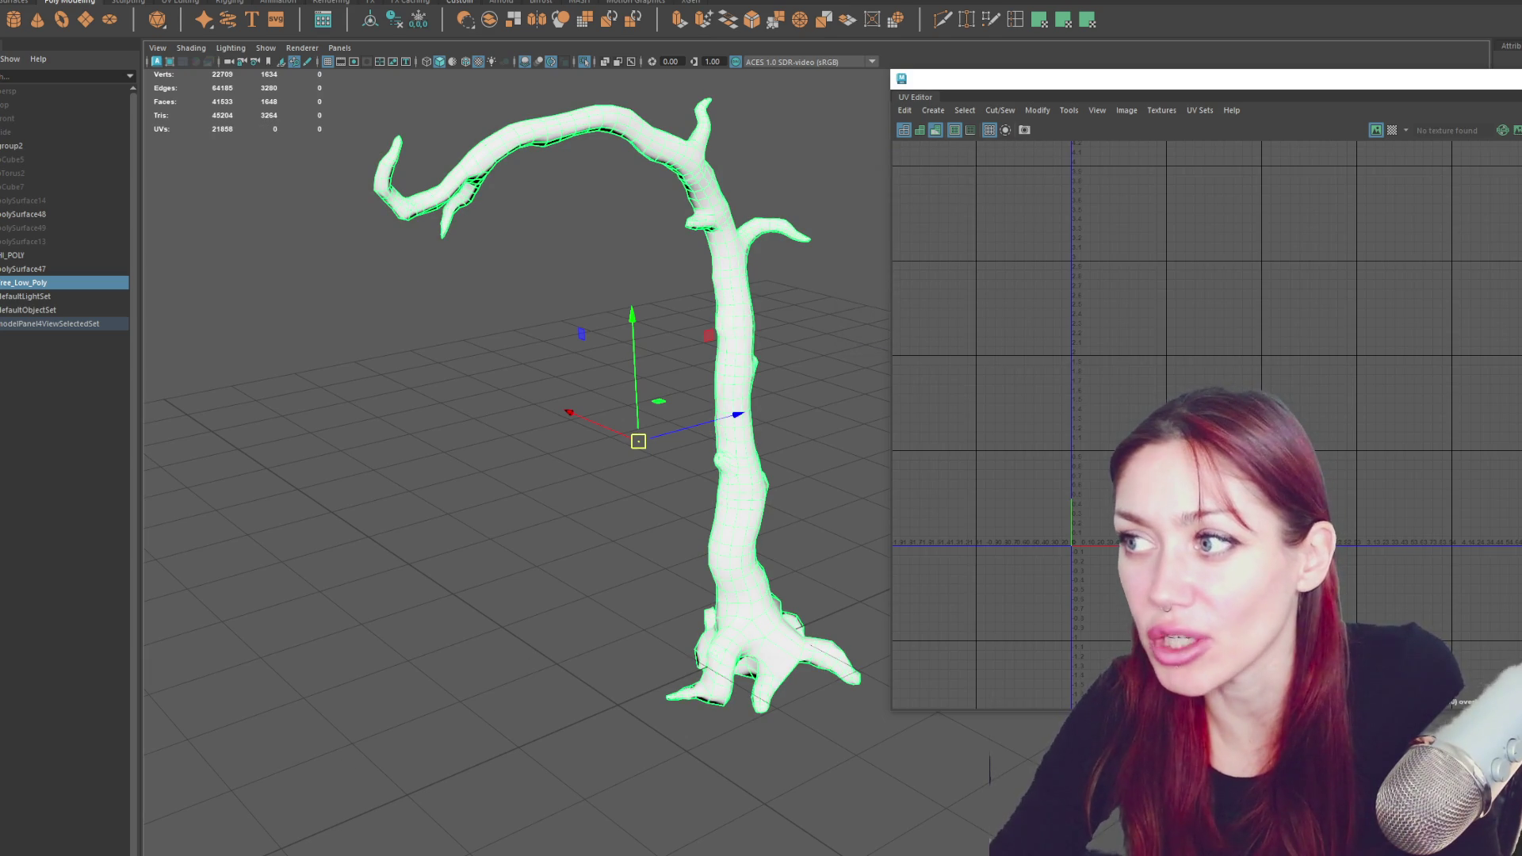
left_click_drag(1189, 79, 1365, 178)
left_click(1399, 178)
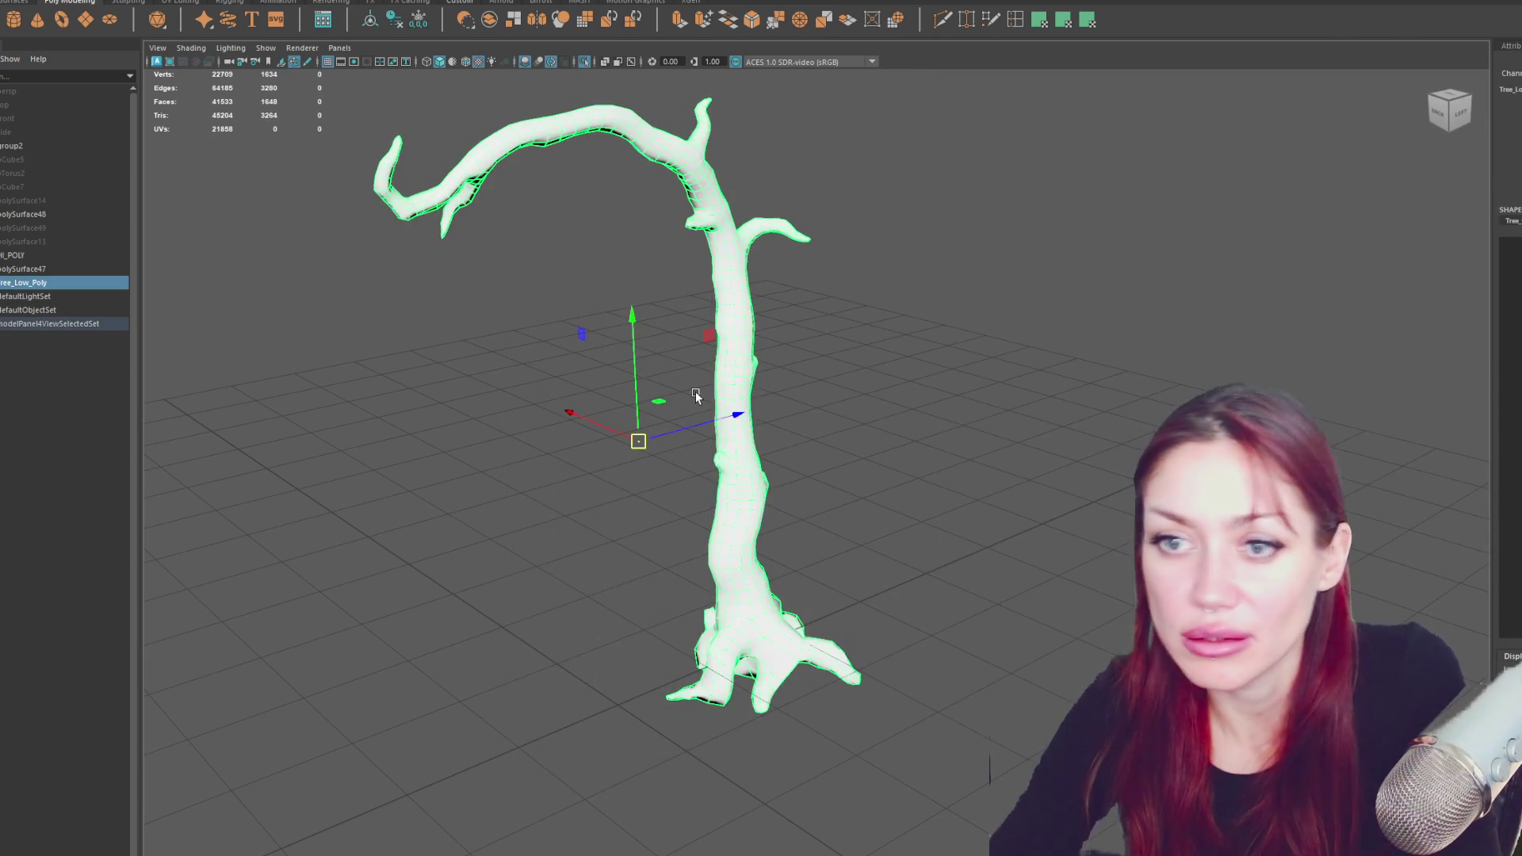
key("Delete")
- Select polySurface49, isolate it, and copy-paste it into a new group
left_click(22, 229)
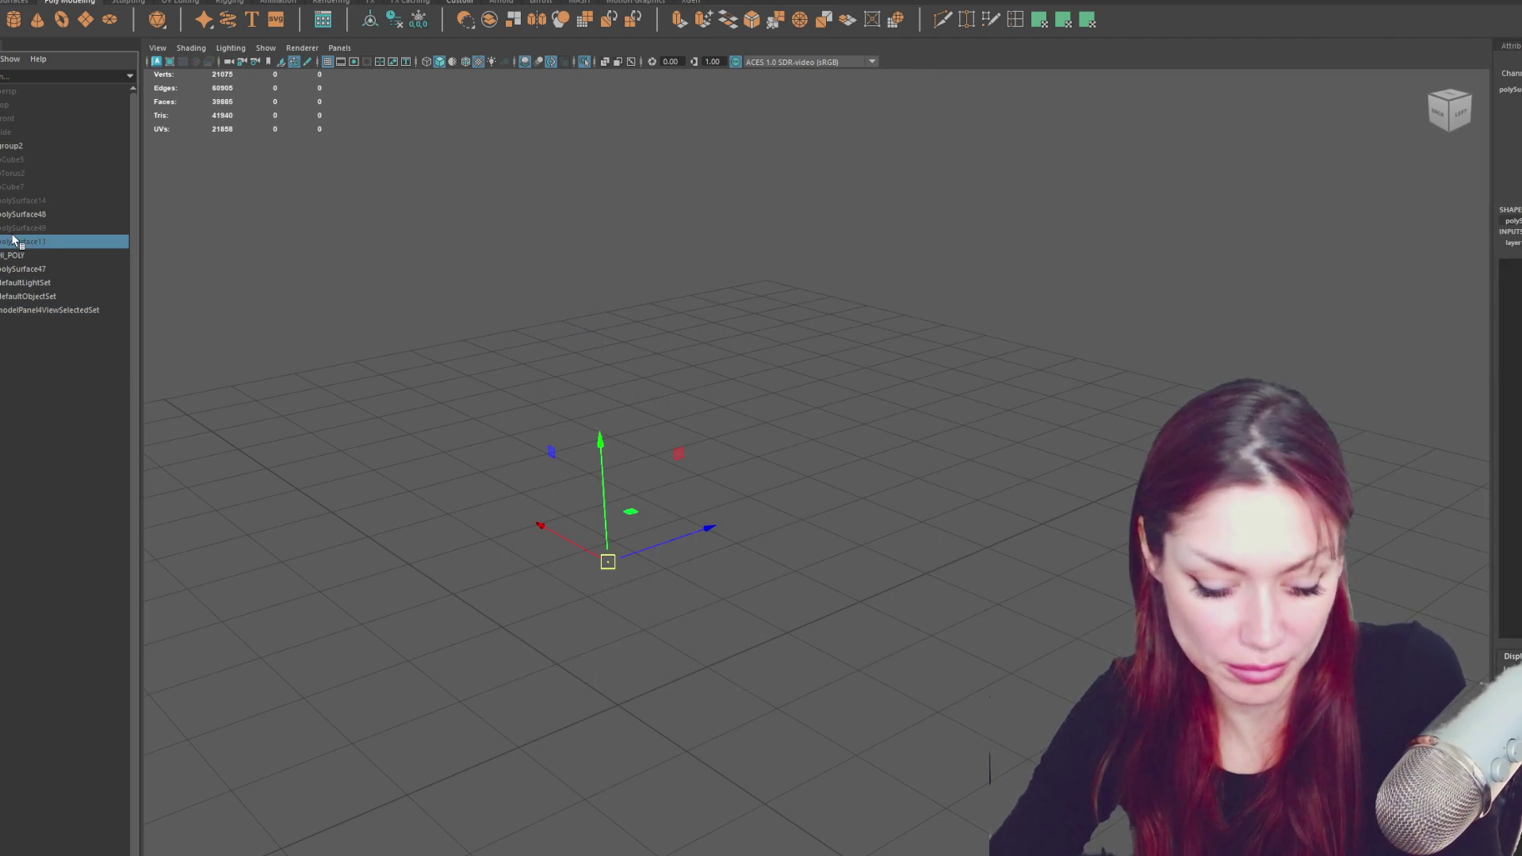
key("shift+h")
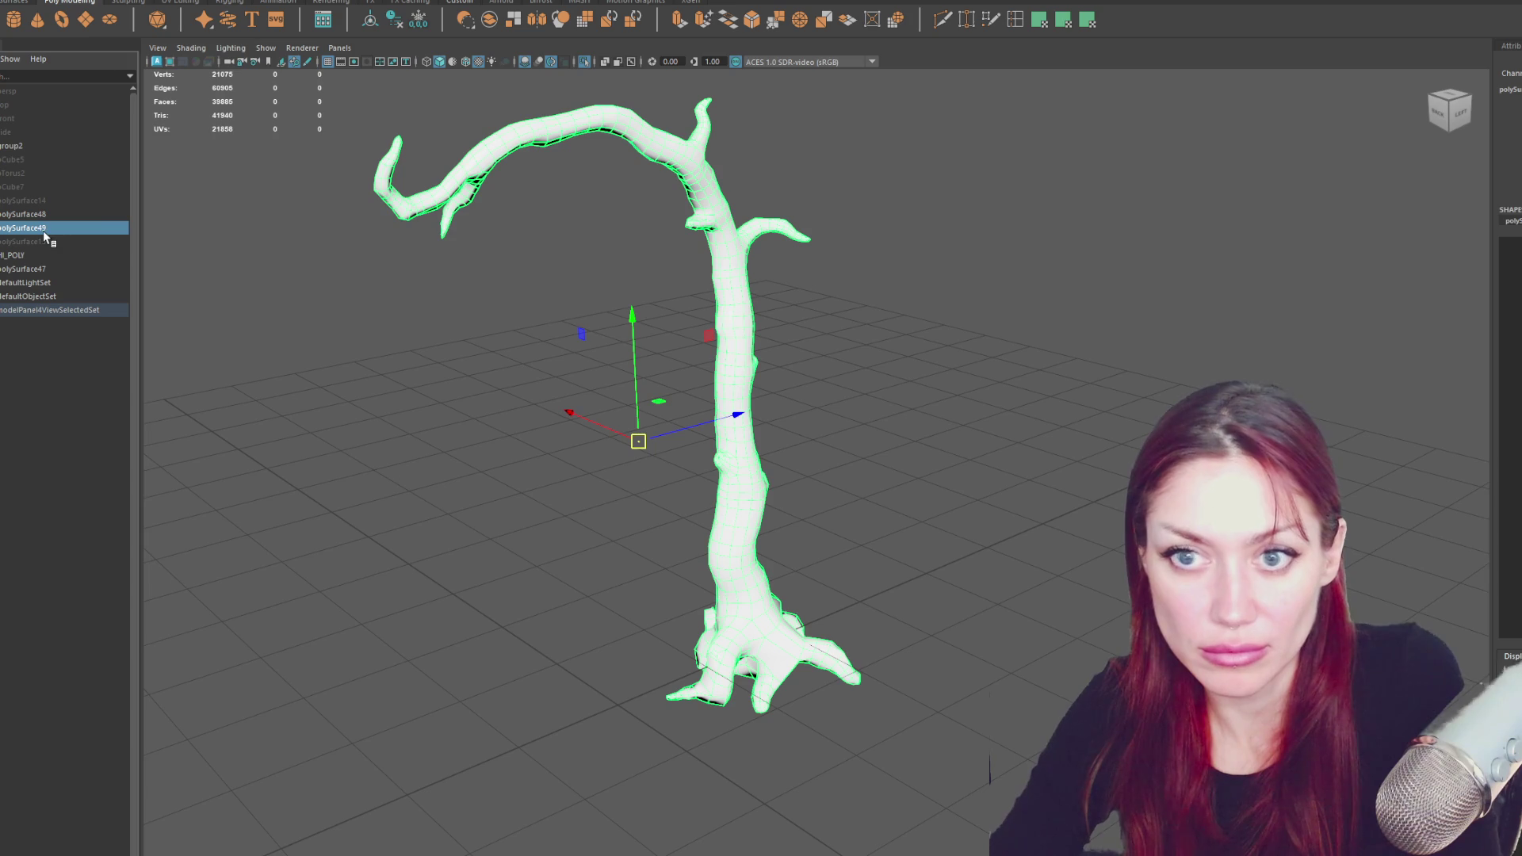
key("ctrl+c")
key("ctrl+v")
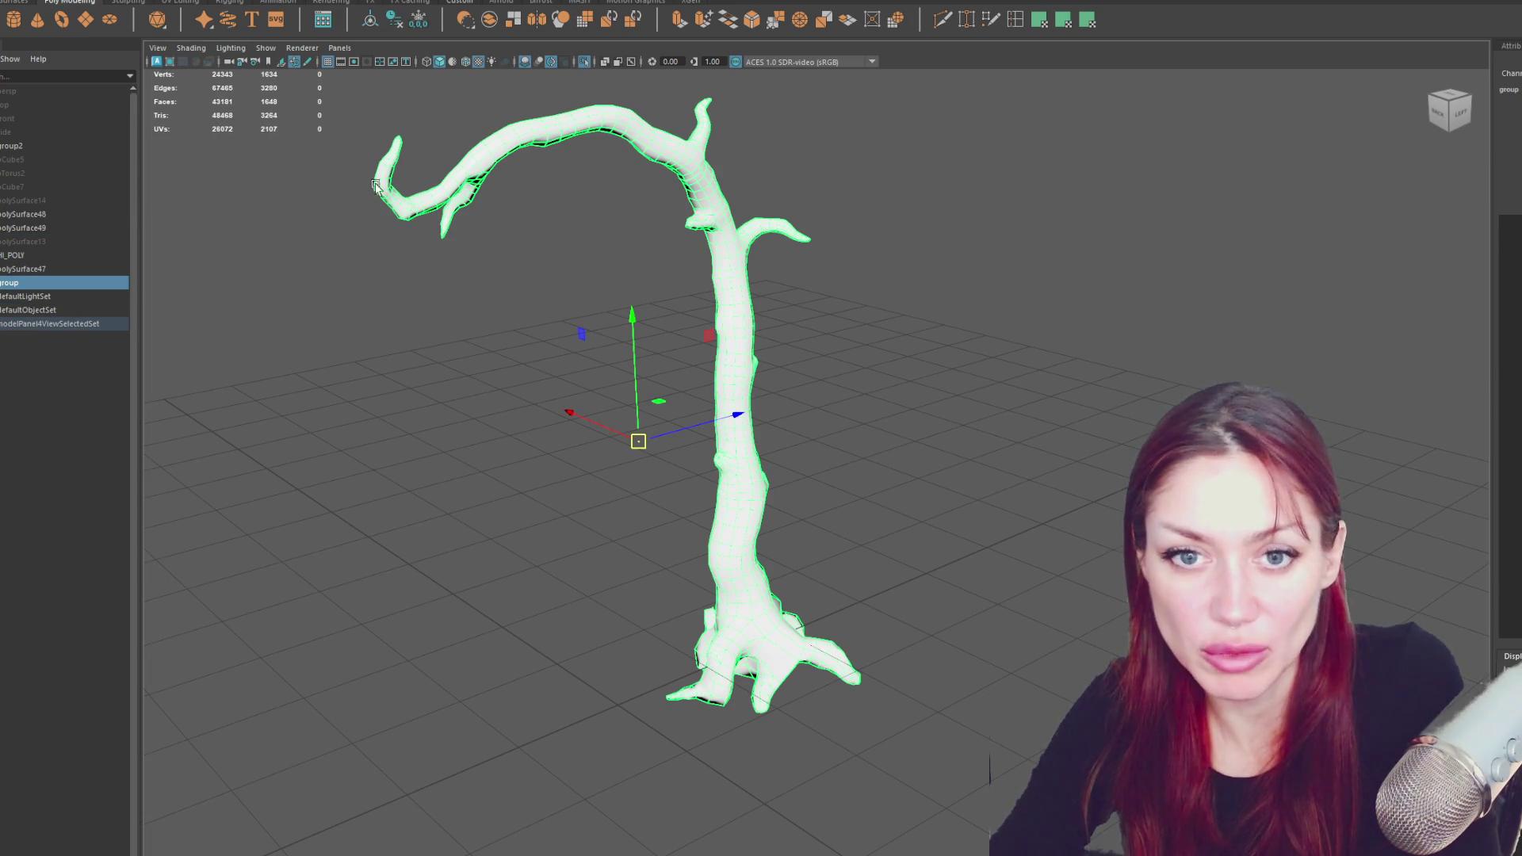
- Select the pasted tree copy and open the UV Set Editor and UV Editor
left_click(73, 230)
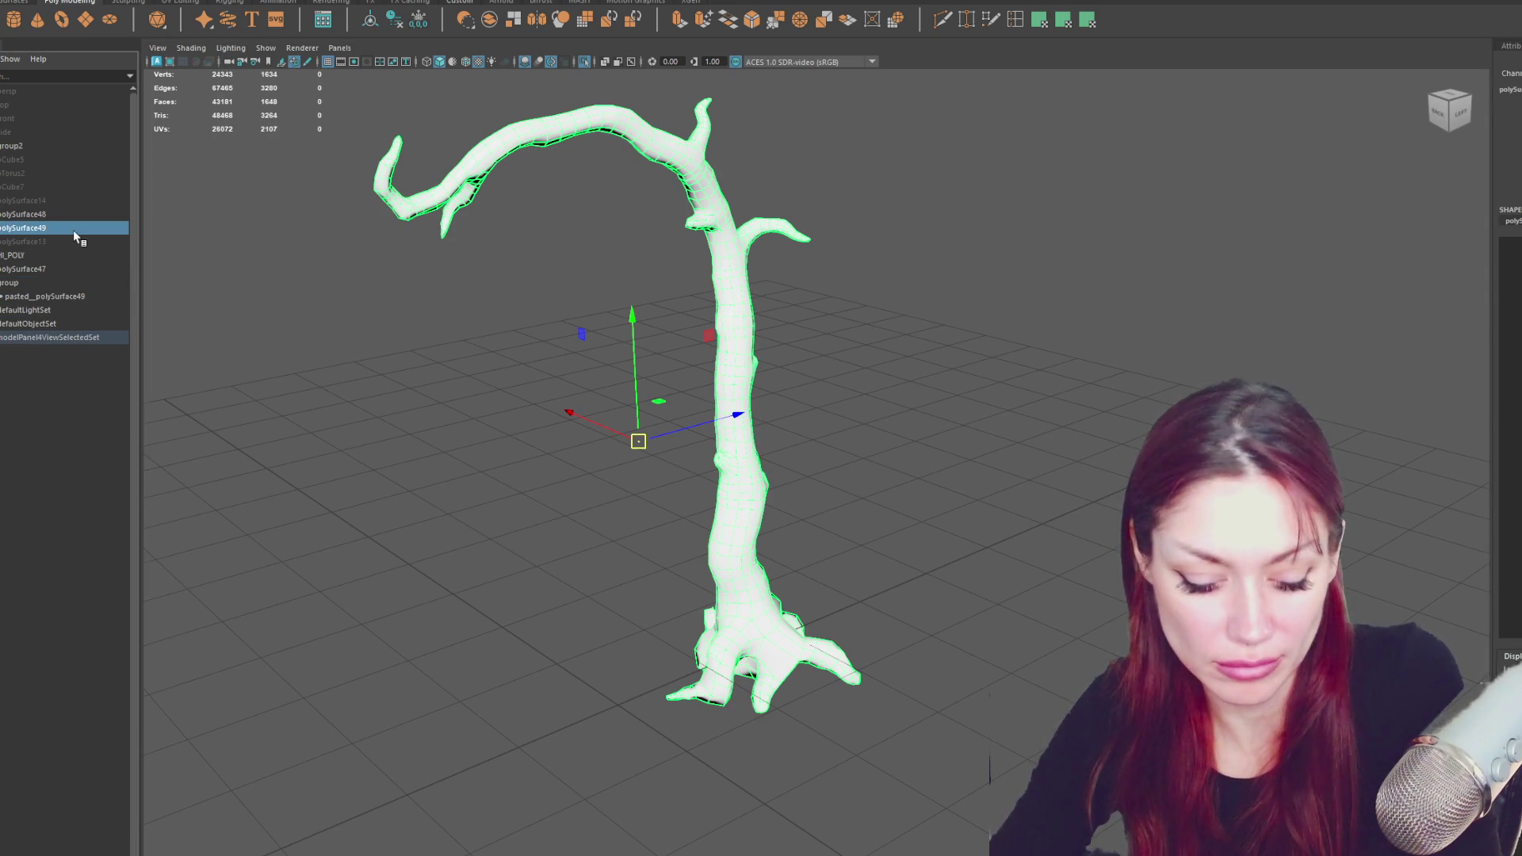
left_click(83, 298)
left_click(464, 3)
left_click(476, 25)
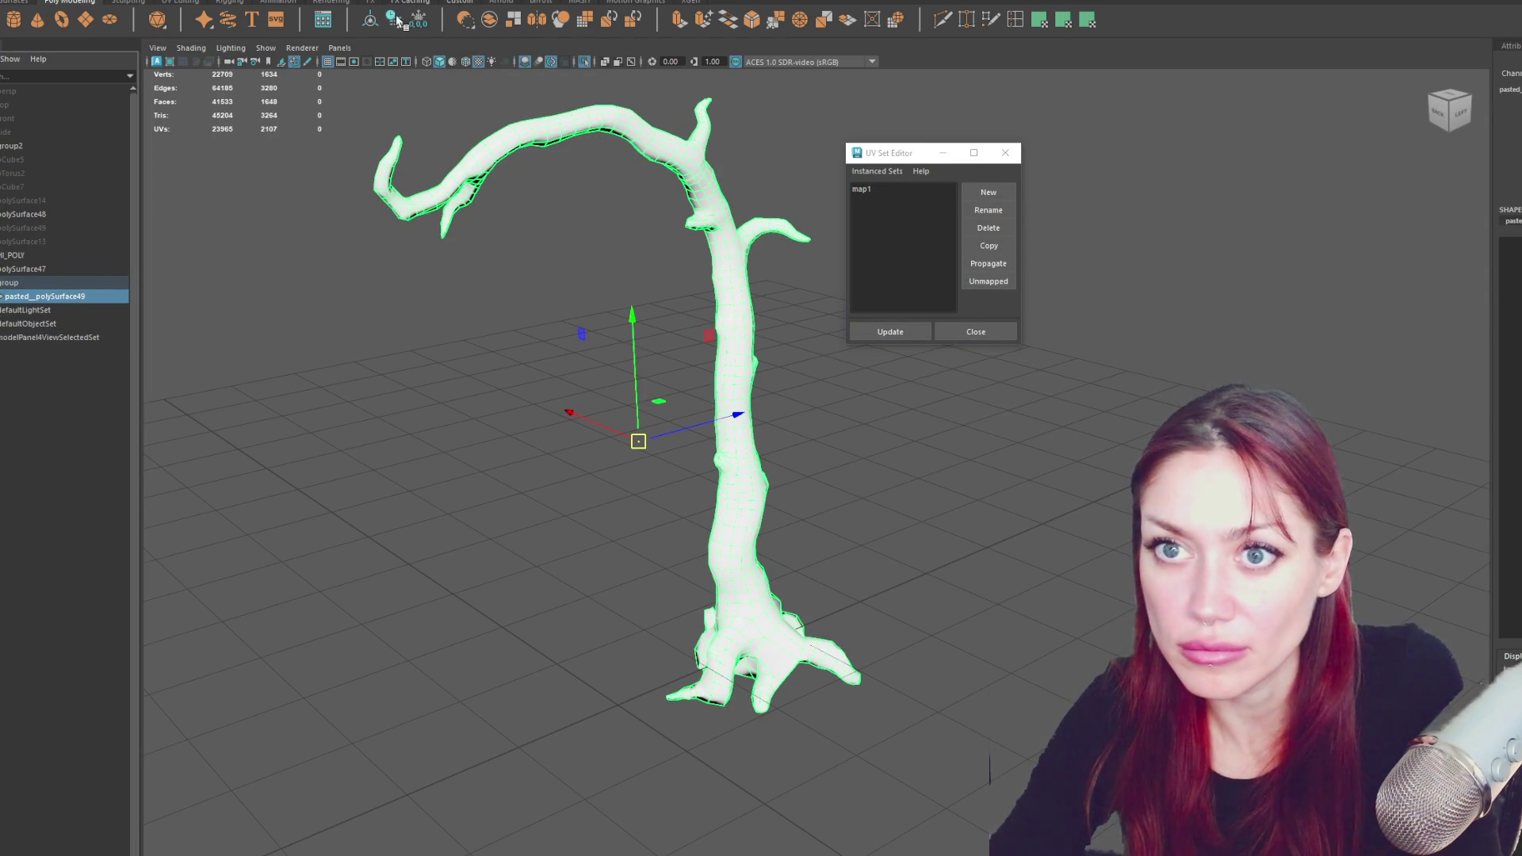
left_click(459, 3)
left_click(475, 13)
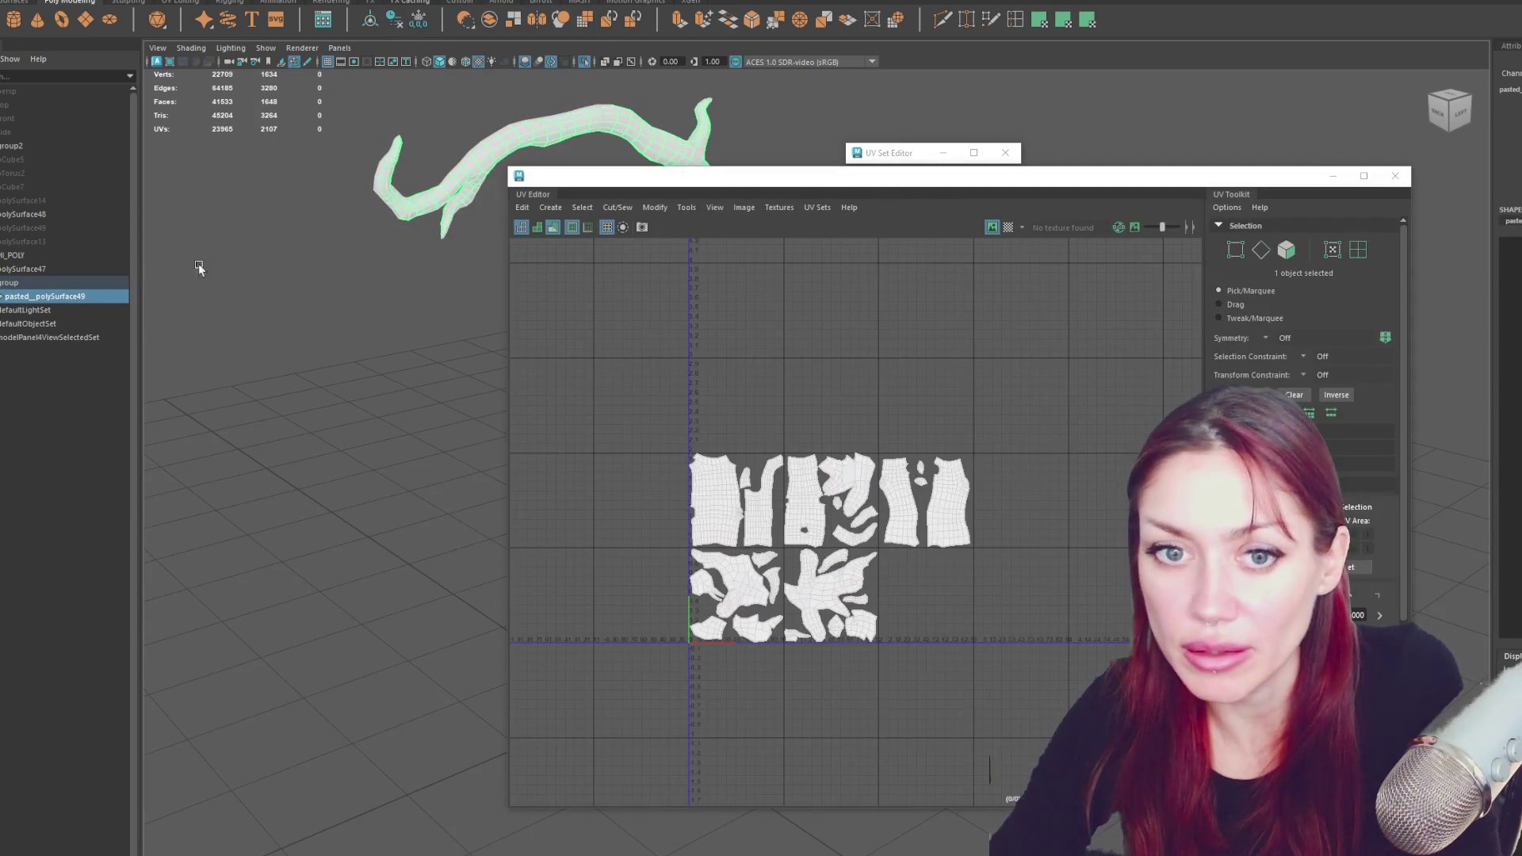
- Delete the pasted group, restore it with Ctrl+G, and move the UV Editor aside
left_click(107, 283)
key("Delete")
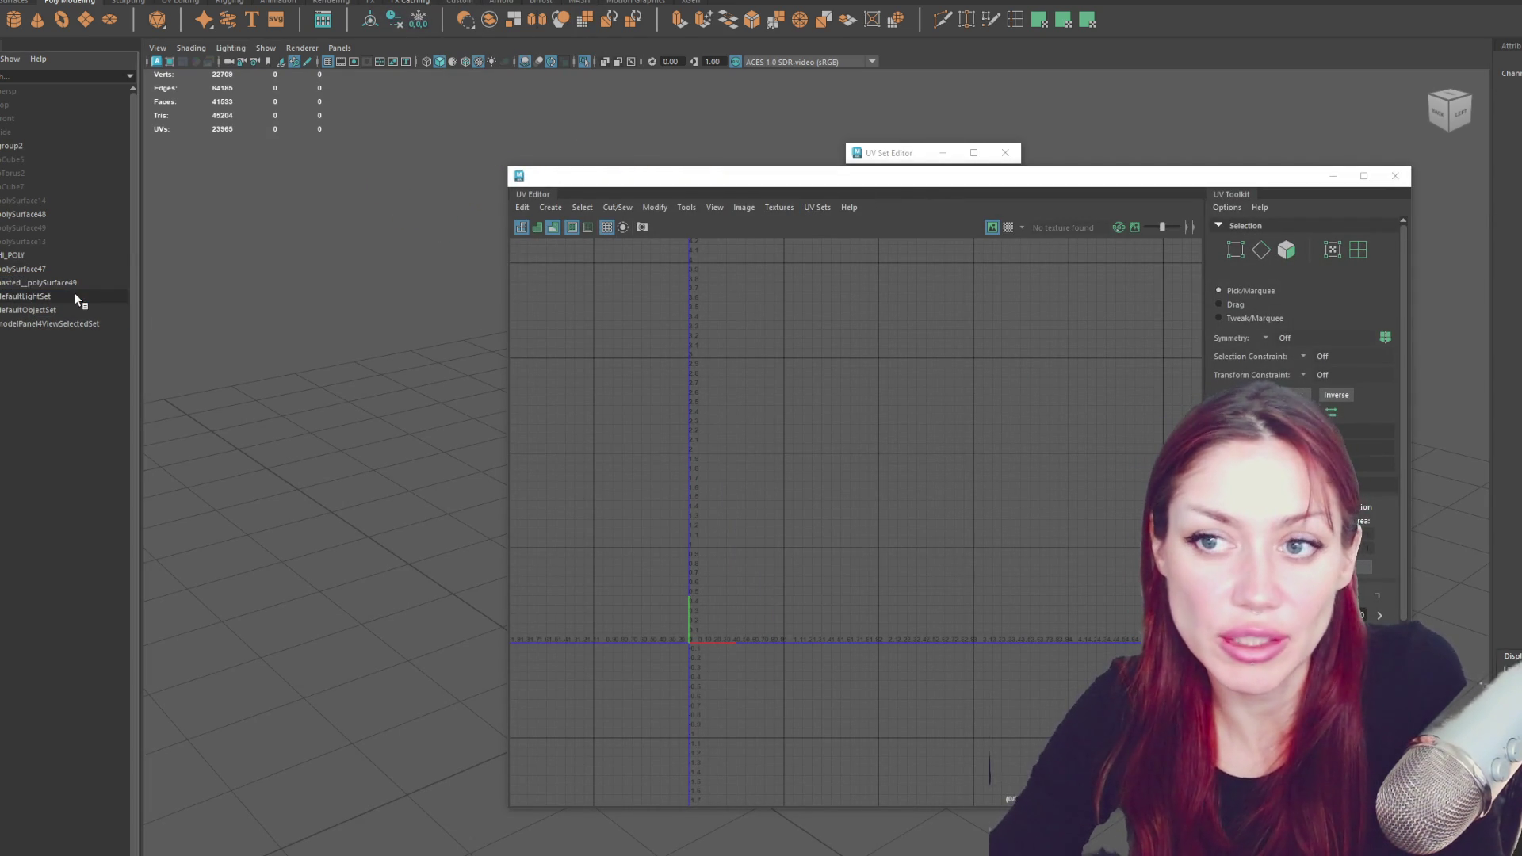
key("ctrl+g")
left_click_drag(638, 181, 975, 476)
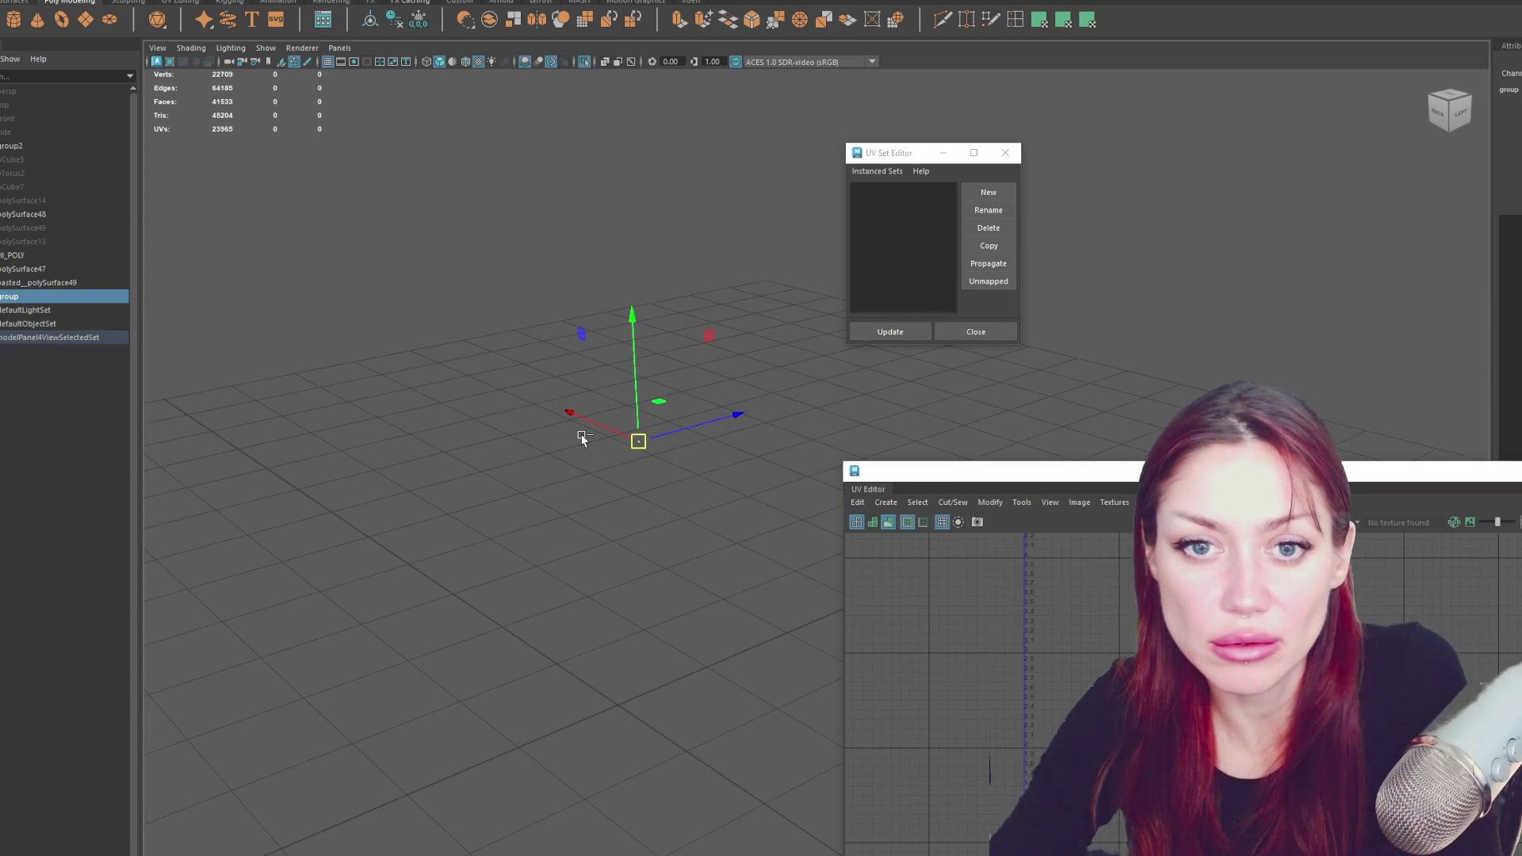
- Isolate the group in the view and select the pasted__polySurface49 mesh
key("Down")
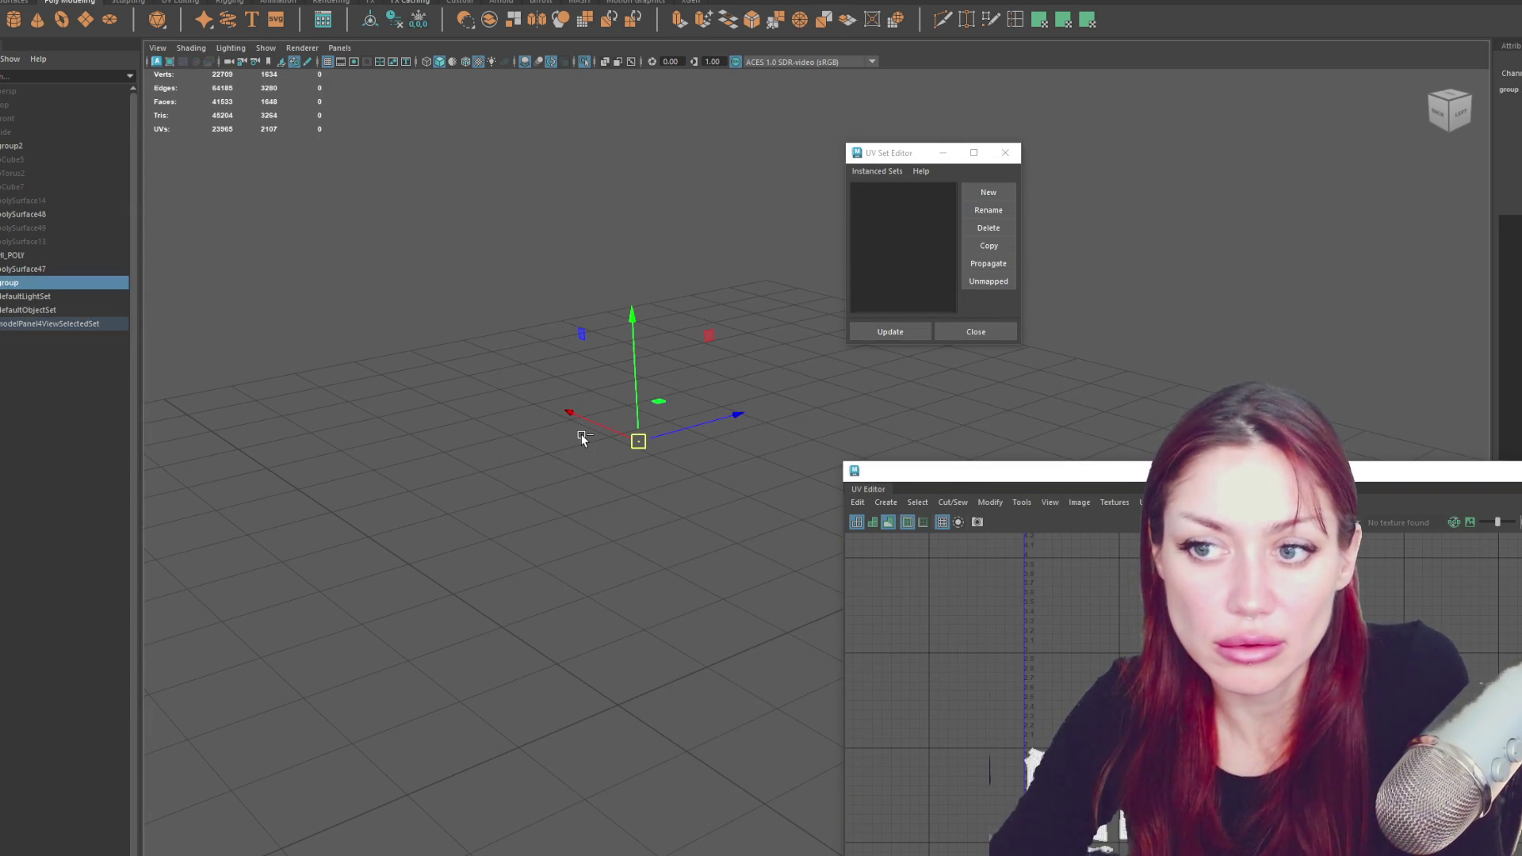
left_click(449, 316)
key("ctrl+1")
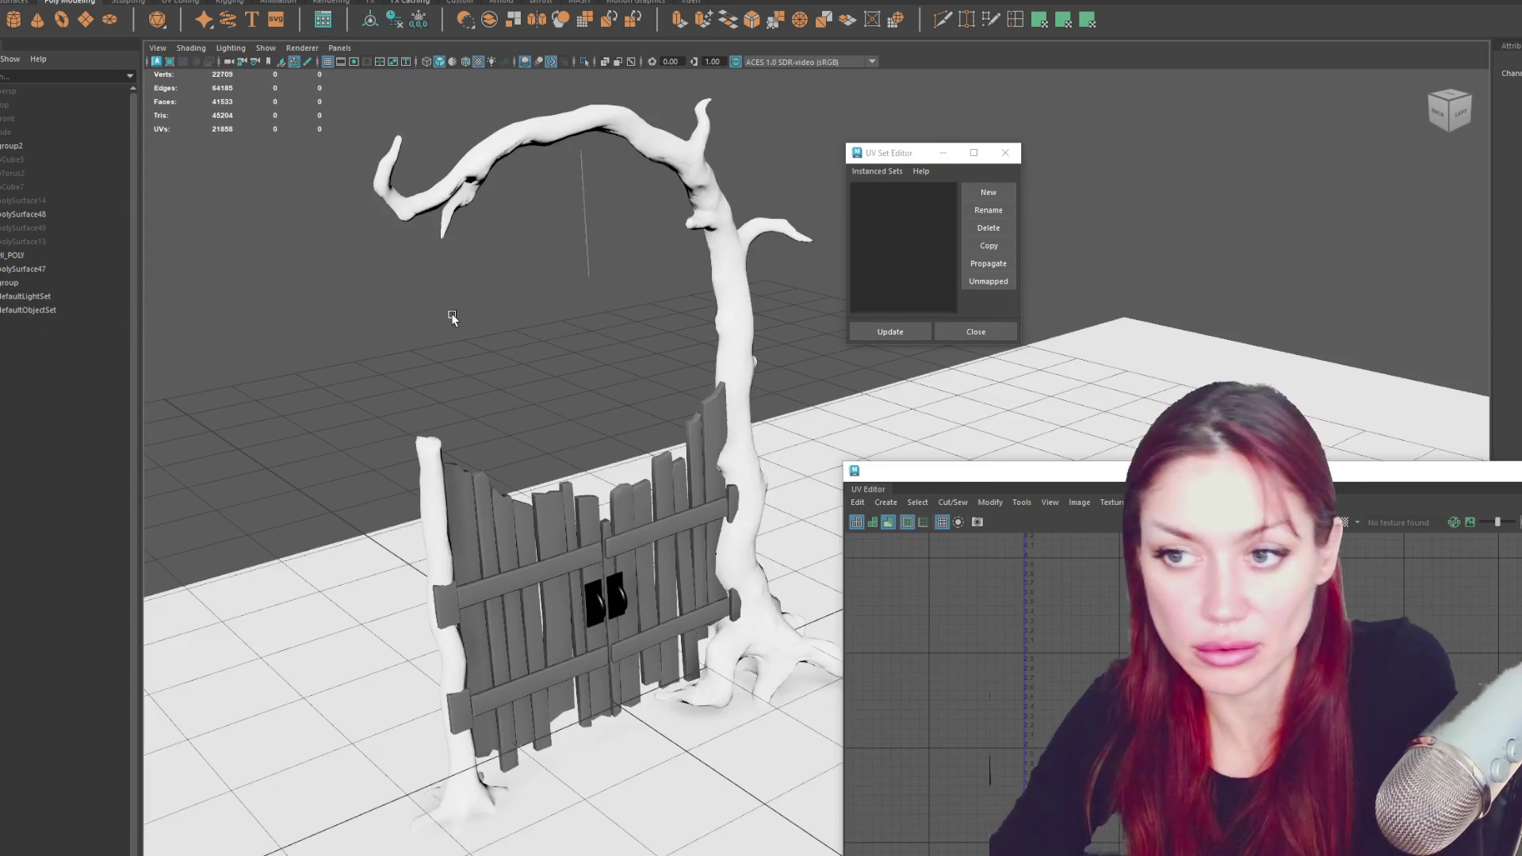
left_click(92, 279)
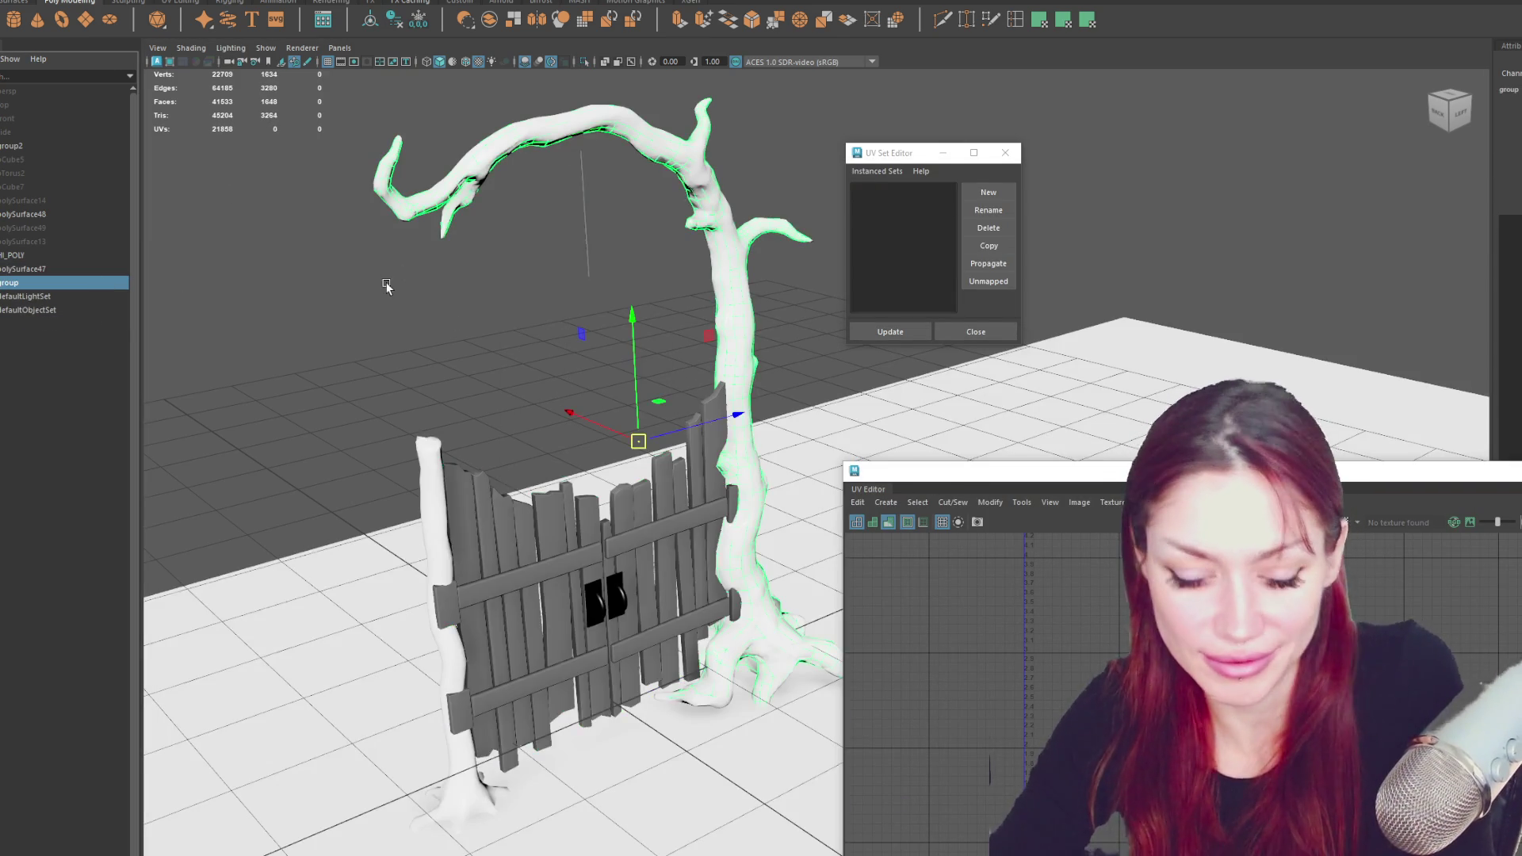
key("ctrl+1")
key("ctrl+v")
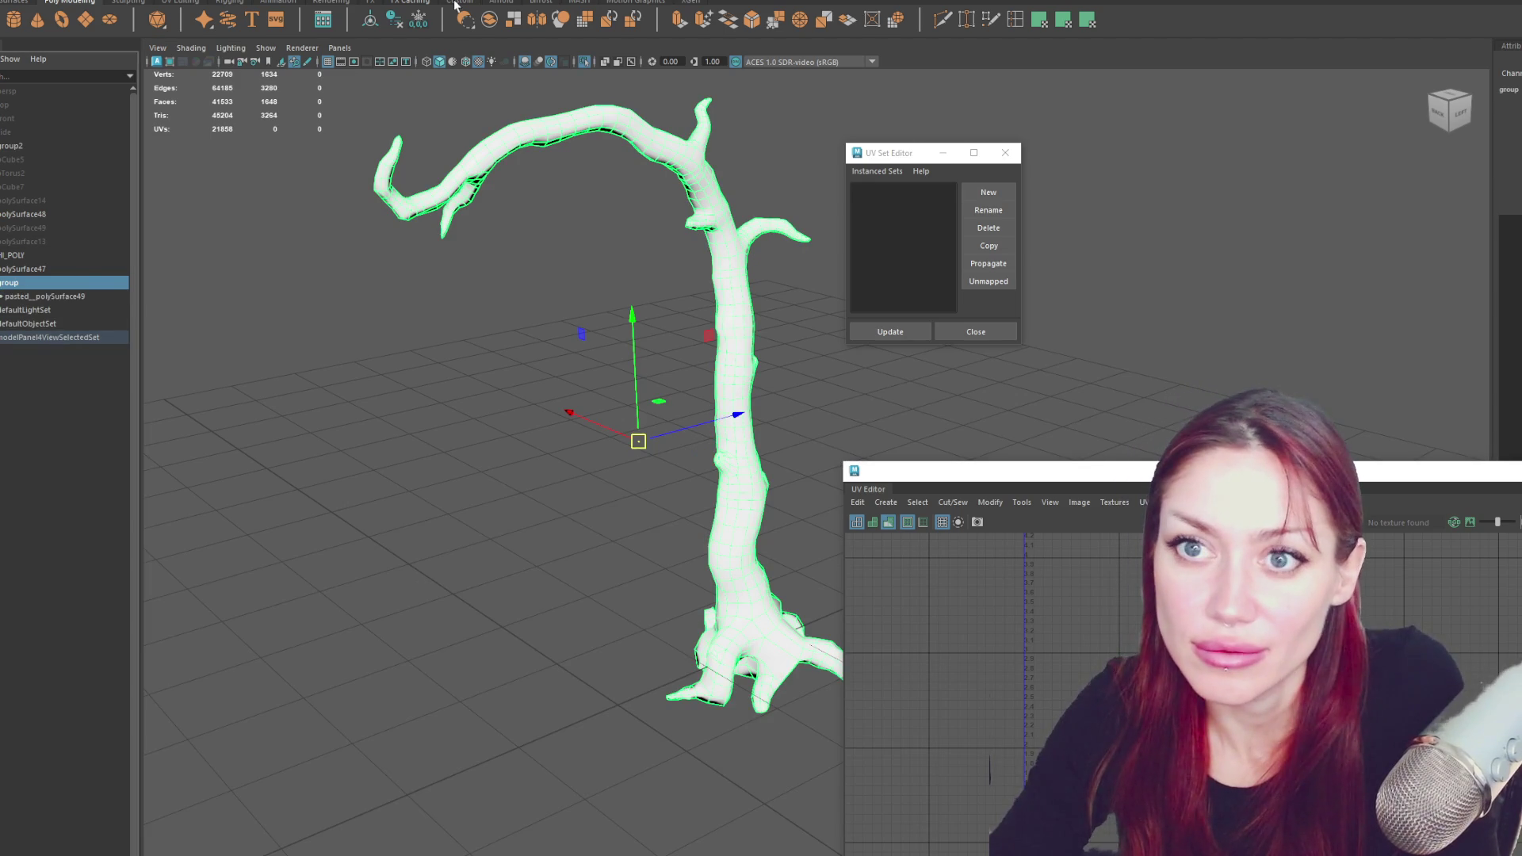
left_click(36, 297)
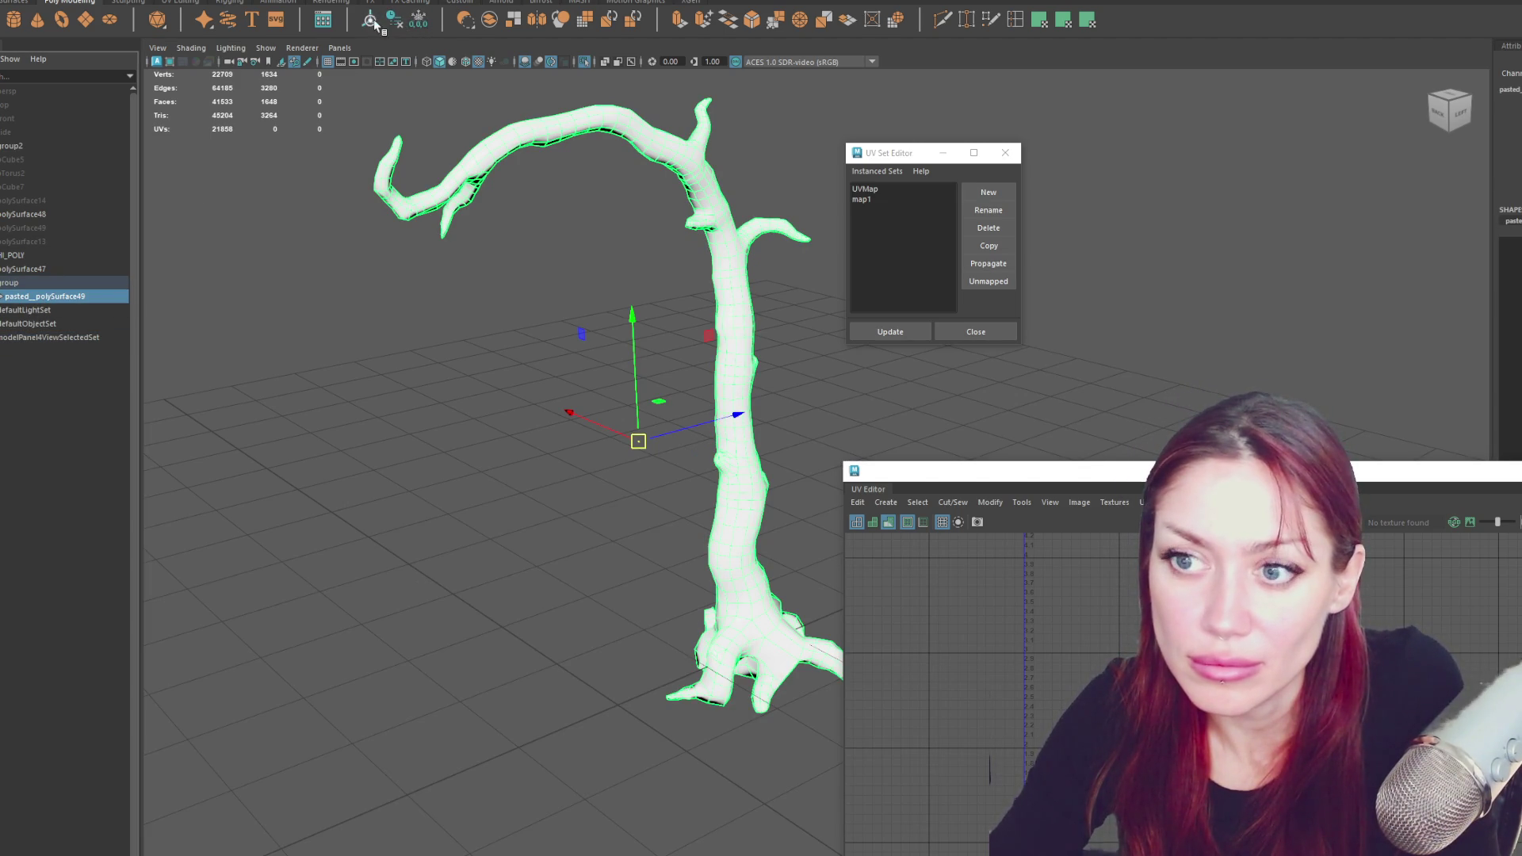
- Abandon renaming the UVMap set and delete the pasted__polySurface49 tree copy
left_click(864, 190)
left_click(988, 210)
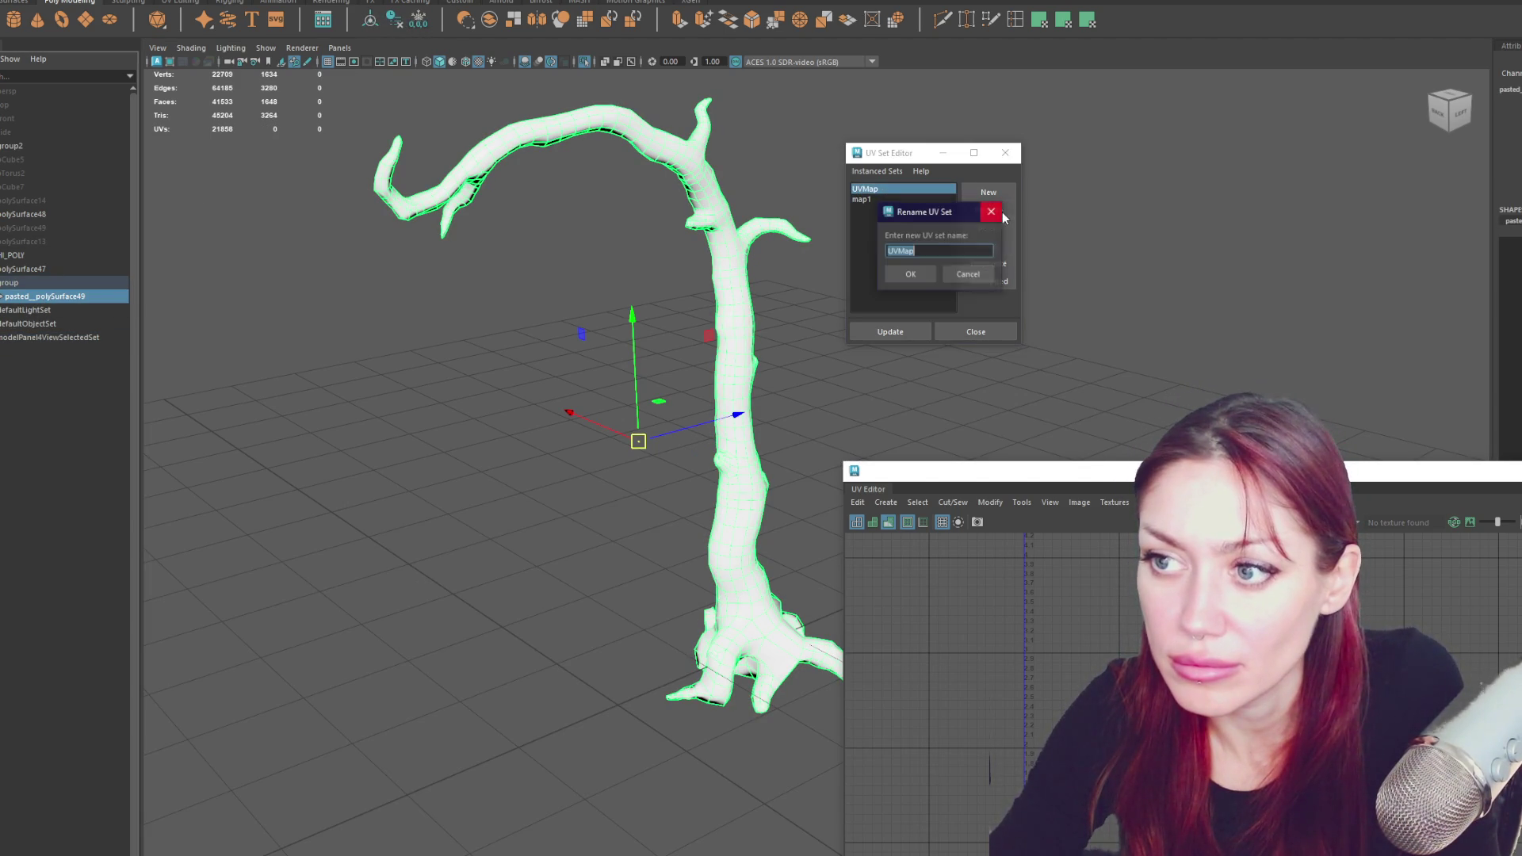
left_click(986, 274)
left_click(325, 377)
left_click(109, 293)
key("Delete")
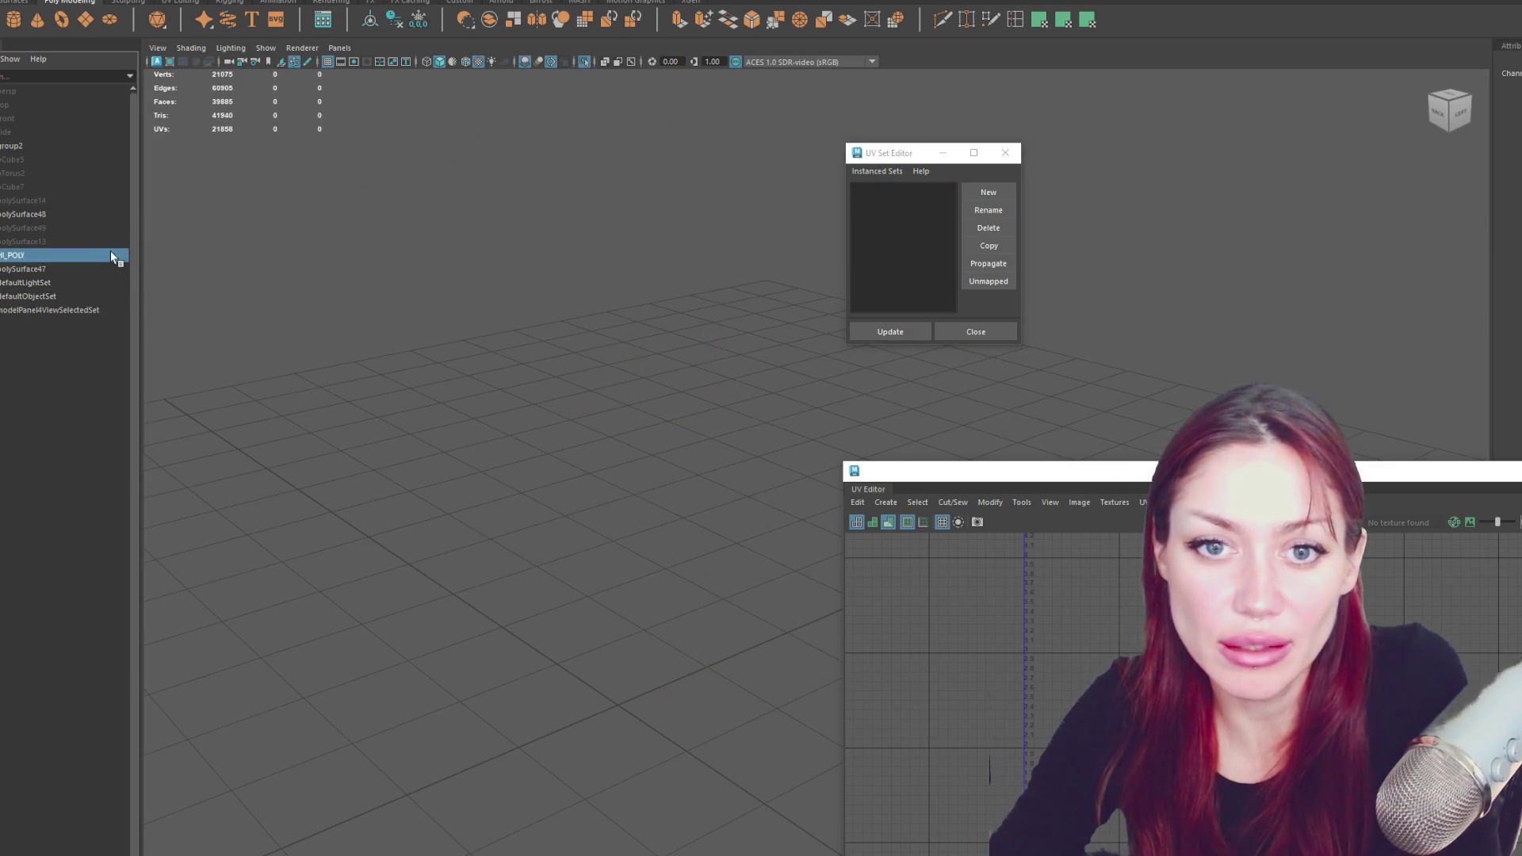
- Exit Isolate Select to show the full gate scene and select polySurface49
left_click(90, 229)
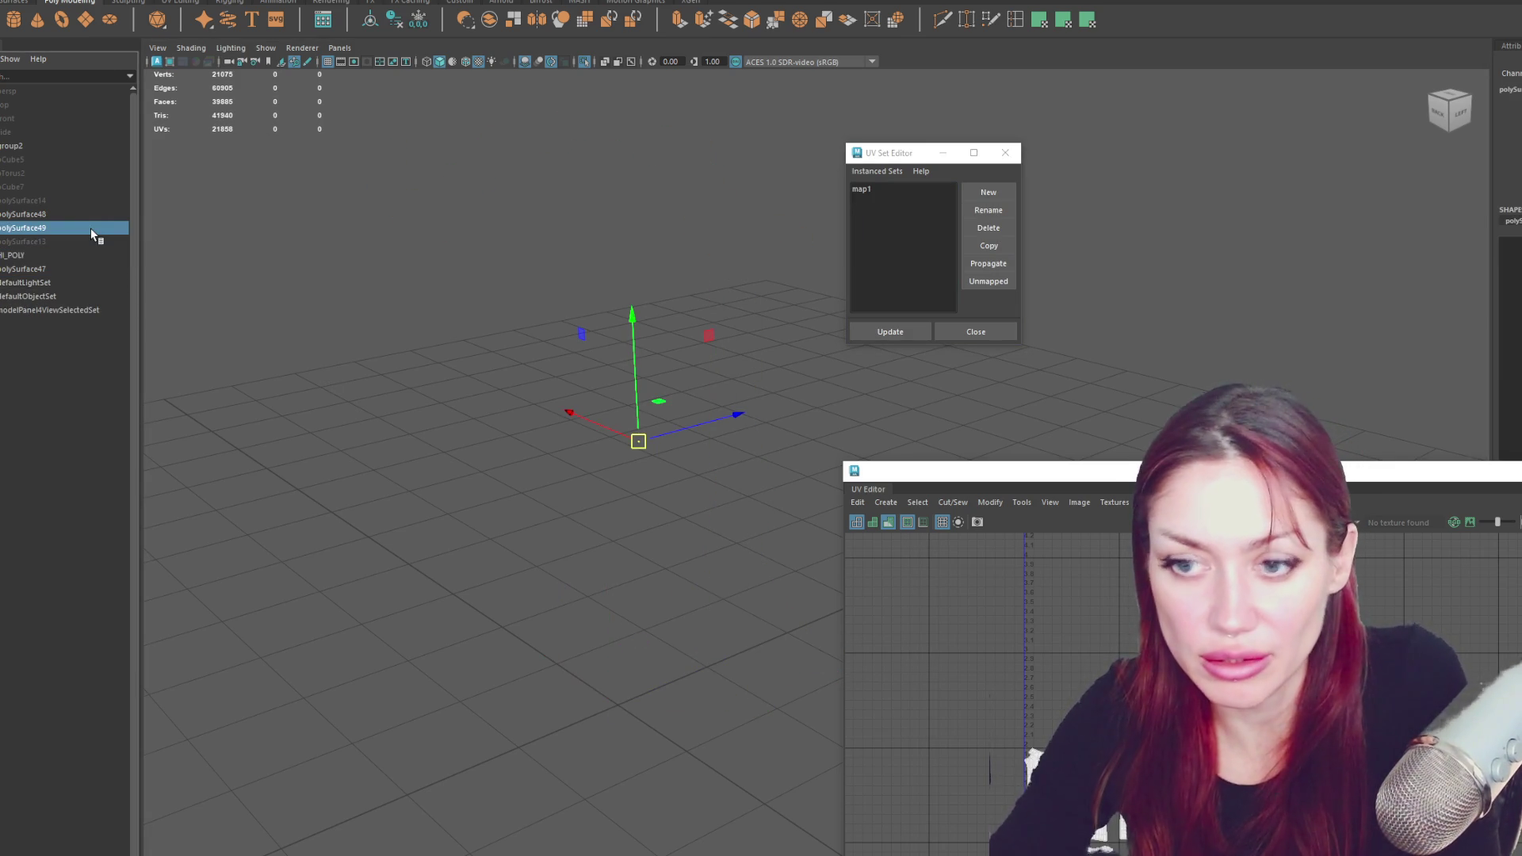
left_click(358, 206)
key("ctrl+1")
left_click(646, 171)
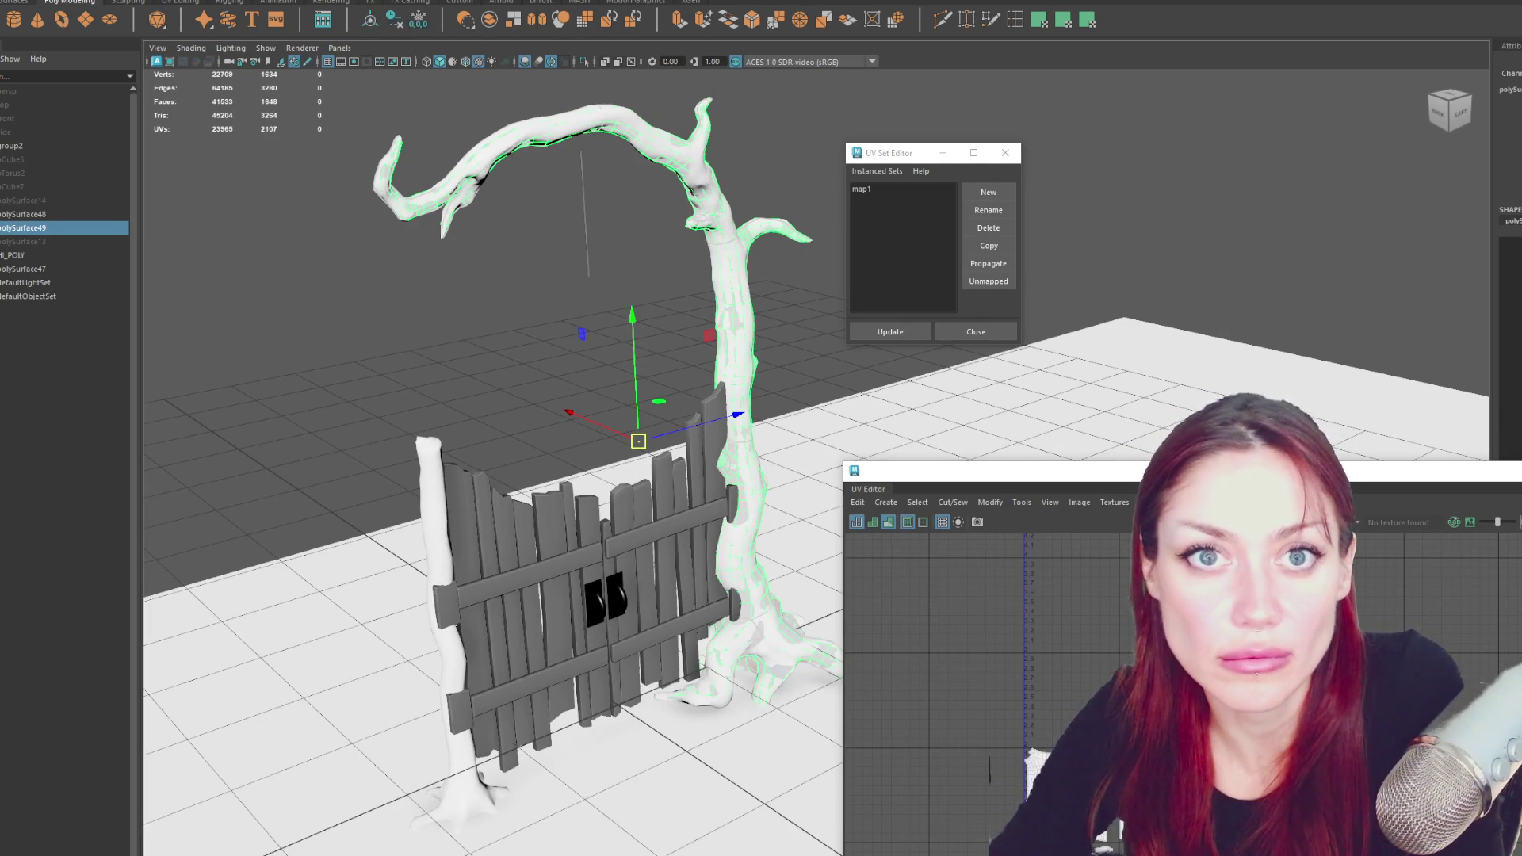
left_click(16, 0)
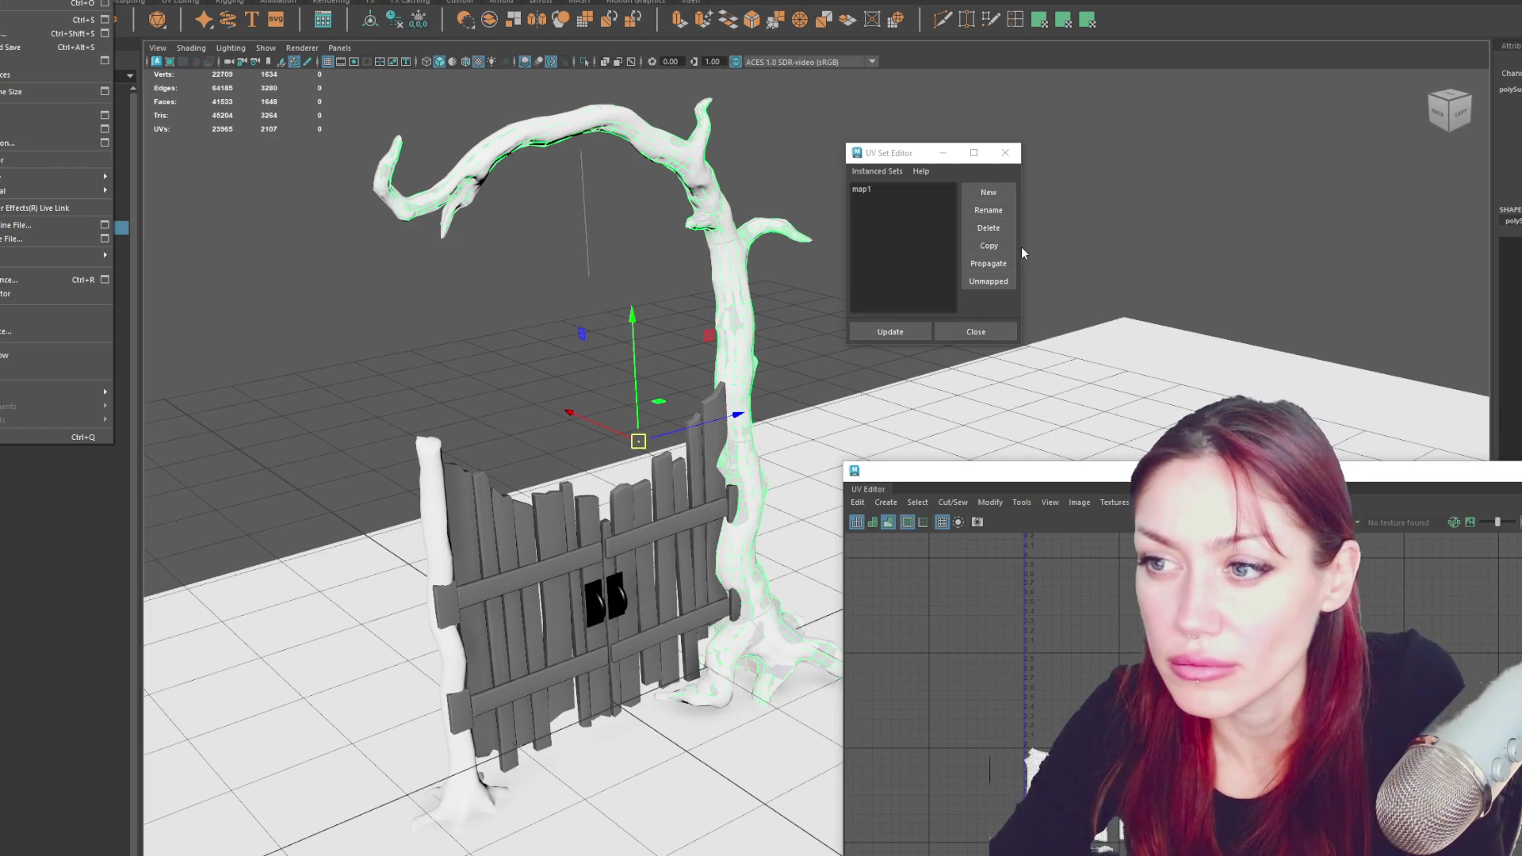
key("Escape")
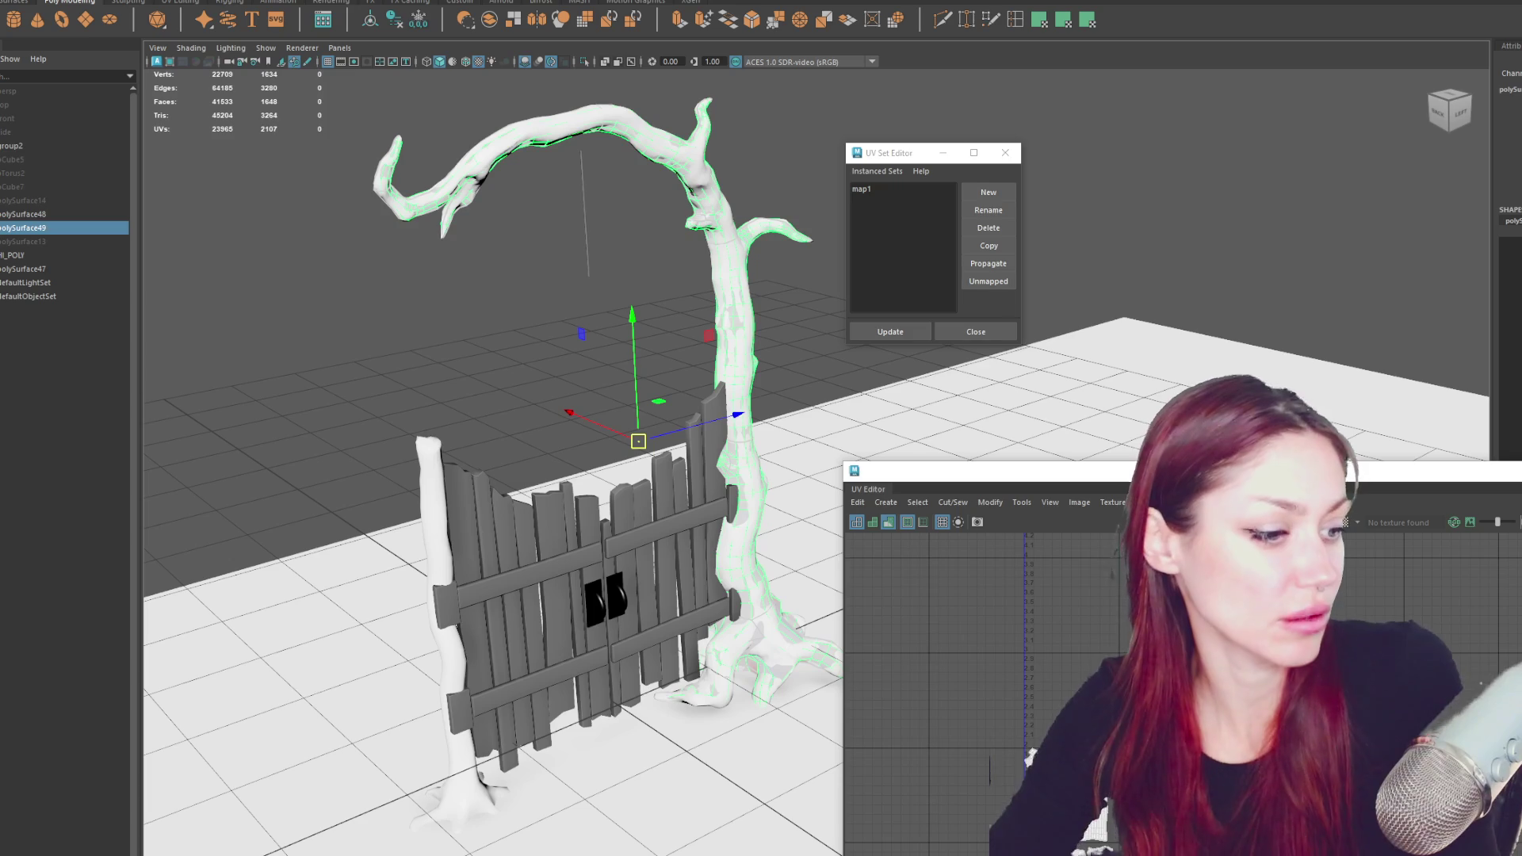
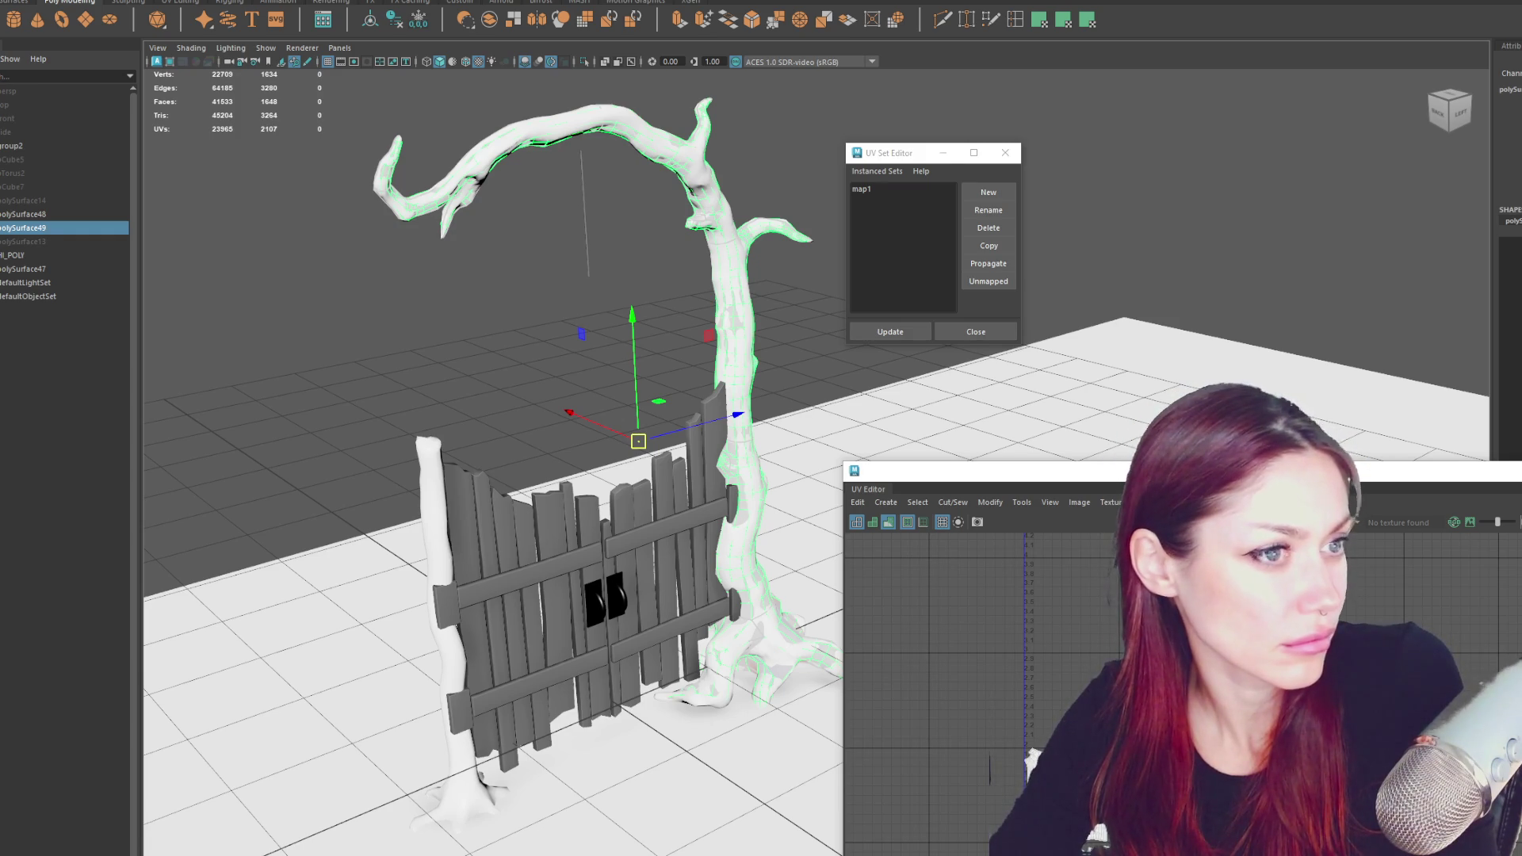
- Browse Rubbermaid image results, previewing food containers, the Easy Find Lid set and Roughneck totes
key("alt+Tab")
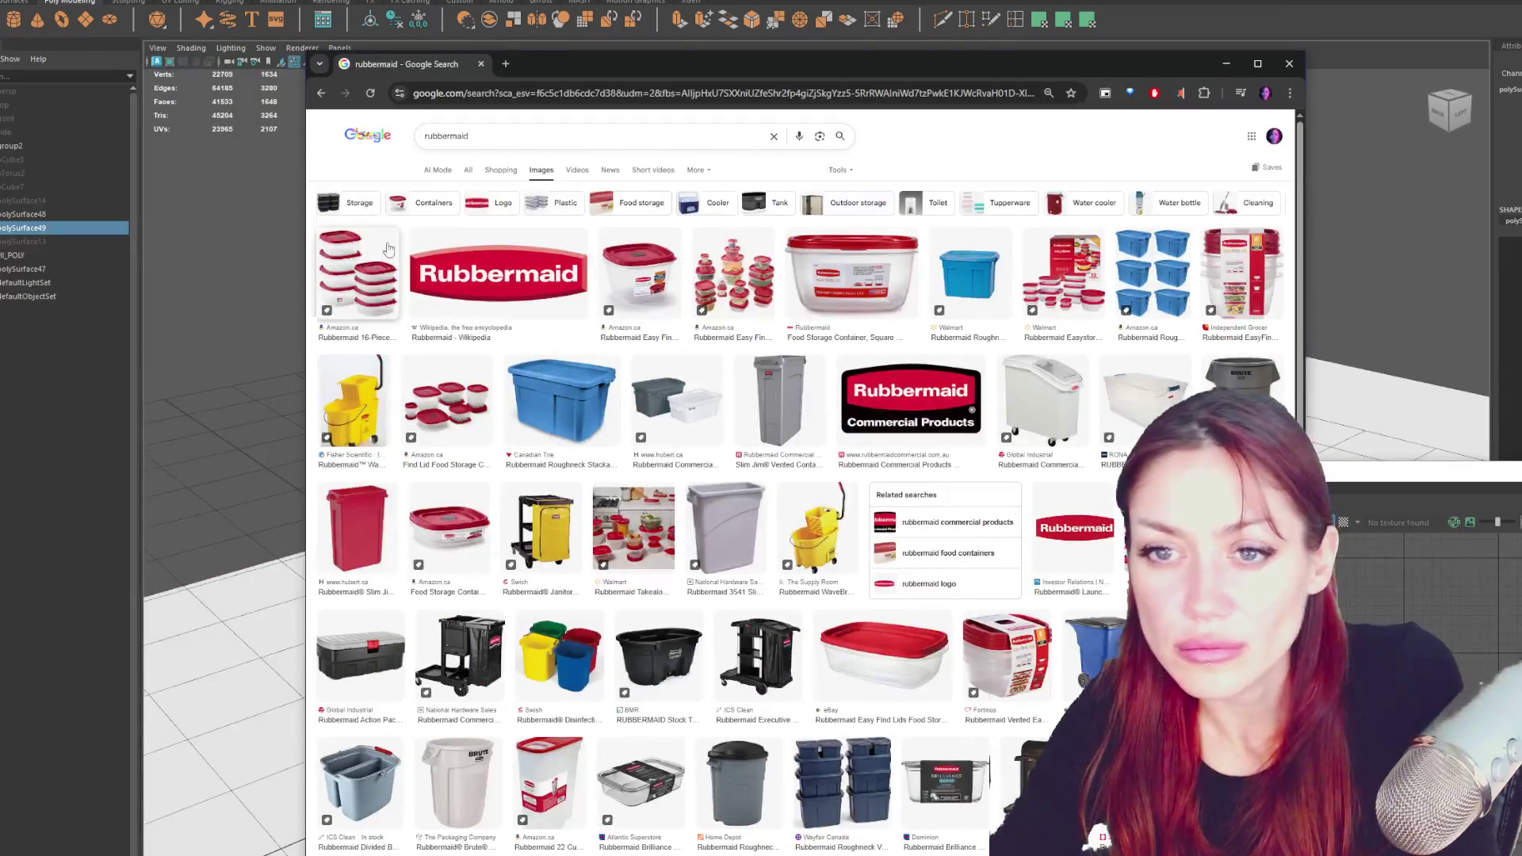
left_click(361, 252)
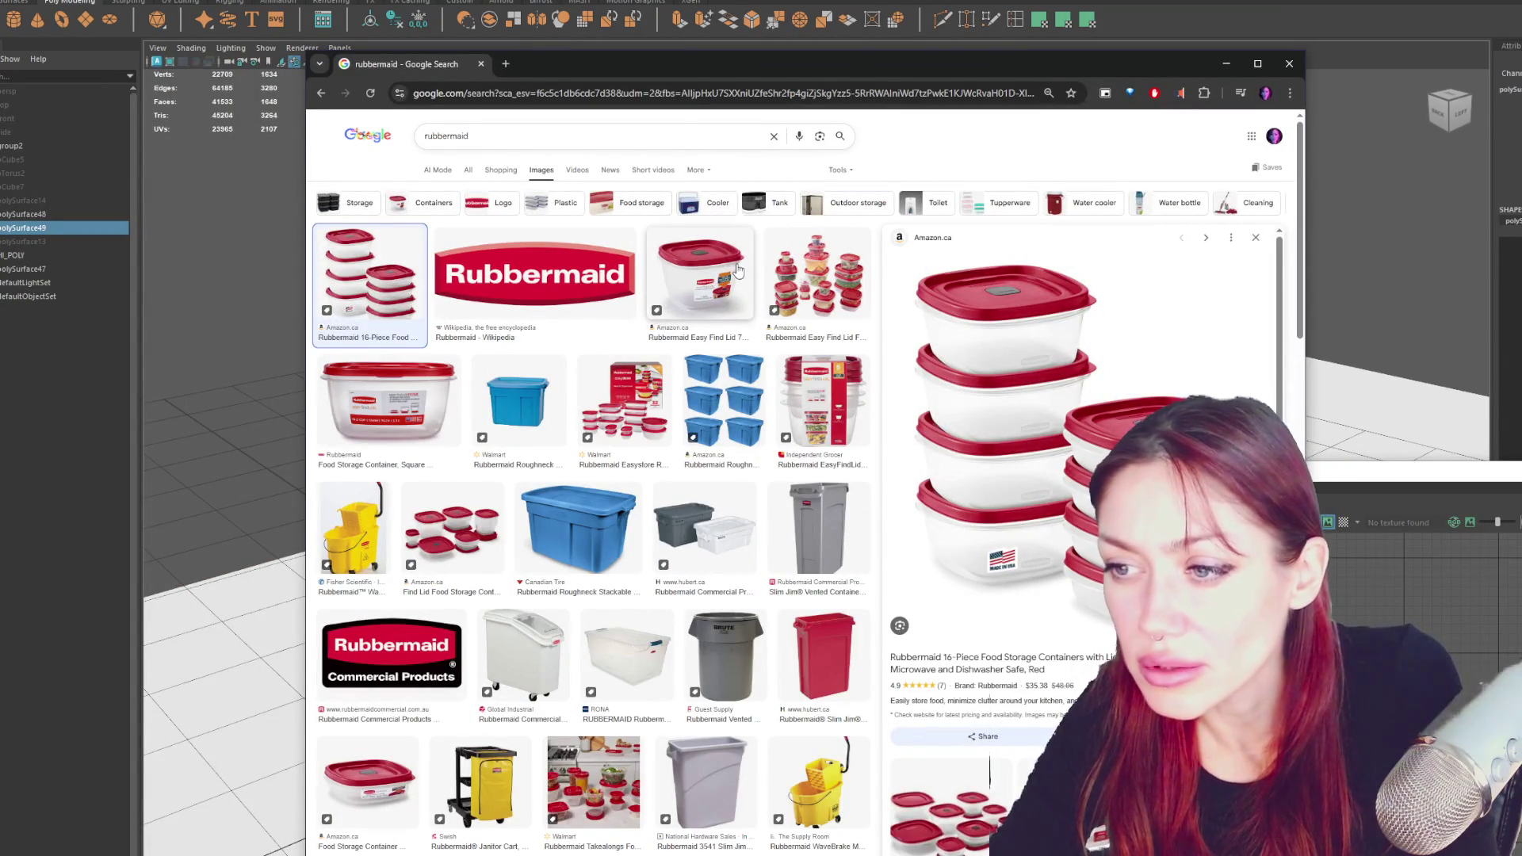
left_click(821, 271)
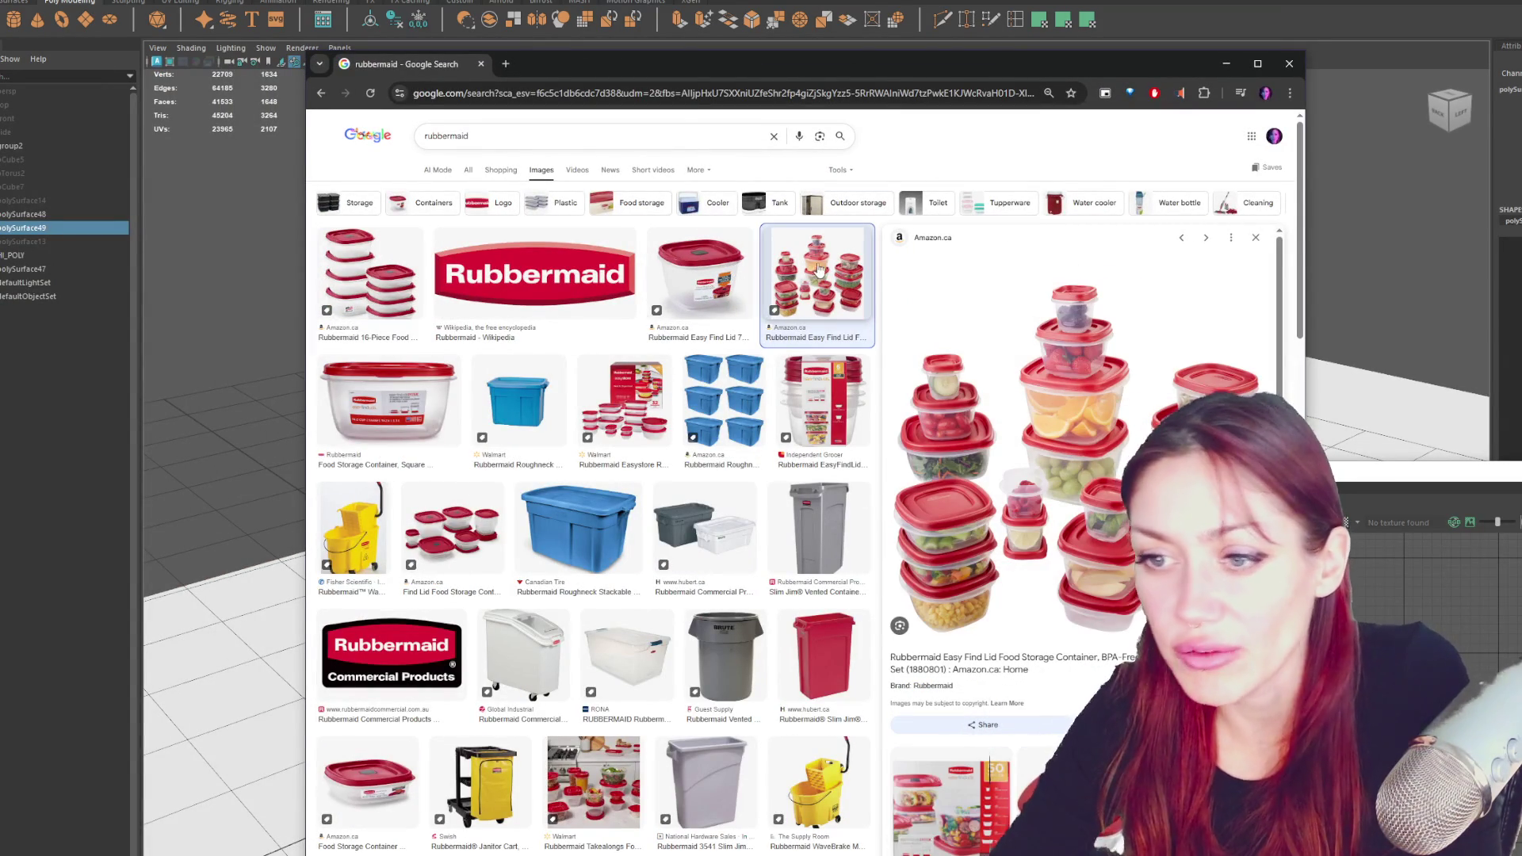
left_click(231, 425)
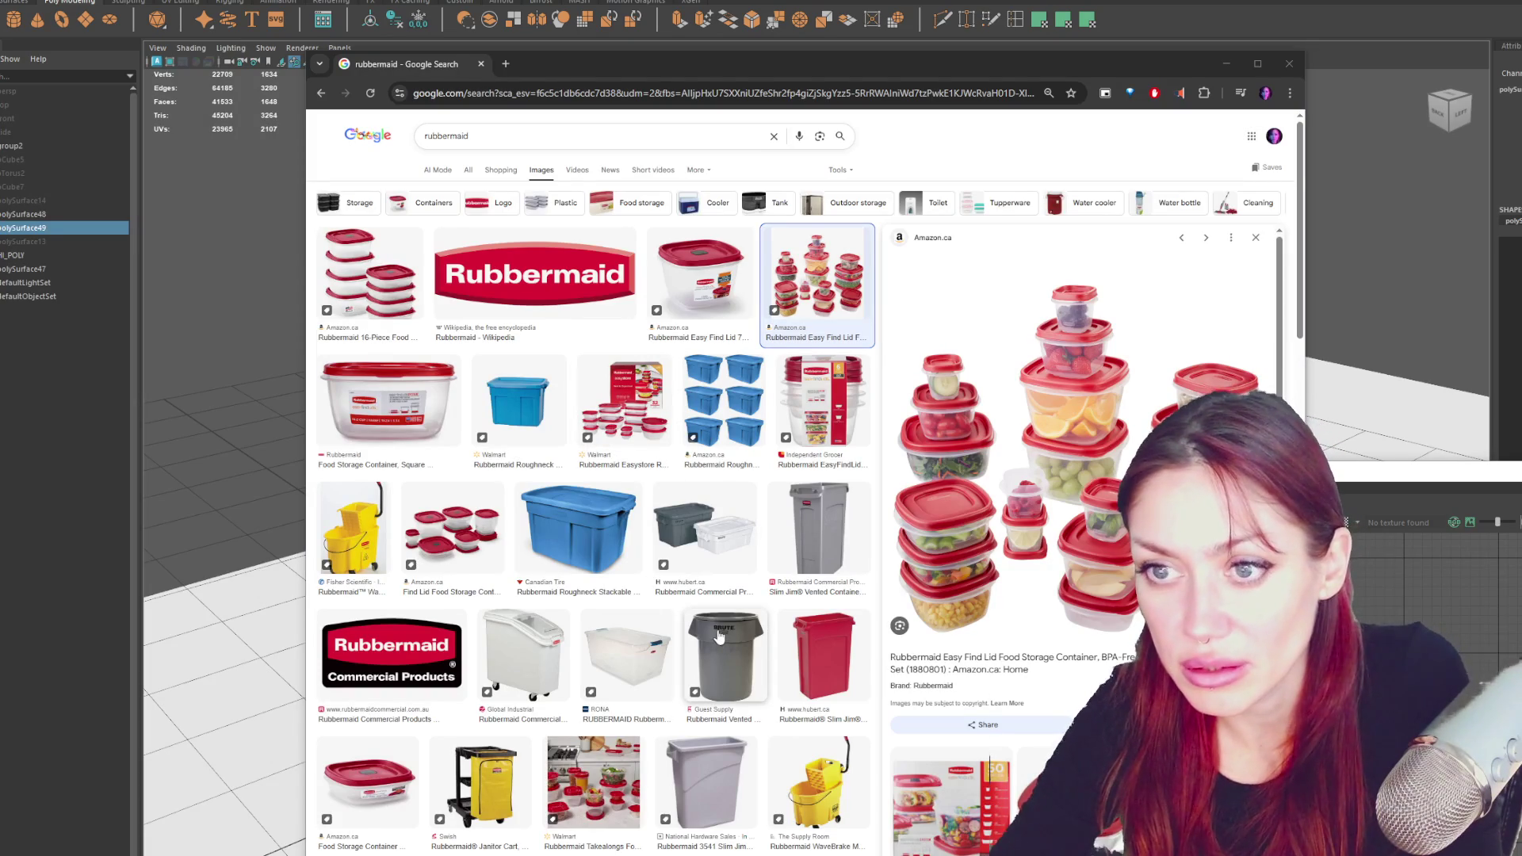
left_click(718, 409)
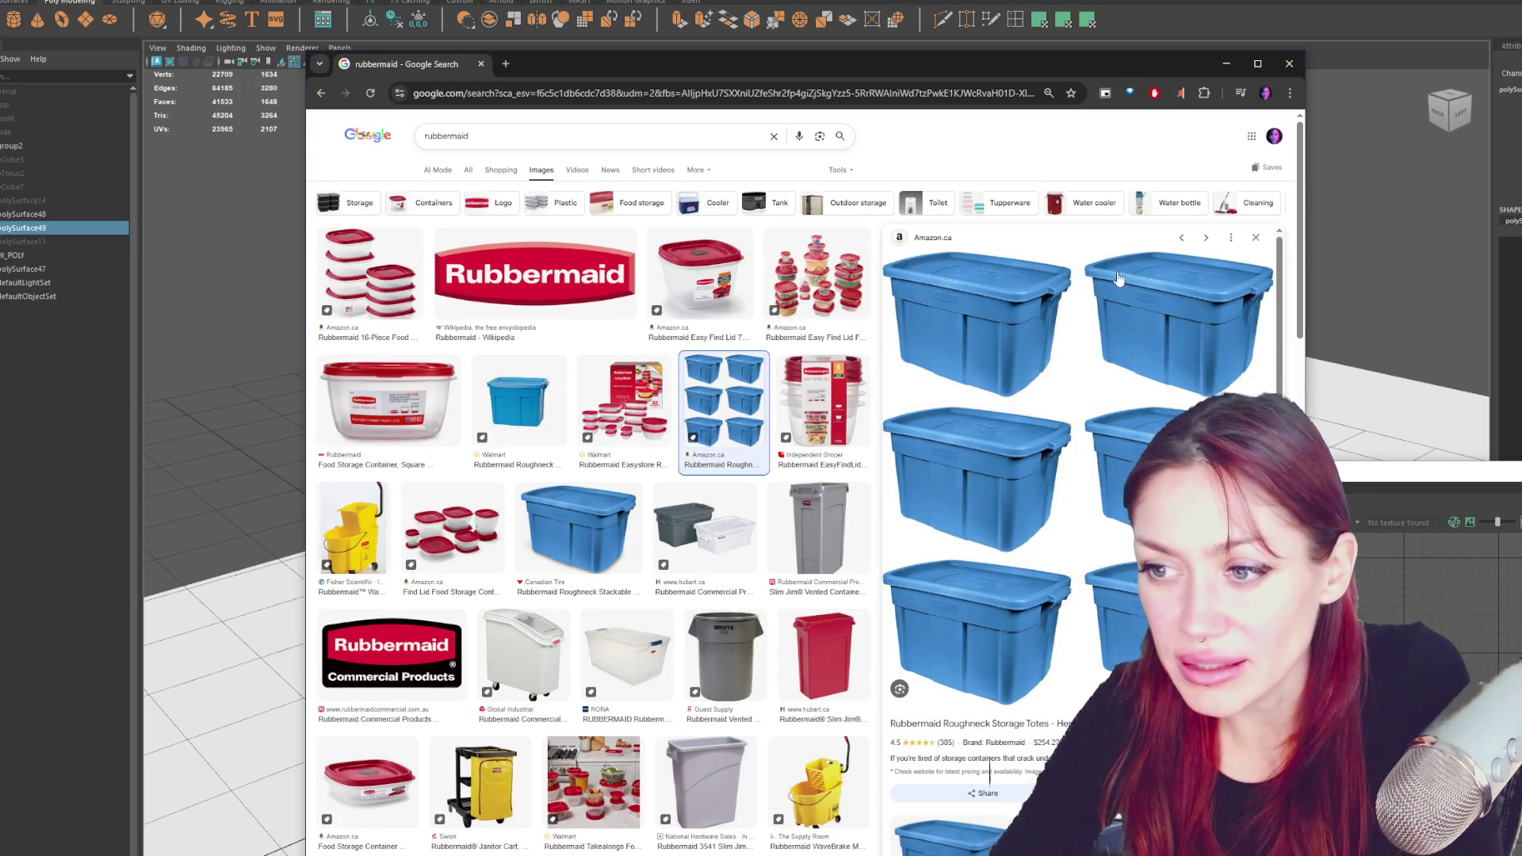
scroll(628, 438, "down", 1)
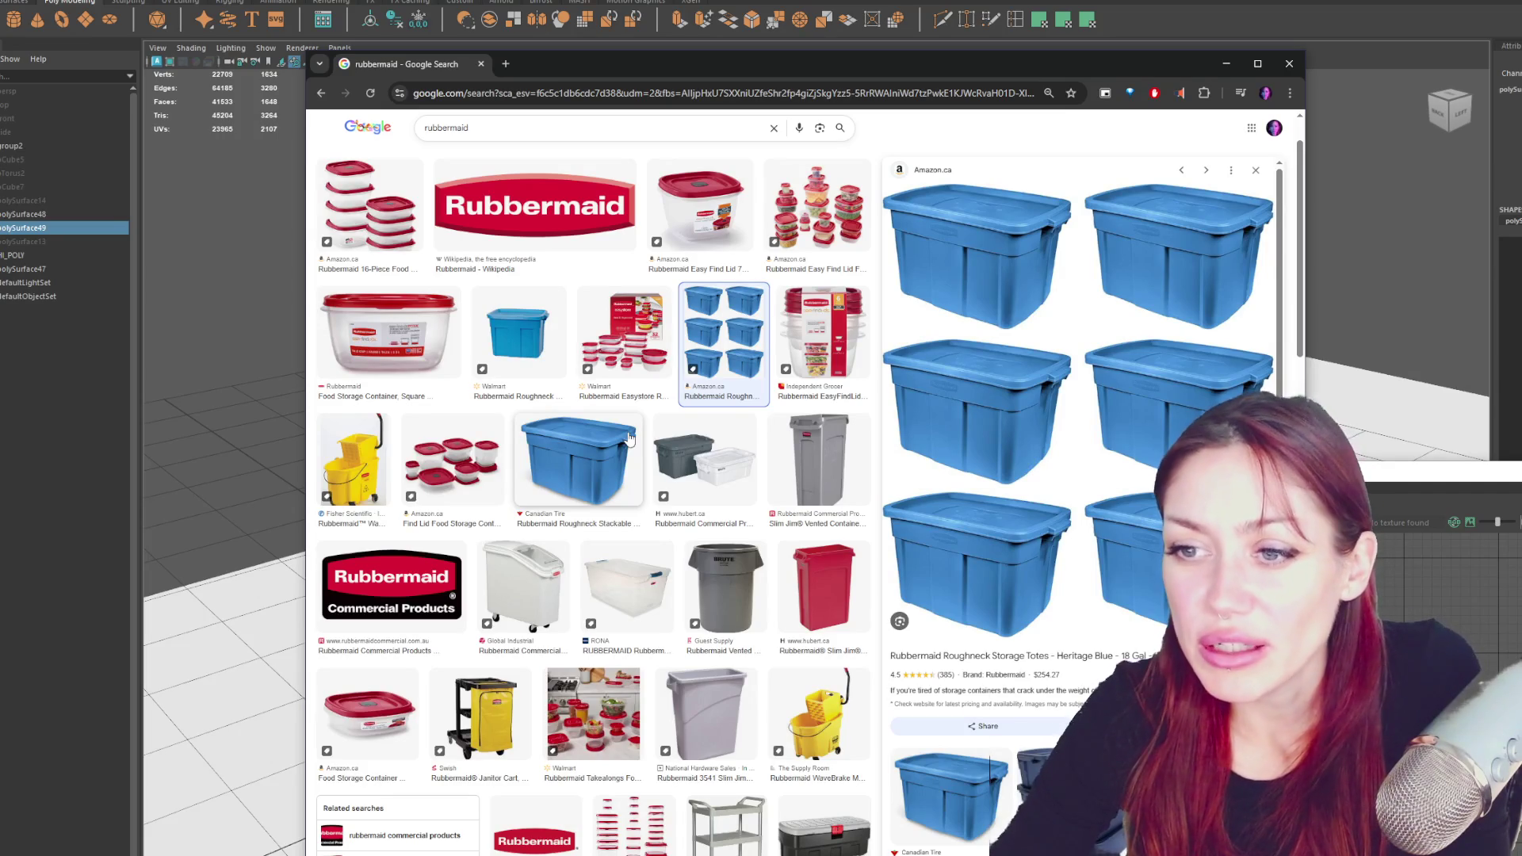
scroll(697, 440, "down", 1)
scroll(707, 426, "down", 2)
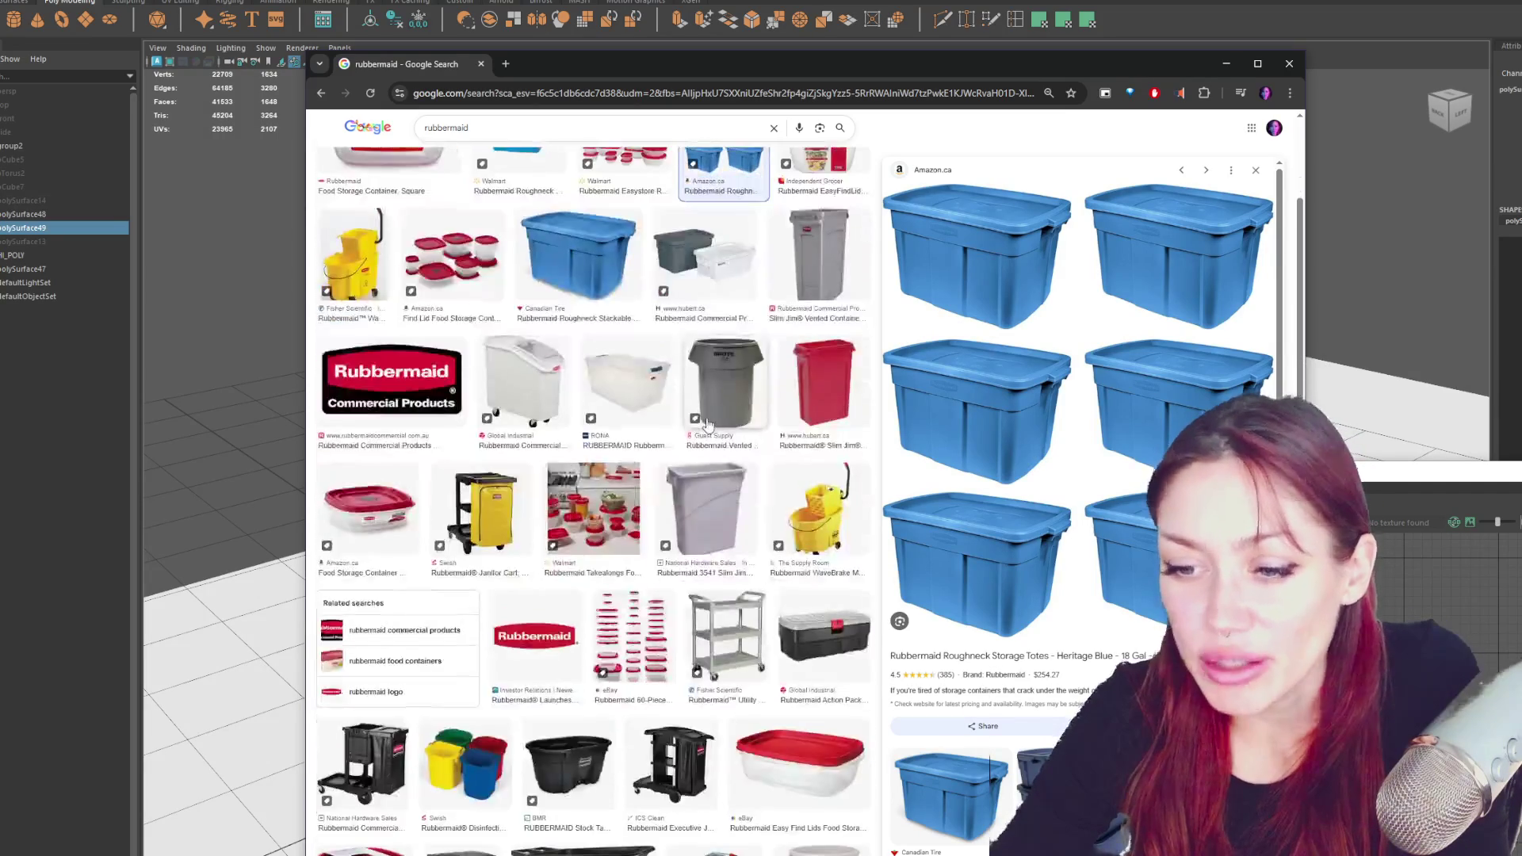
scroll(708, 426, "up", 3)
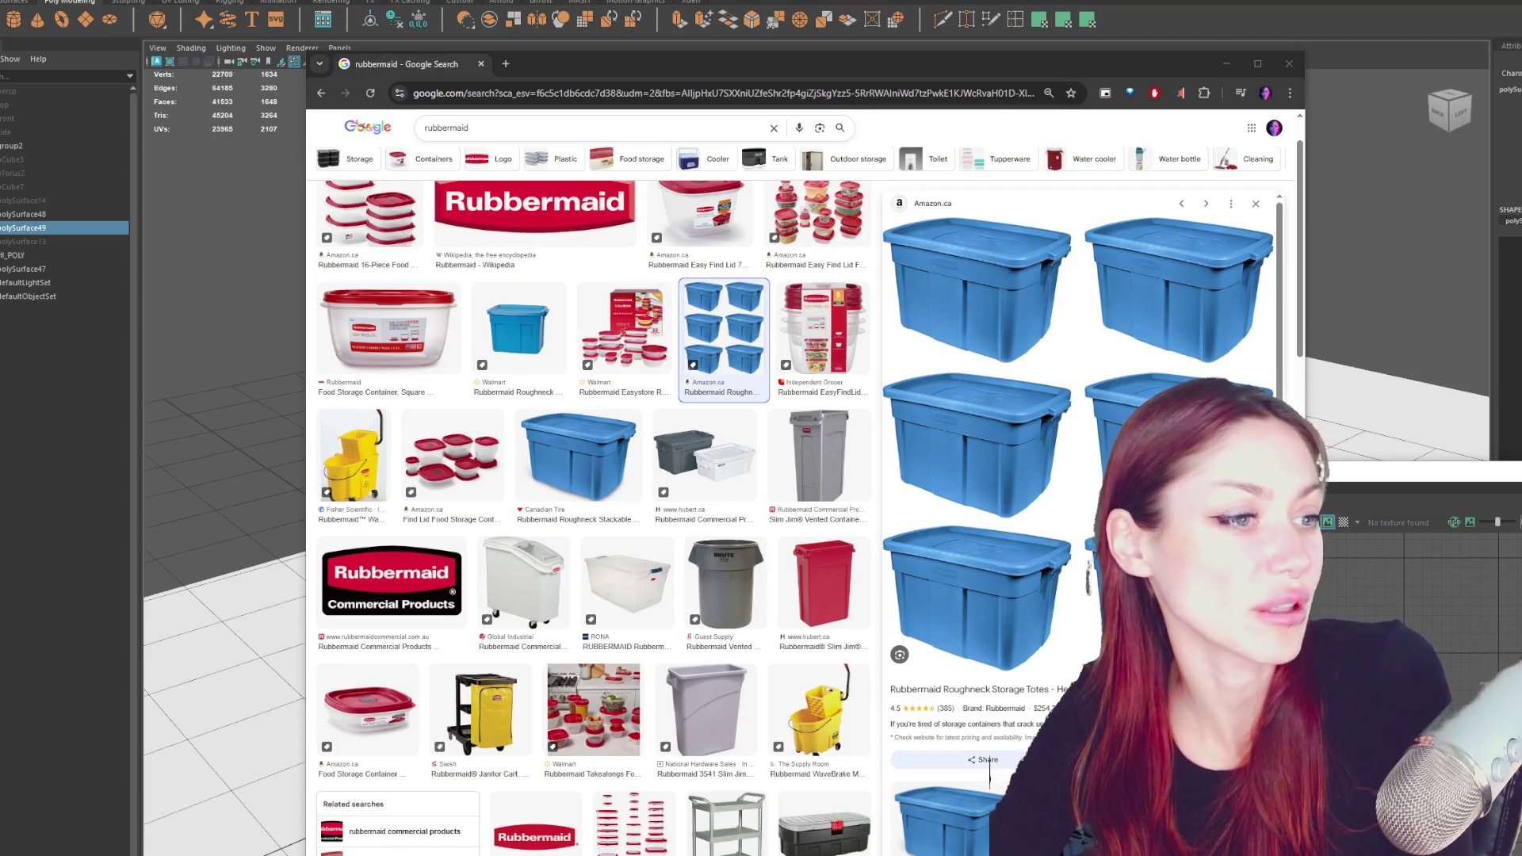
- Close the browser and move the UV Editor up-left so the tree's UV shells show
left_click(1289, 64)
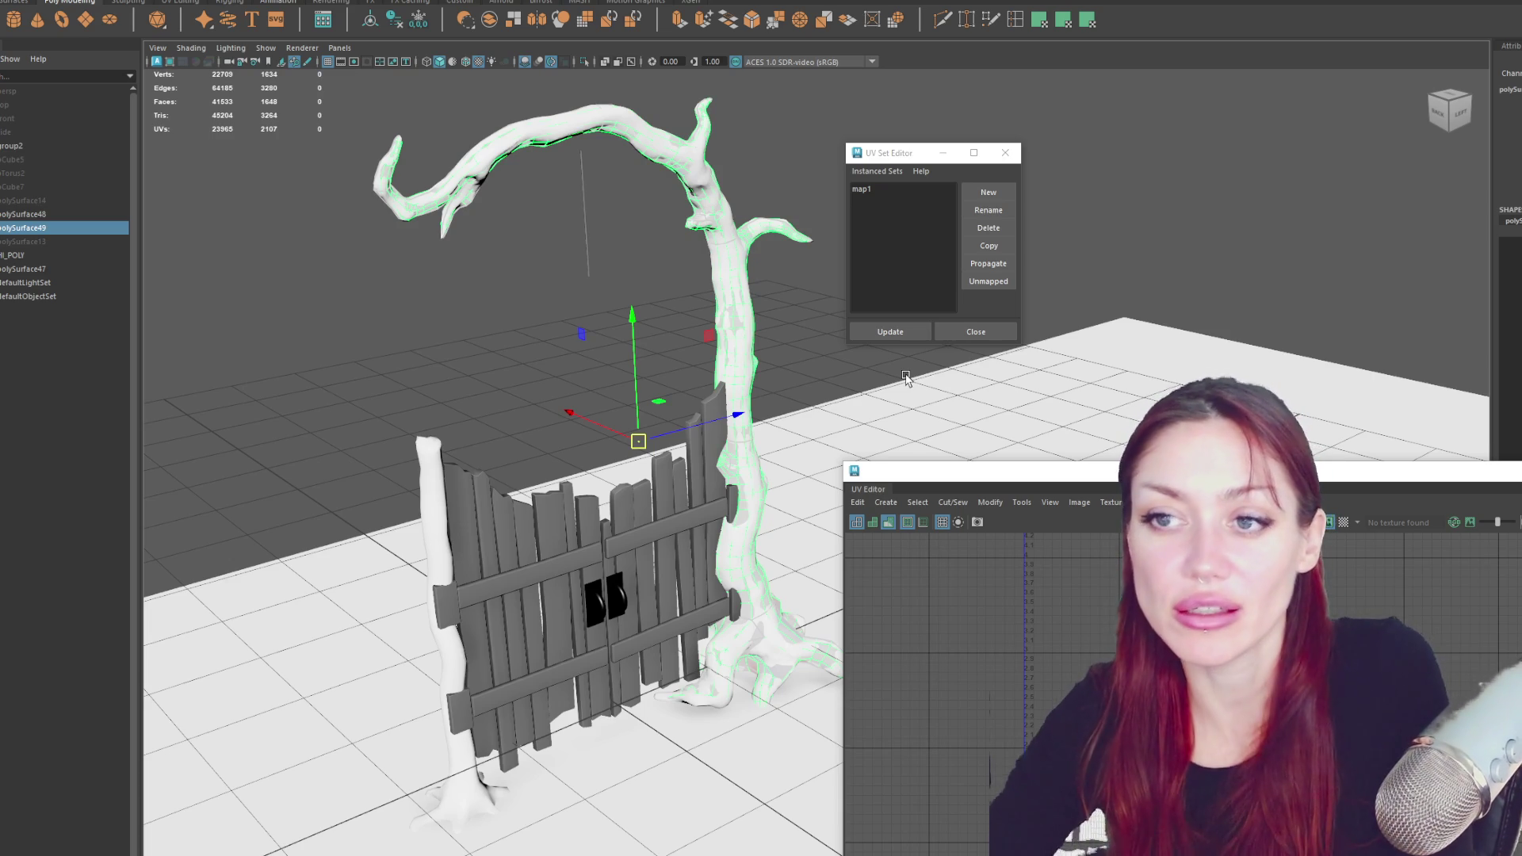
middle_click_drag(1060, 432, 1015, 245, "alt")
mouse_move(1171, 476)
left_mouse_down()
mouse_move(1078, 327)
mouse_move(1048, 318)
left_mouse_up()
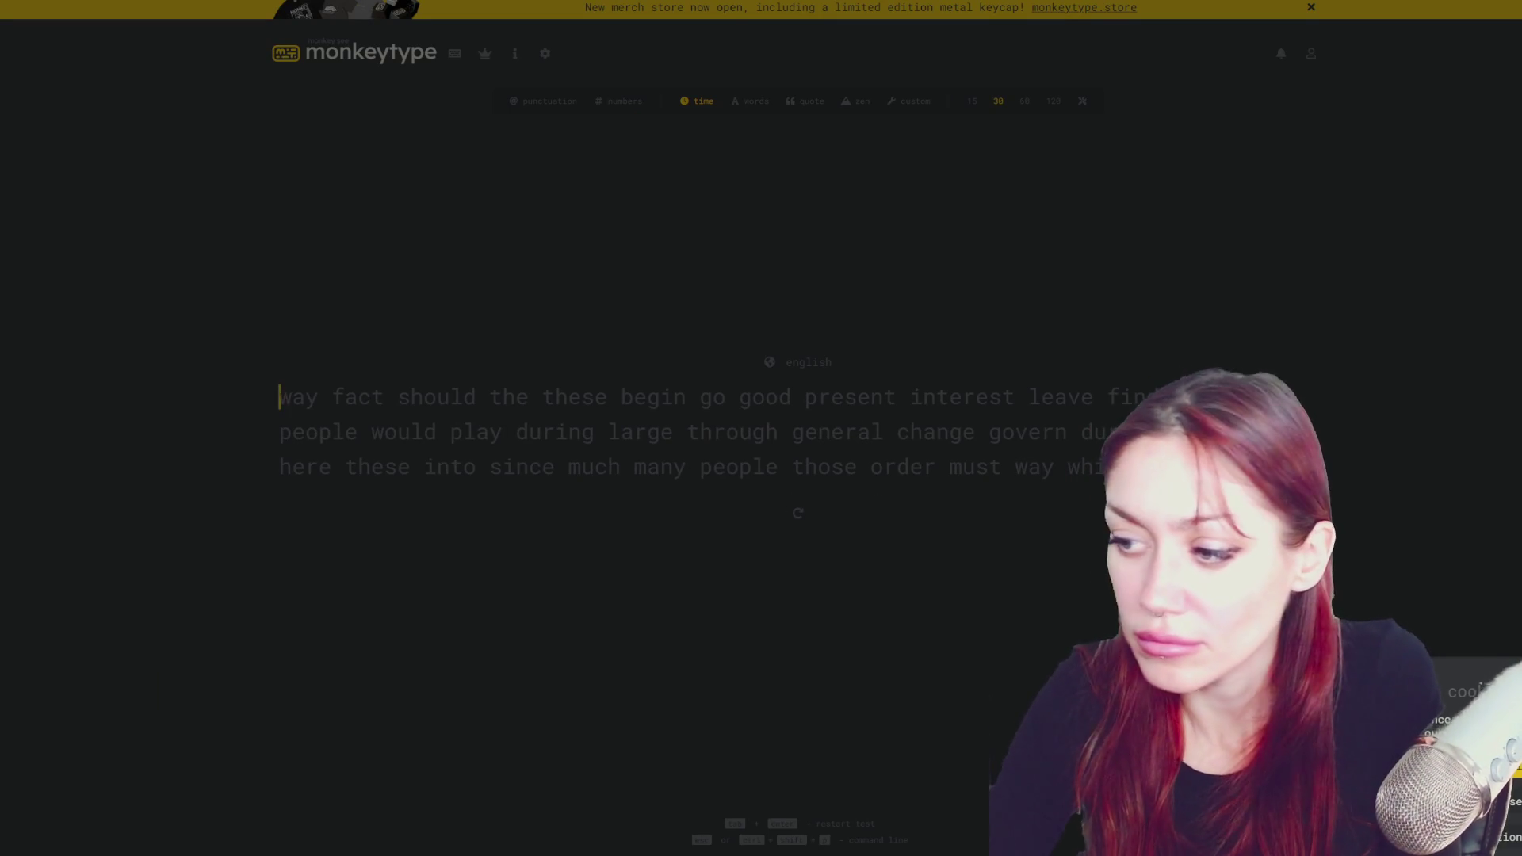
- Type a few prompt words, then restart the Monkeytype test with new words
type("way fac")
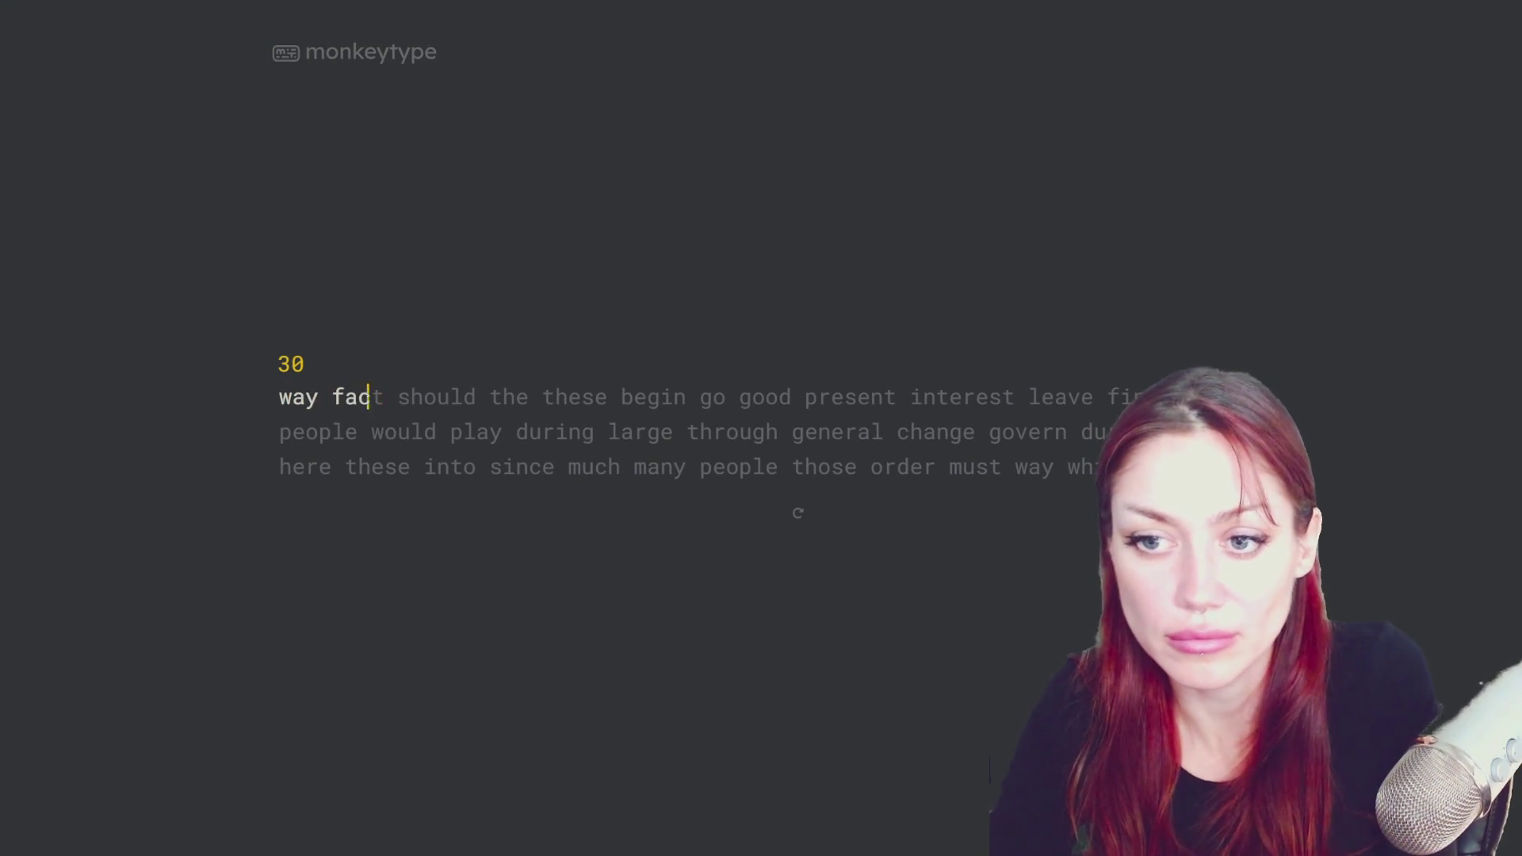
type("t should the")
key("ctrl+l")
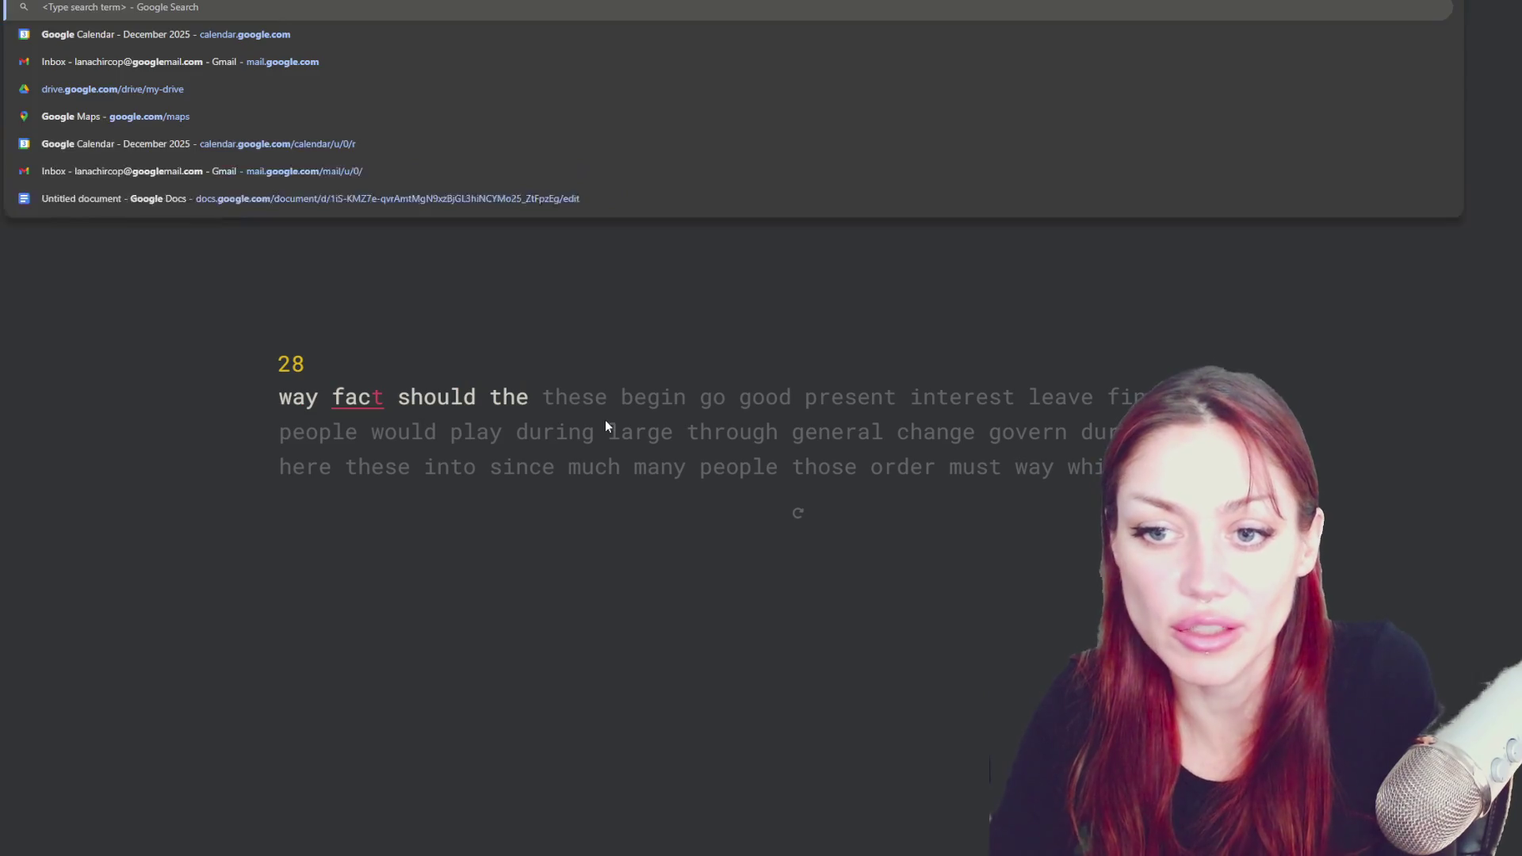
key("Return")
key("Return")
- Type through the 30-second English word prompt, correcting the mistyped 'seem' along the way
type("leave ")
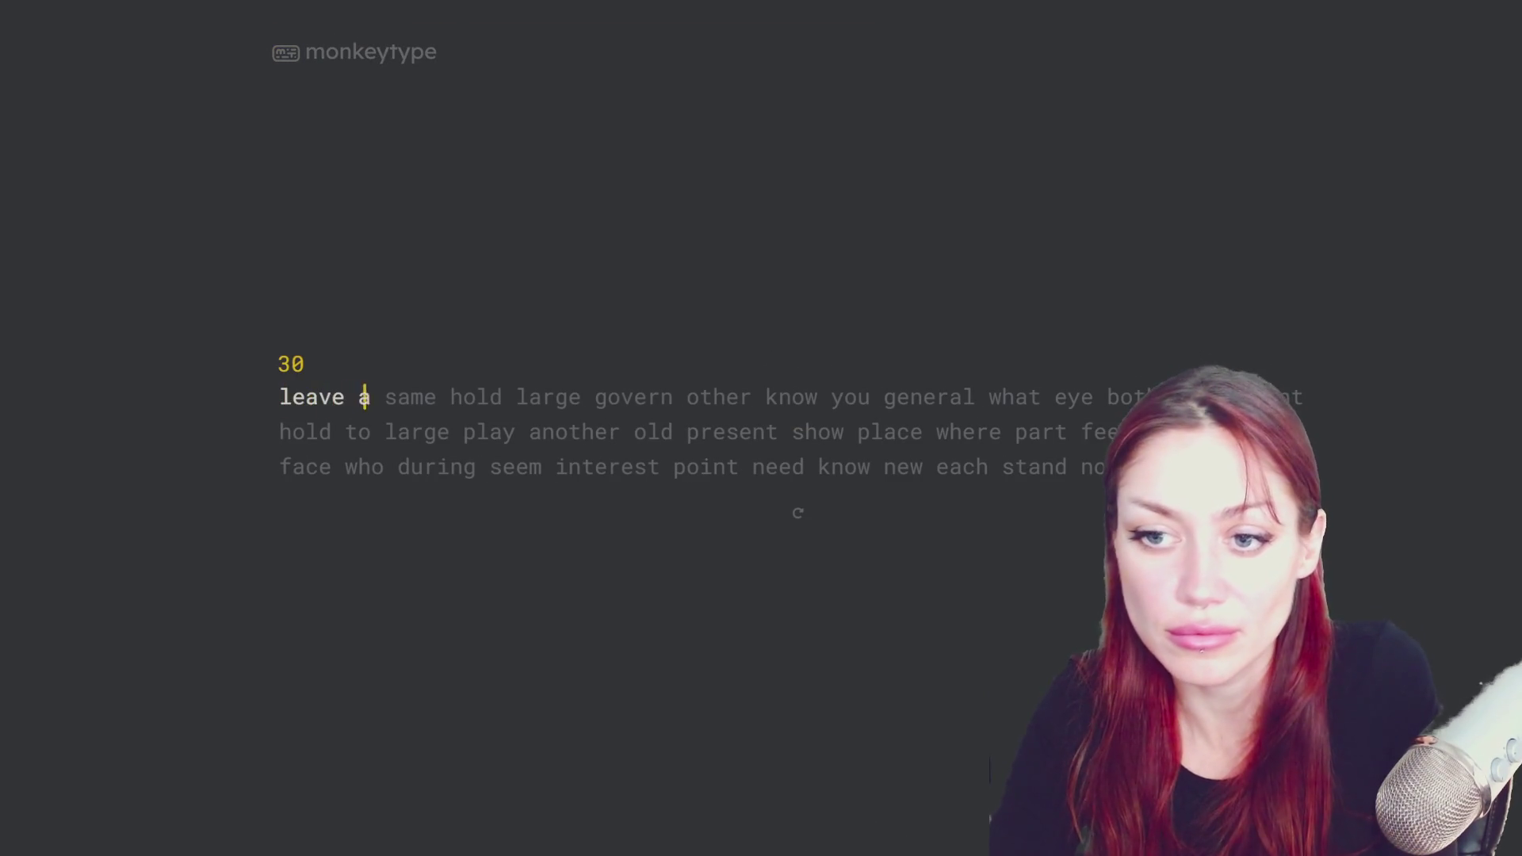
type("a same hold large gov")
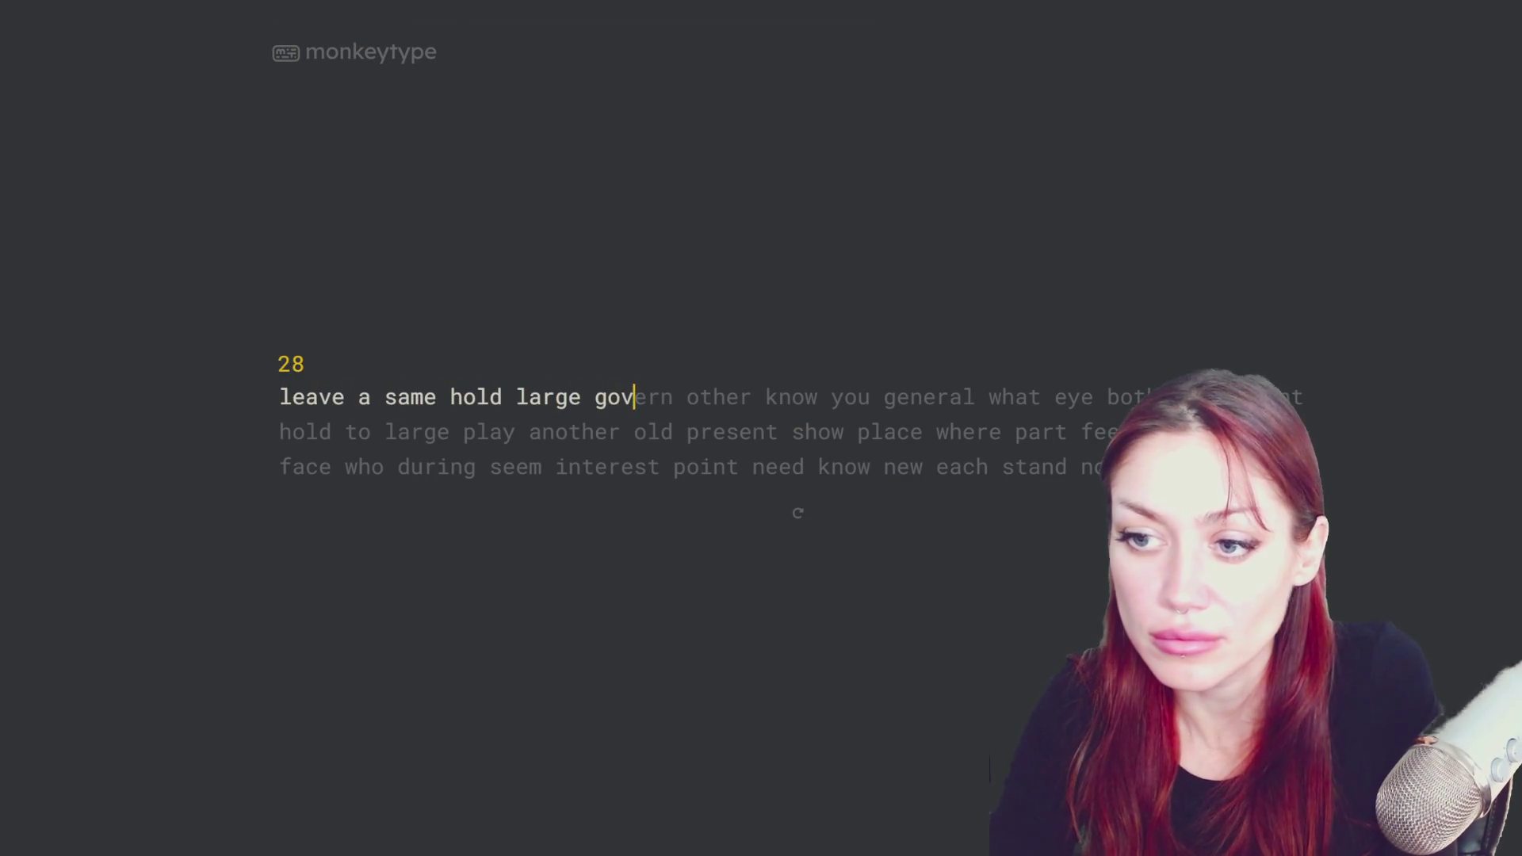
type("ern other know you ge")
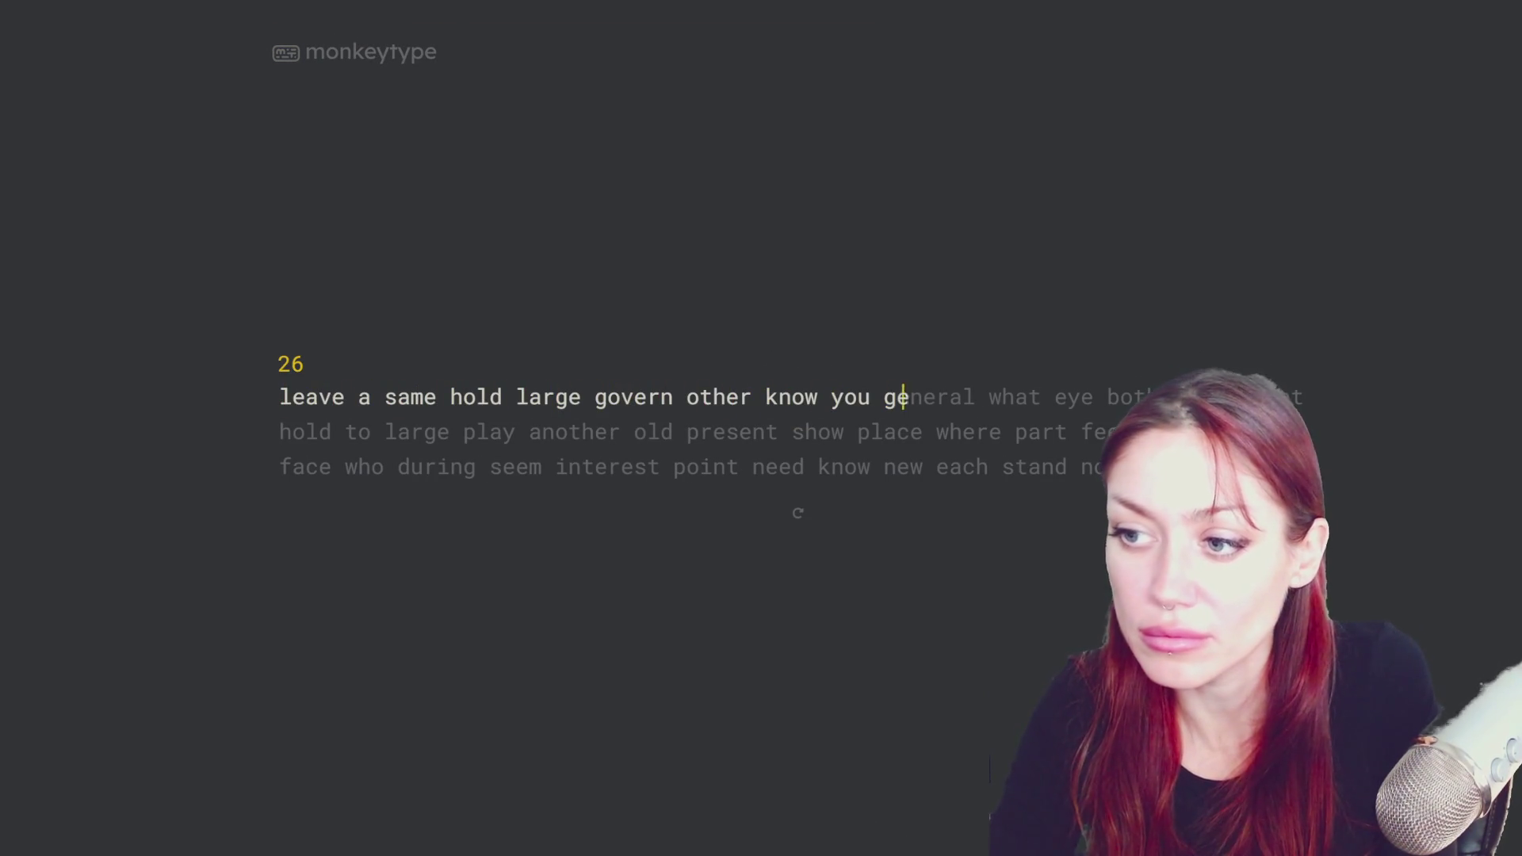
type("neral what eye bot")
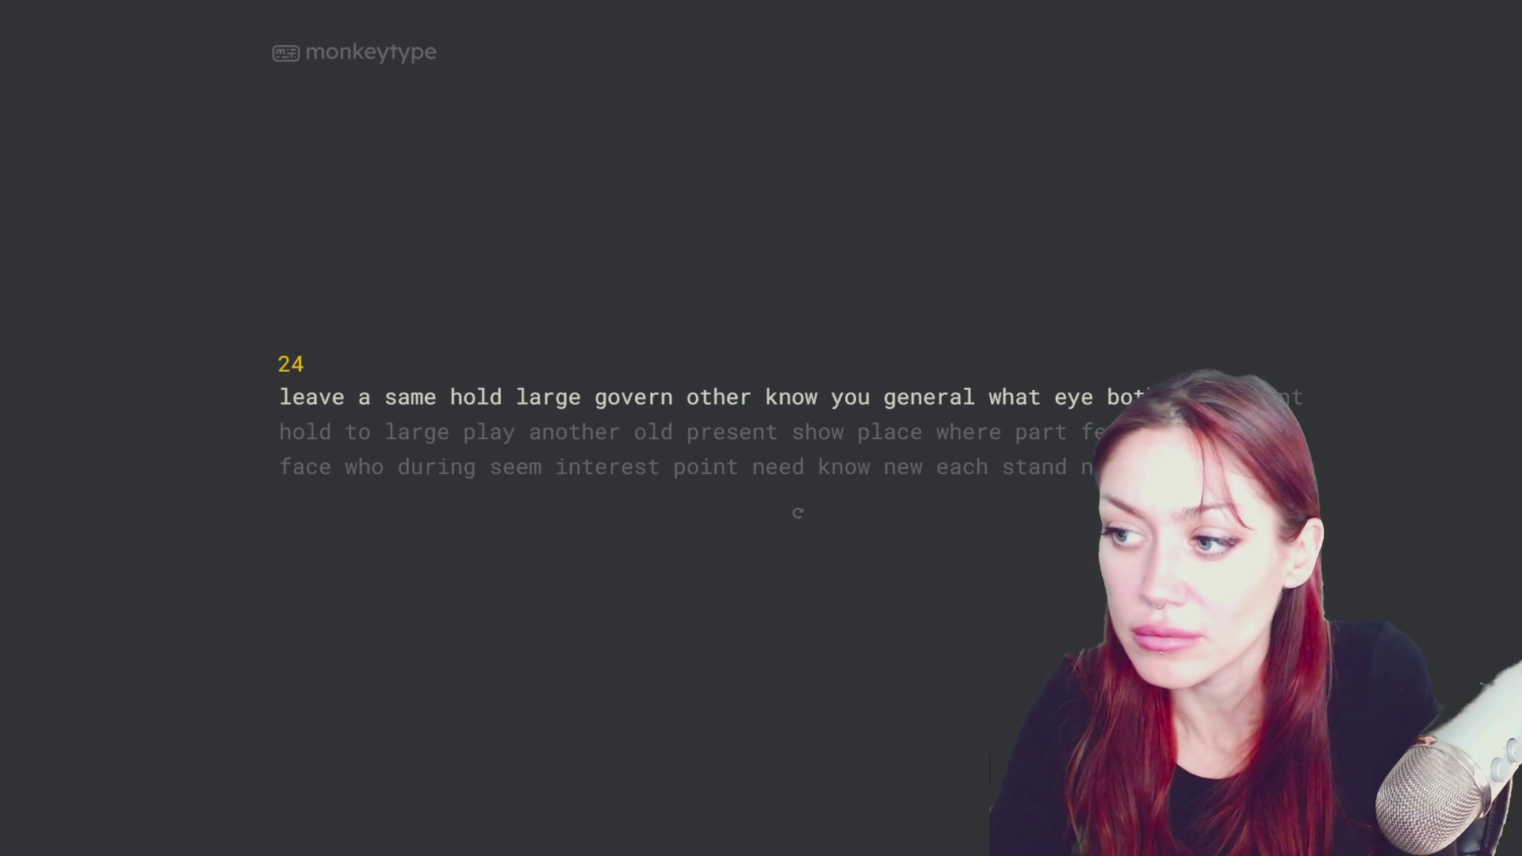
type("h government hol")
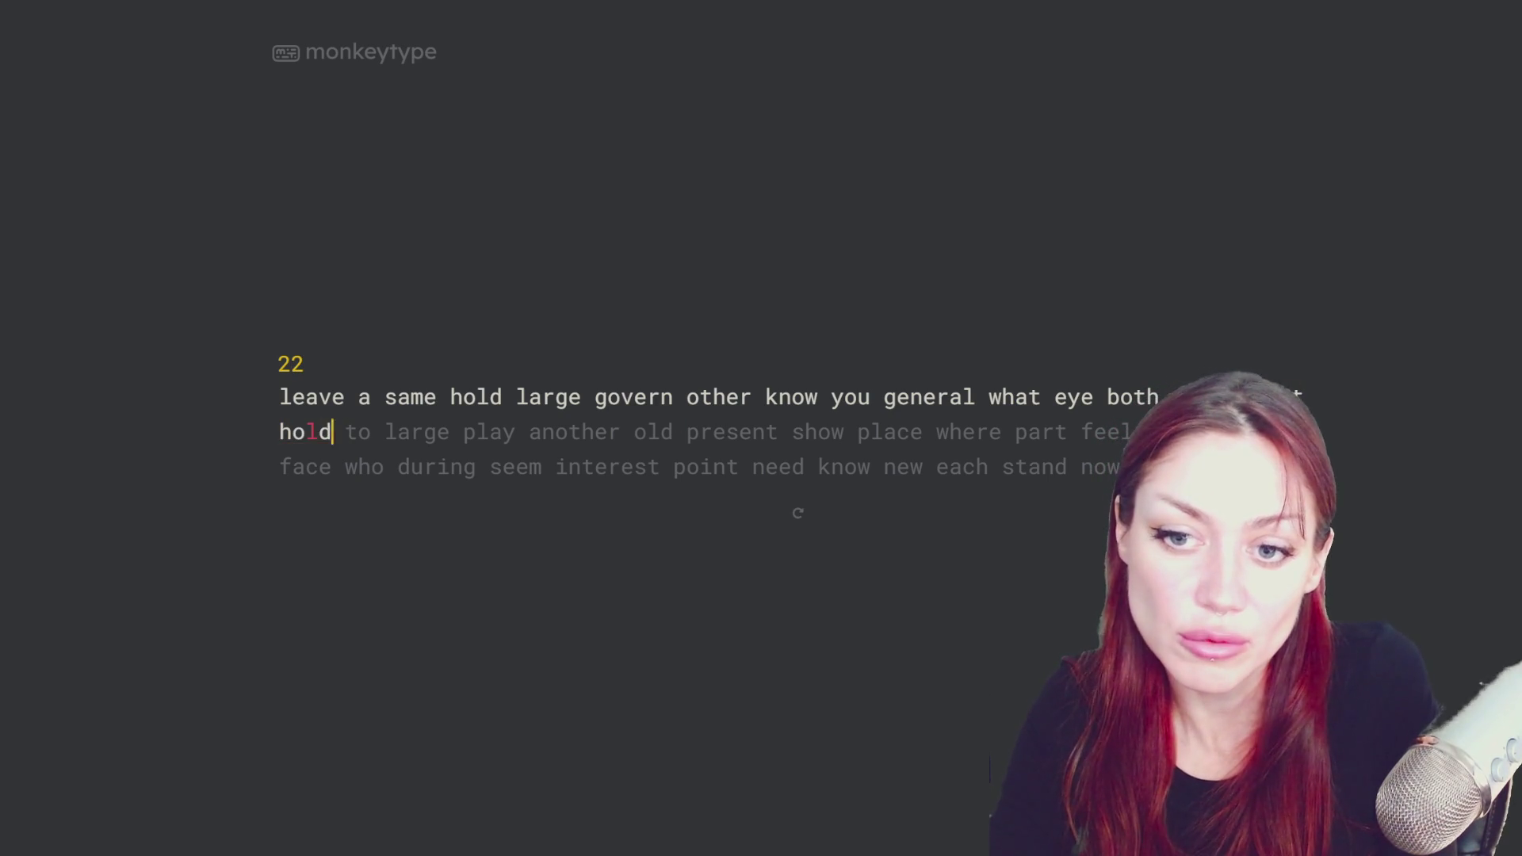
type("d to large pla")
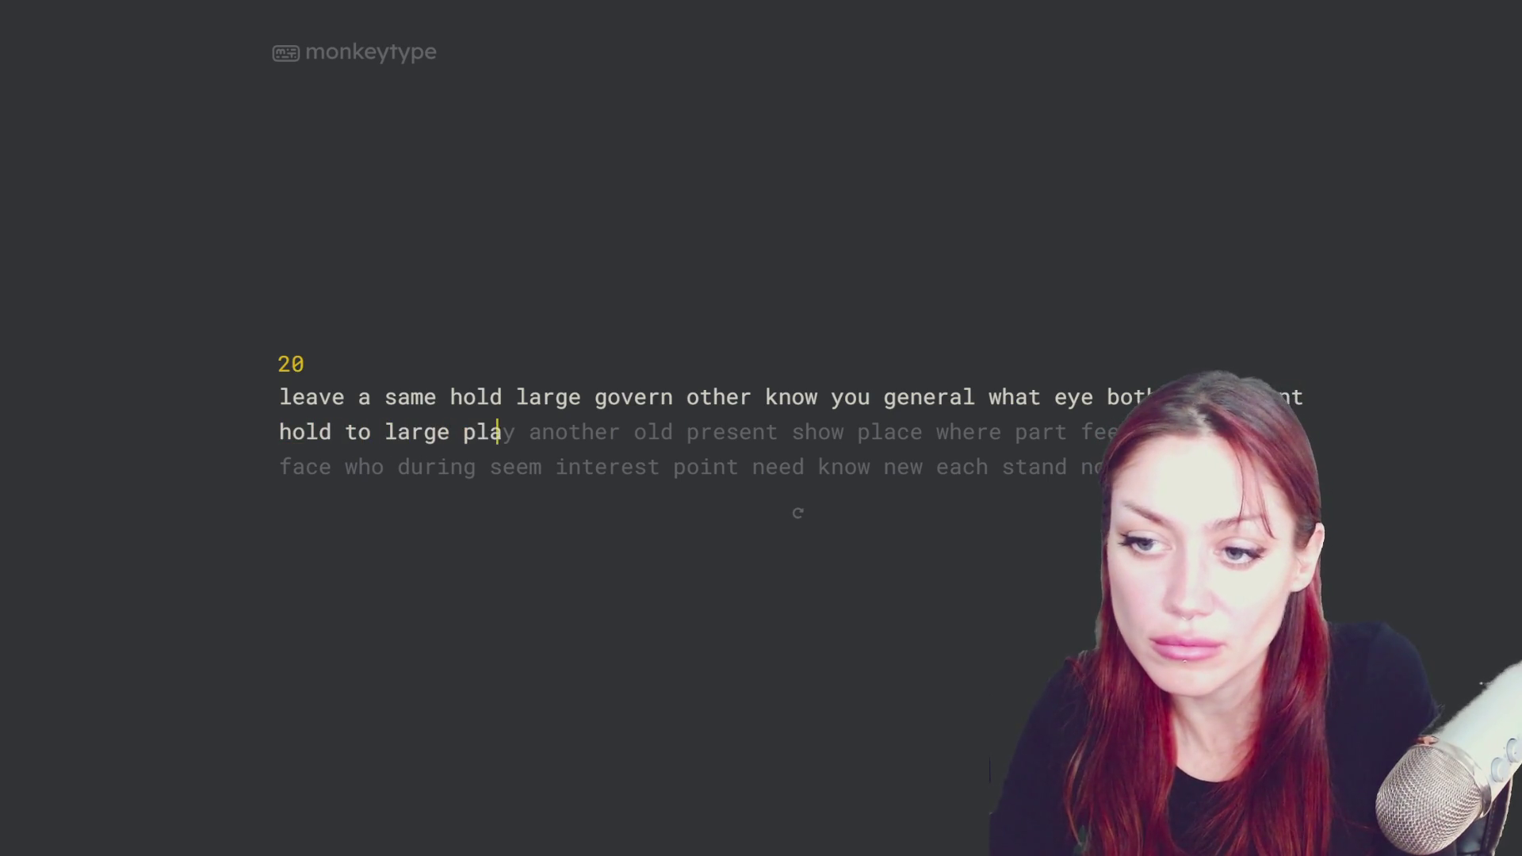
type("y another old presen")
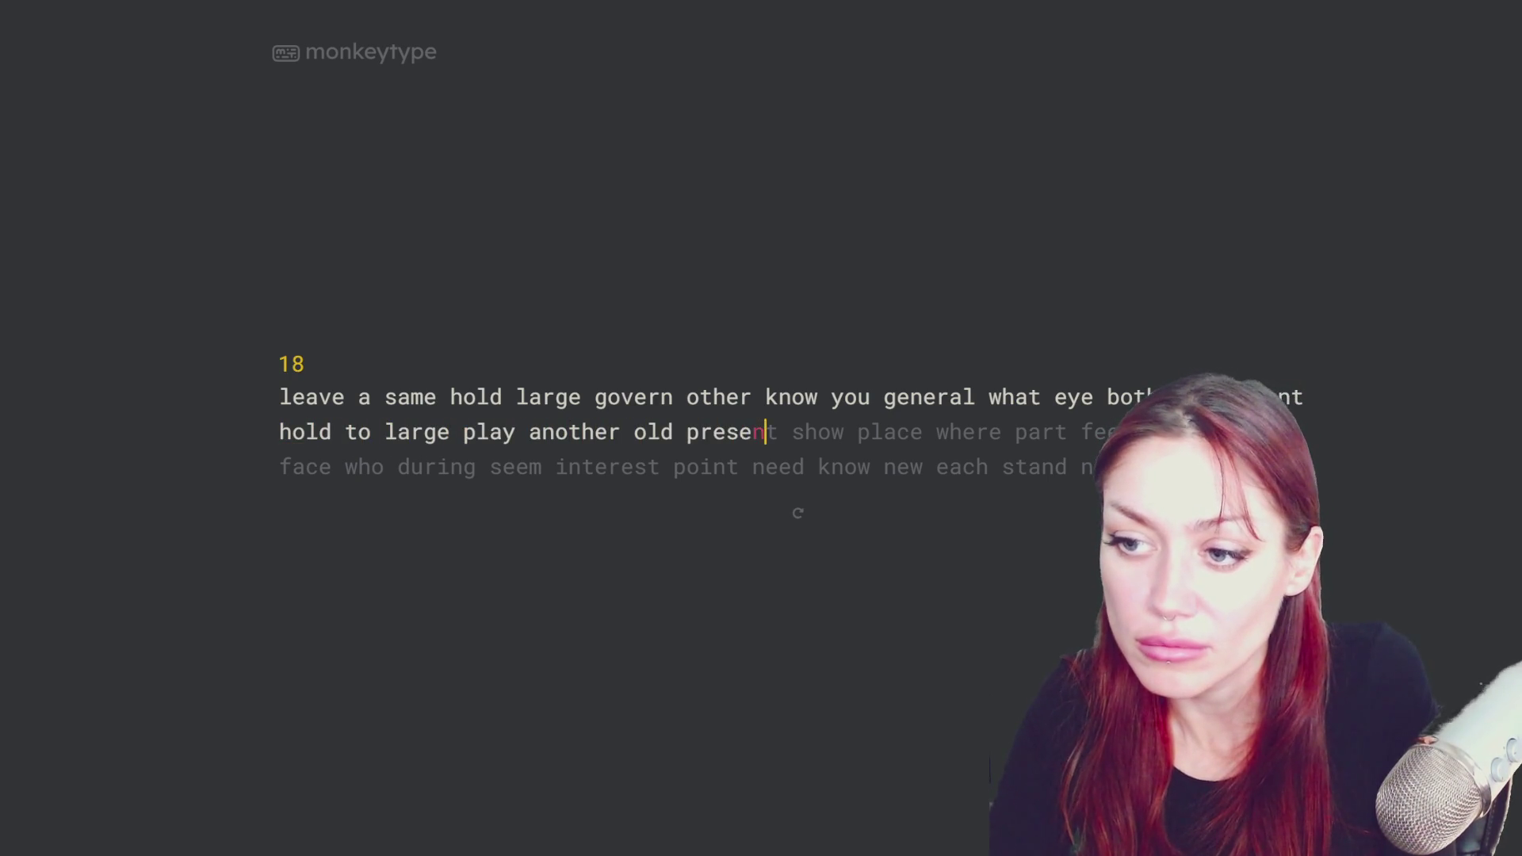
type("t show place")
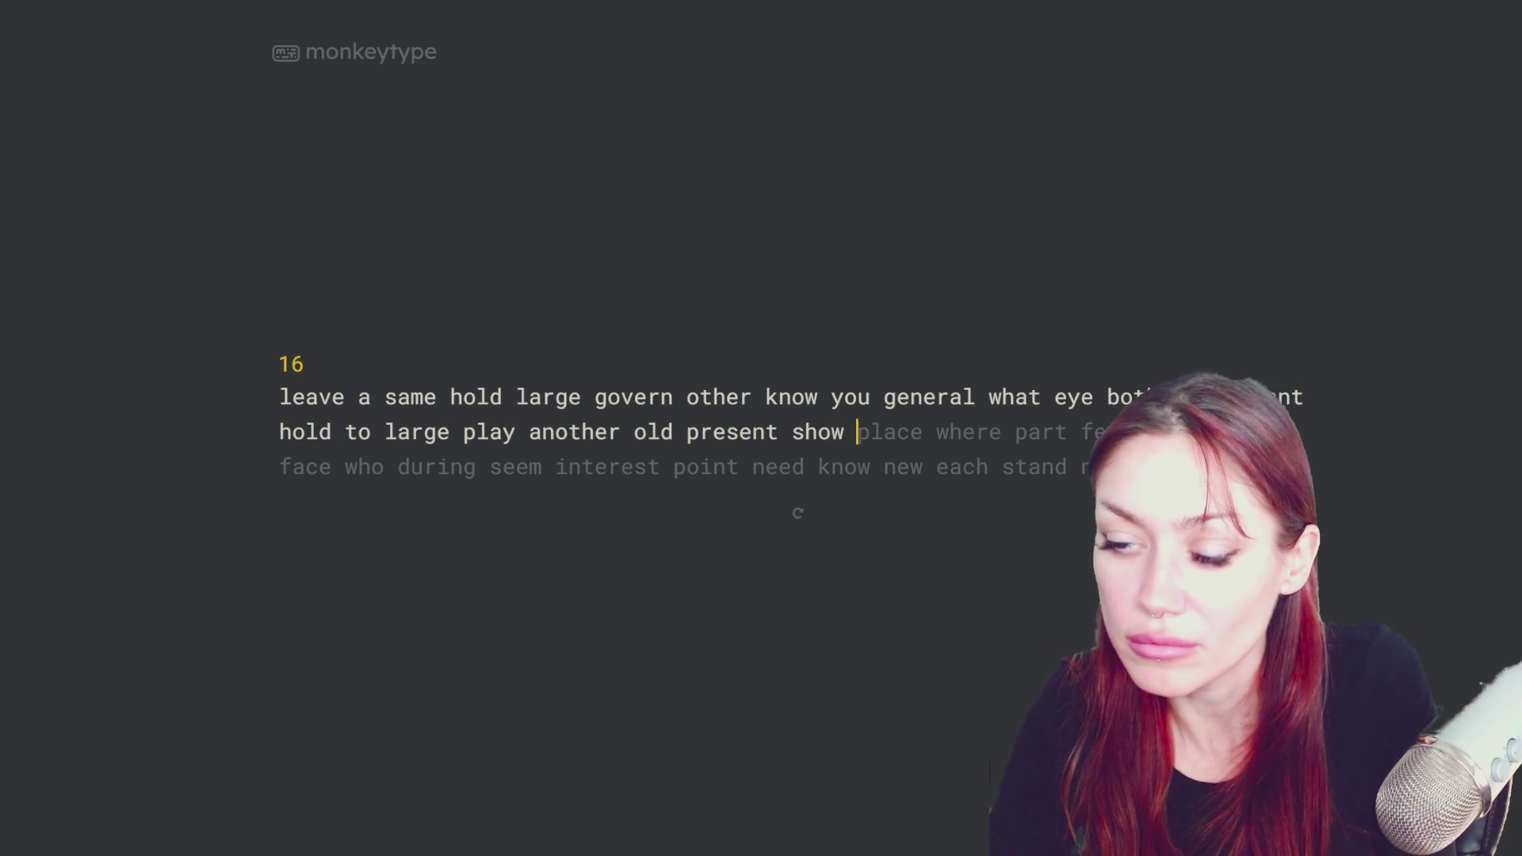
type(" where par")
type("t feel ch")
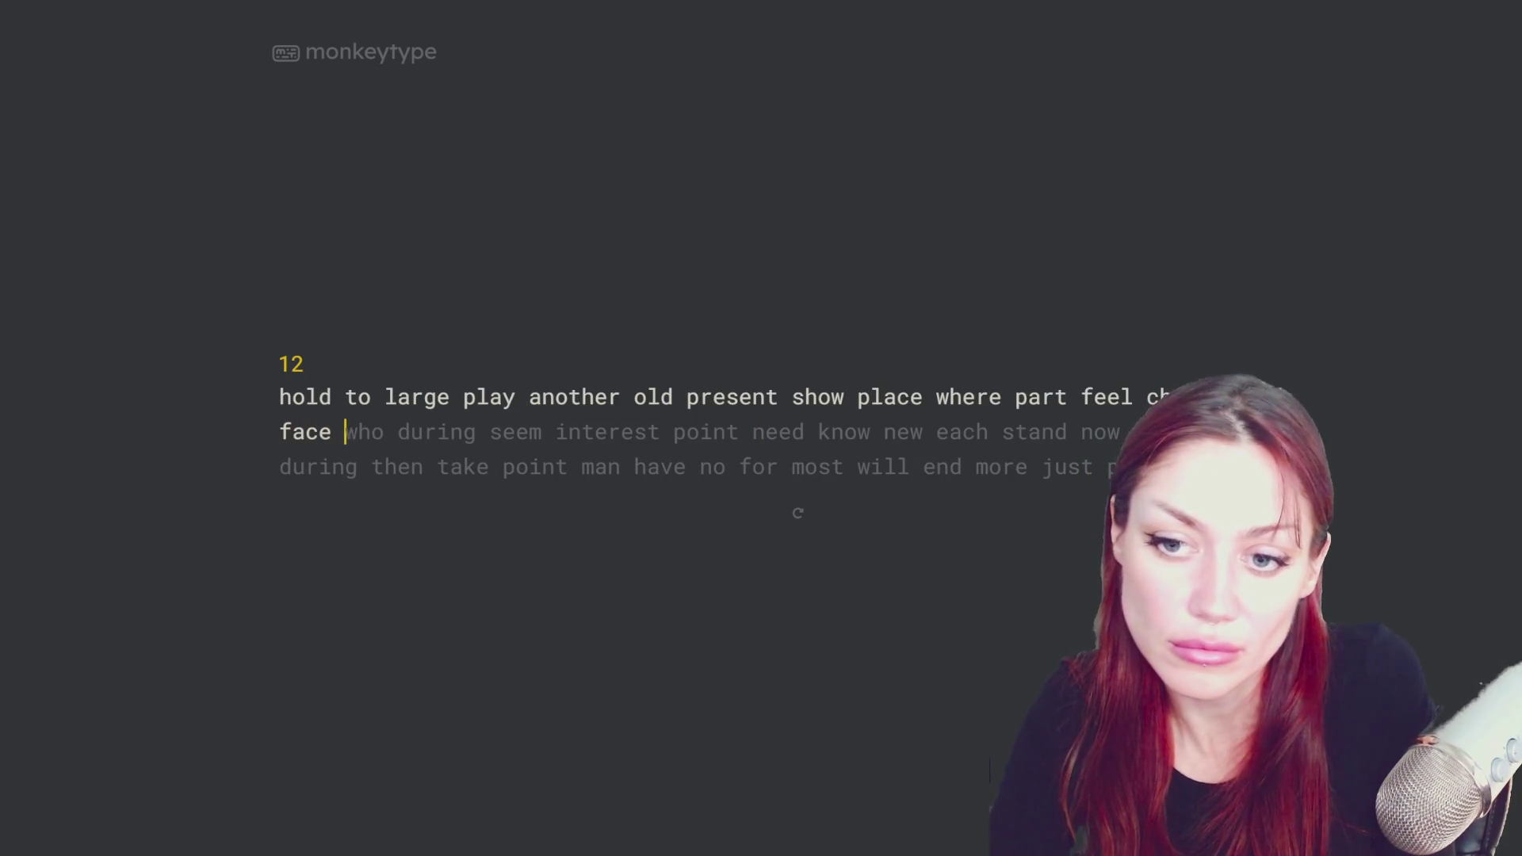
type("ange face who during see minte")
key("BackSpace")
key("BackSpace")
key("BackSpace")
type("em interest point need know new each stand")
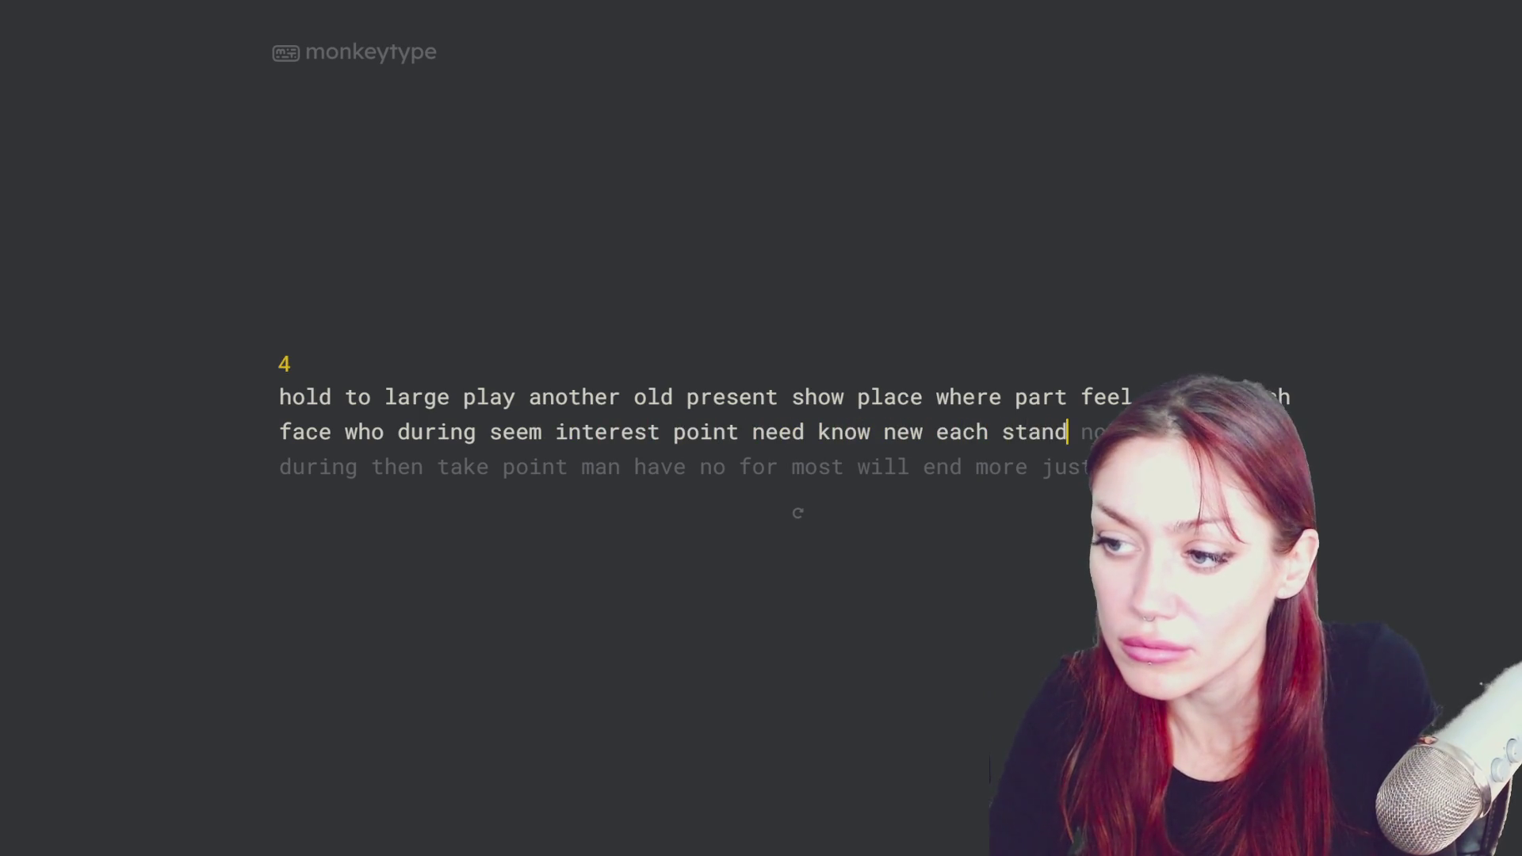
type(" n")
type("ow ov")
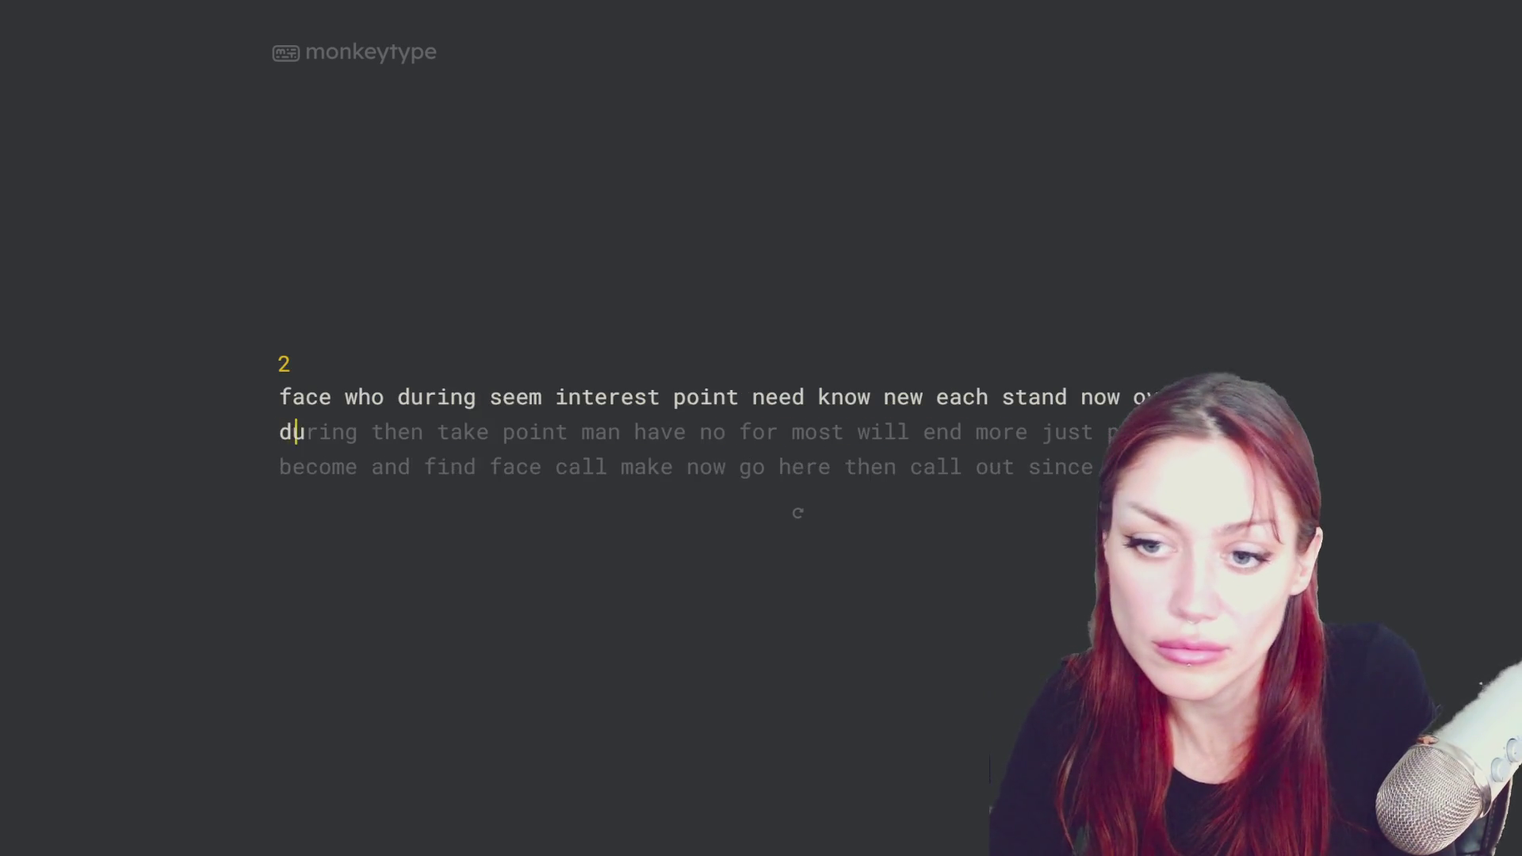
type("er during then take po")
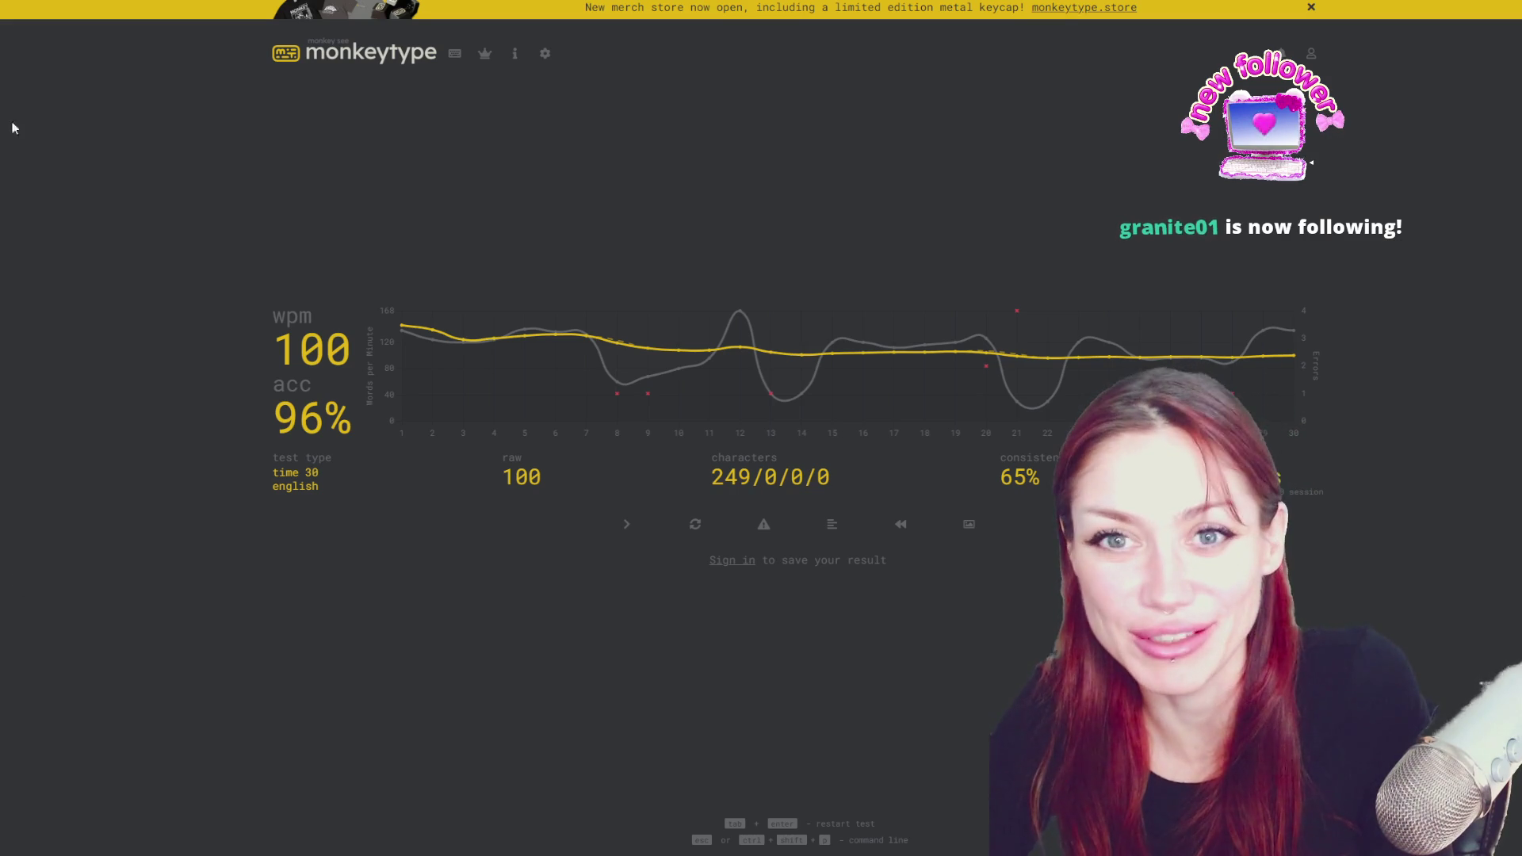
- Start a new test from the results, then restart it again with fresh words
key("Tab")
key("Return")
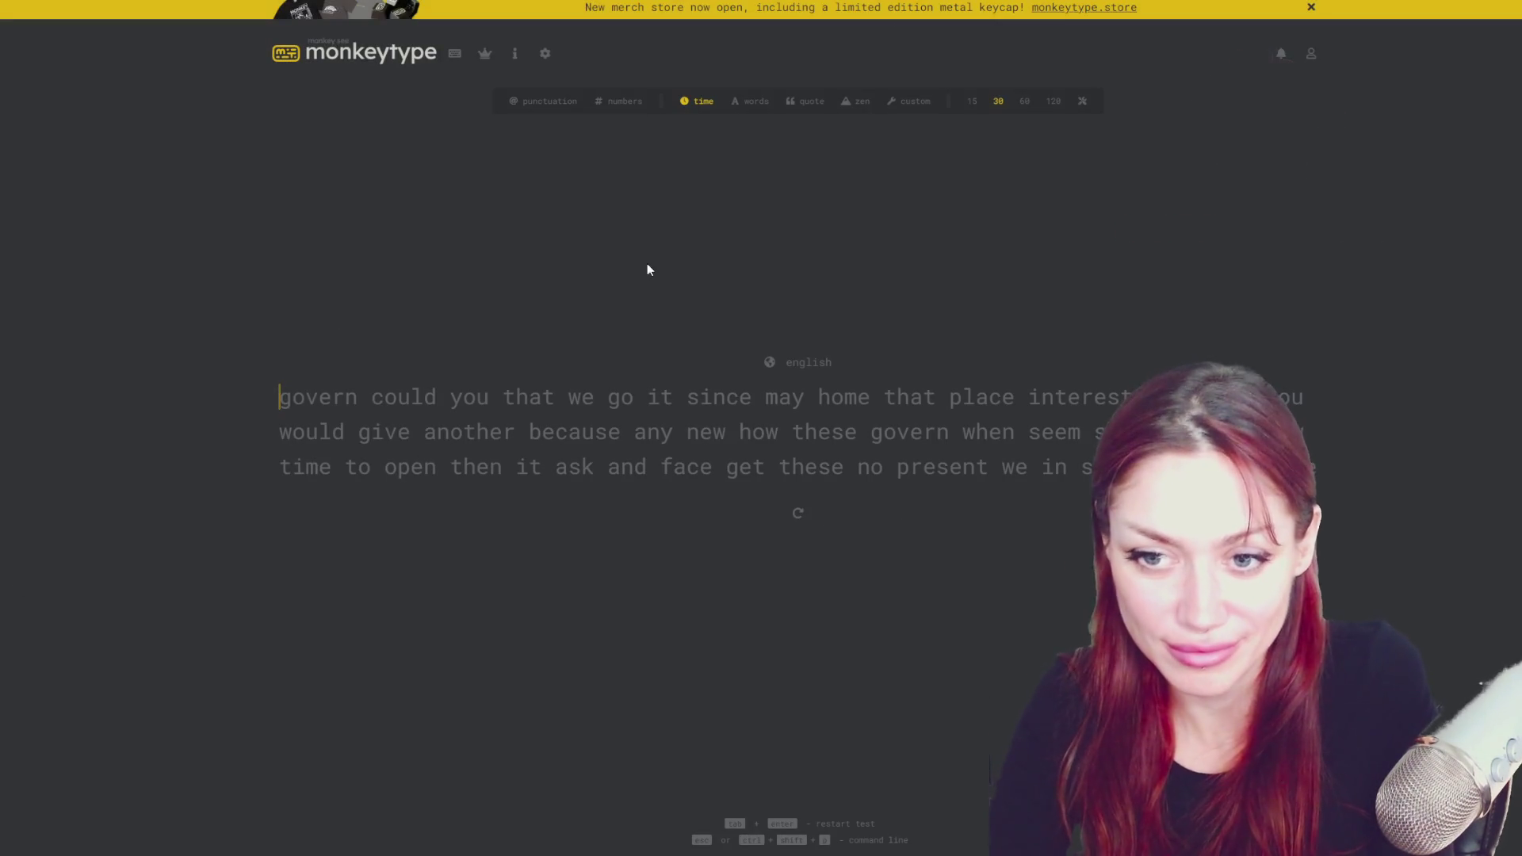
type("gover v")
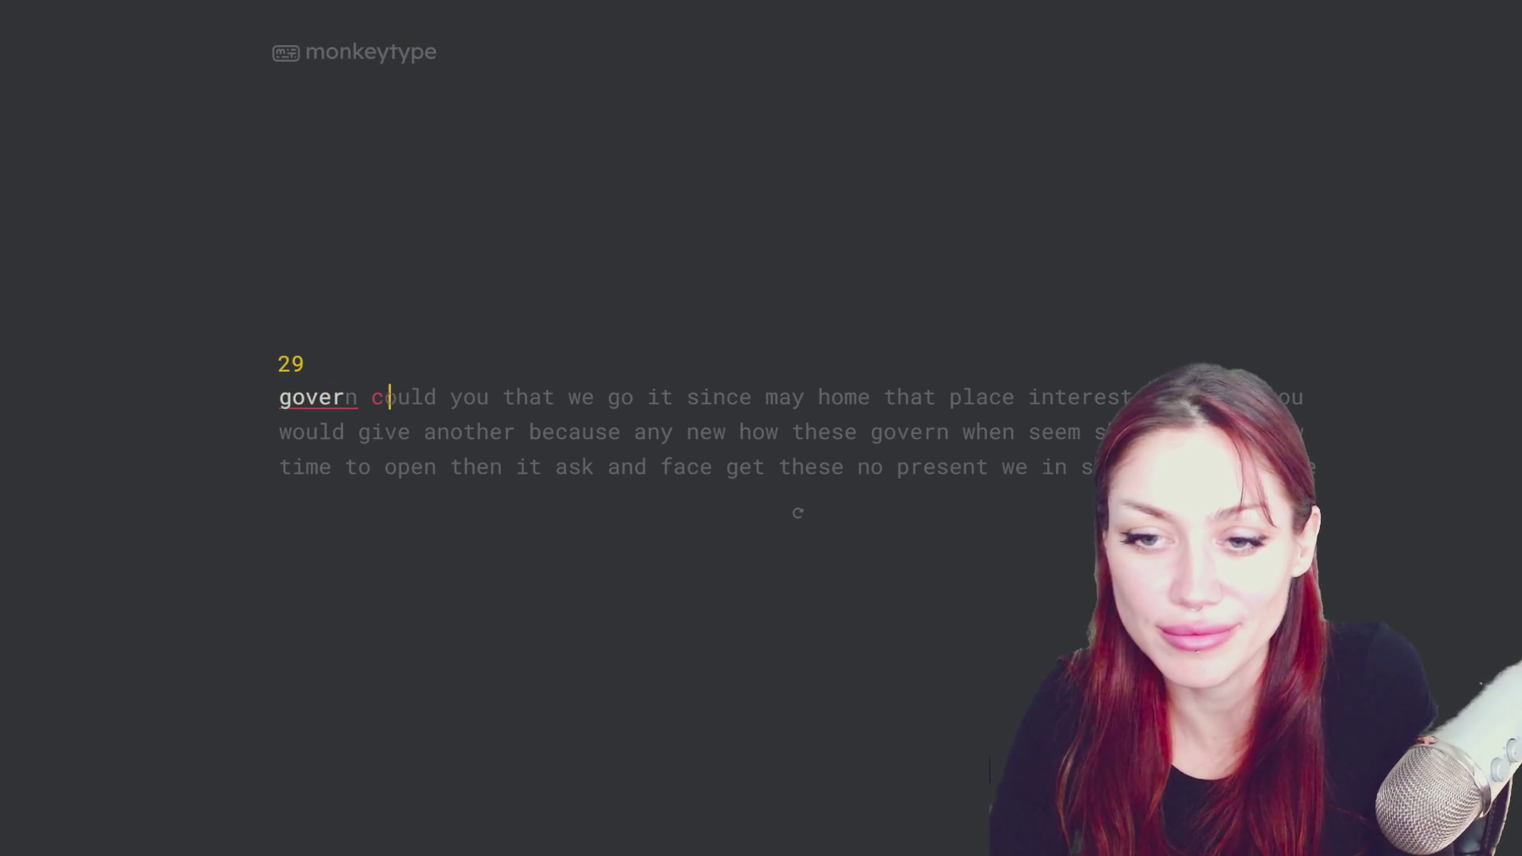
key("Tab")
key("Return")
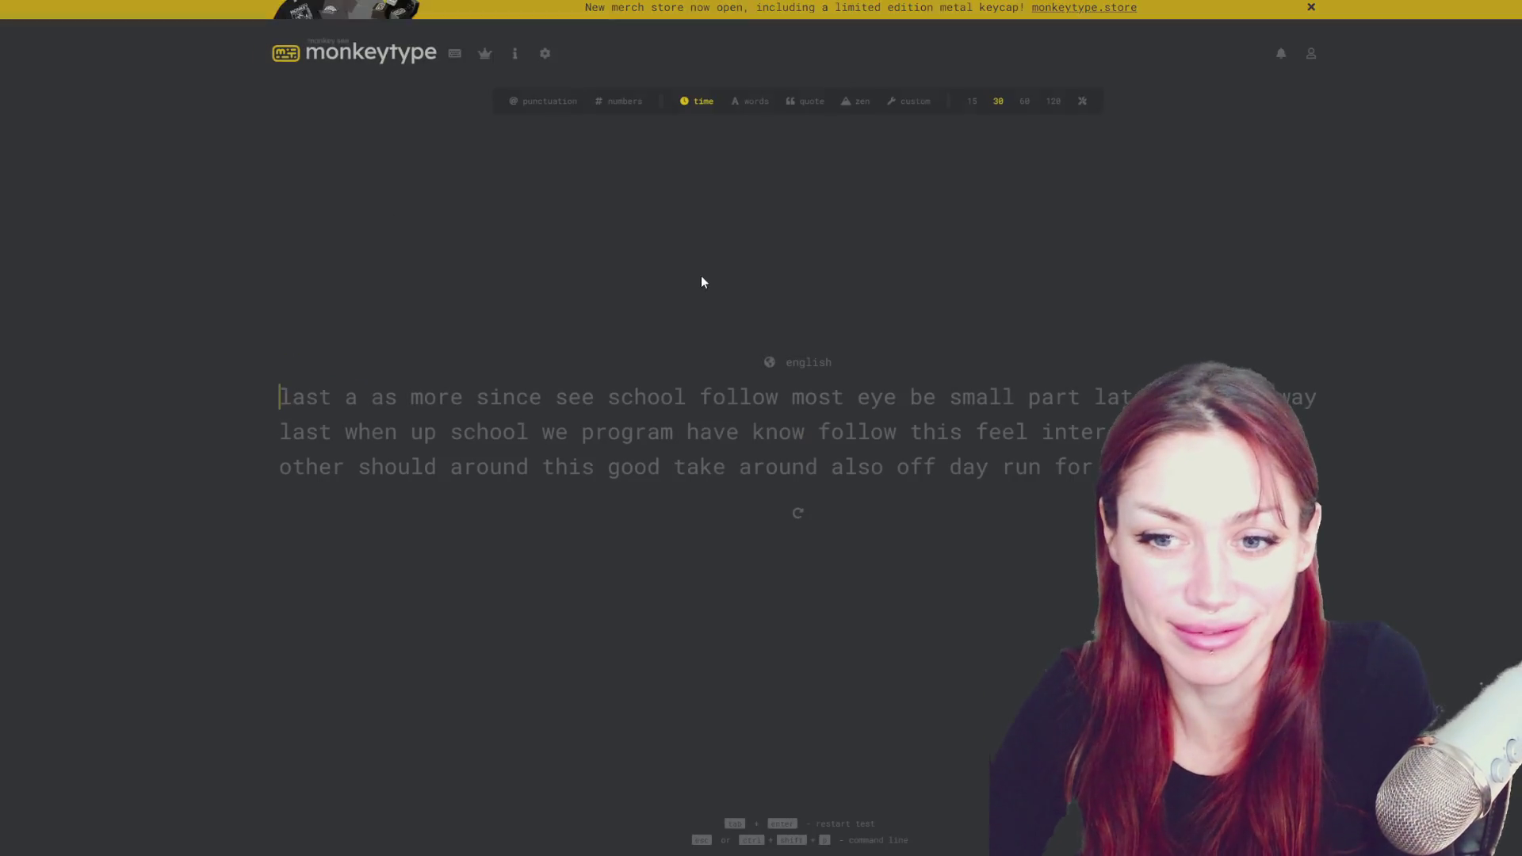
- Type the 30-second test words, deleting and retyping the mistyped 'off'
type("last a a")
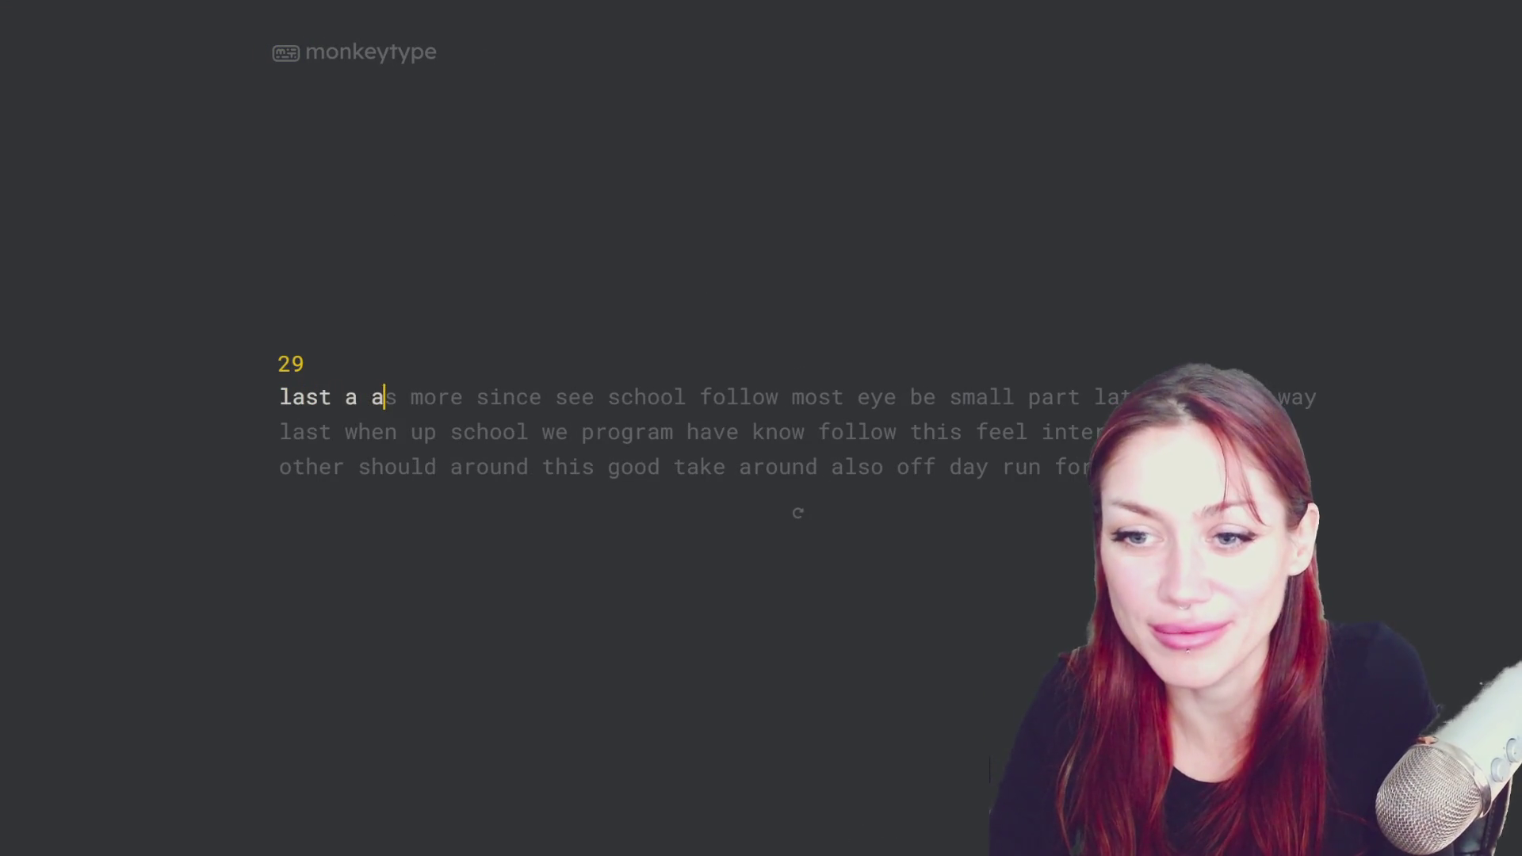
type("s more since see s")
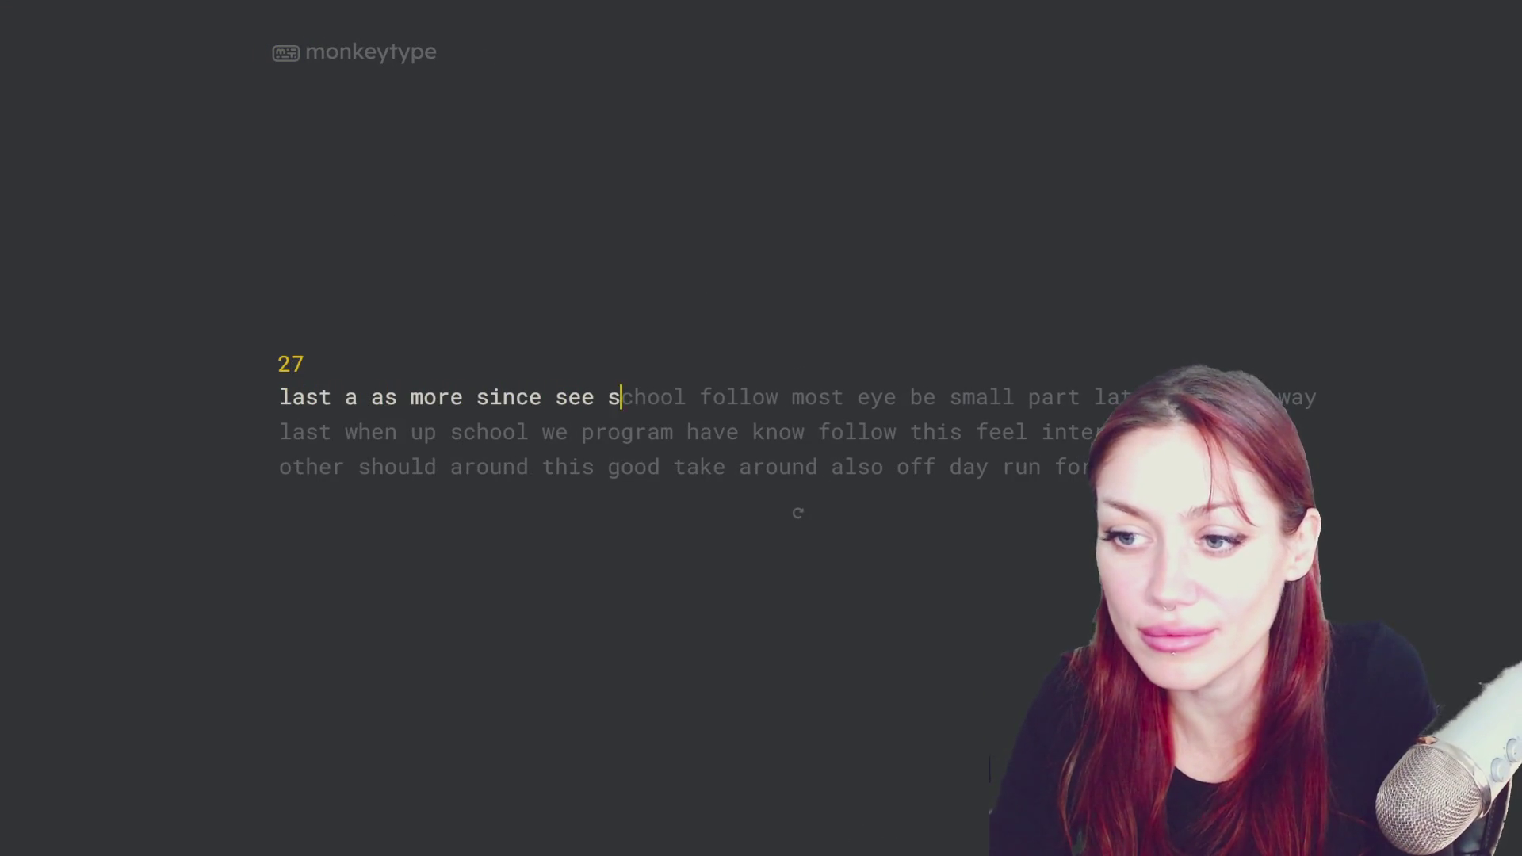
type("chool follow most ")
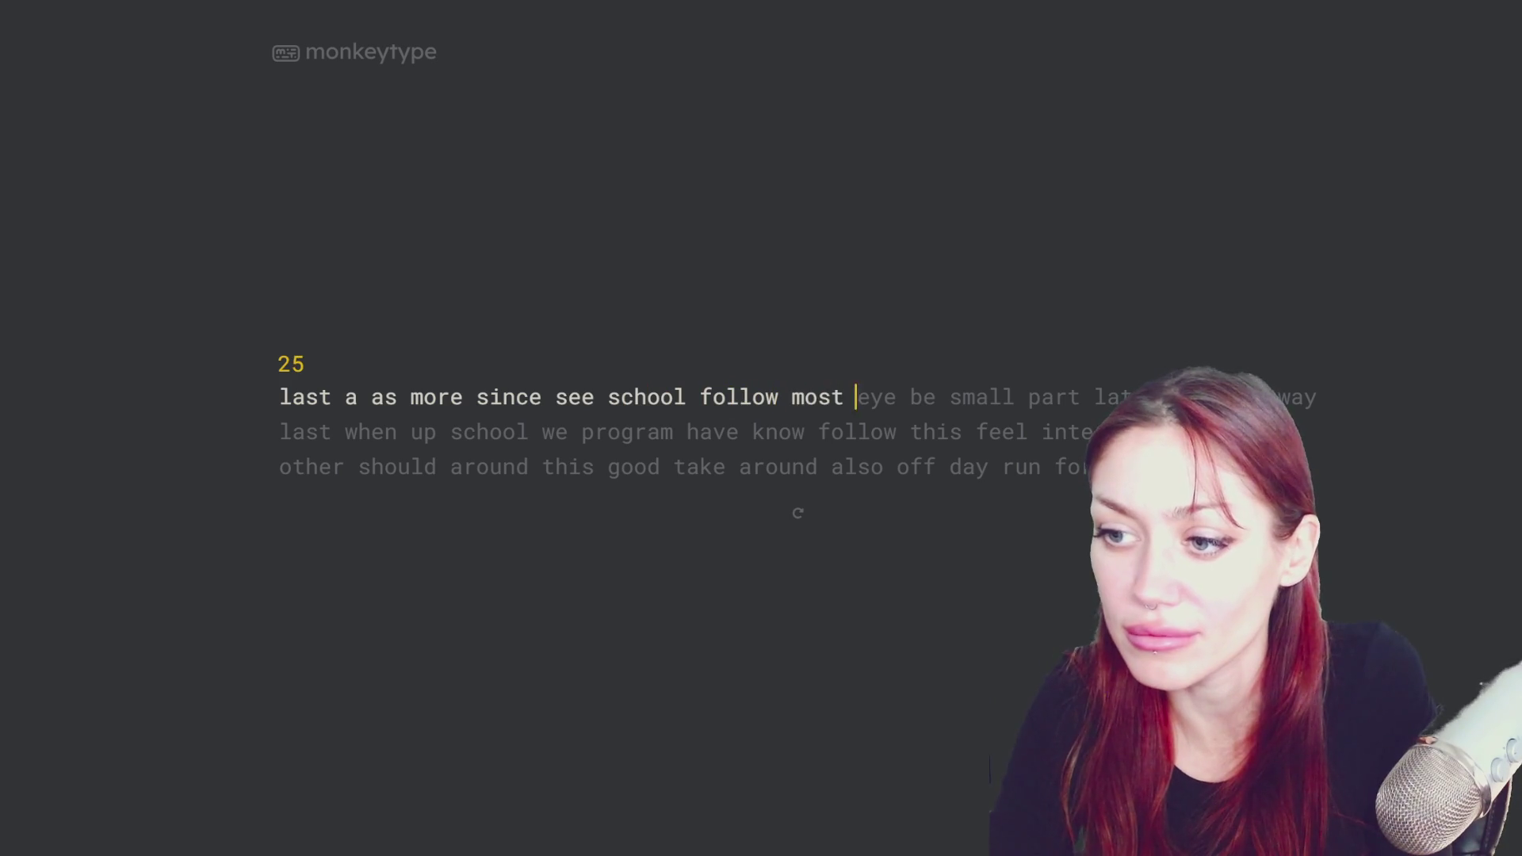
type("eye be small part lat")
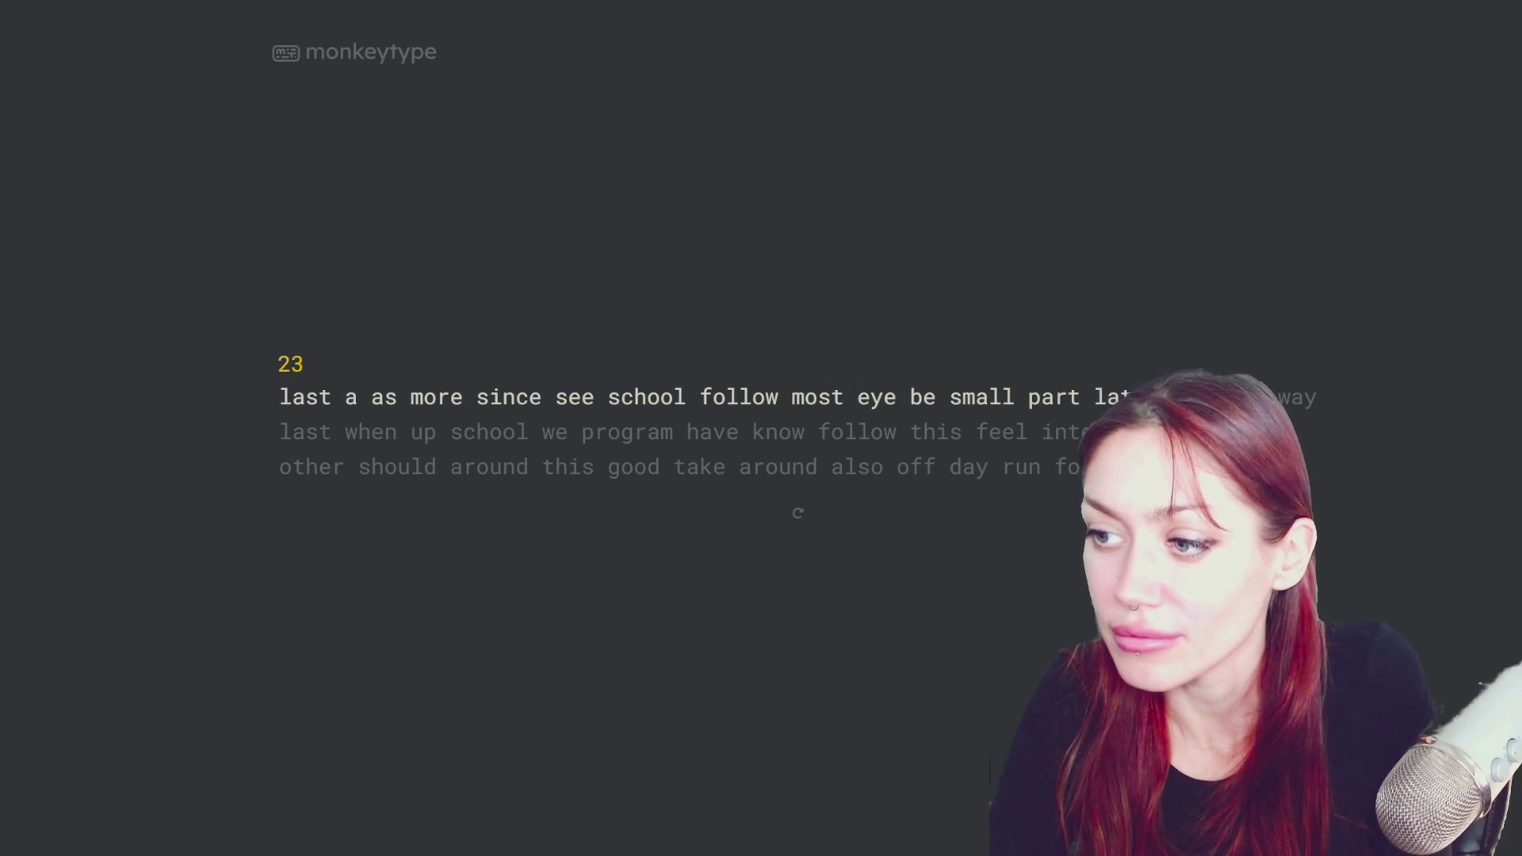
type("e long the way las")
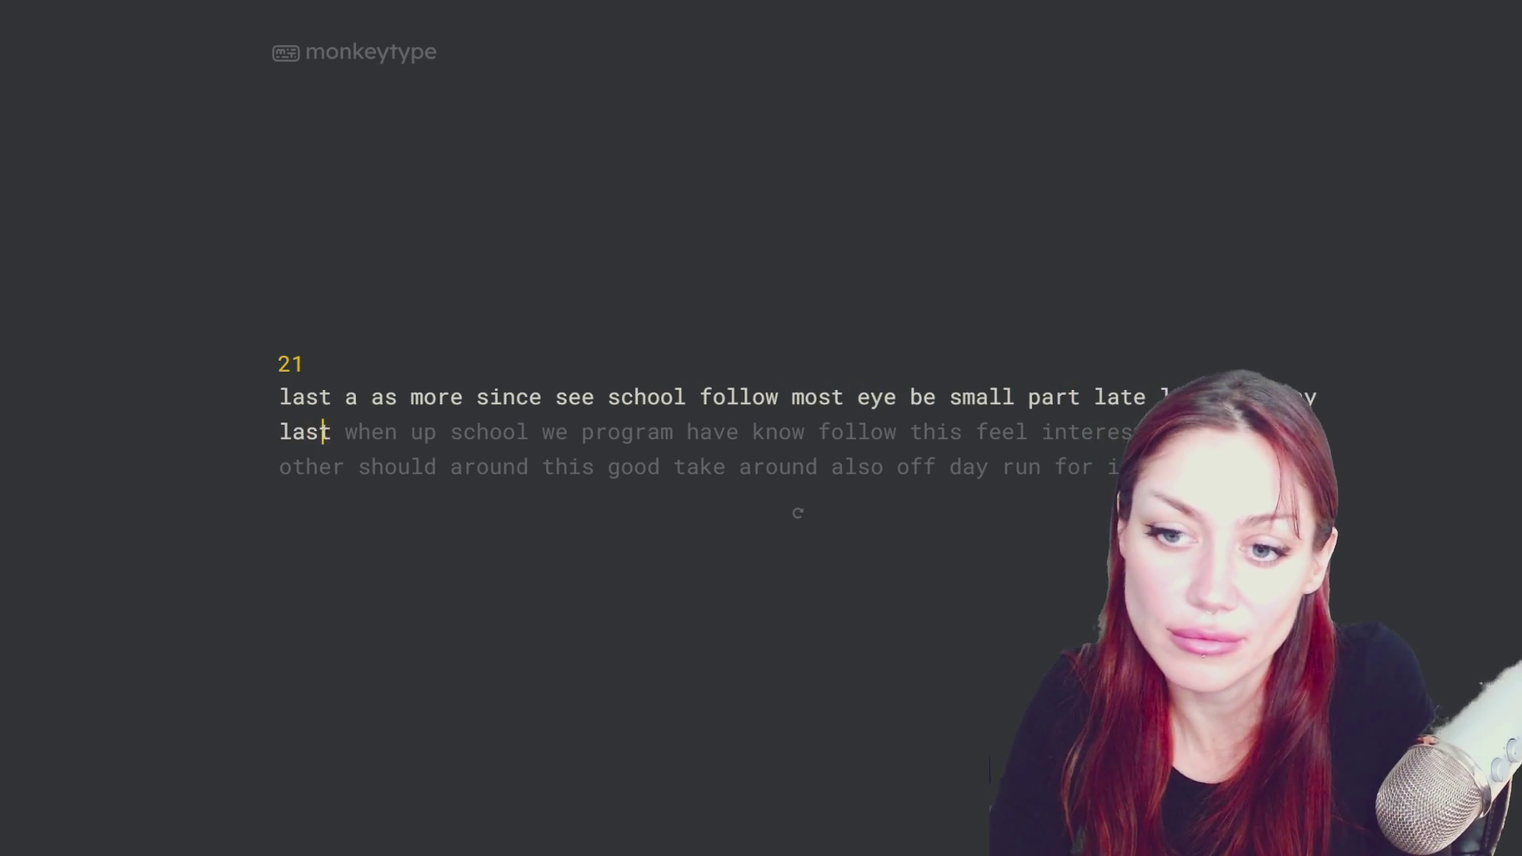
type("t when up school we p")
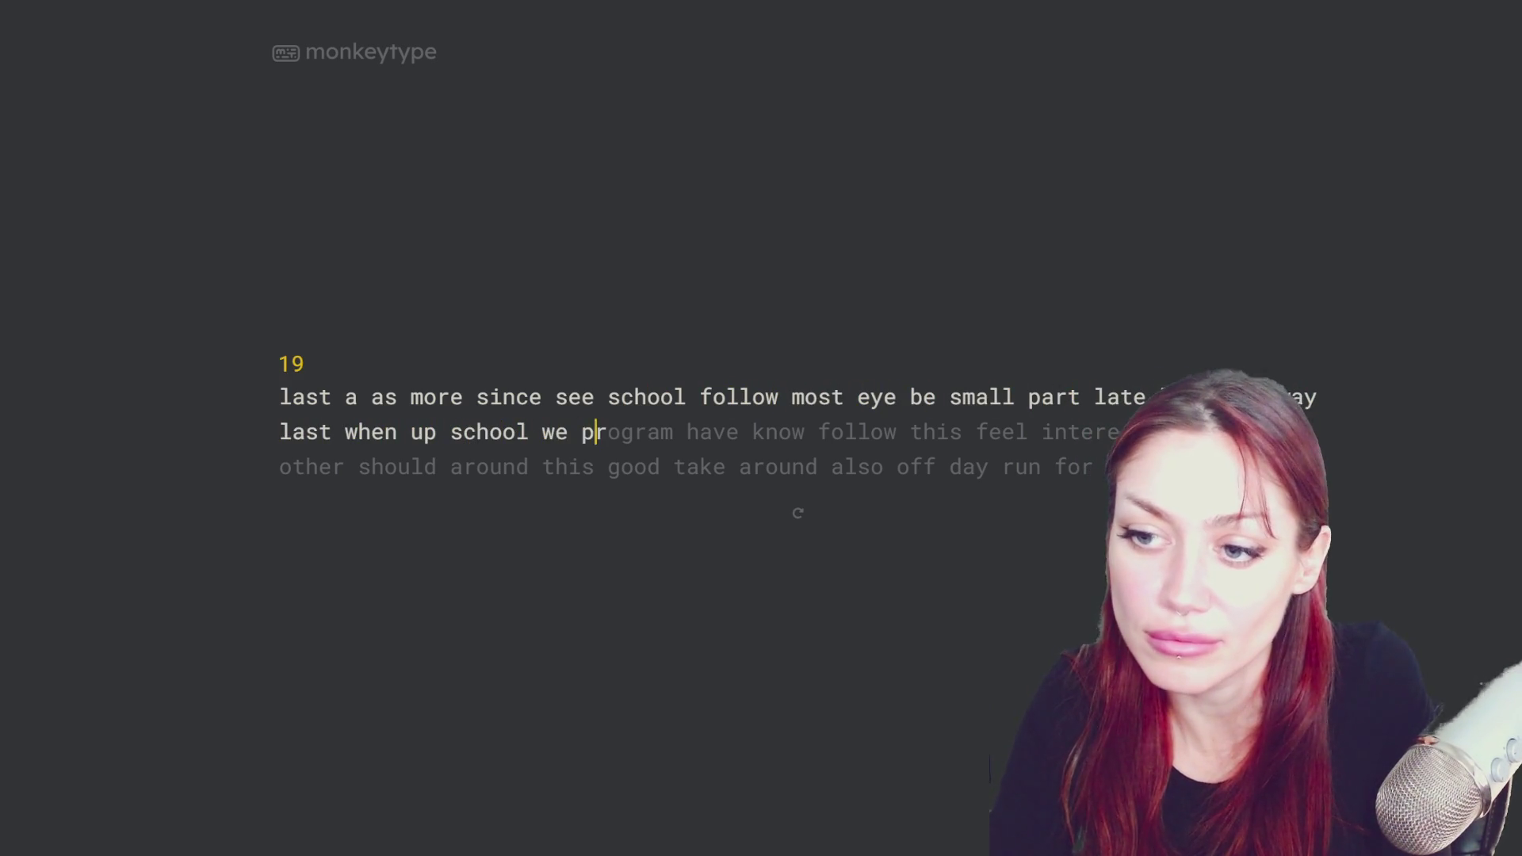
type("rogram have know fol")
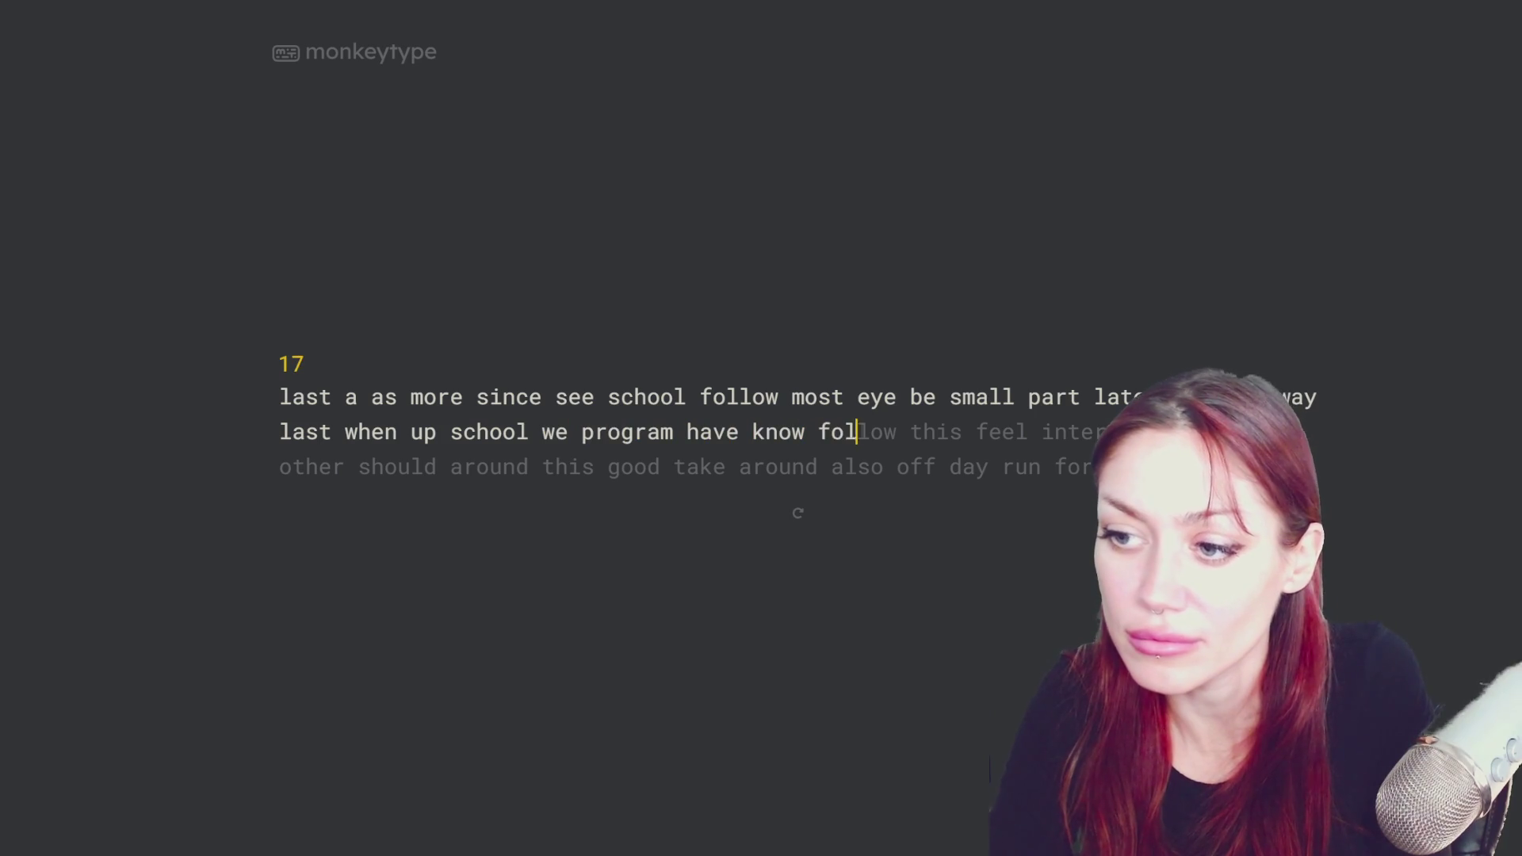
type("low this feel int")
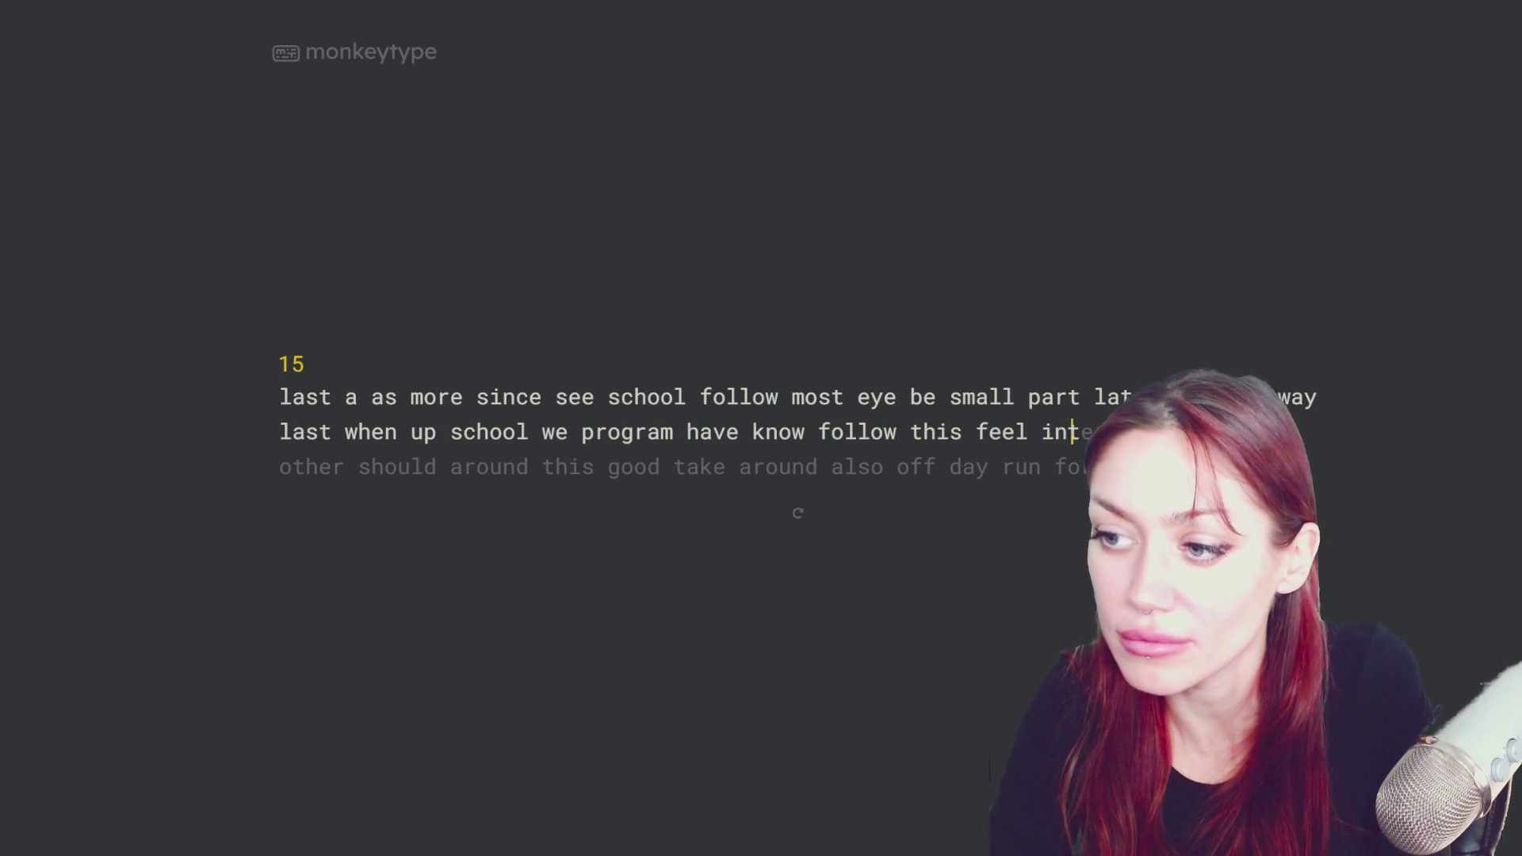
type("er")
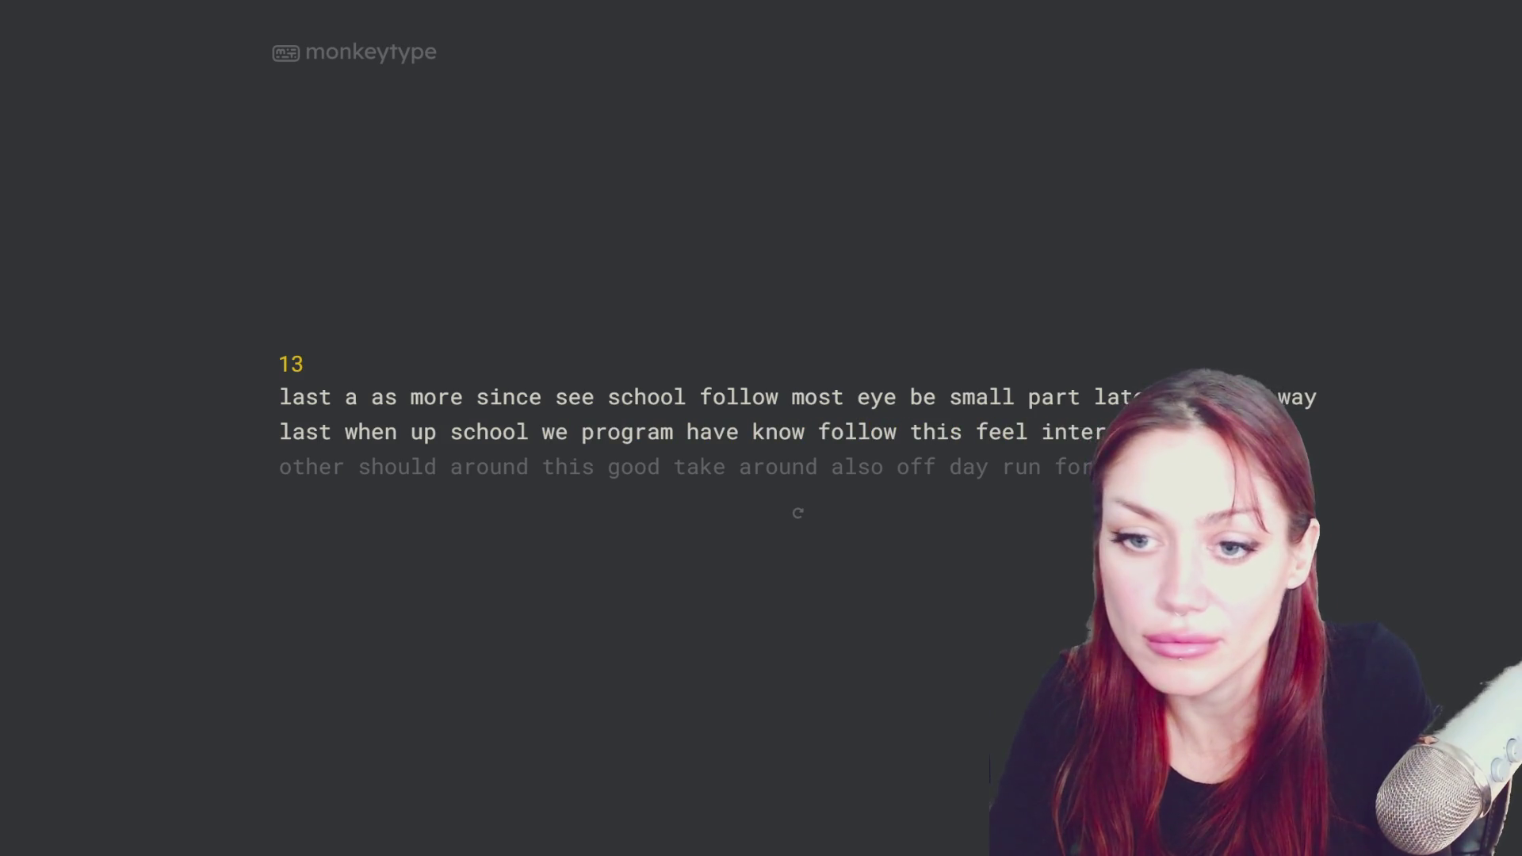
type("est other should around t")
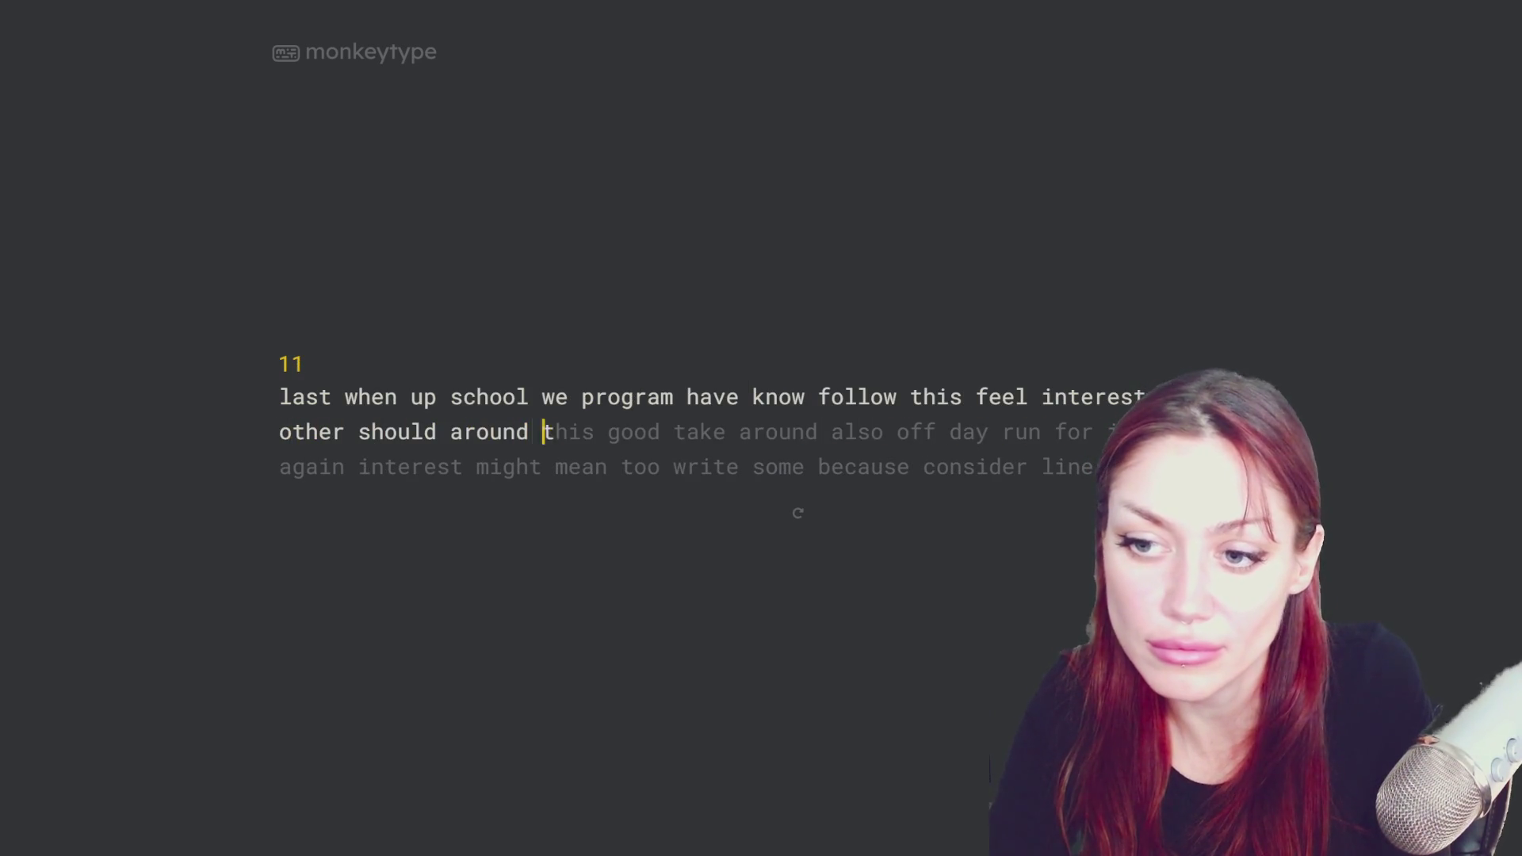
type("his good take around ")
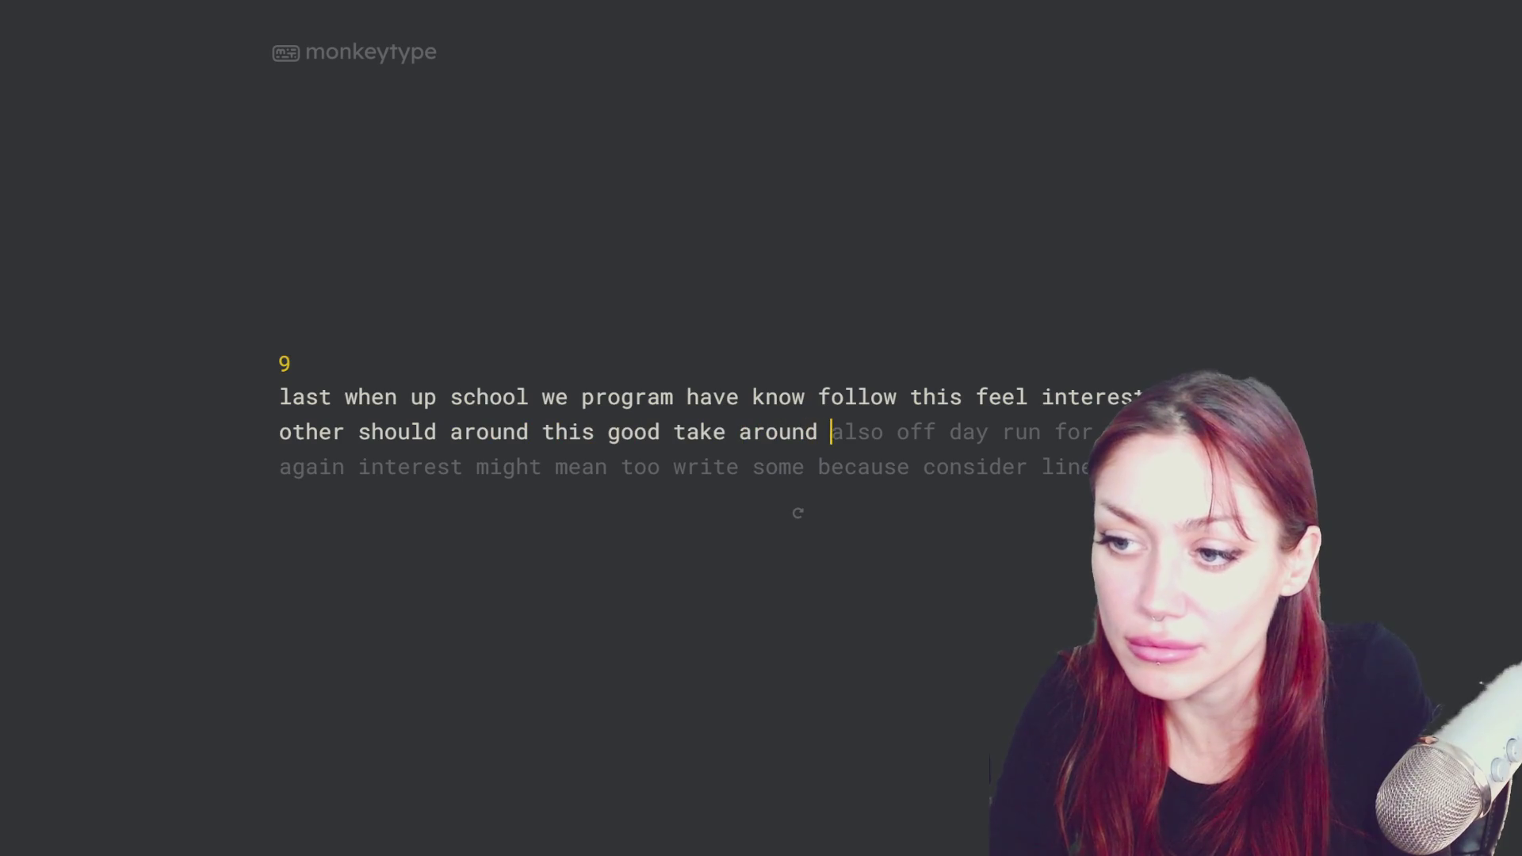
type("also off")
key("BackSpace")
key("BackSpace")
key("BackSpace")
type("off day run fo")
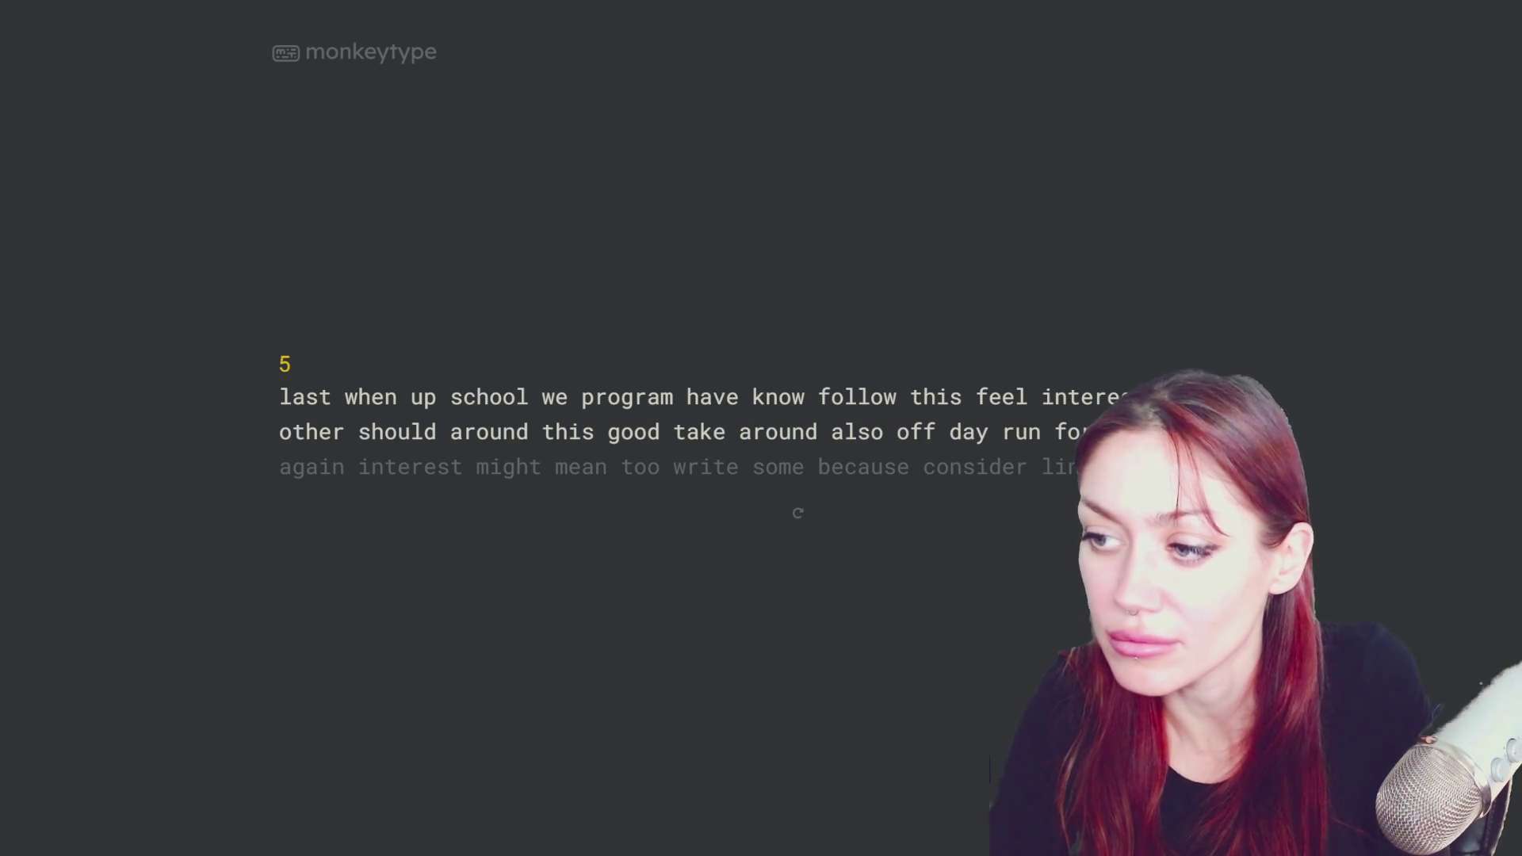
type("r increase again interes")
type("t might mean too wri")
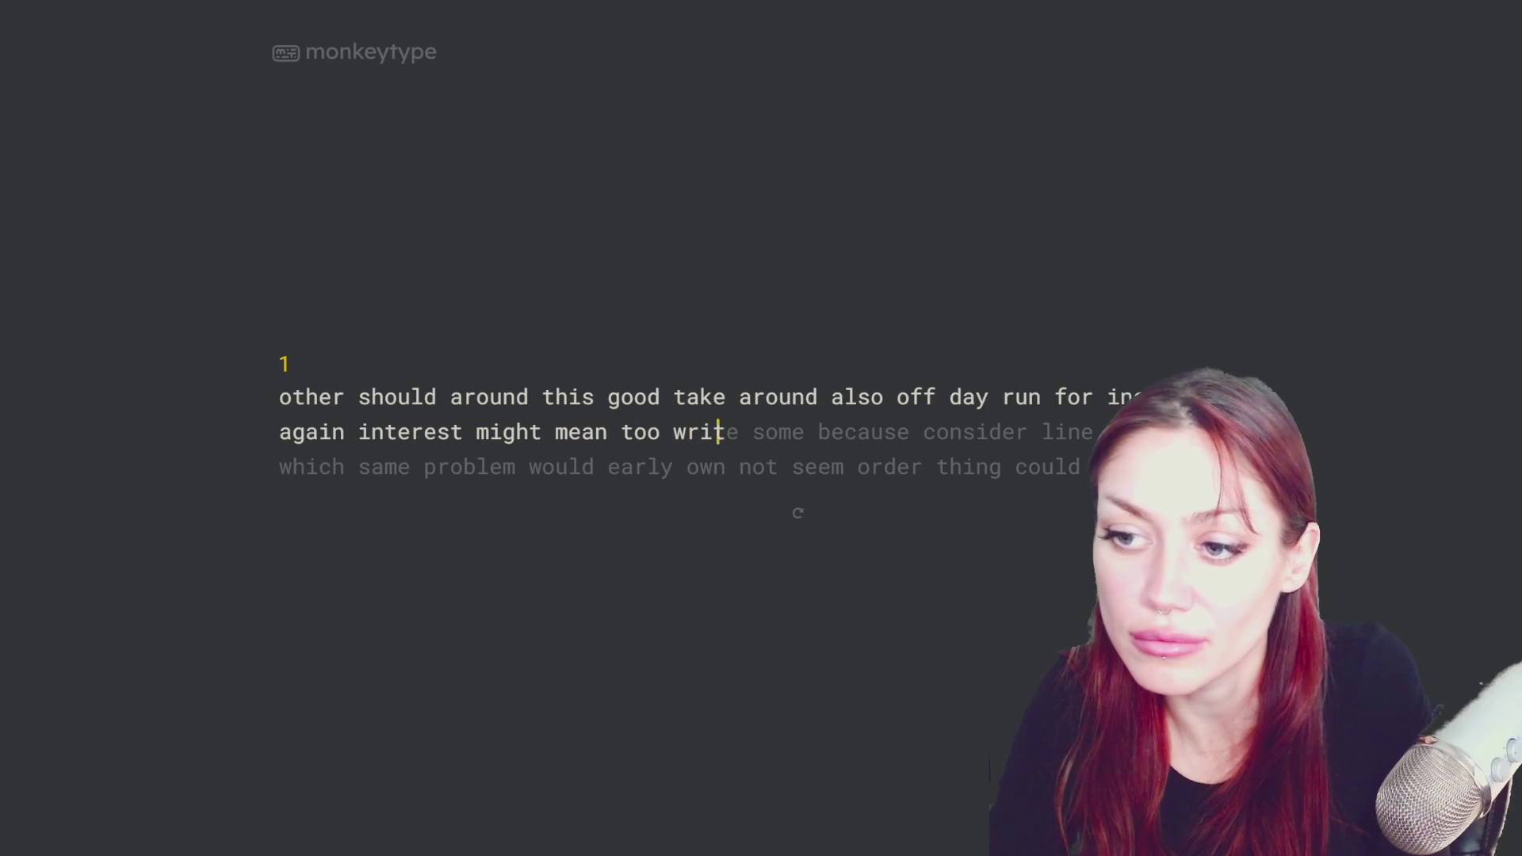
type("te")
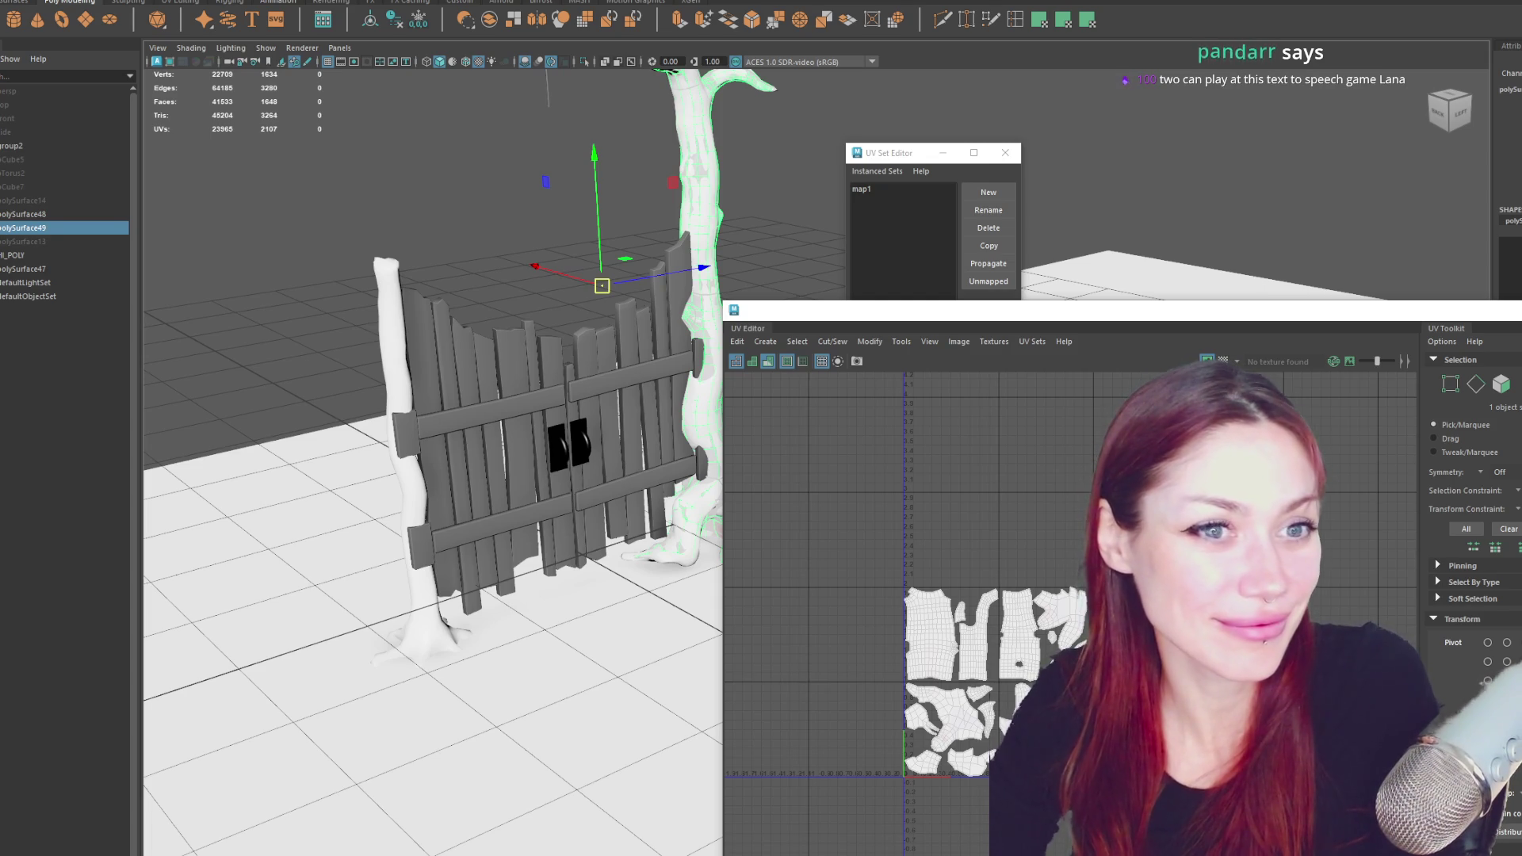
- Tumble the view onto the twisted tree, resize and raise the UV Editor, and show recent files
right_click_drag(558, 199, 659, 261, "alt")
mouse_move(659, 262)
left_mouse_down("alt")
mouse_move(453, 314)
mouse_move(425, 305)
left_mouse_up("alt")
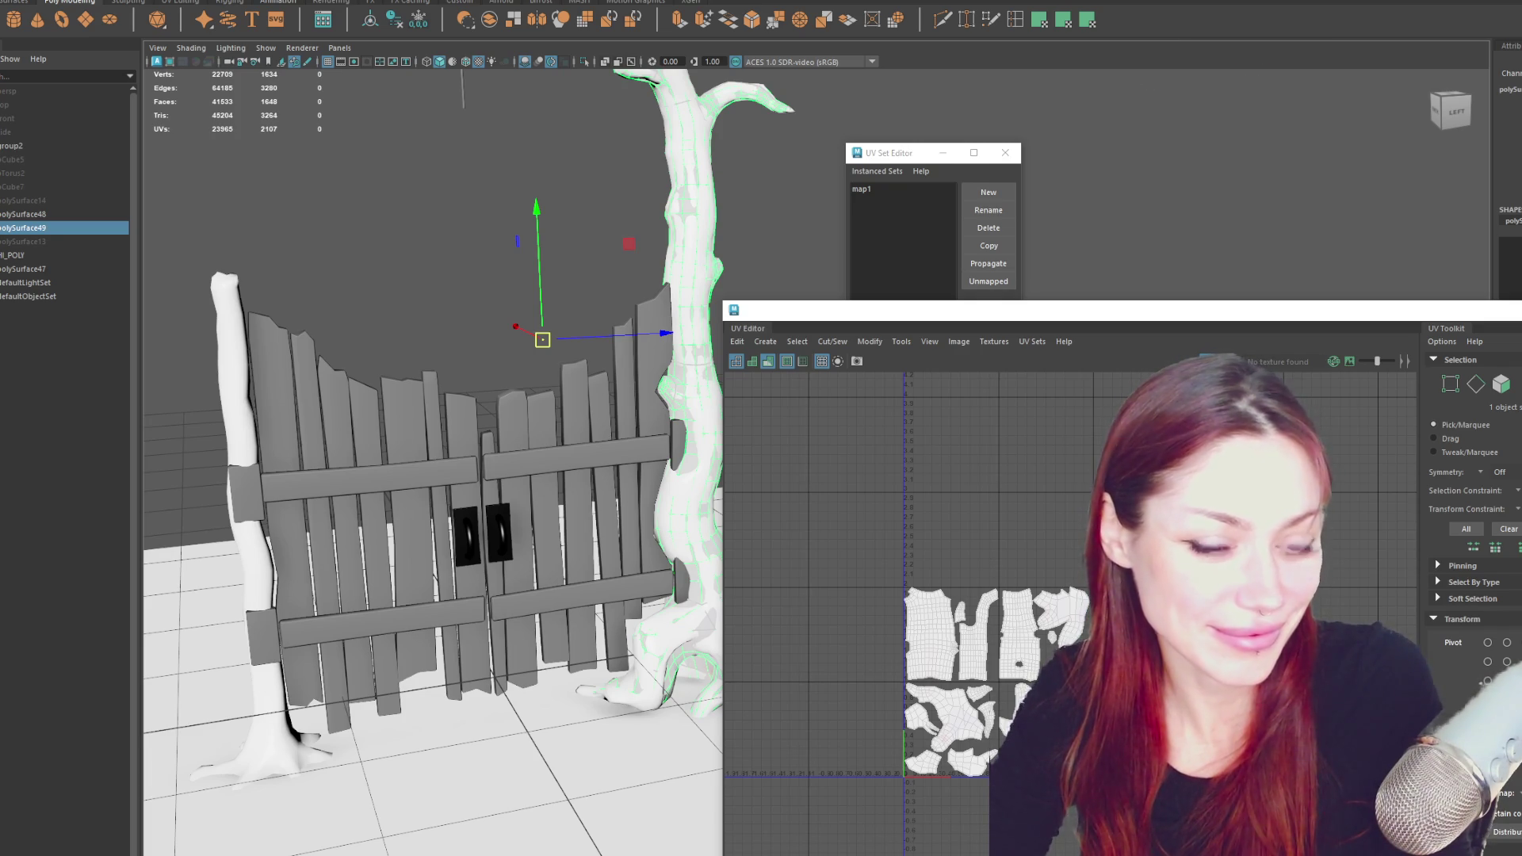
left_click(878, 320)
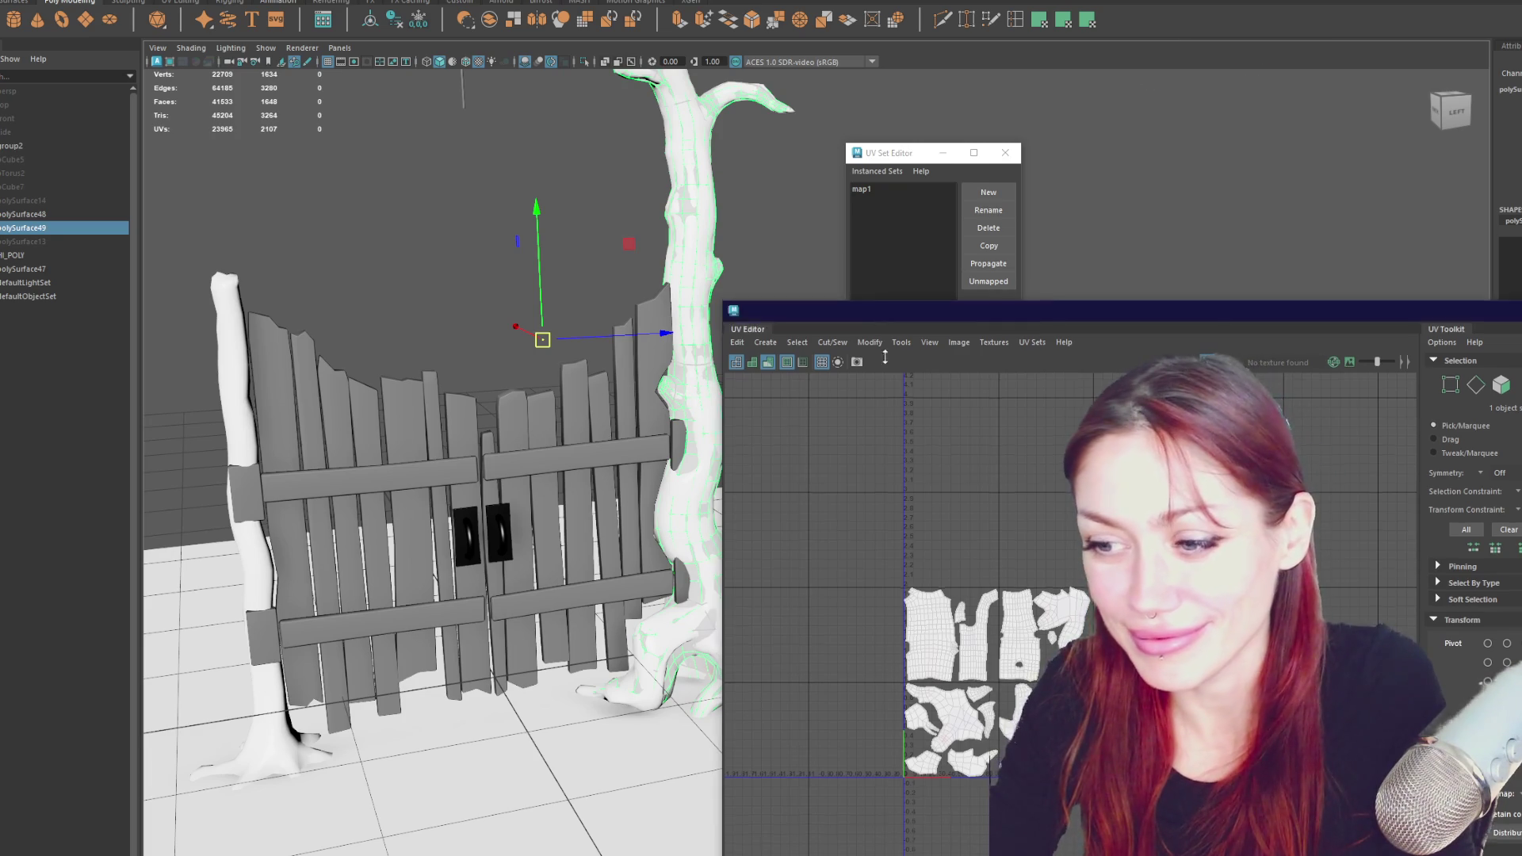
left_click_drag(879, 321, 878, 539)
left_click_drag(1030, 547, 1063, 264)
left_click_drag(682, 262, 622, 251, "alt")
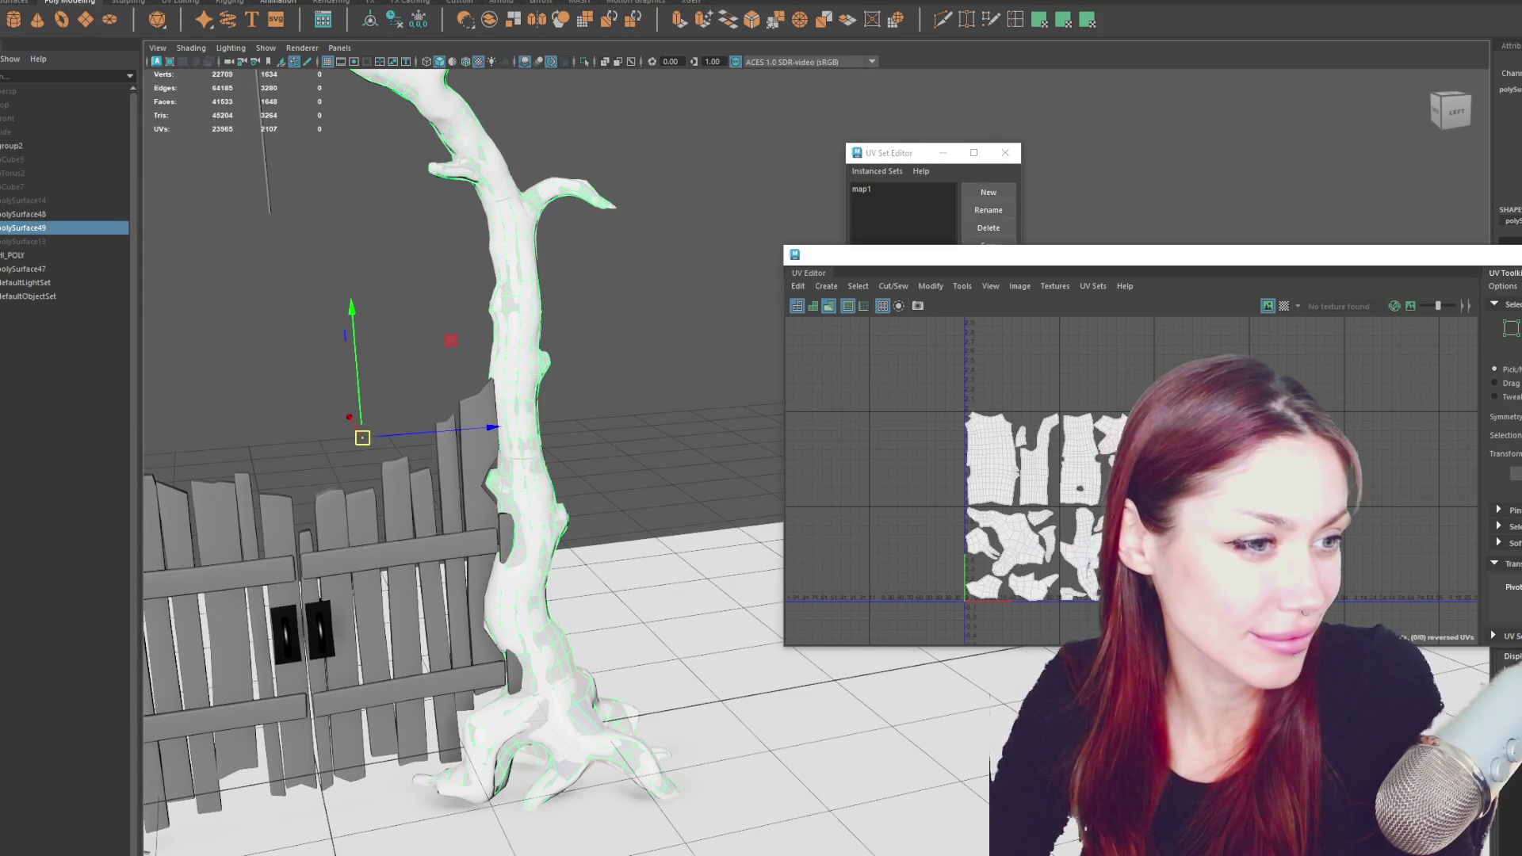
left_click(12, 1)
- Browse the File, Edit and Mesh menus
mouse_move(21, 394)
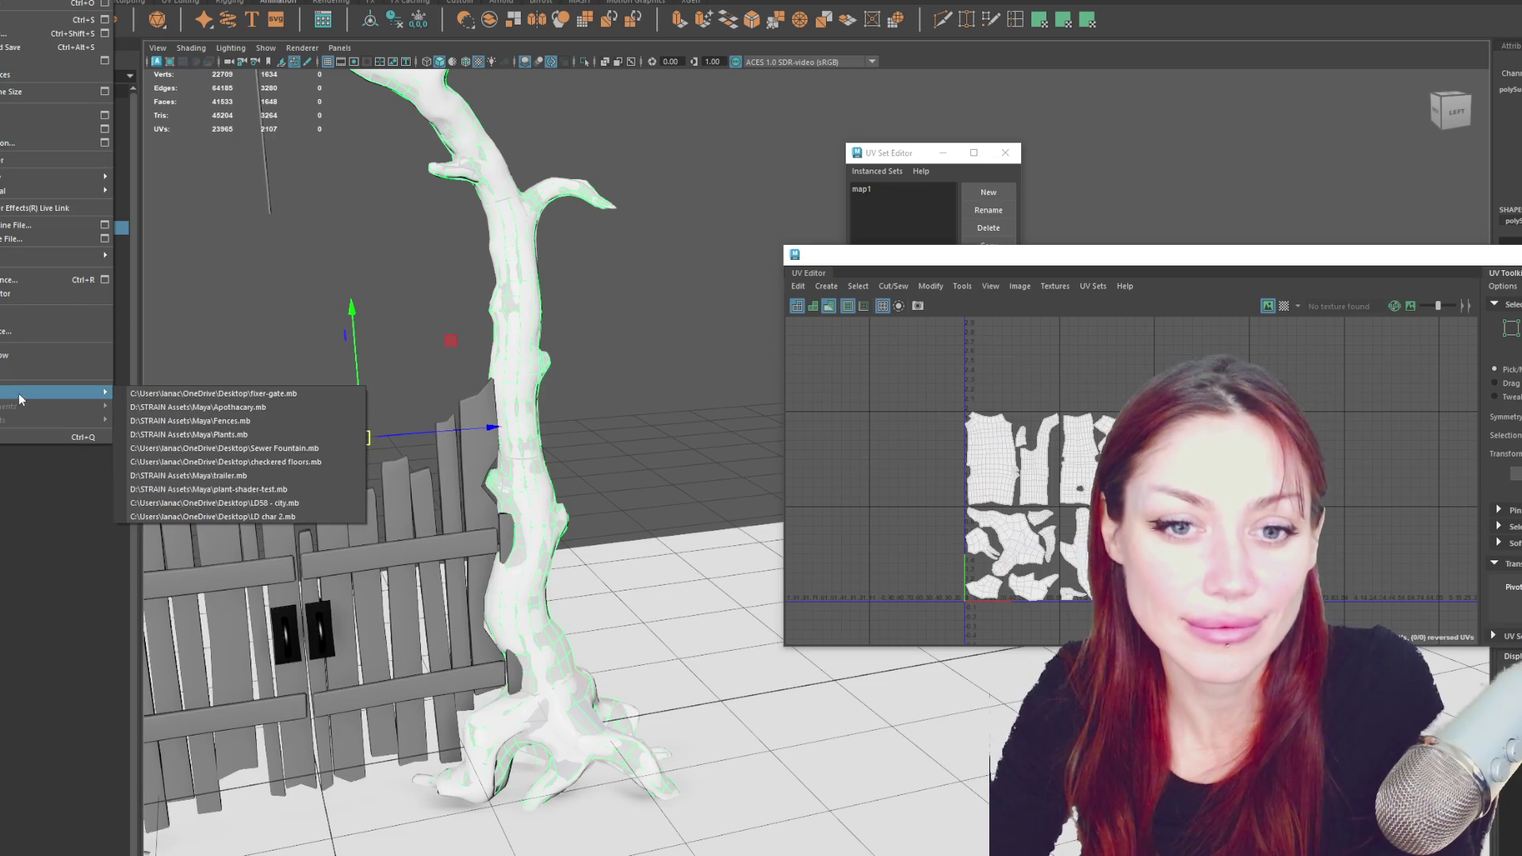
mouse_move(40, 1)
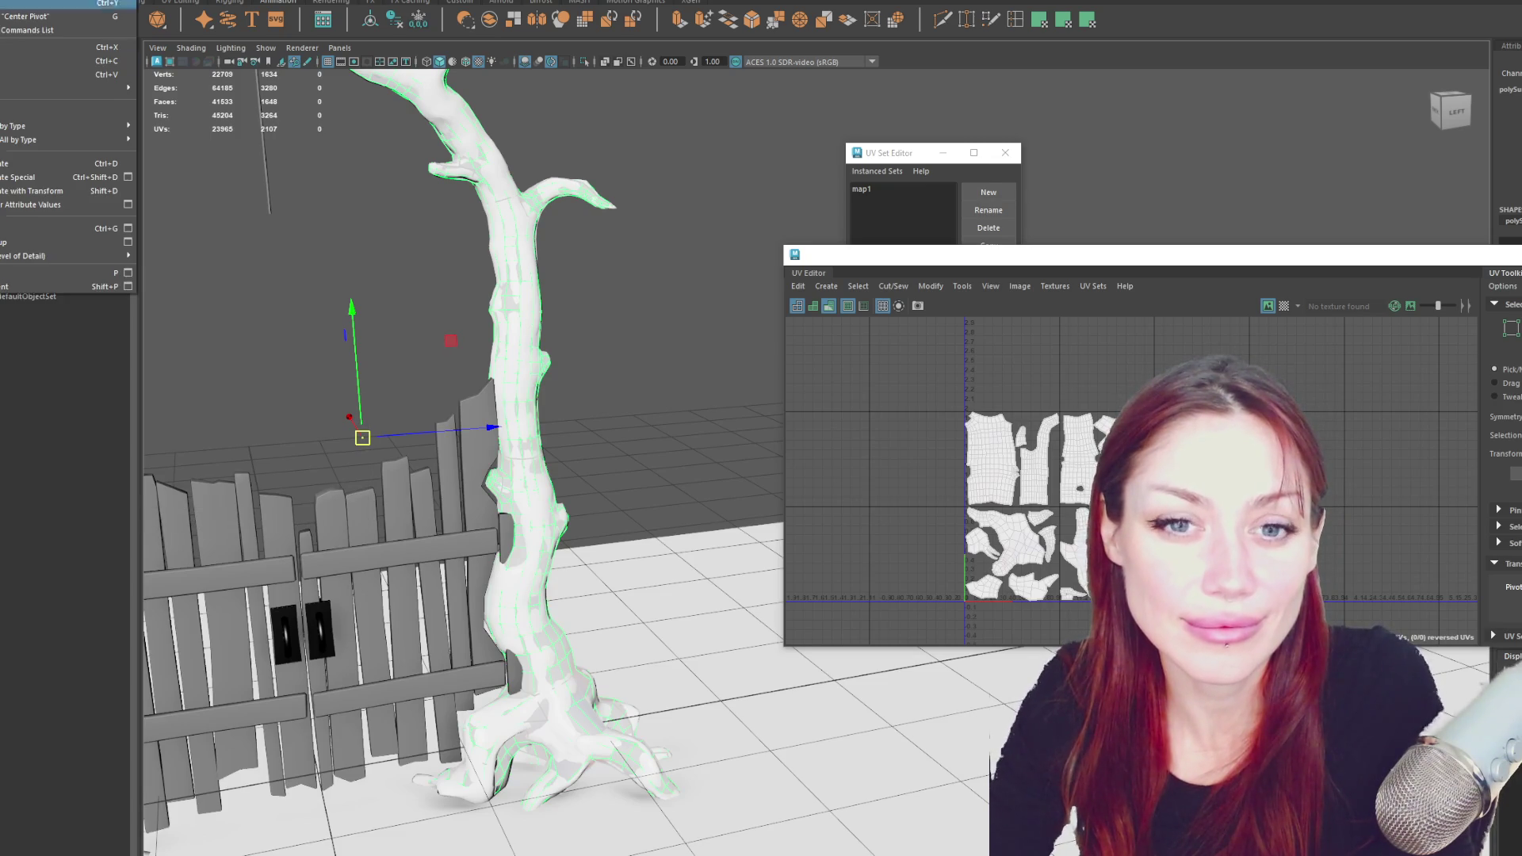
mouse_move(71, 127)
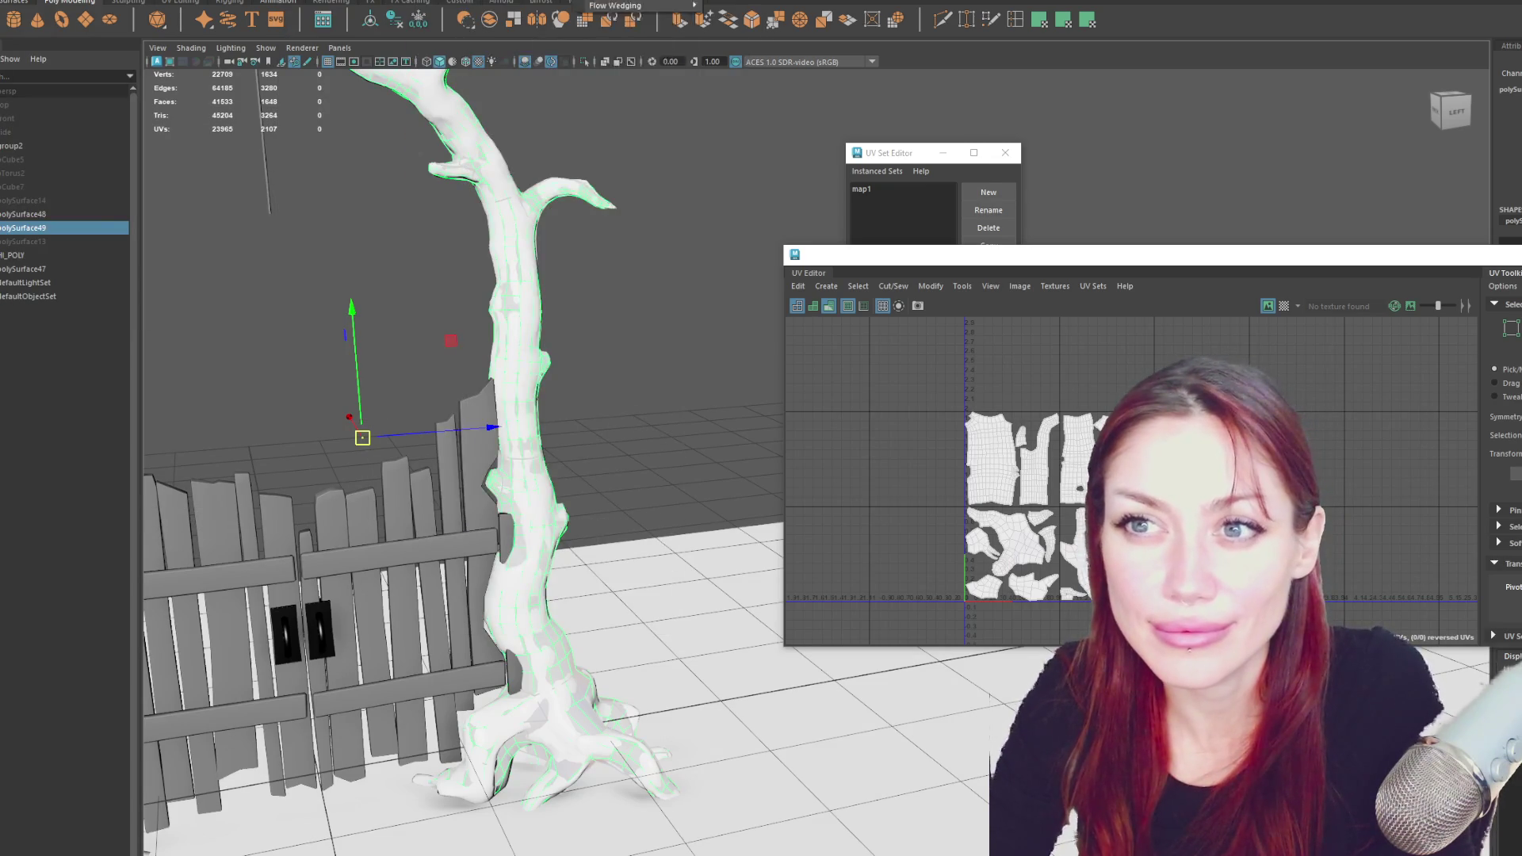
mouse_move(305, 2)
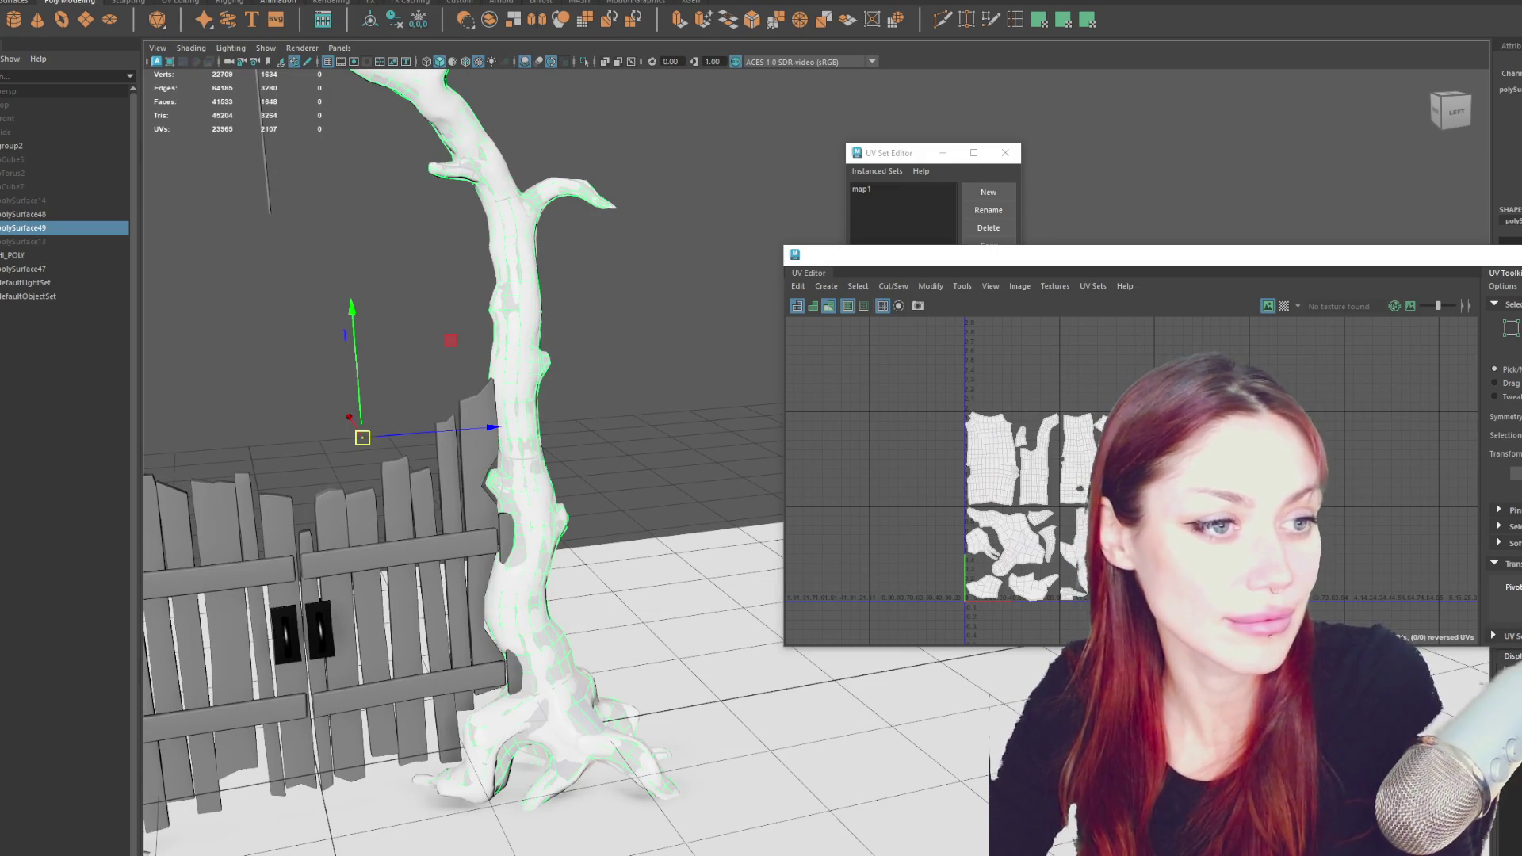
left_click(285, 2)
- Bring up the Preferences window from Windows > Settings/Preferences
mouse_move(131, 1)
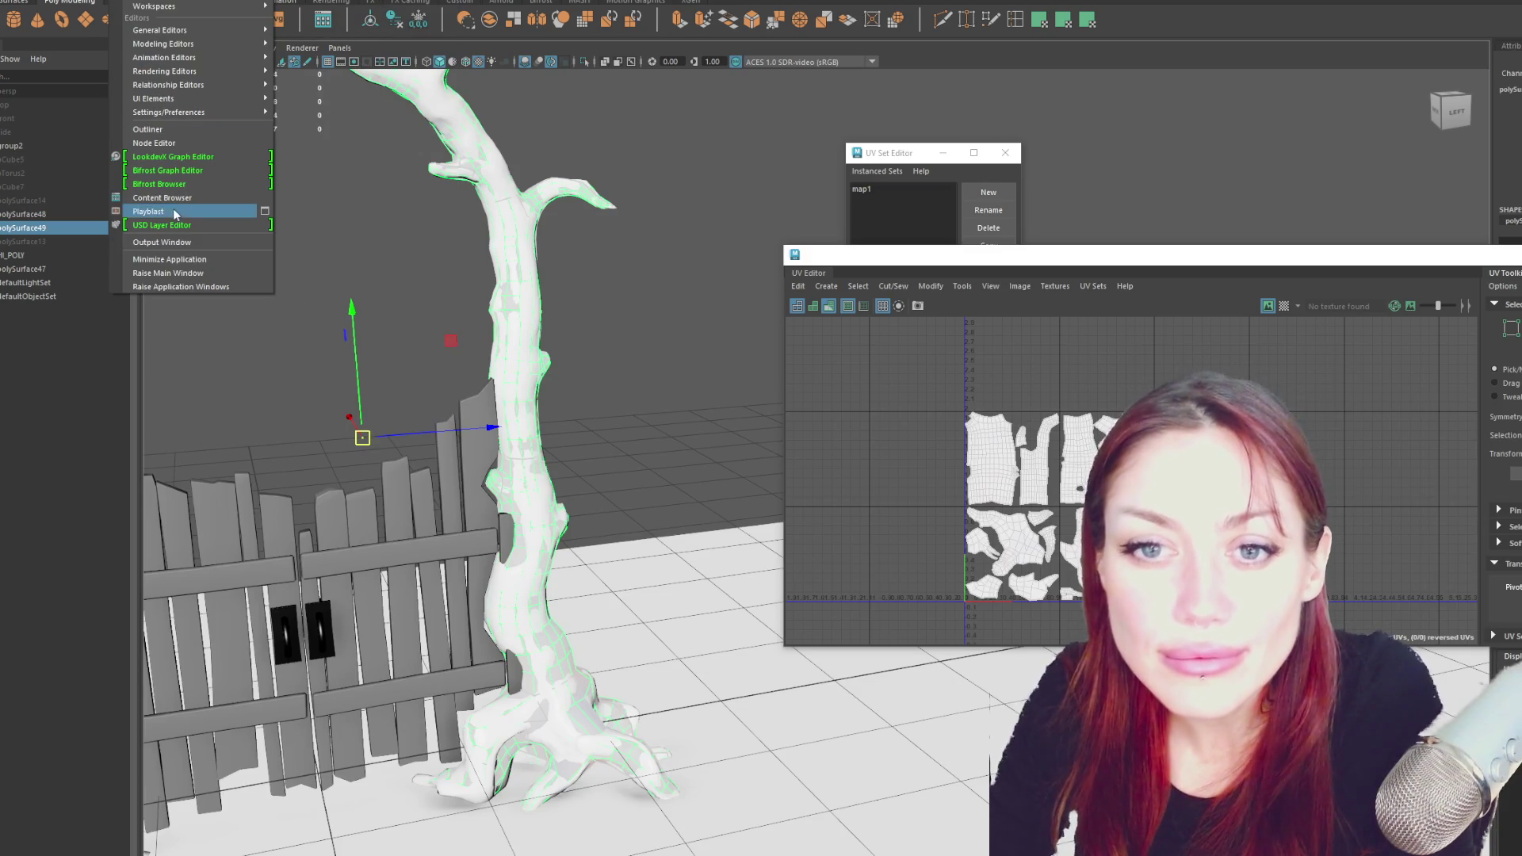
mouse_move(170, 113)
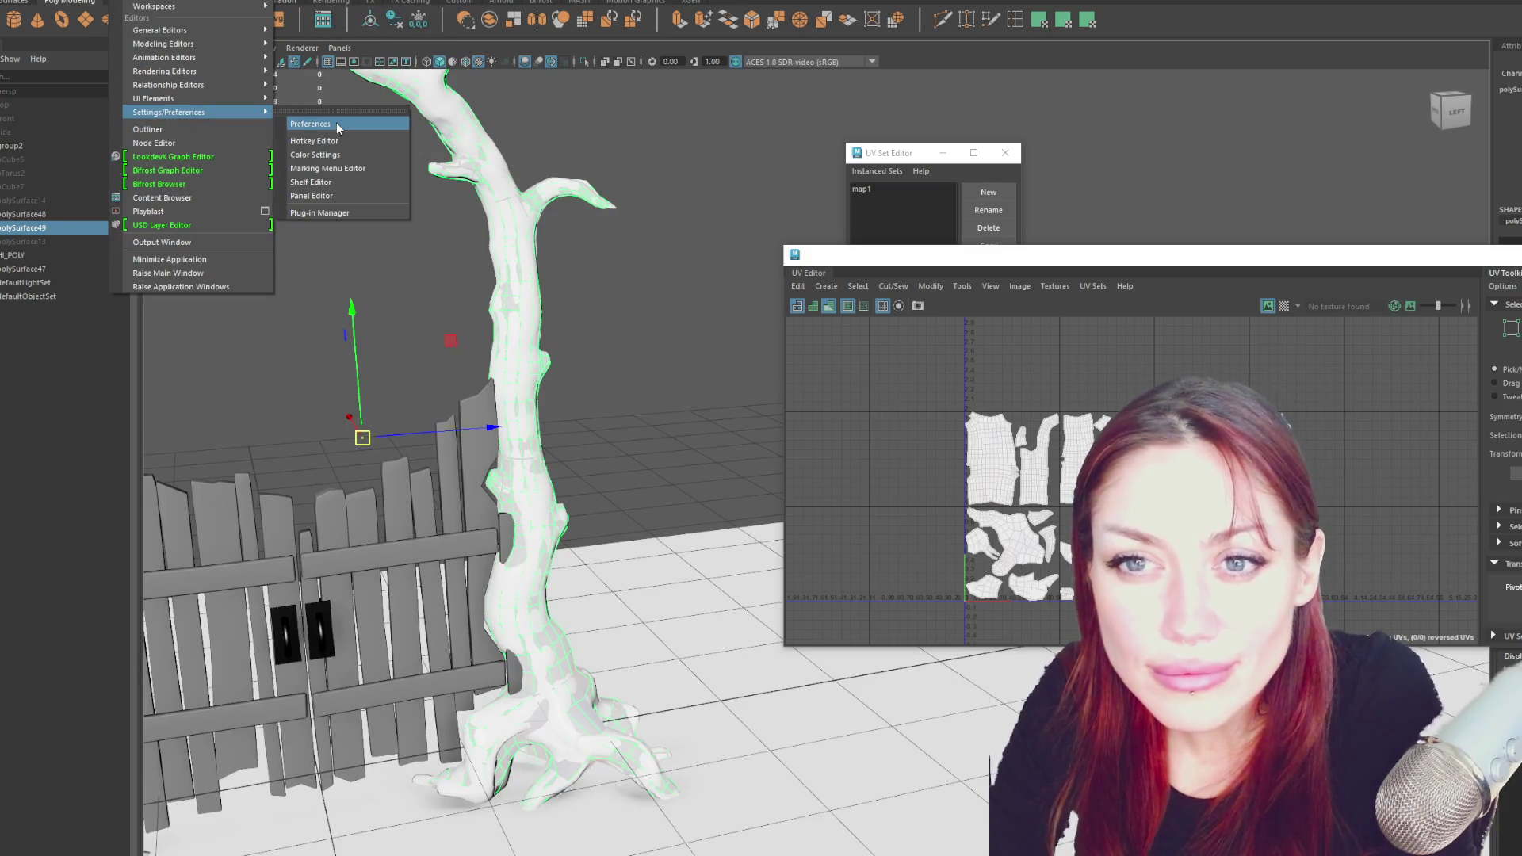
left_click(336, 124)
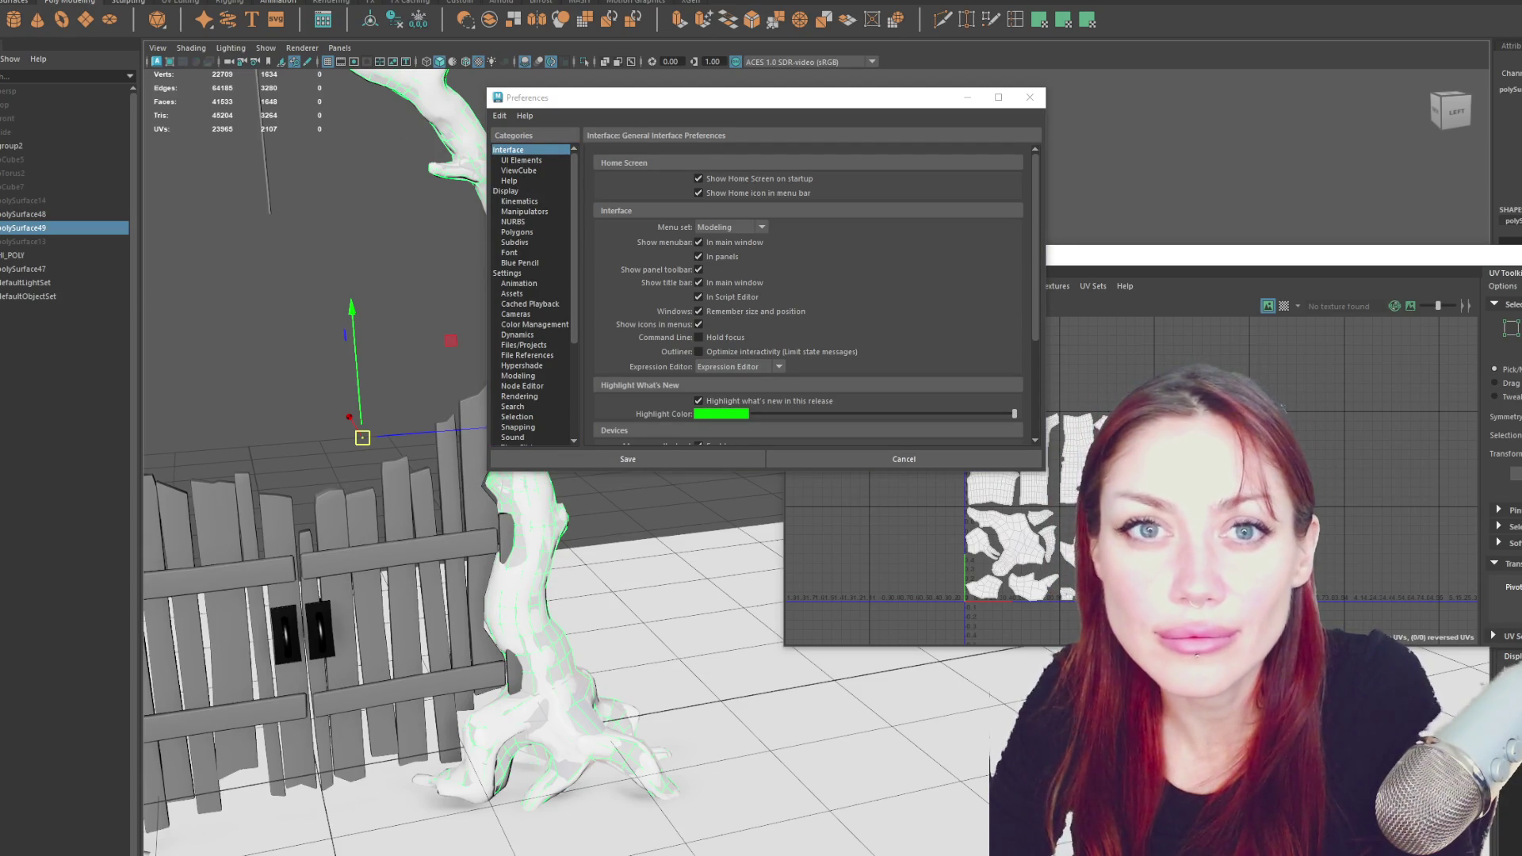
- Check the Edit menu, then view the Display, Settings and Selection preference categories
left_click(32, 0)
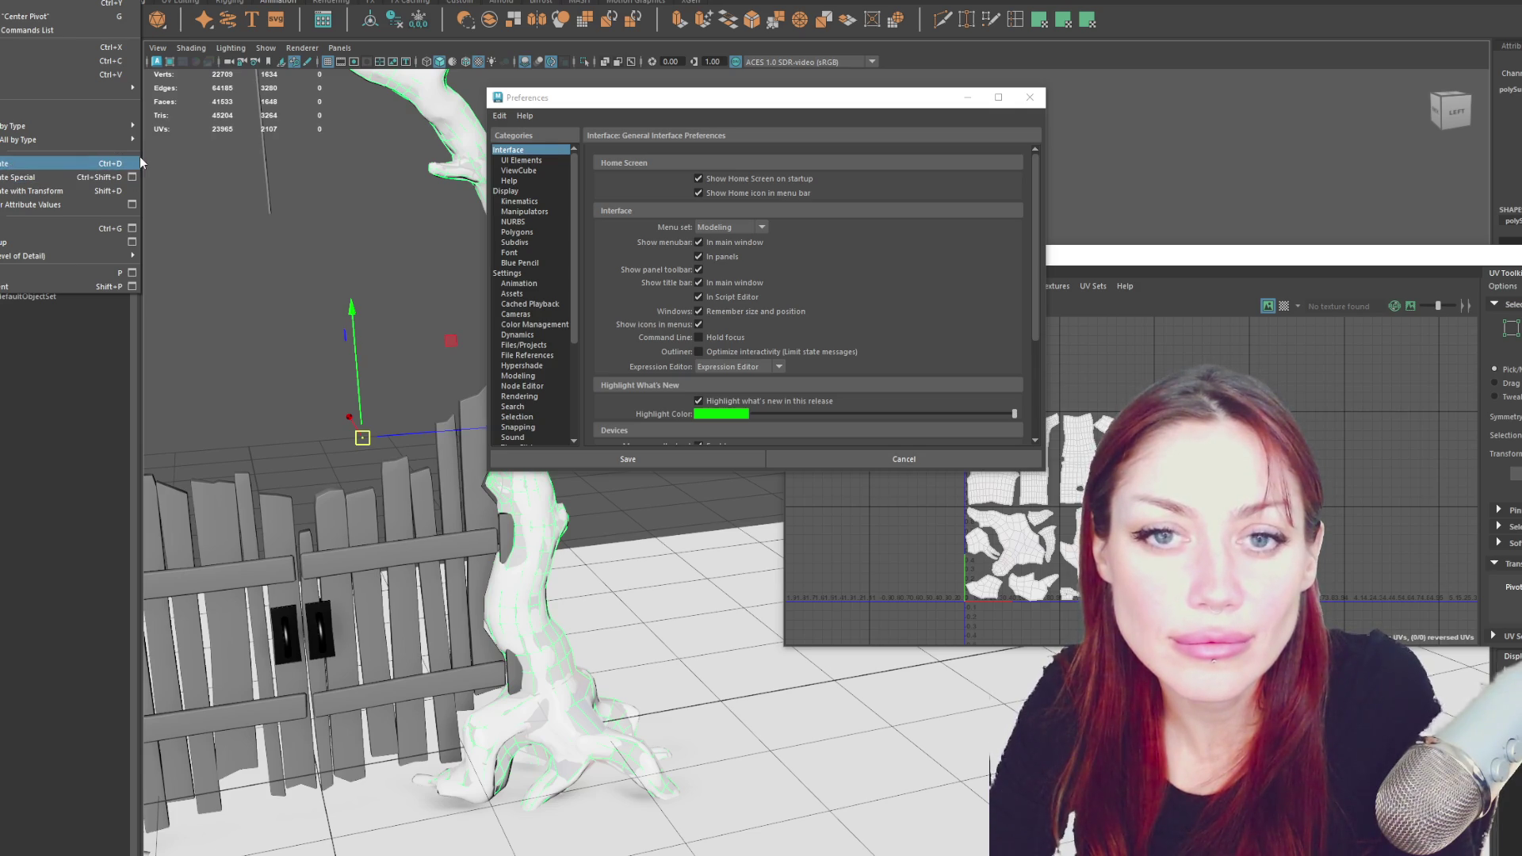
left_click(552, 192)
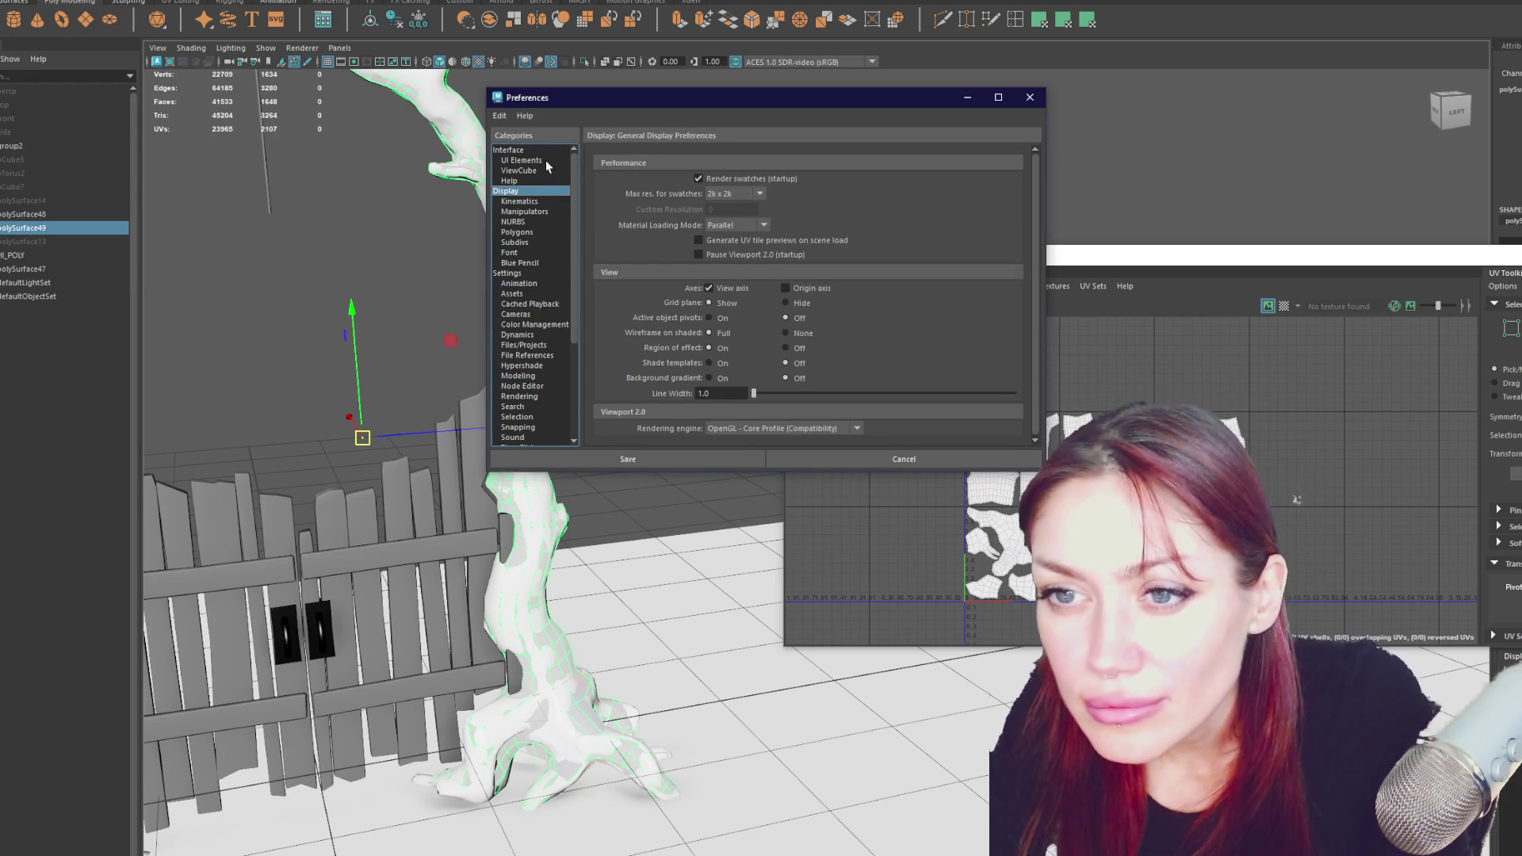
left_click(547, 274)
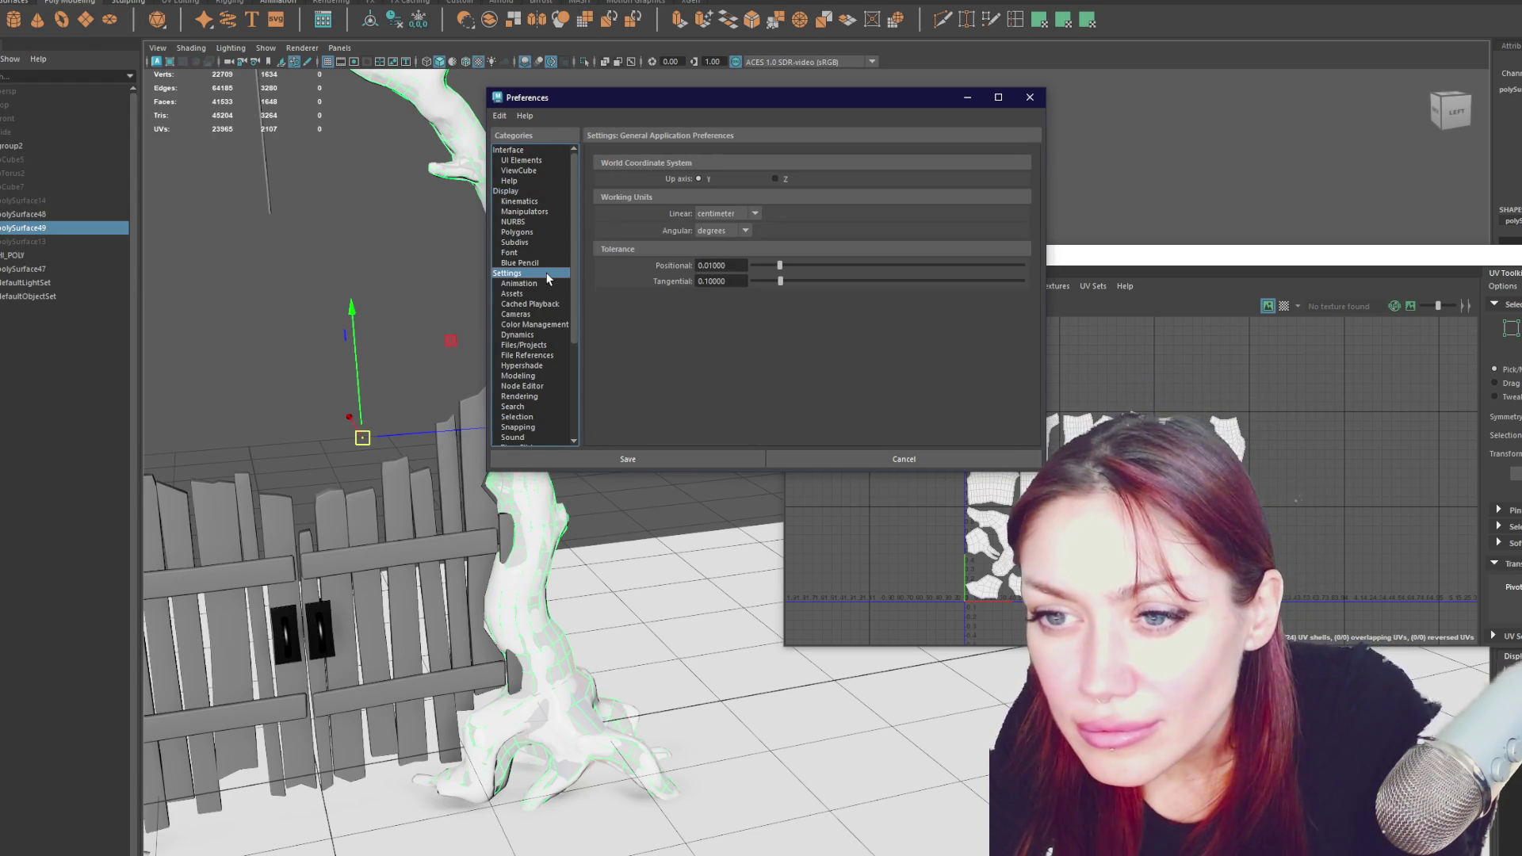
scroll(547, 279, "down", 5)
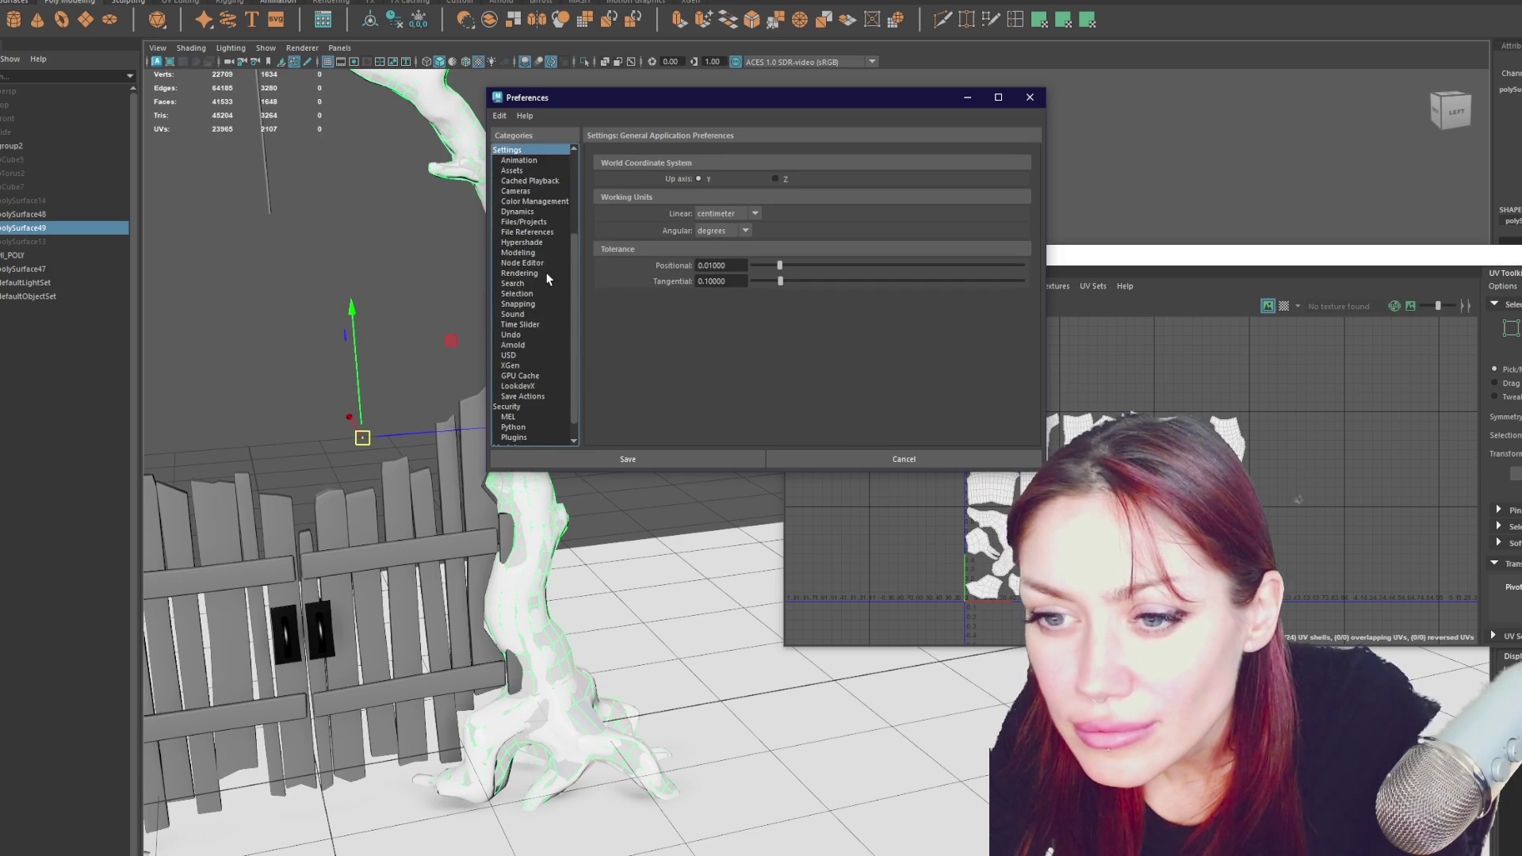
left_click(547, 273)
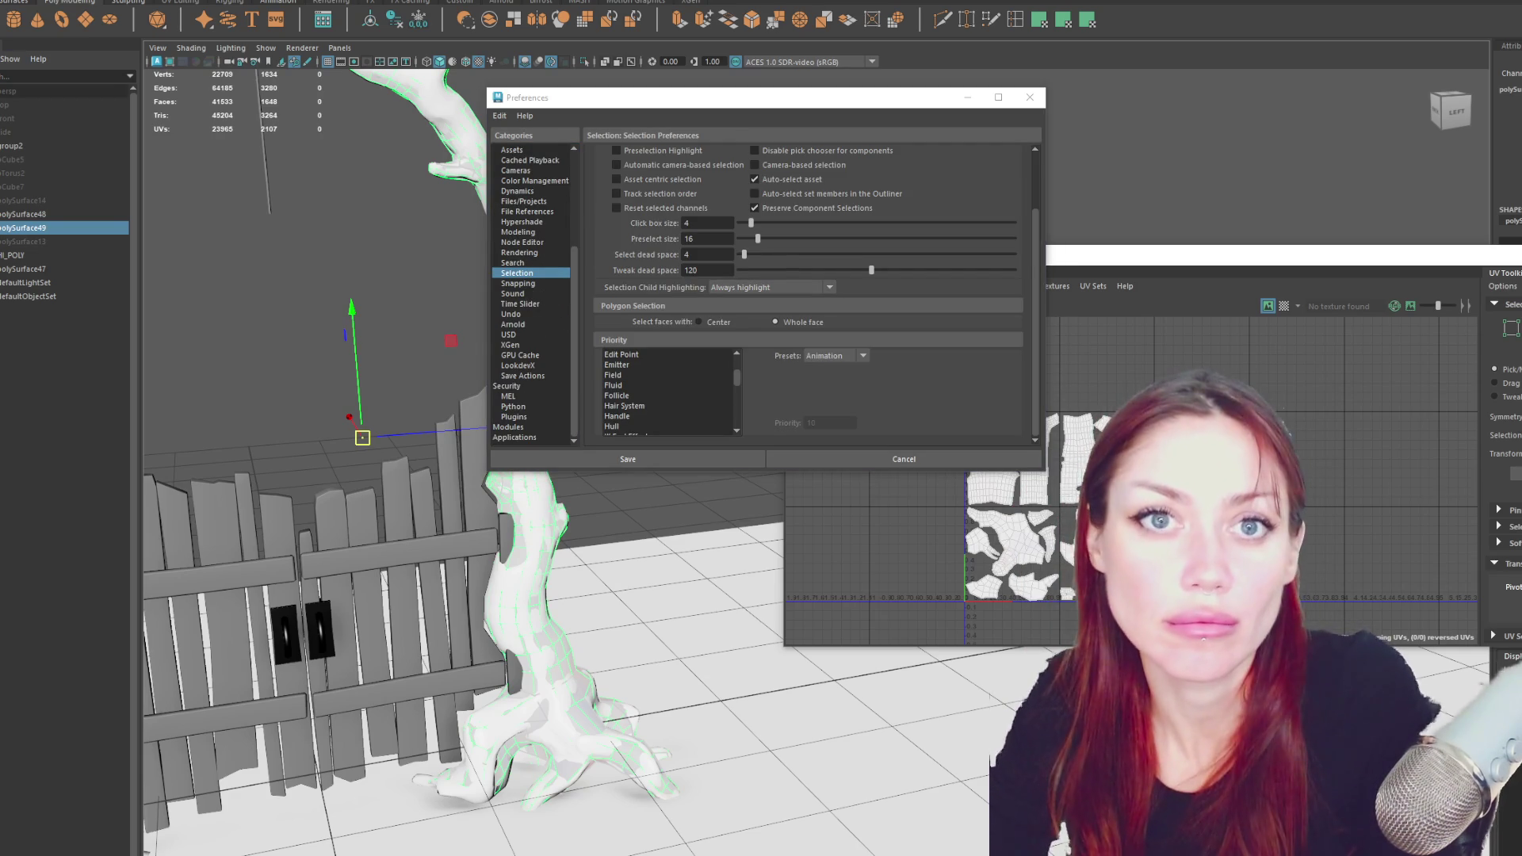
- Bring up Edit > Duplicate Special options and move the dialog over the Preferences window
left_click(32, 0)
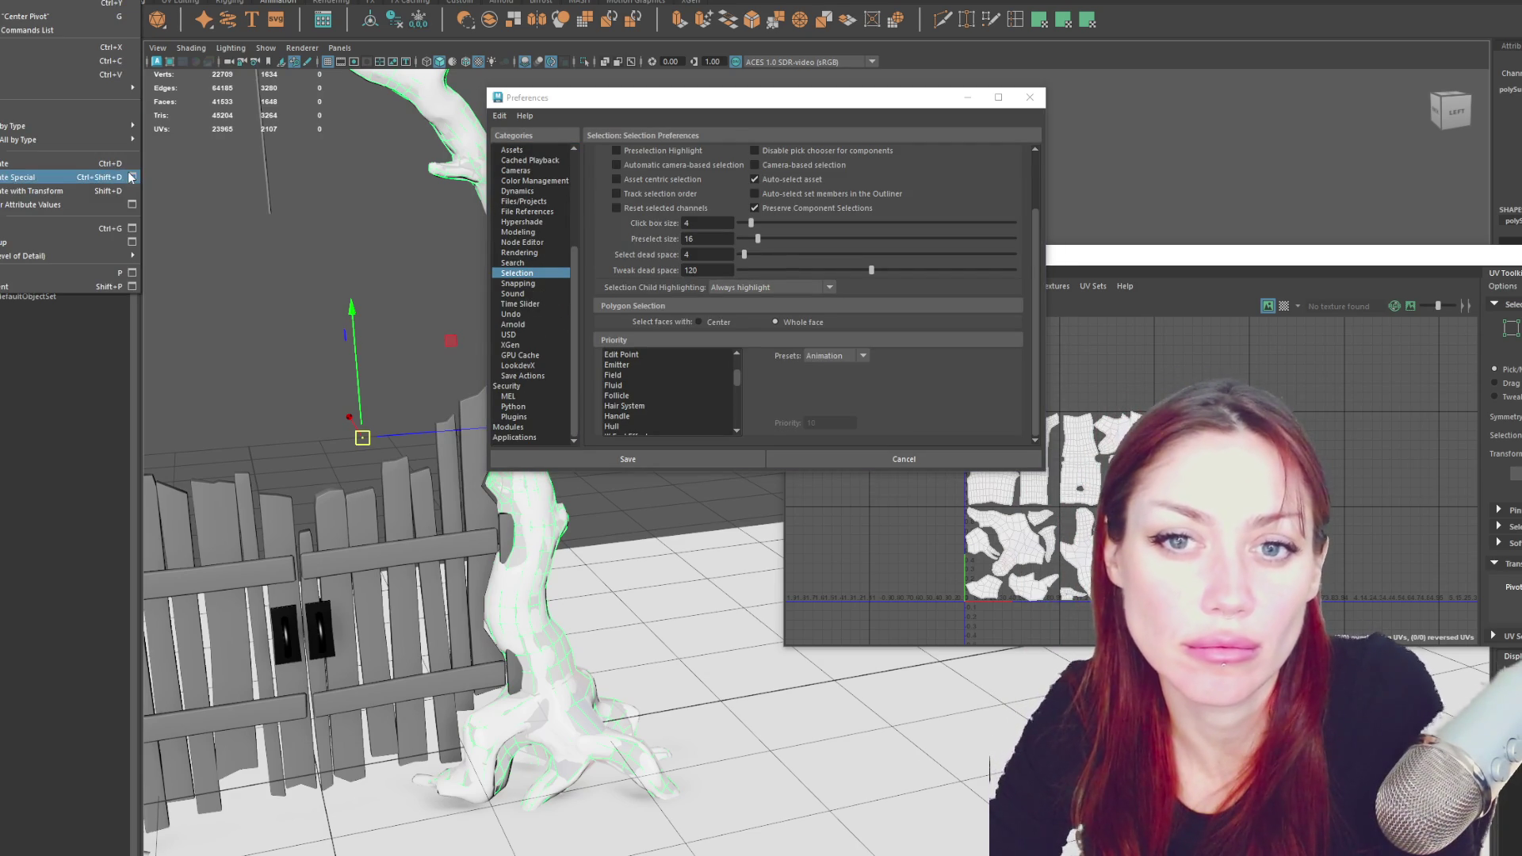
left_click(132, 177)
left_click_drag(236, 282, 741, 86)
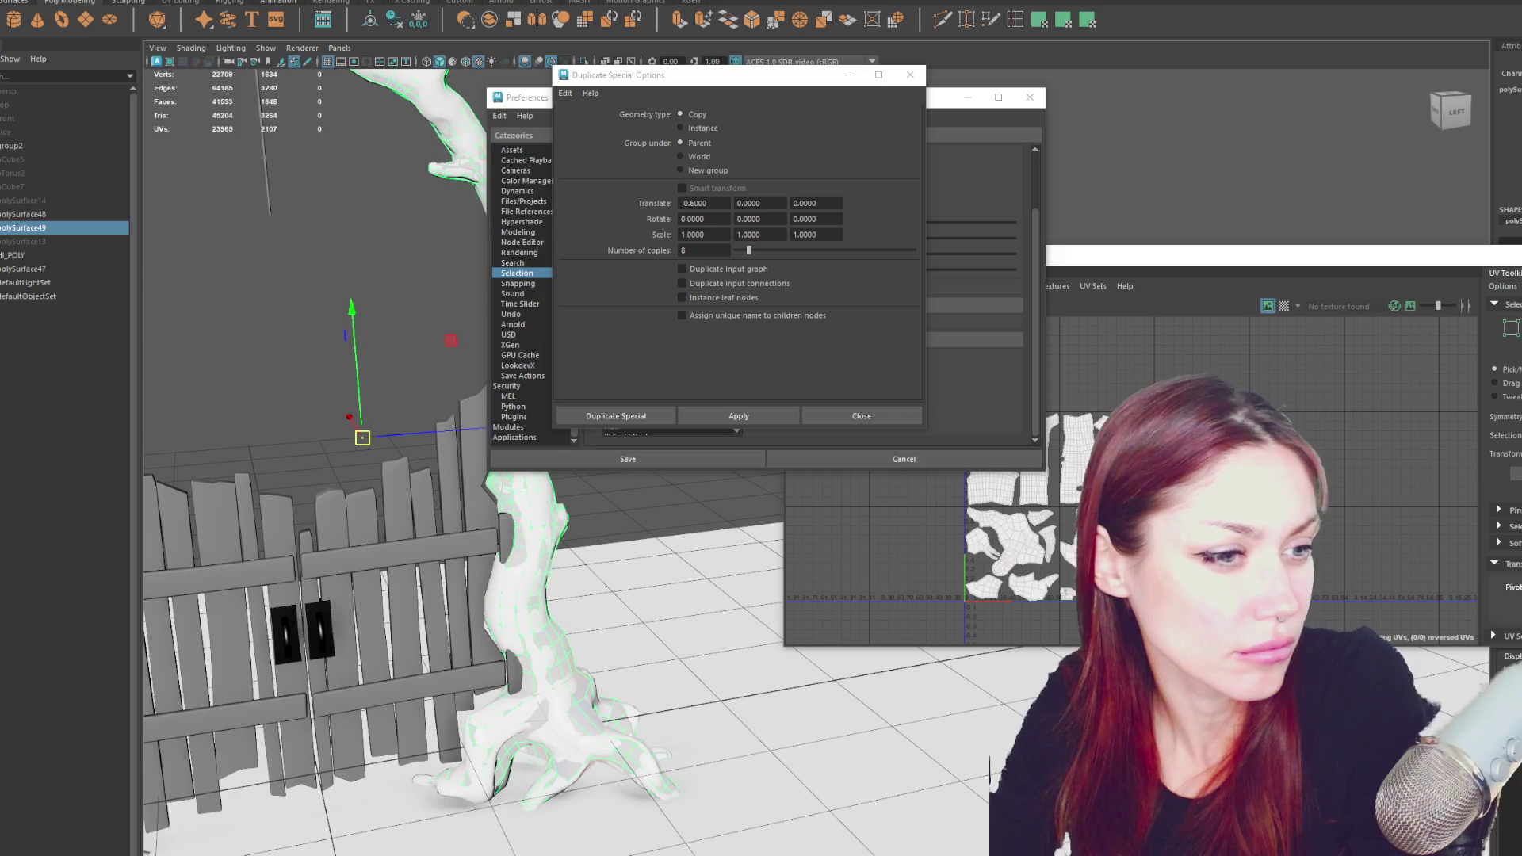
- Show the Snapping preferences, then switch to the Modeling category
left_click(520, 284)
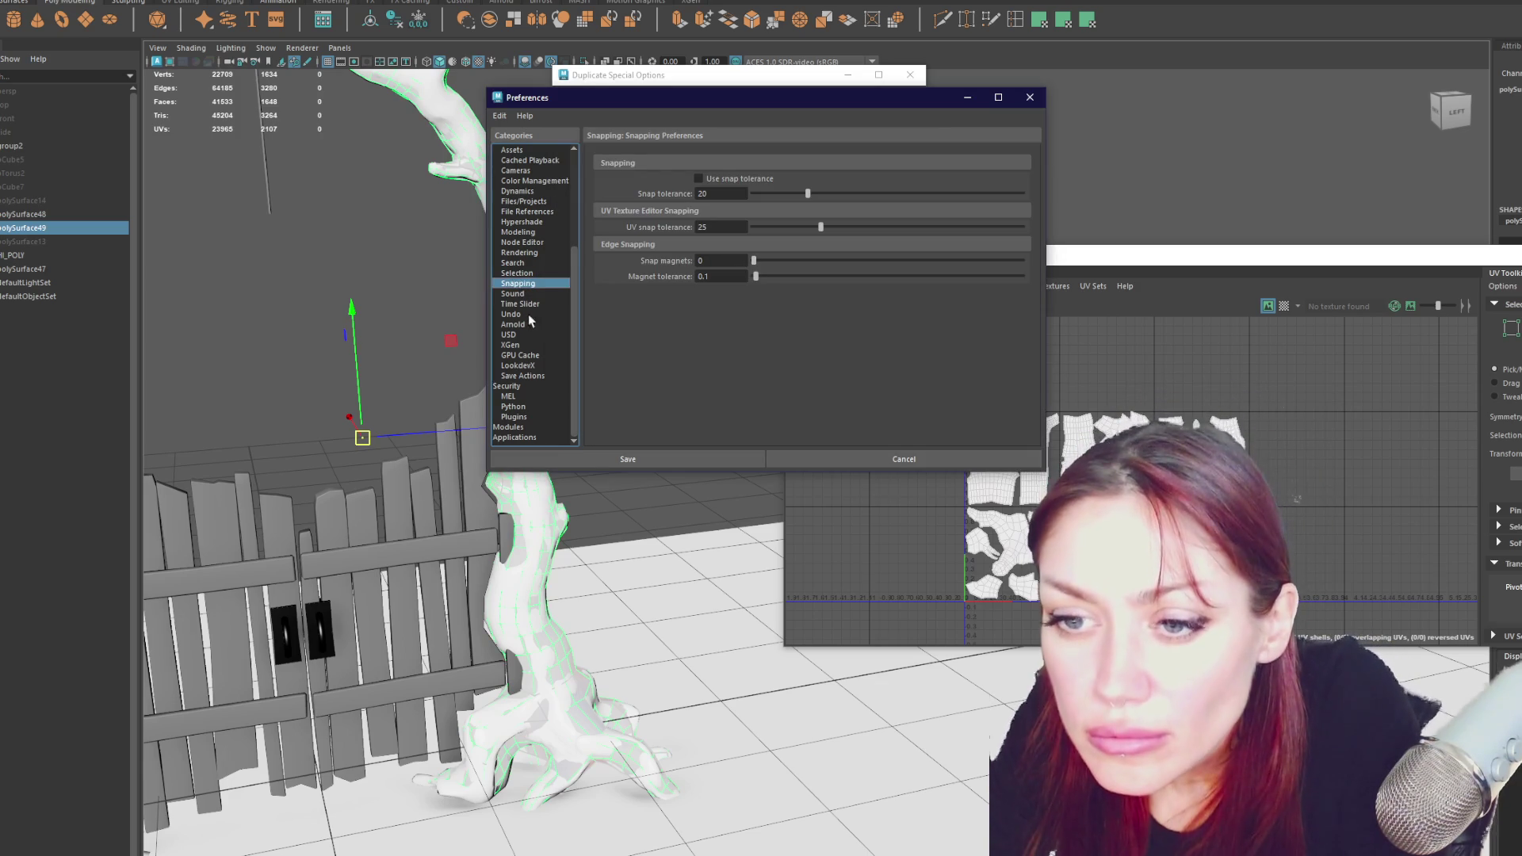
scroll(530, 396, "up", 5)
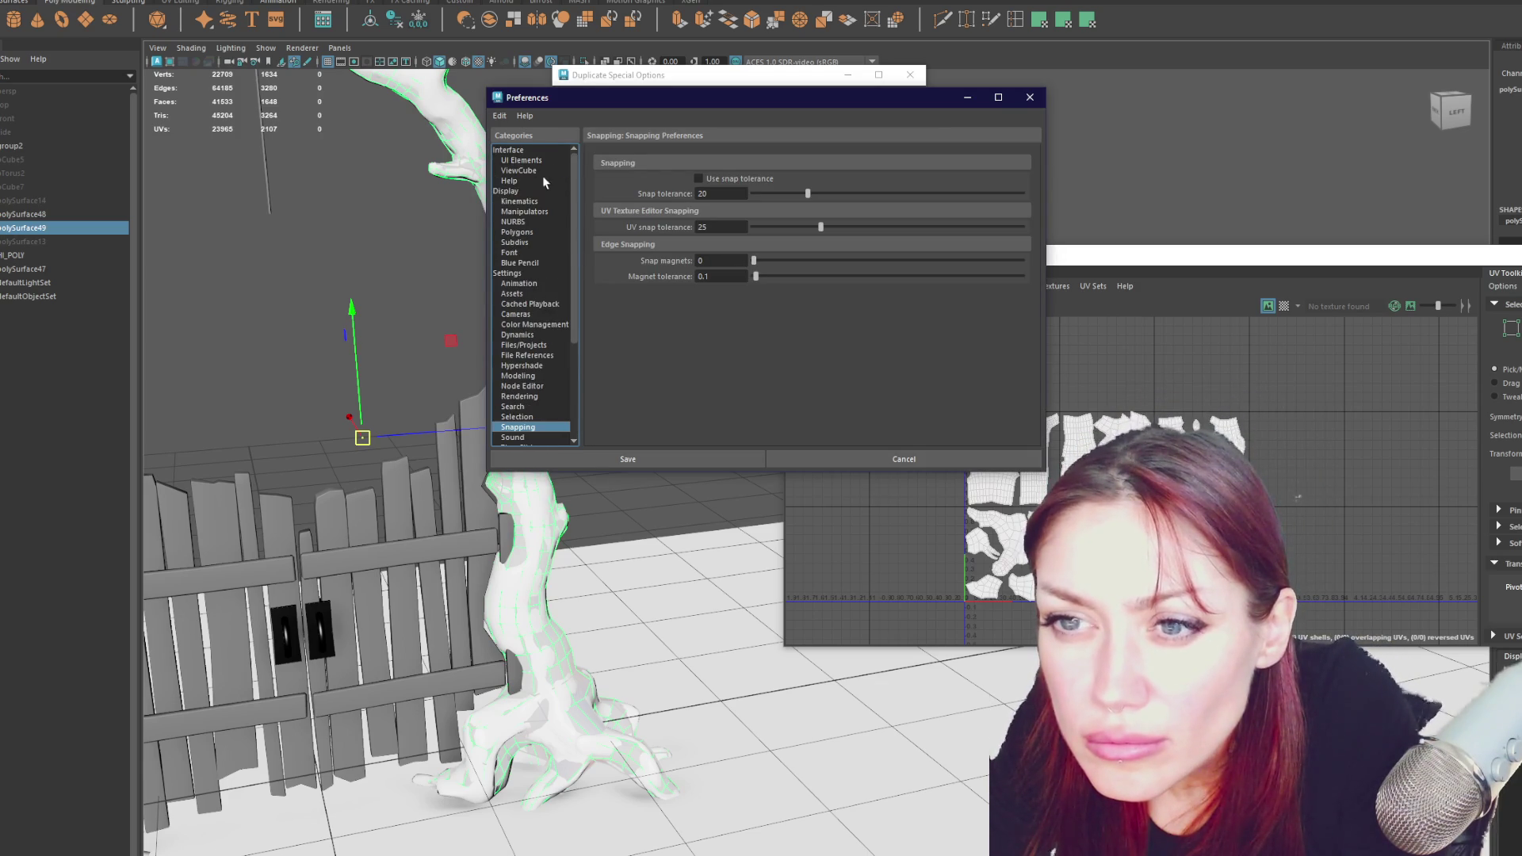
left_click(544, 378)
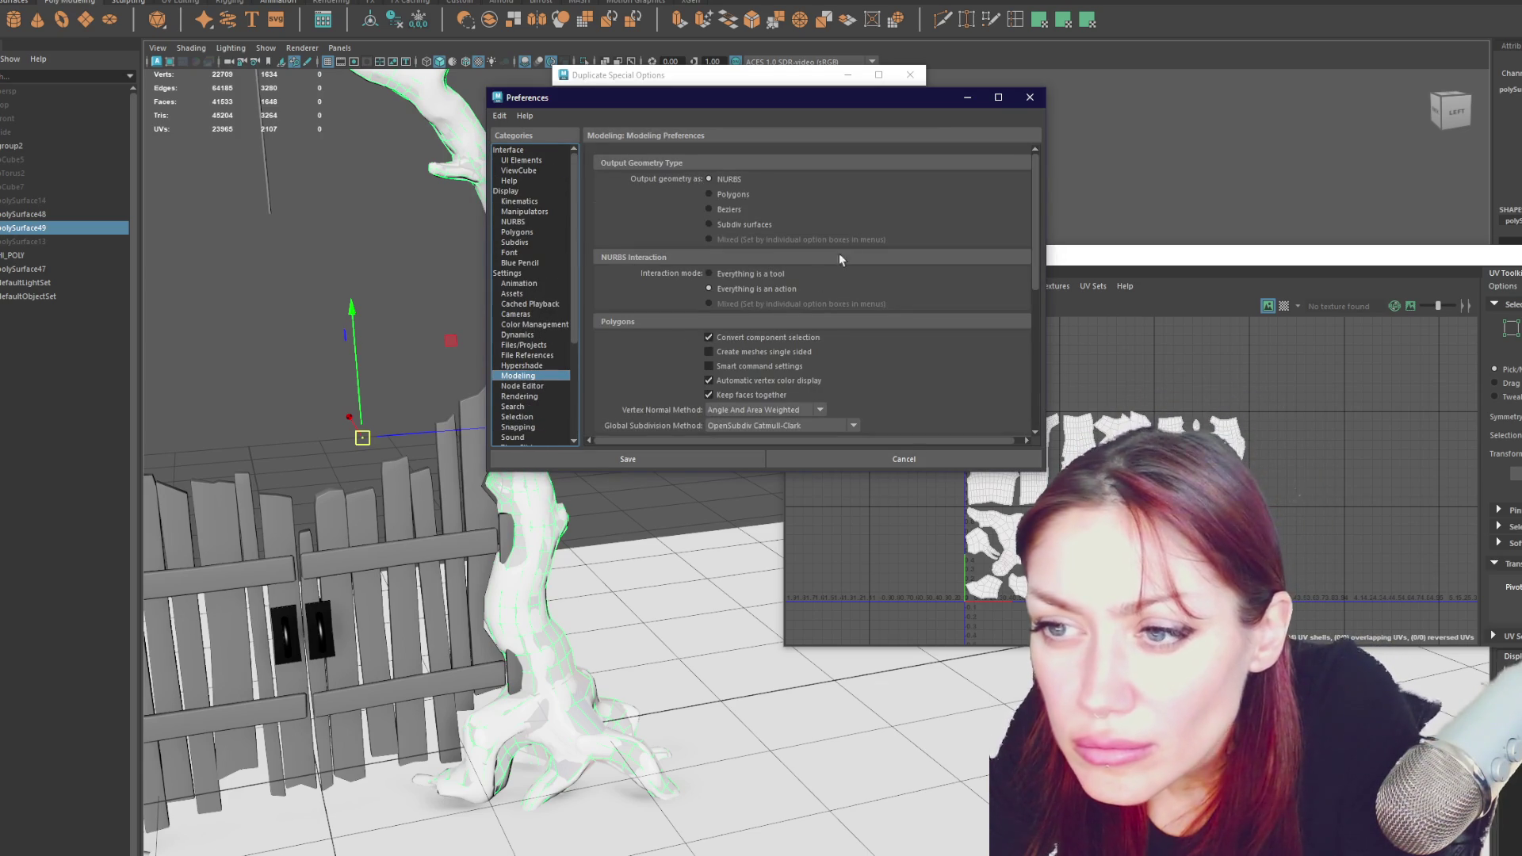
- Scroll through the Modeling polygon and tangent space settings, then bring the UV Editor forward
scroll(854, 222, "down", 10)
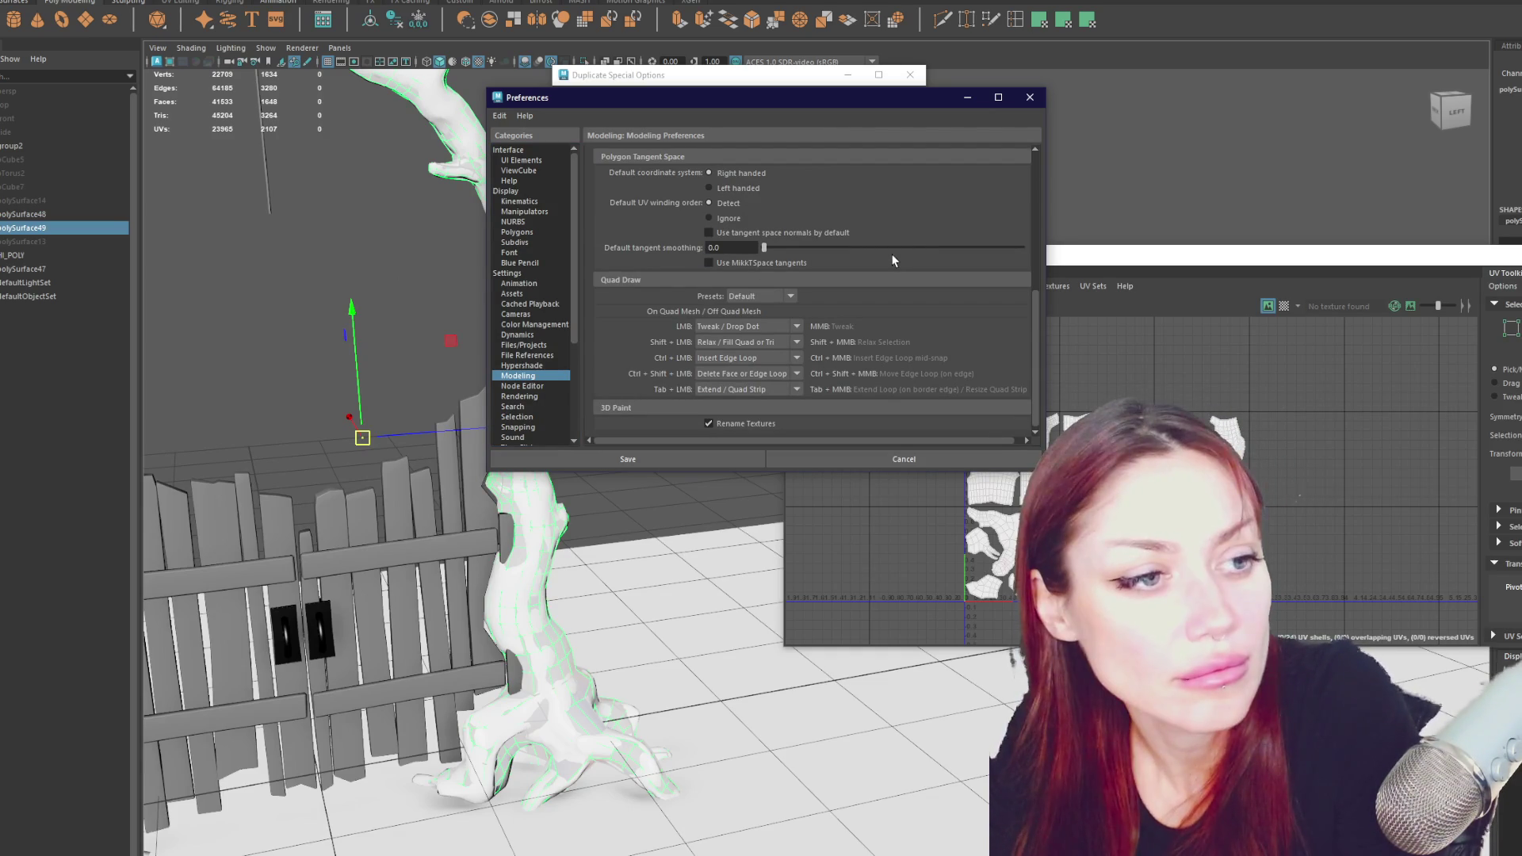
scroll(830, 210, "down", 1)
scroll(830, 210, "up", 5)
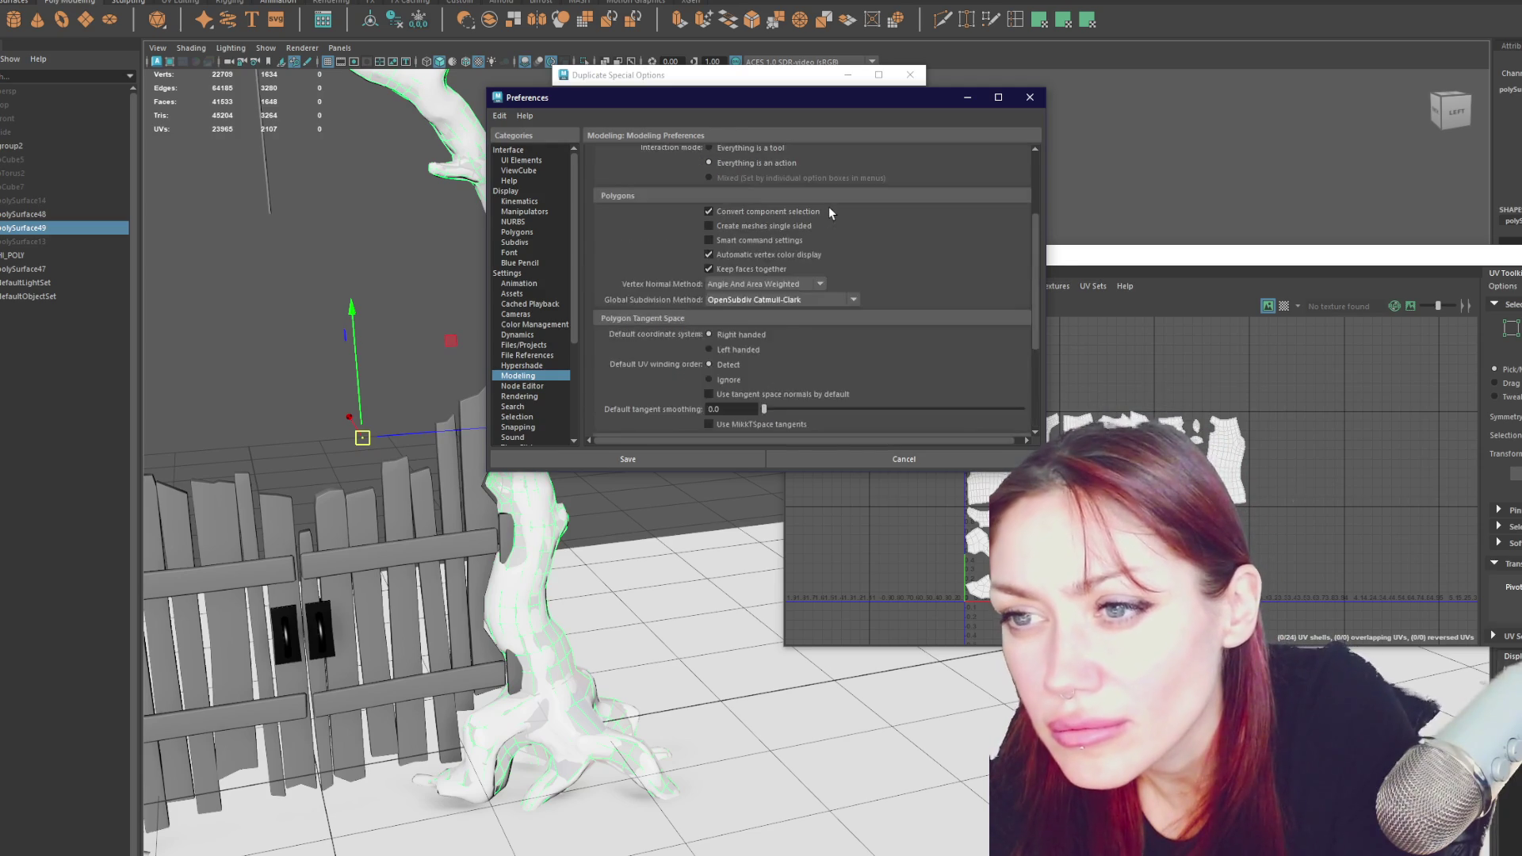
scroll(829, 213, "down", 3)
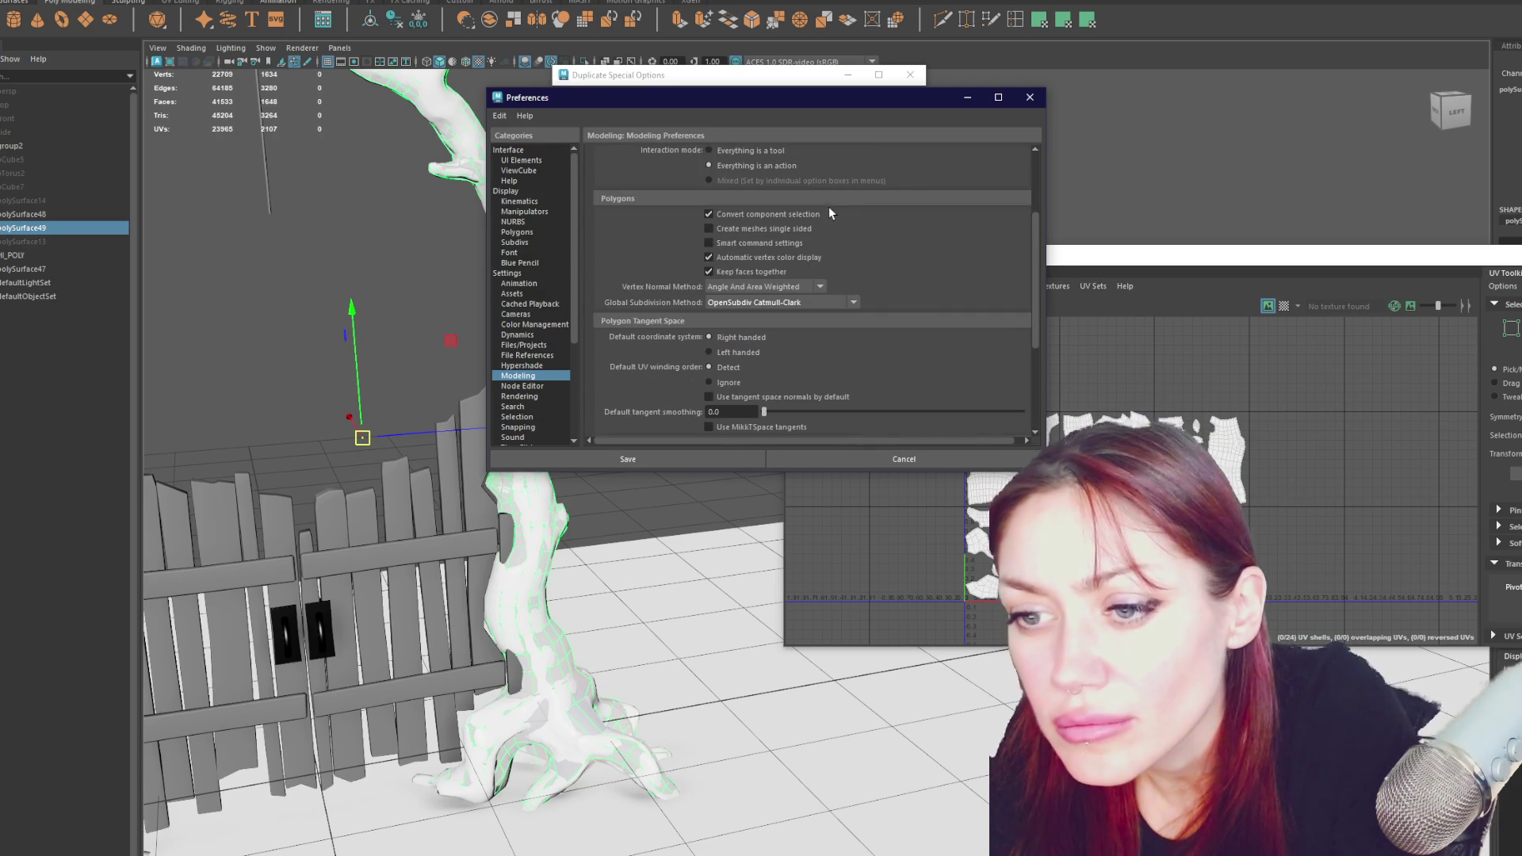
left_click(1207, 257)
left_click(830, 290)
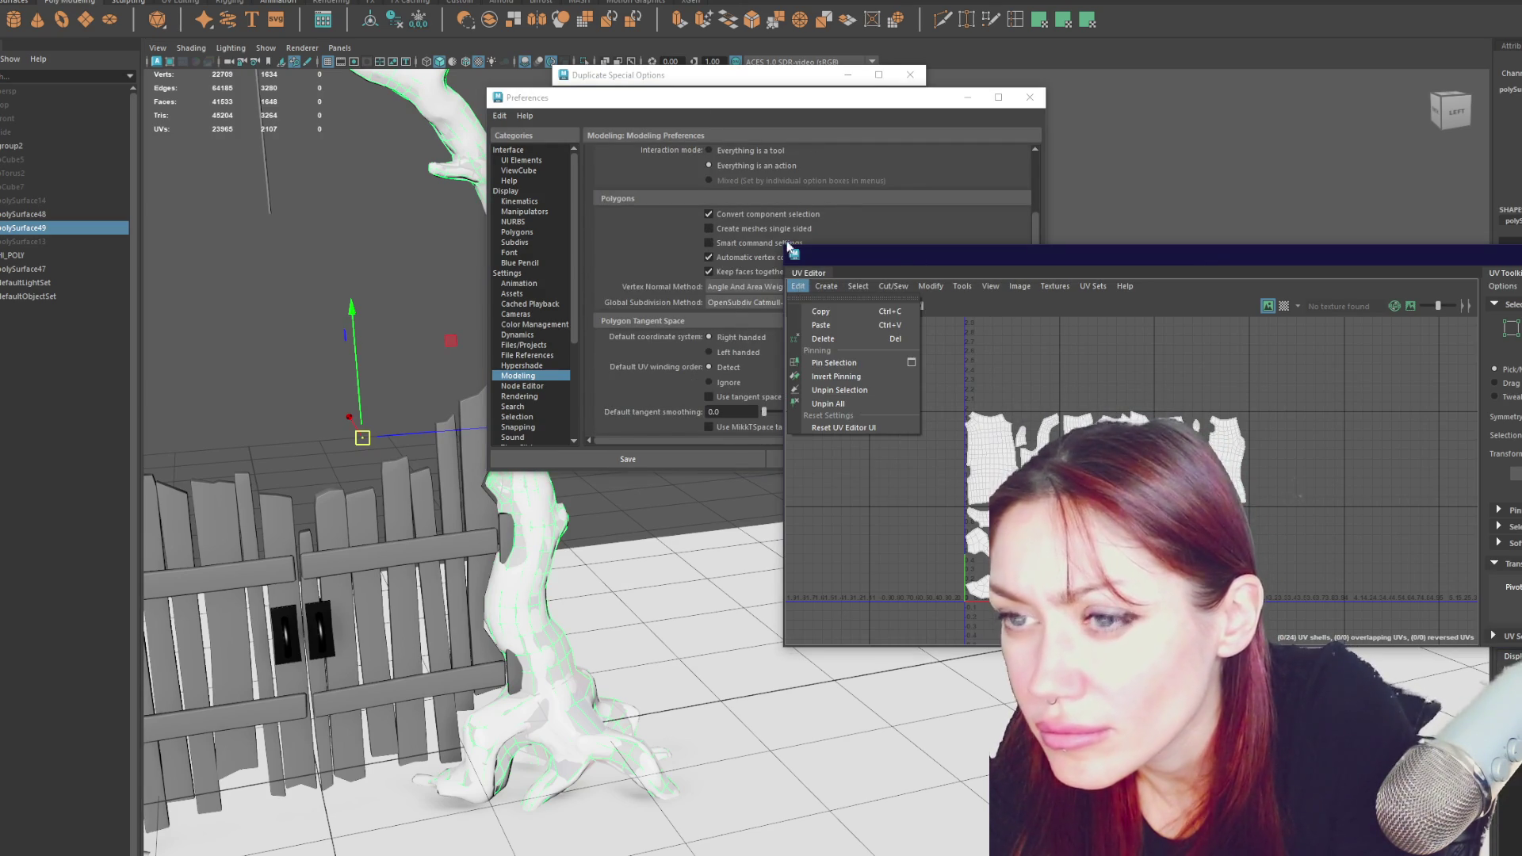
- Bring up the UV Set Editor and check its Instanced Sets menu, which lists map1
left_click(468, 3)
left_click(467, 3)
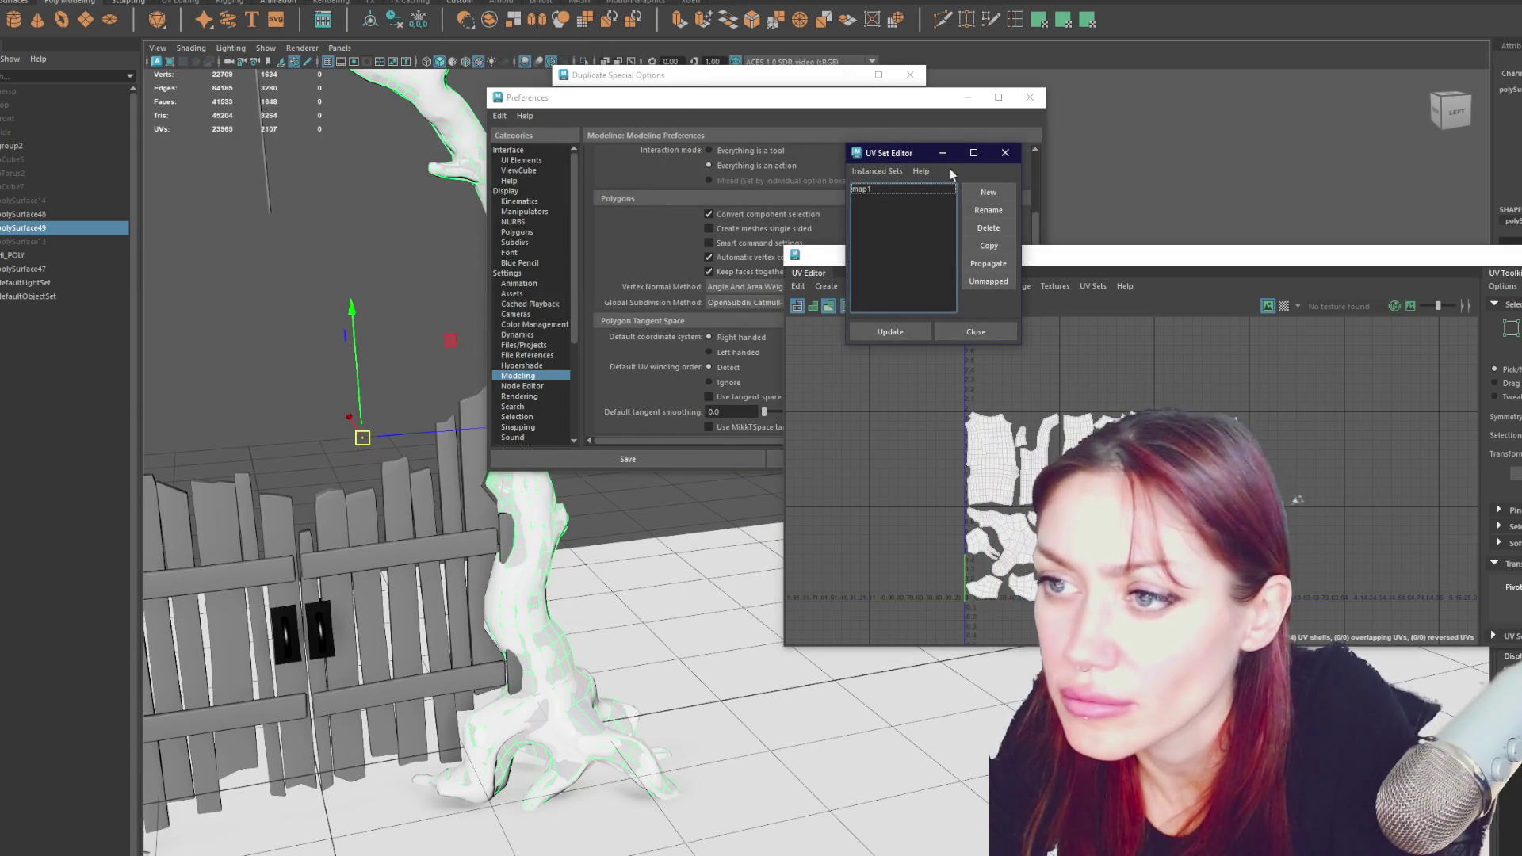
left_click(878, 171)
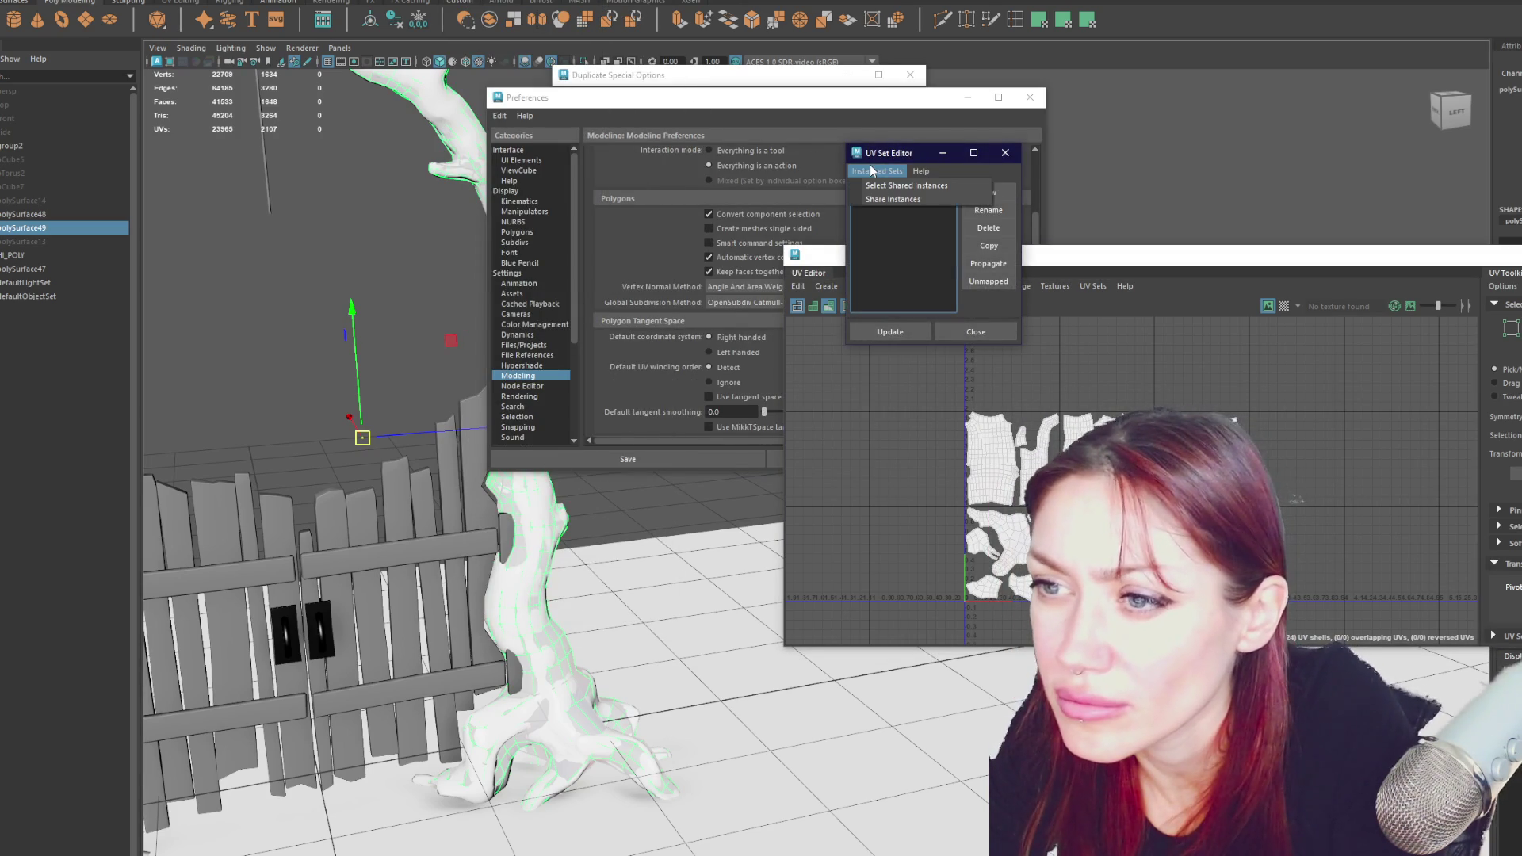
left_click(900, 199)
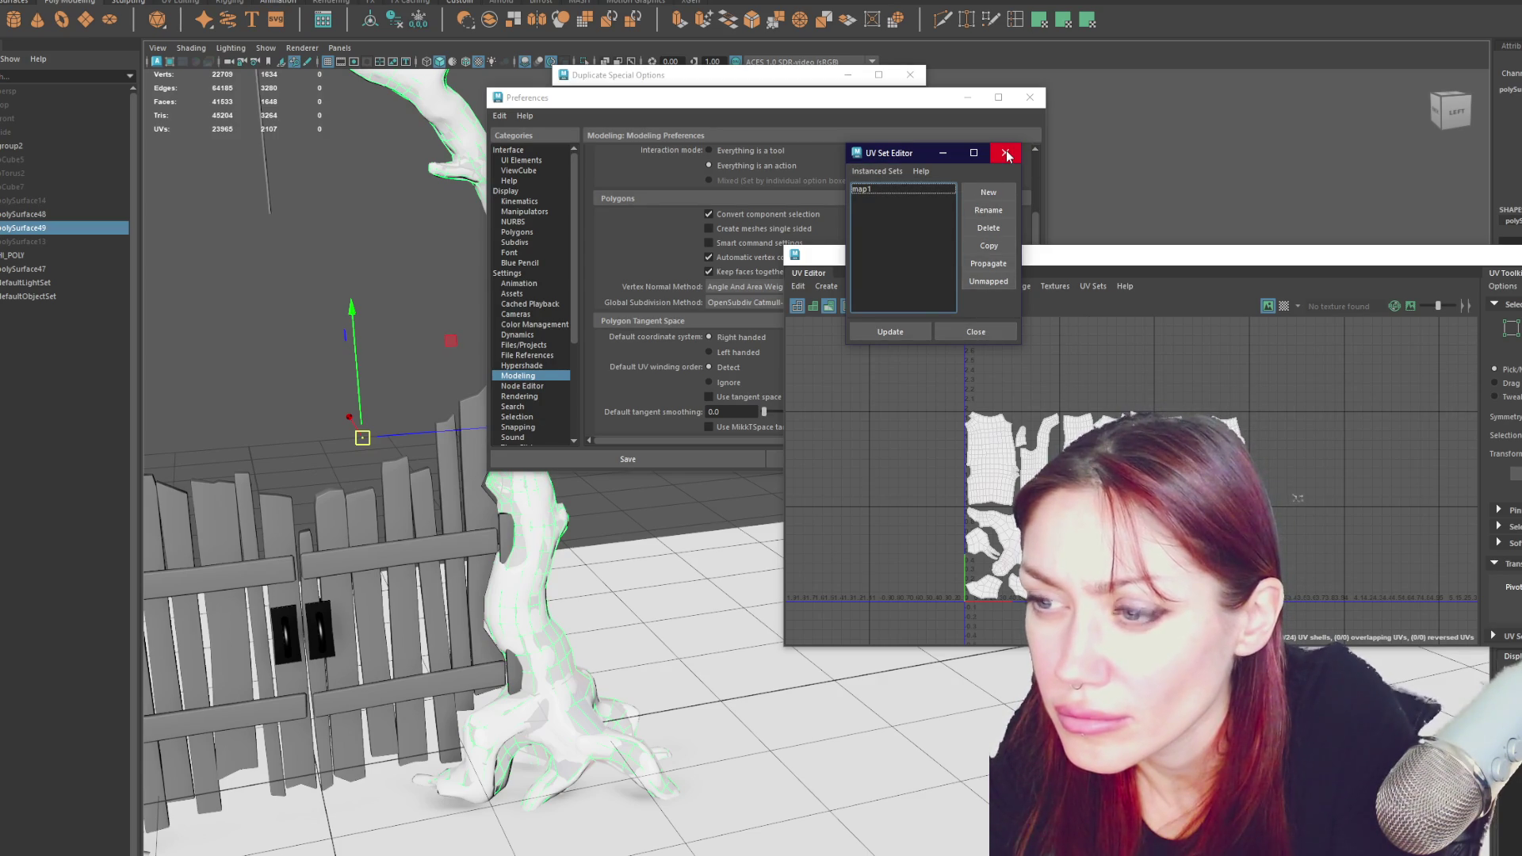
- Browse the UV Set Editor Help entries and move the help browser into full view
left_click(920, 172)
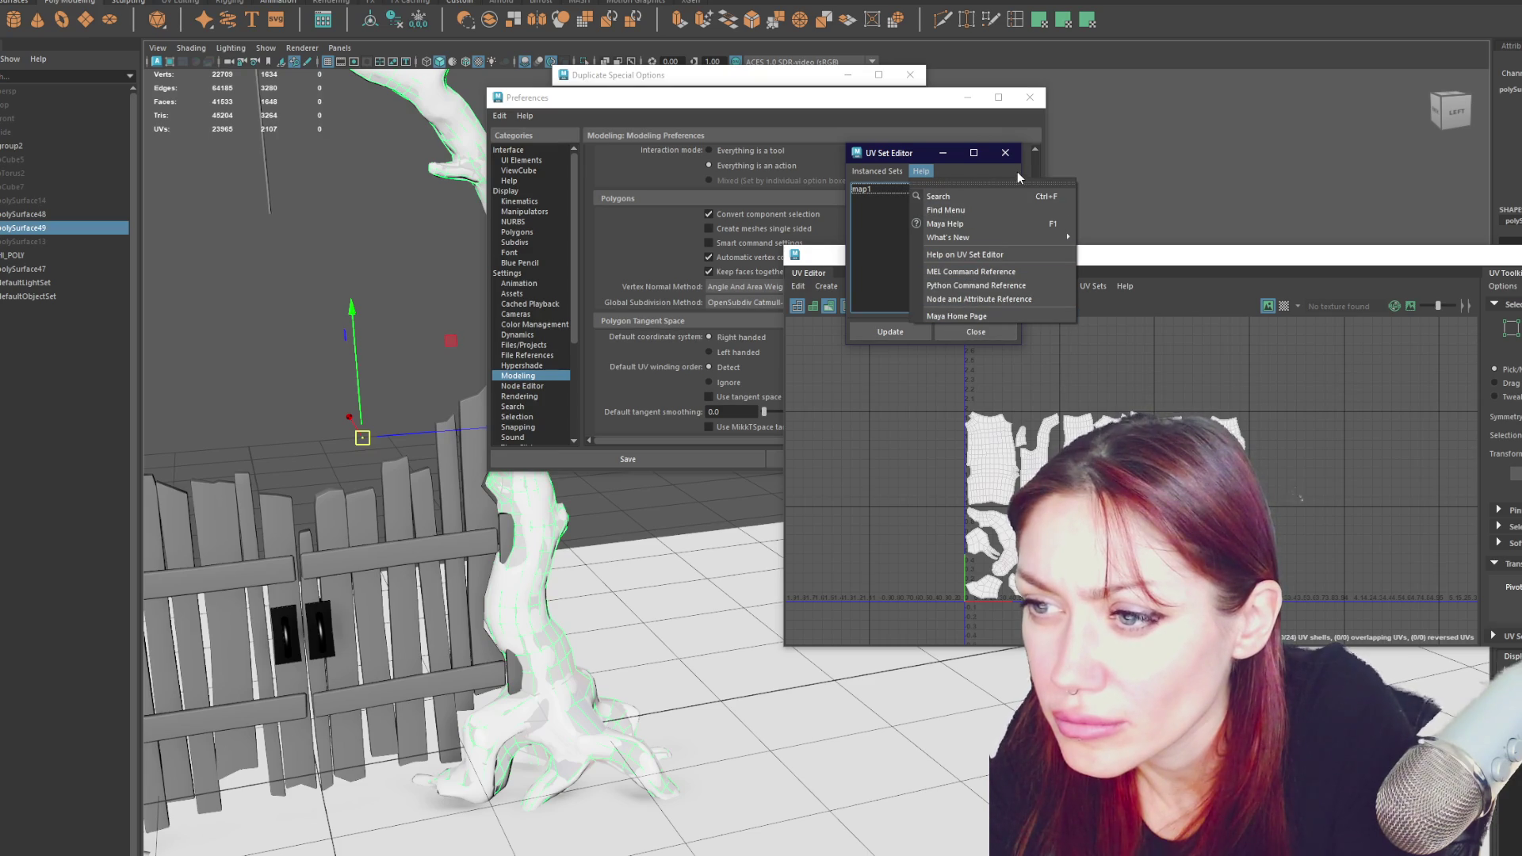
left_click(1004, 241)
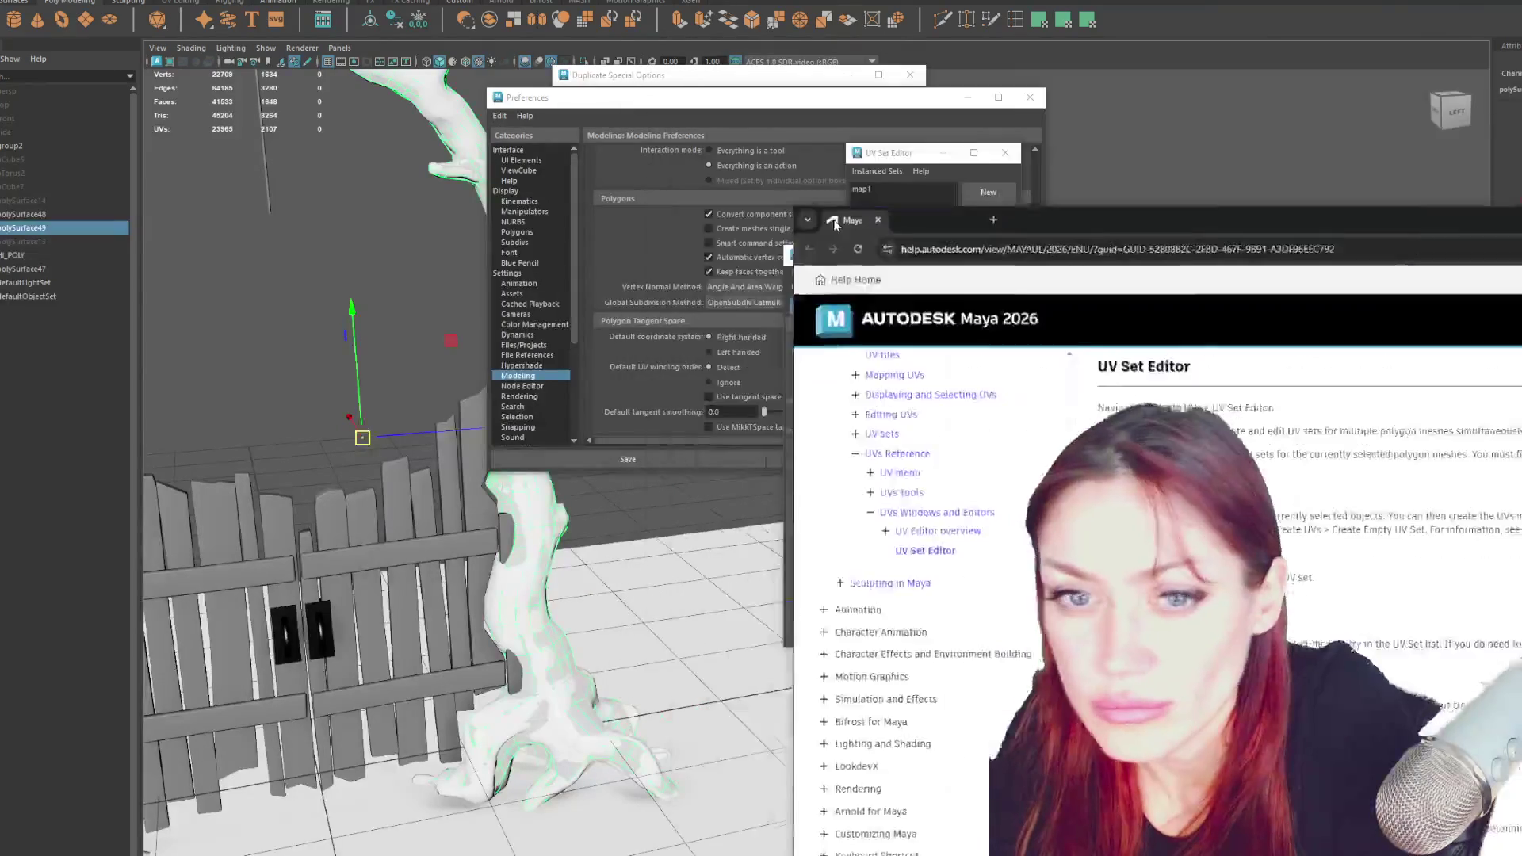
mouse_move(835, 224)
left_mouse_down()
mouse_move(654, 27)
mouse_move(624, 36)
left_mouse_up()
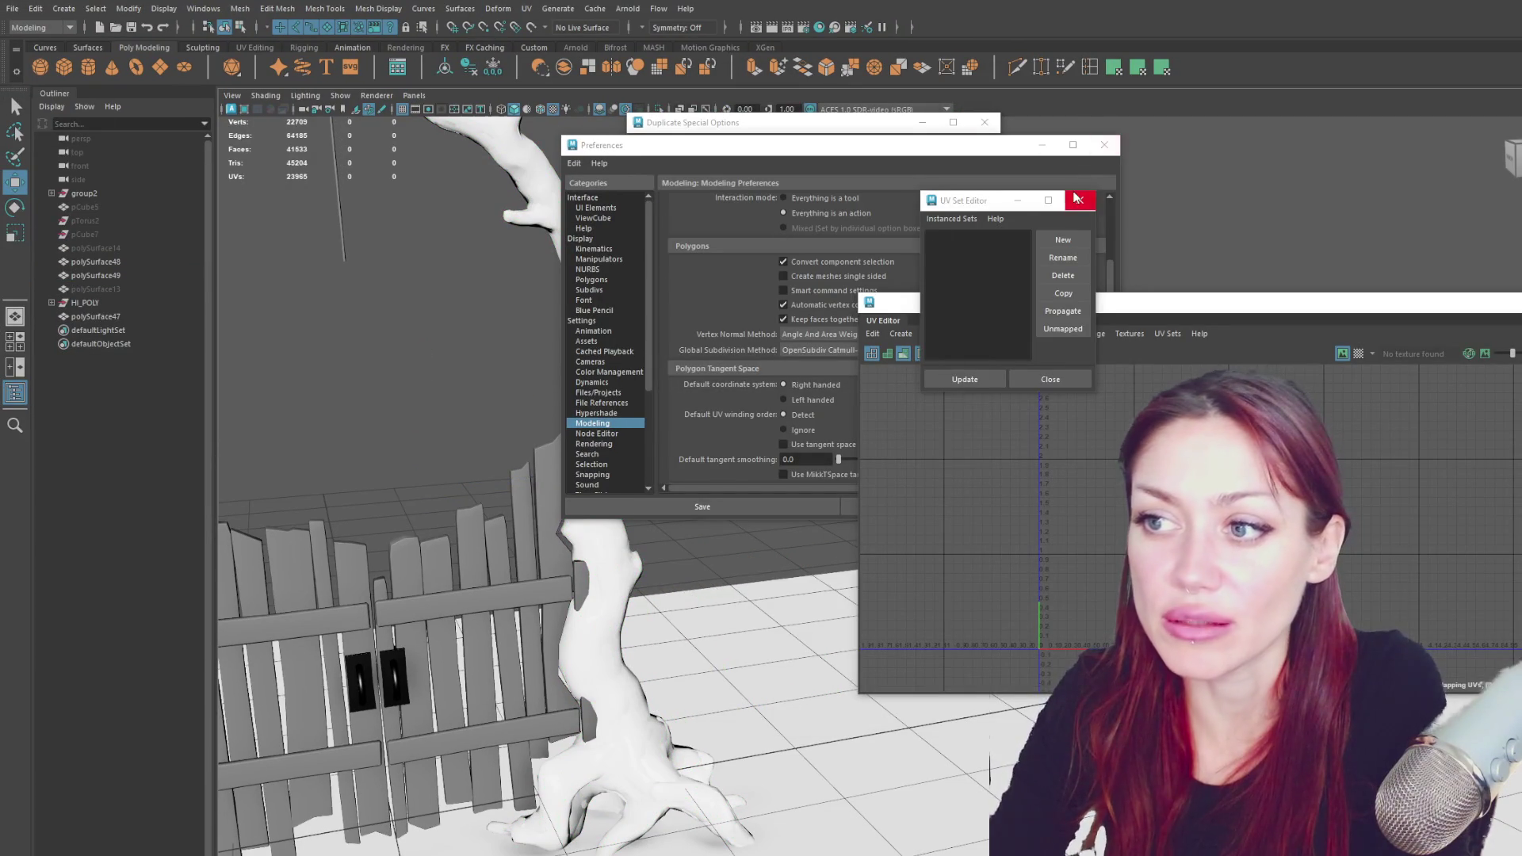
- Spread the UV Set Editor and Duplicate Special Options dialogs apart on screen
left_click_drag(973, 202, 516, 292)
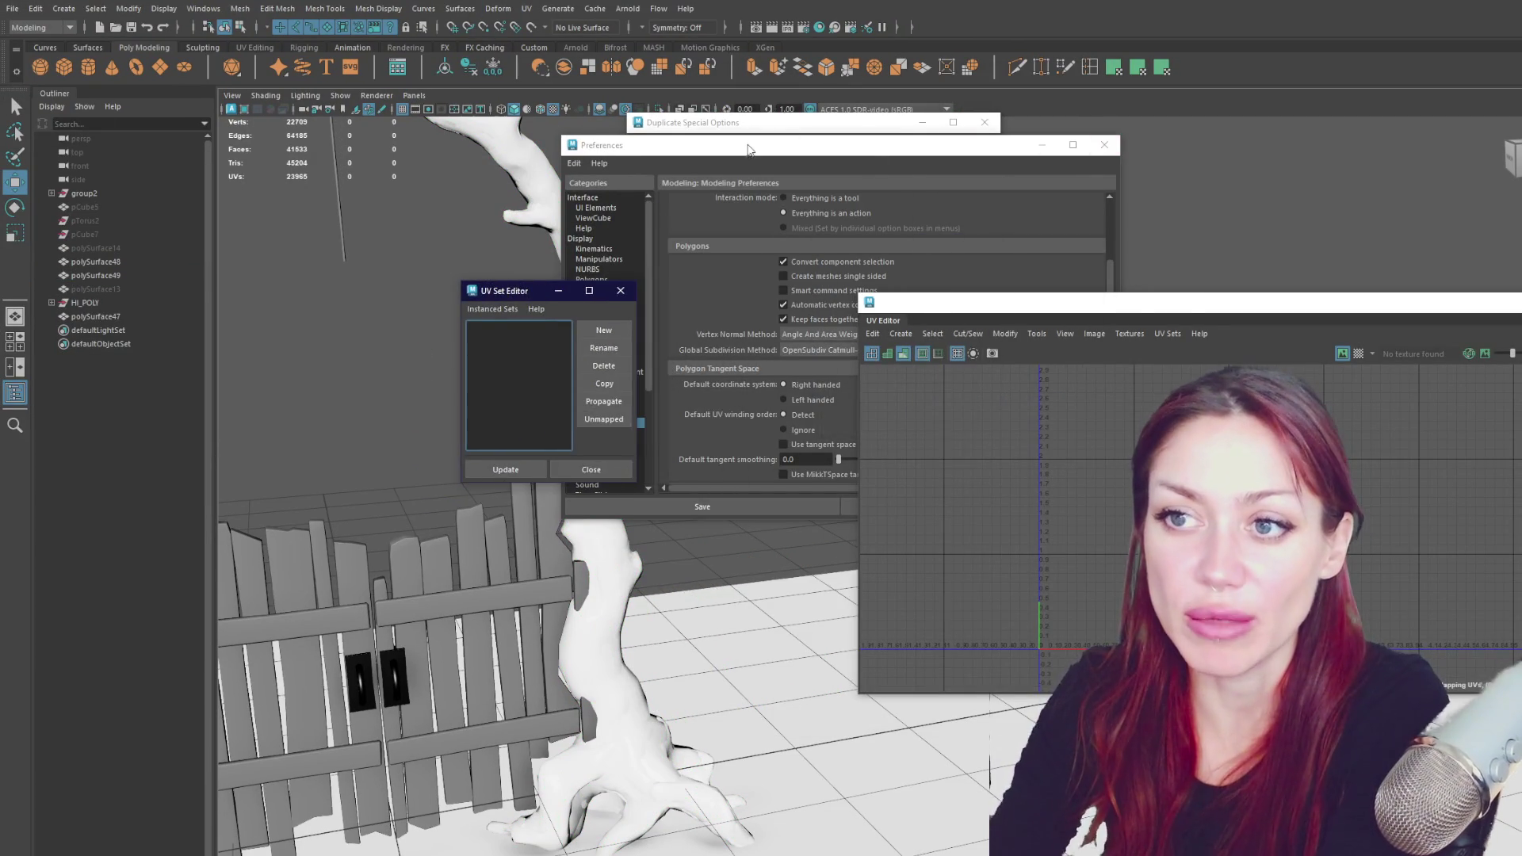
left_click_drag(793, 145, 917, 377)
left_click_drag(754, 123, 1015, 180)
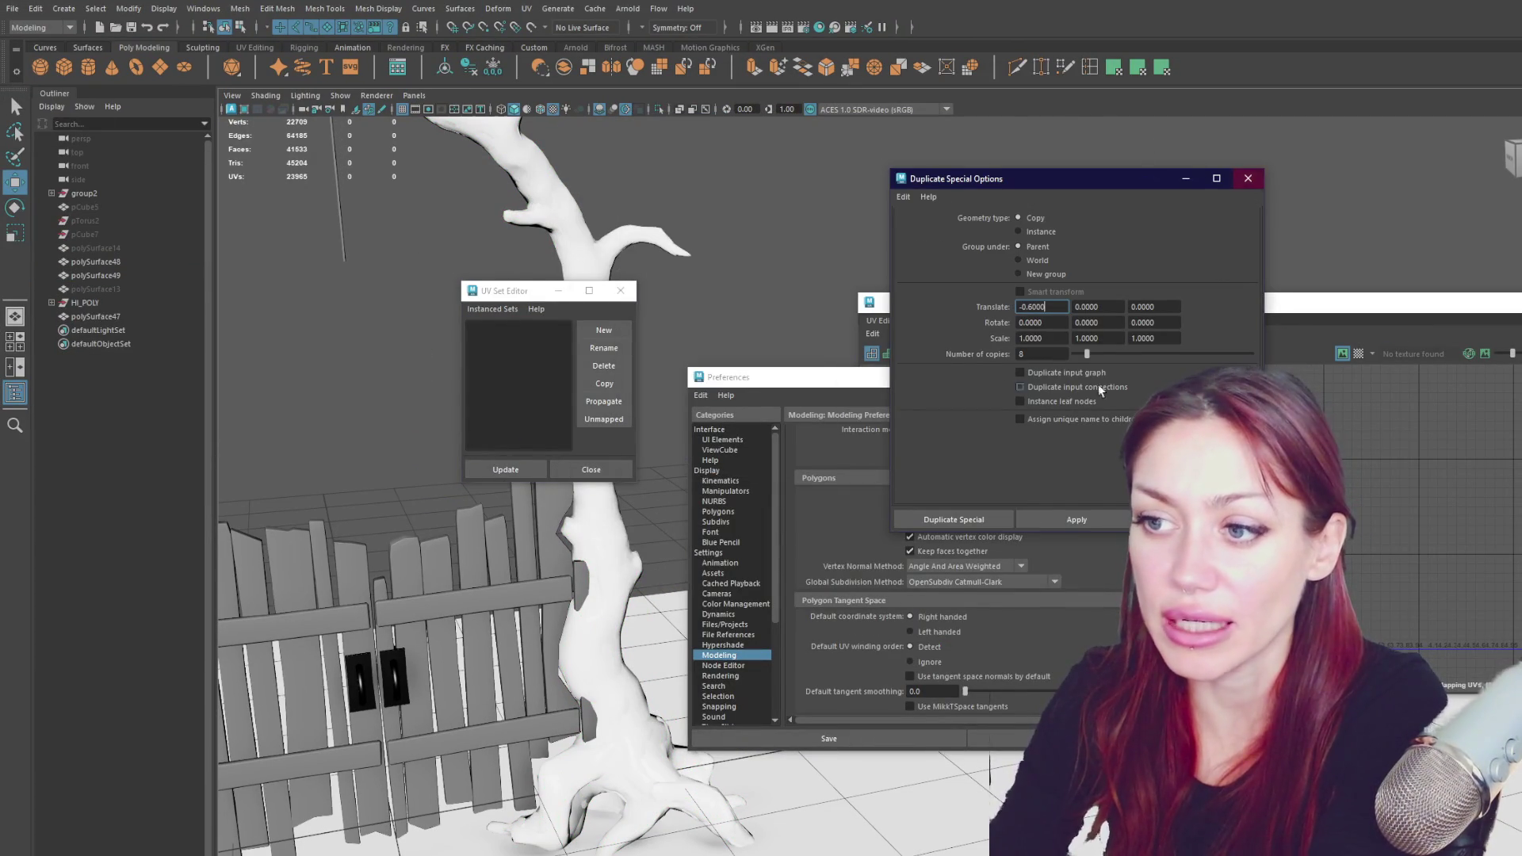
left_click_drag(521, 291, 876, 371)
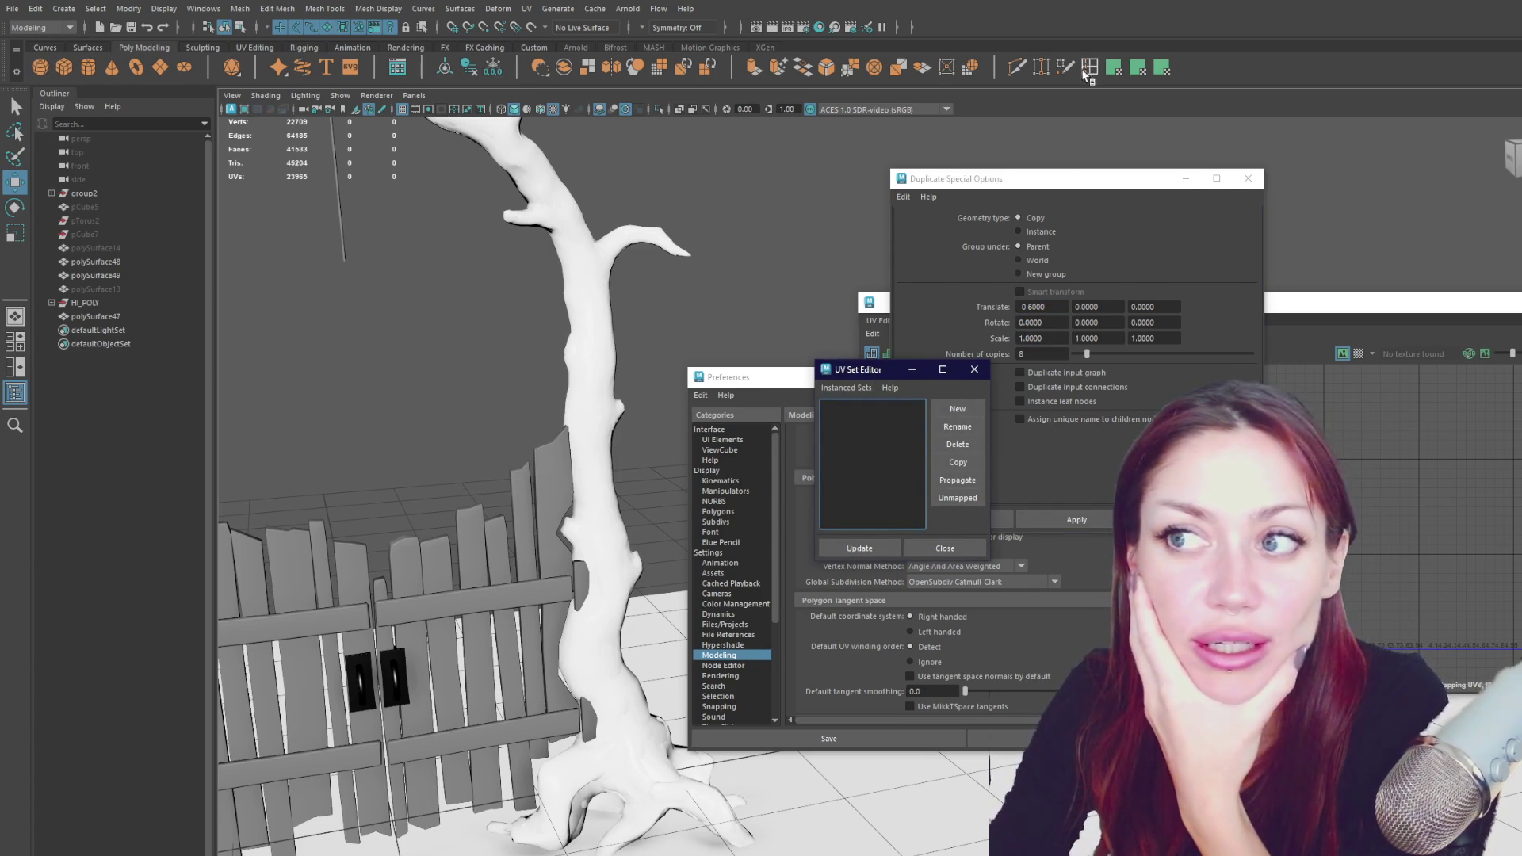
- Tour the Curves, Surfaces, Poly Modeling, Sculpting, UV Editing, Rigging, Animation, FX and FX Caching shelves
left_click(45, 48)
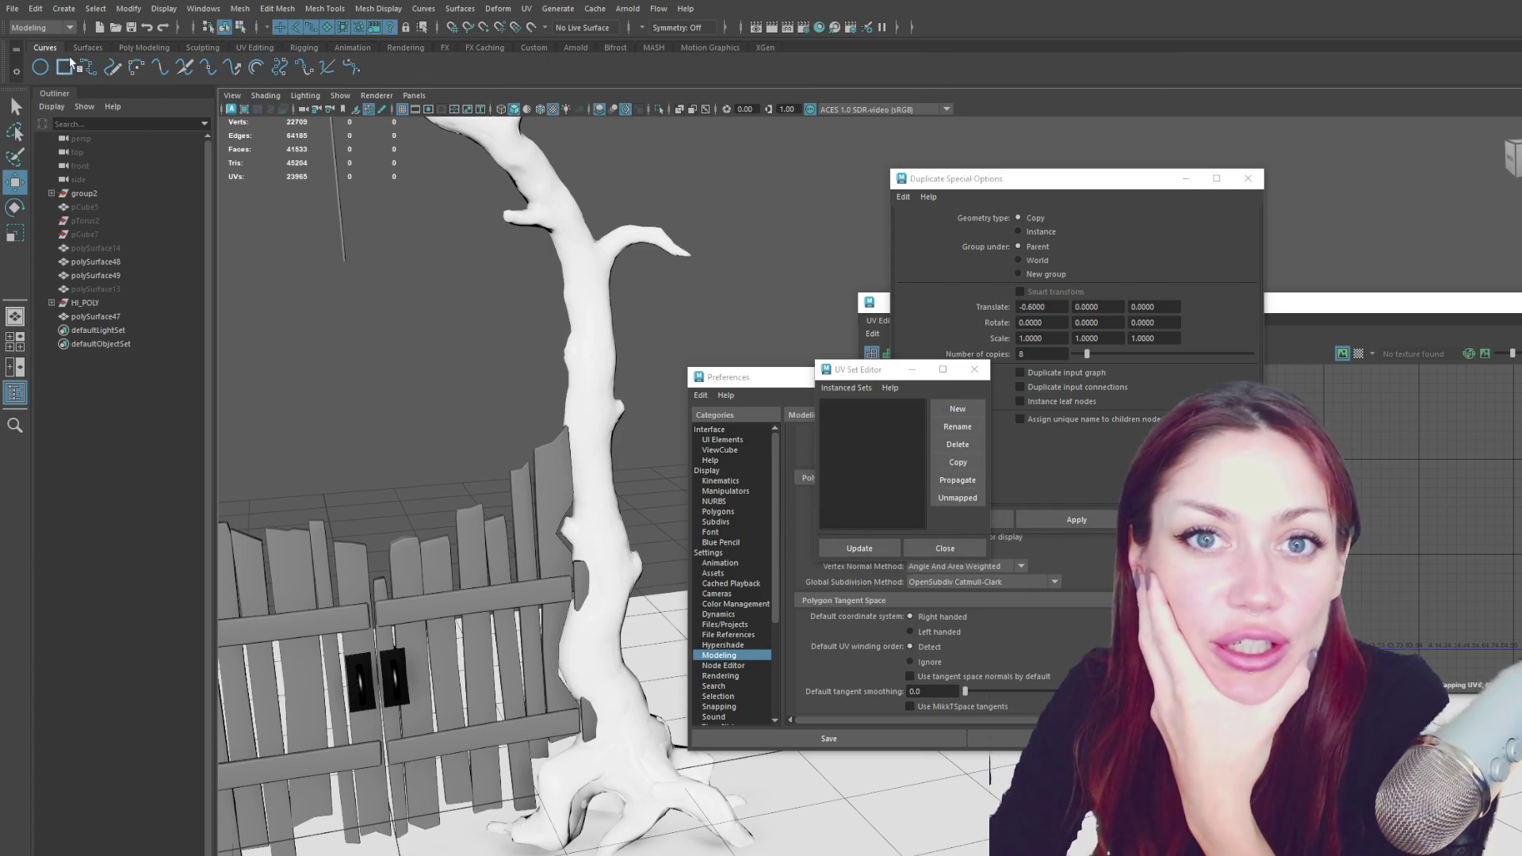
left_click(83, 48)
left_click(163, 48)
left_click(203, 48)
left_click(255, 48)
left_click(303, 48)
left_click(352, 48)
left_click(440, 49)
left_click(476, 49)
left_click(99, 49)
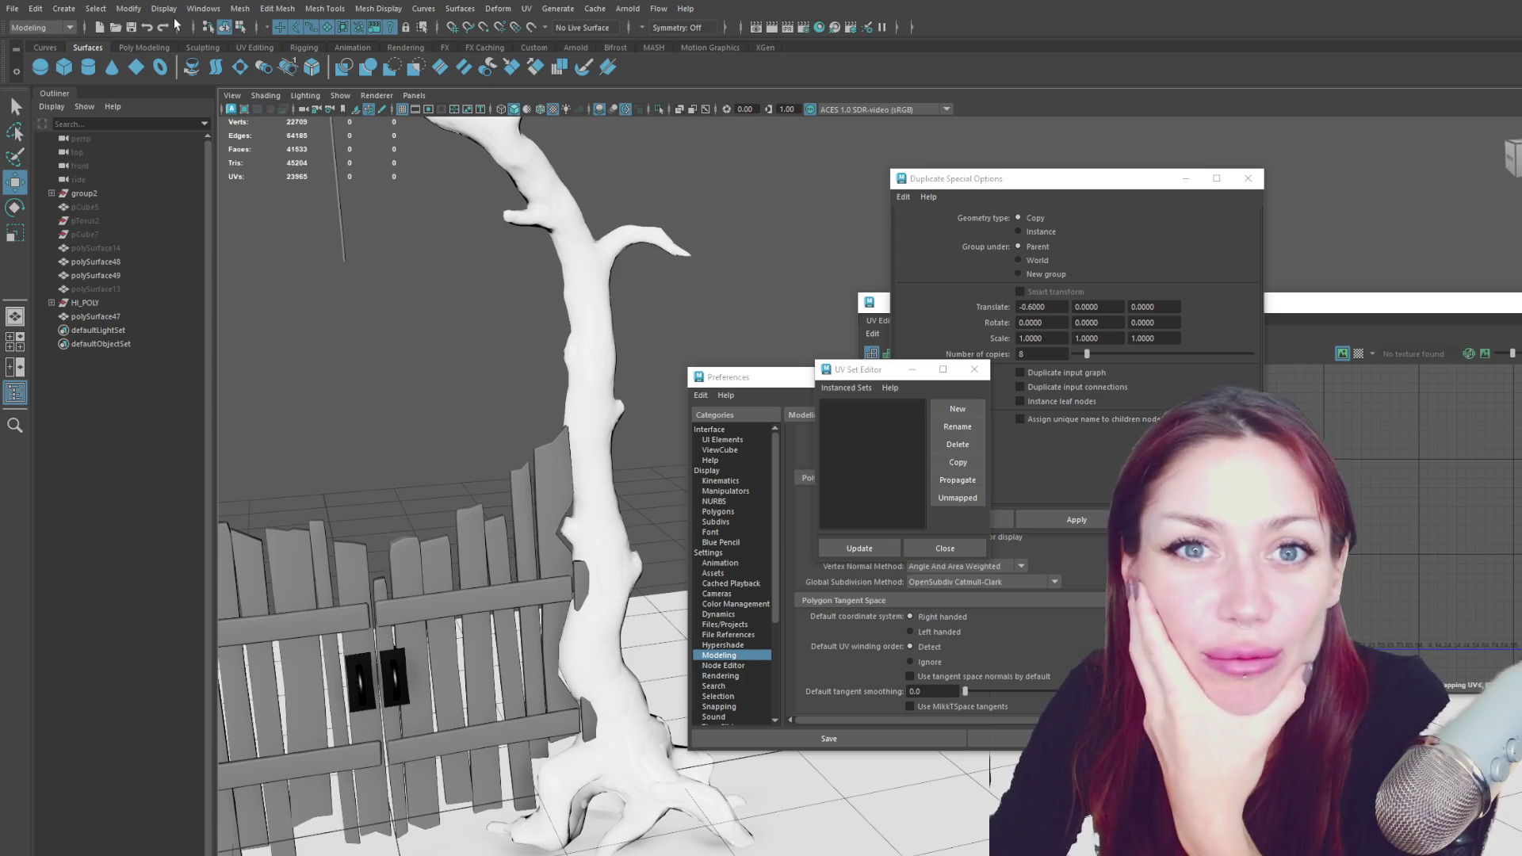
- Cycle the menu set through Rigging, Animation, FX and Rendering, ending back on Modeling
left_click(65, 28)
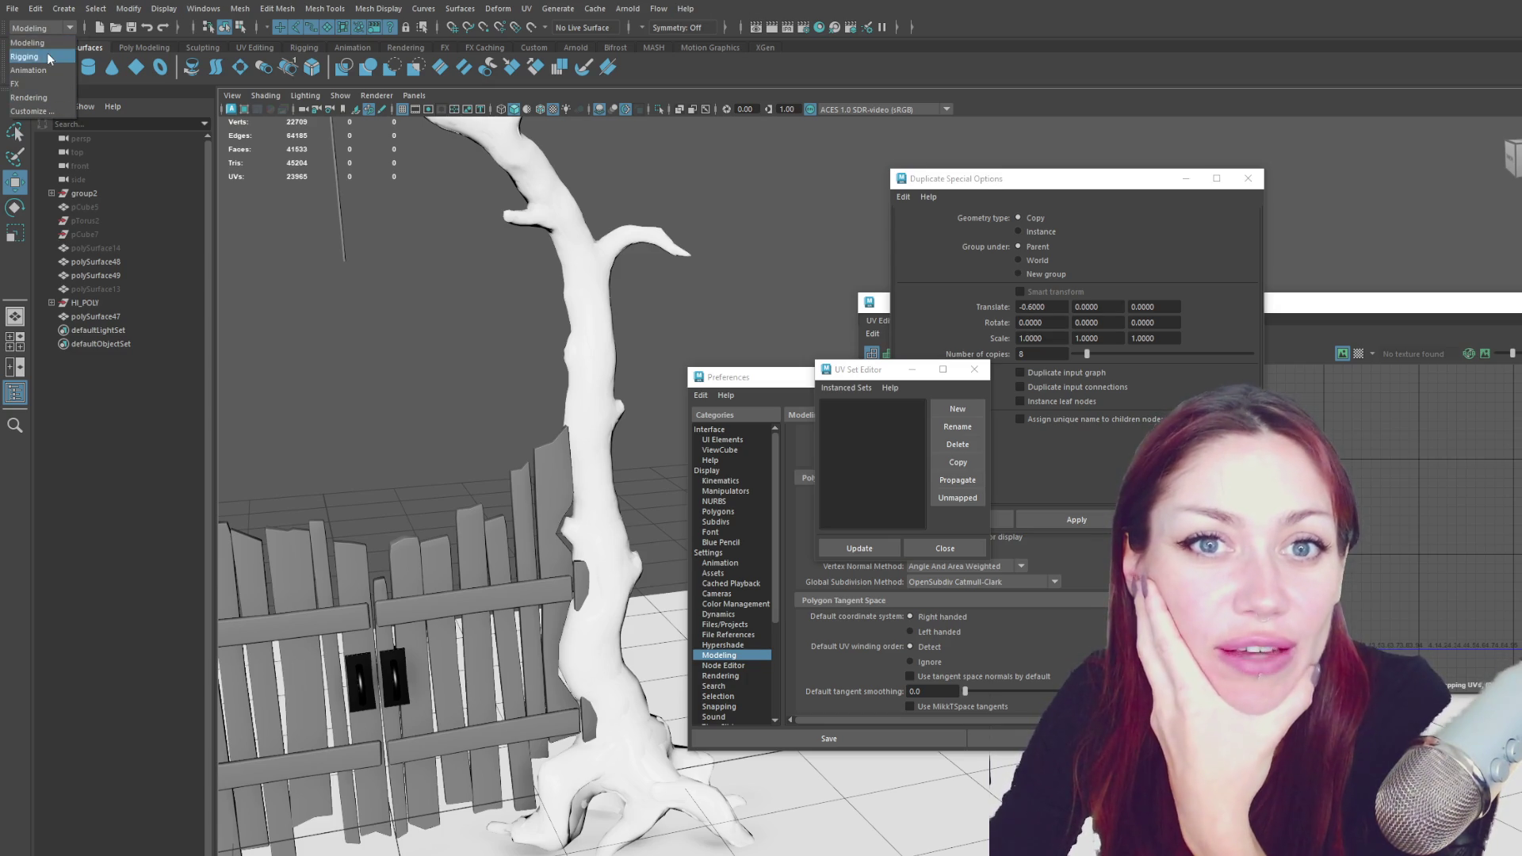
left_click(38, 58)
left_click(246, 9)
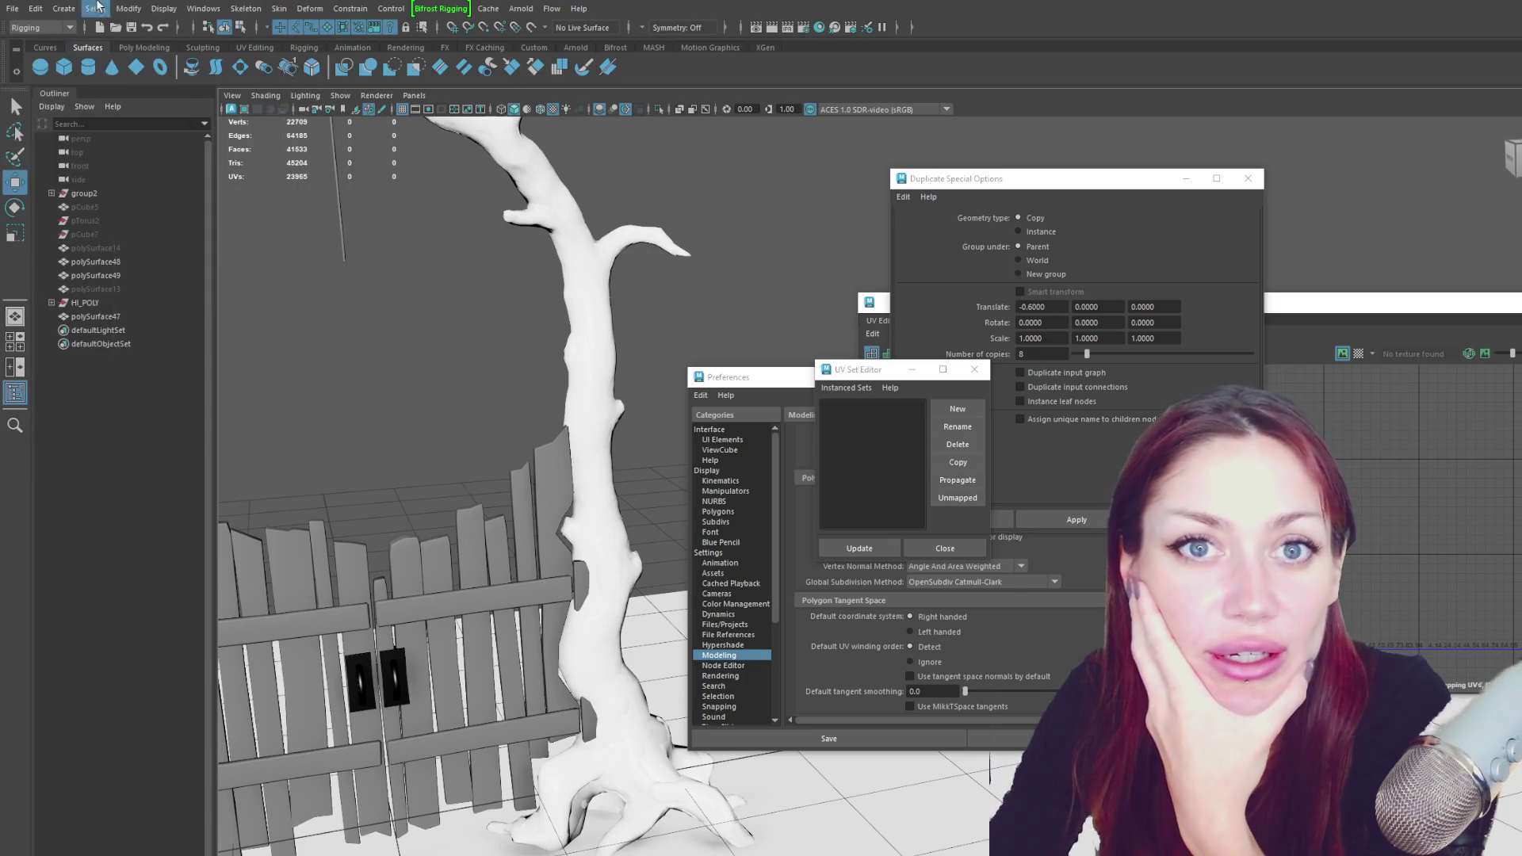
left_click(40, 28)
left_click(48, 68)
left_click(267, 8)
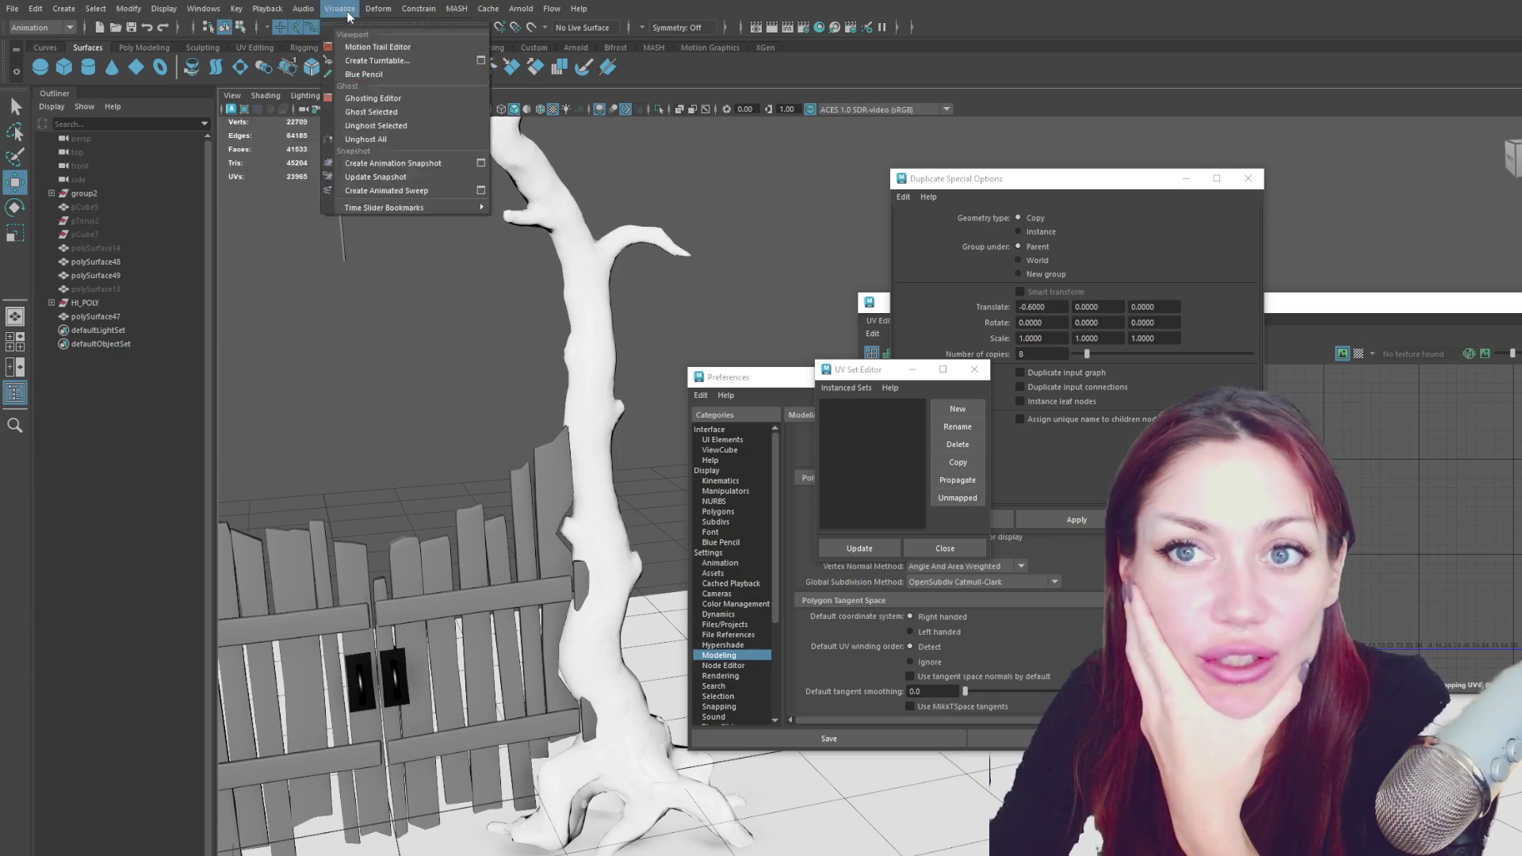
left_click(71, 30)
left_click(57, 82)
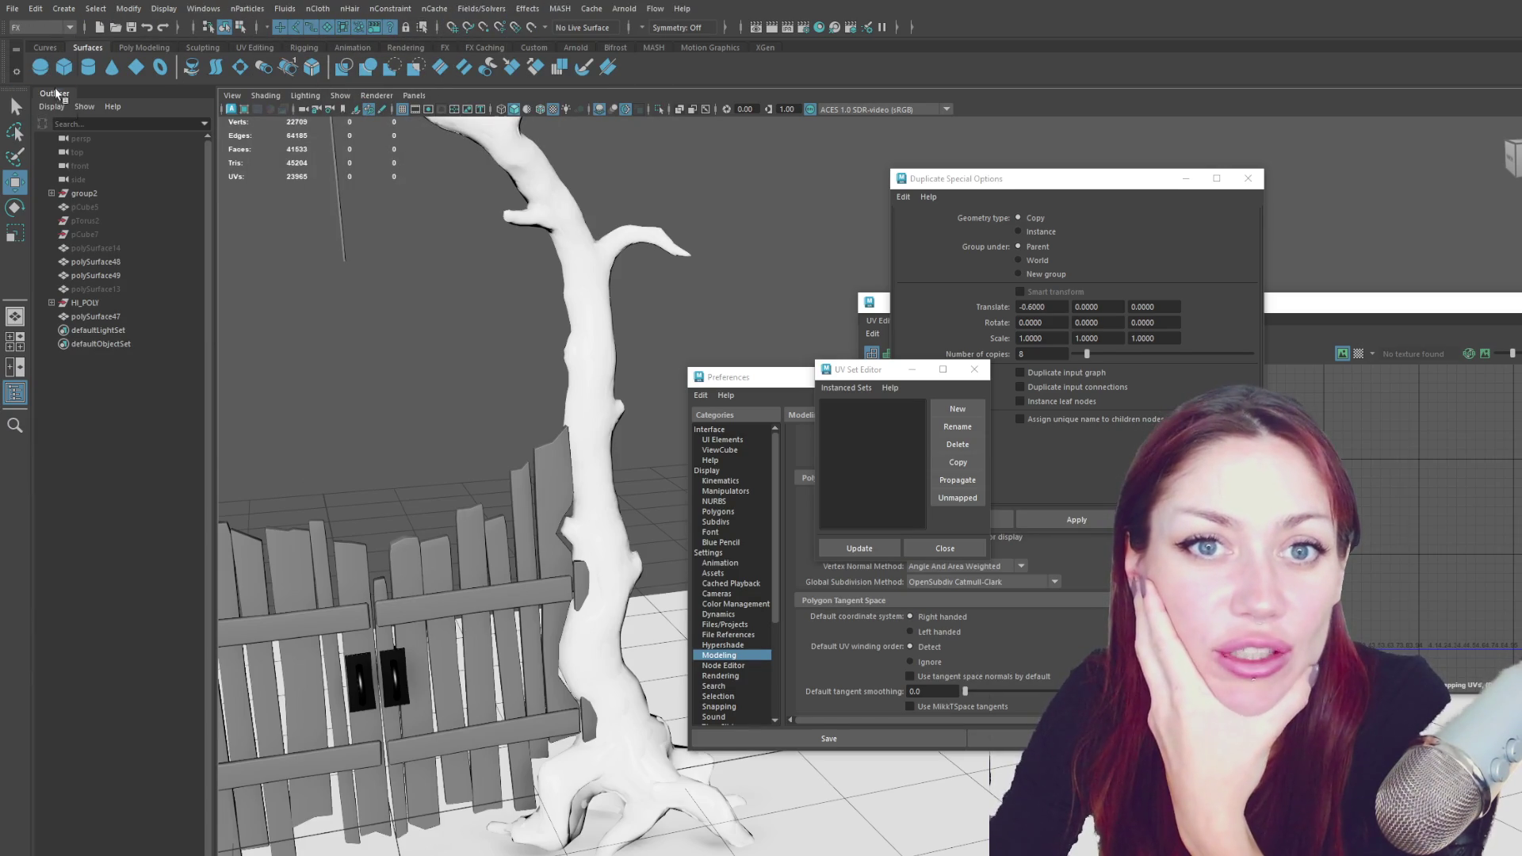
left_click(40, 27)
left_click(47, 96)
left_click(40, 28)
left_click(39, 42)
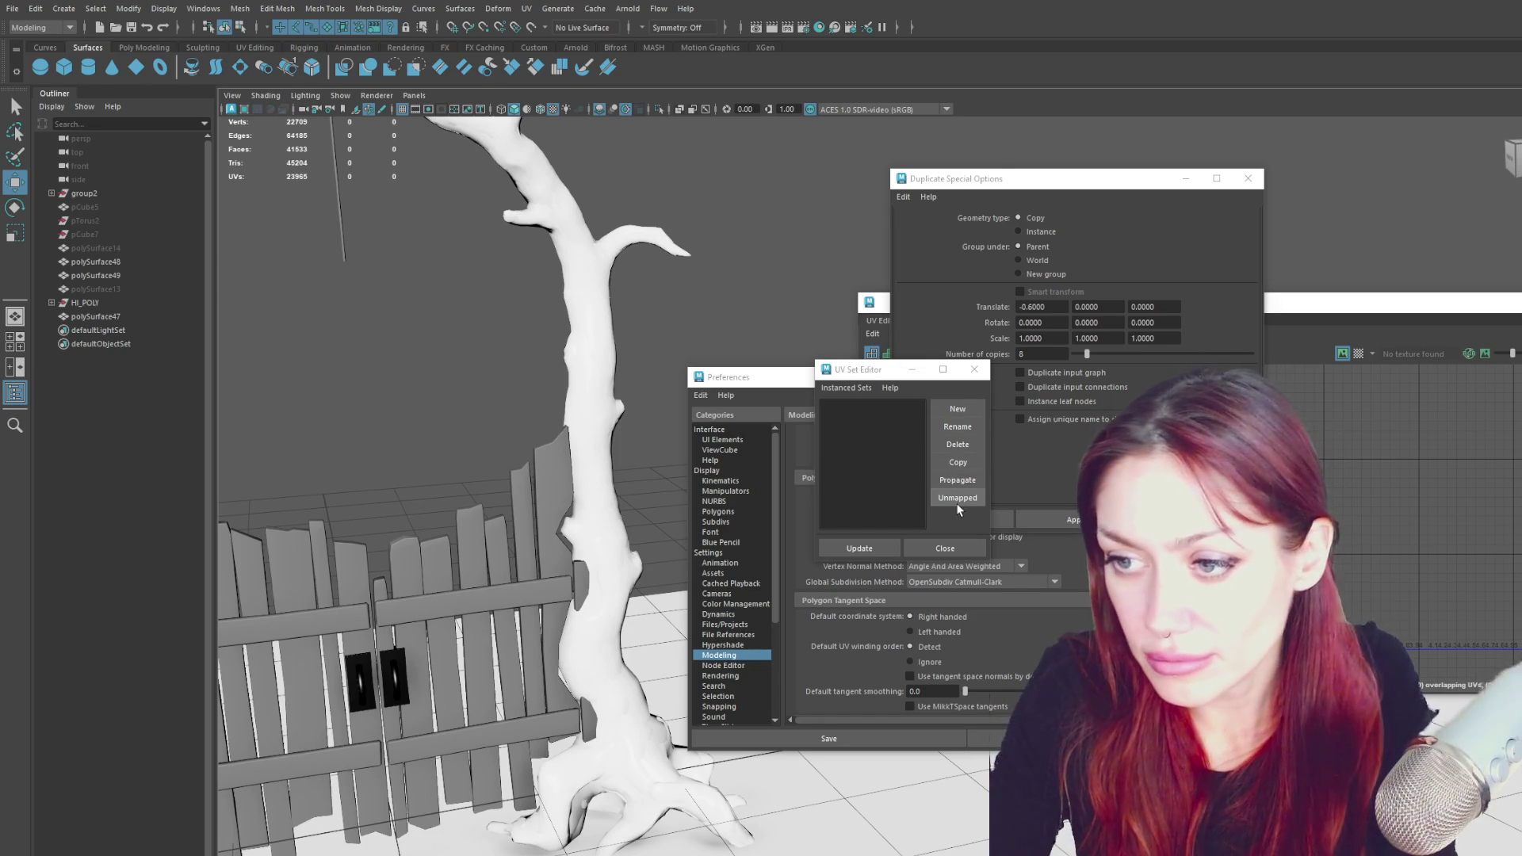
- Read the online UV Set Editor help page, then back in Maya select the tree trunk
left_click(890, 388)
left_click(915, 468)
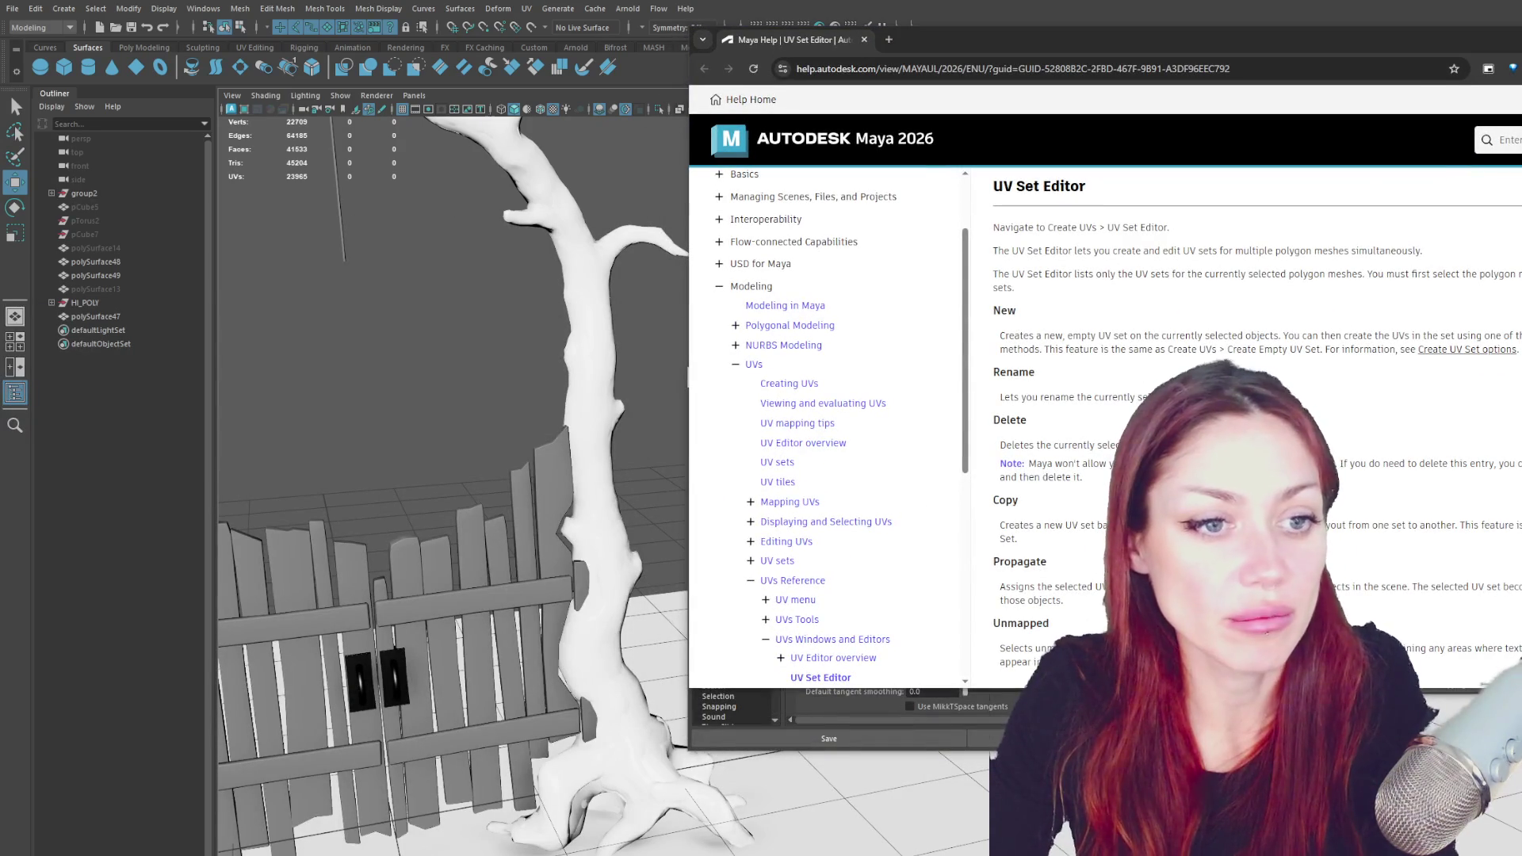
left_click_drag(524, 325, 577, 330, "alt")
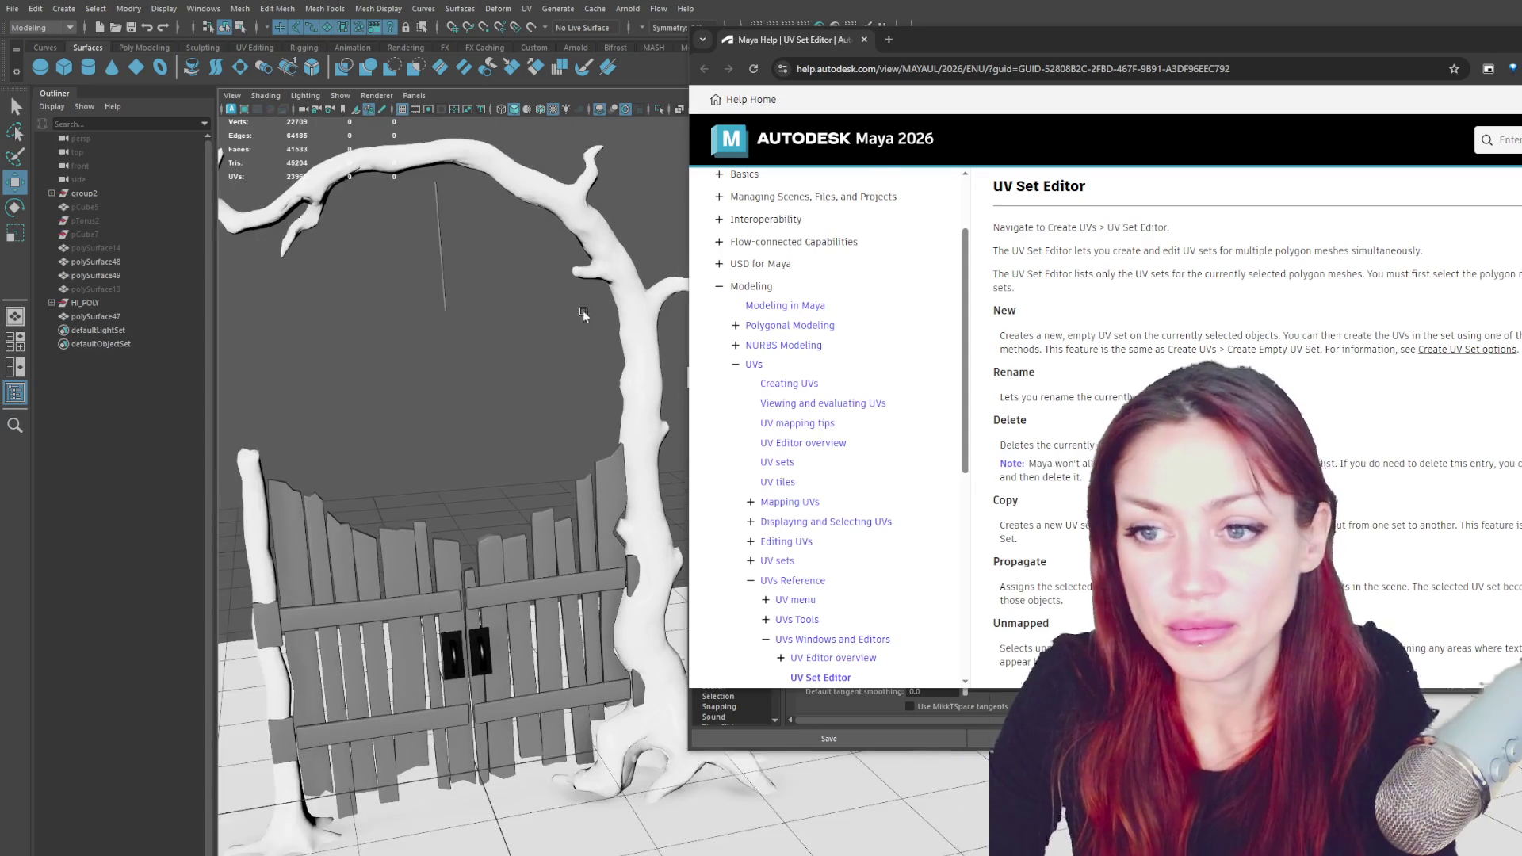
left_click(577, 383)
- Close Duplicate Special, clear the UV Editor and Preferences aside, and duplicate the trunk as polySurface50
left_click(1241, 183)
mouse_move(1189, 302)
left_mouse_down()
mouse_move(682, 350)
mouse_move(773, 316)
mouse_move(1074, 69)
left_mouse_up()
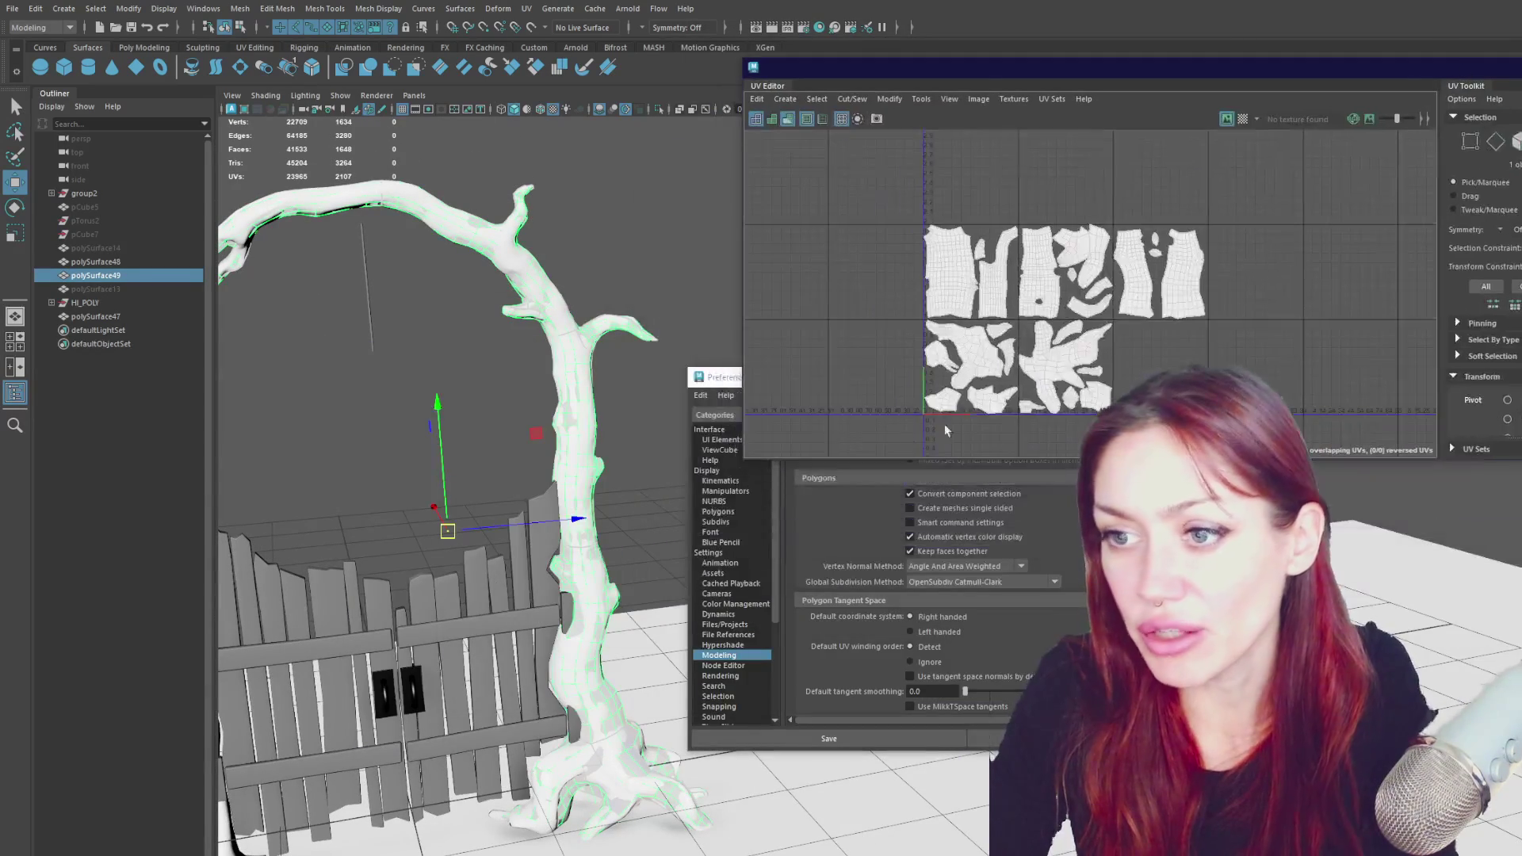
left_click(197, 331)
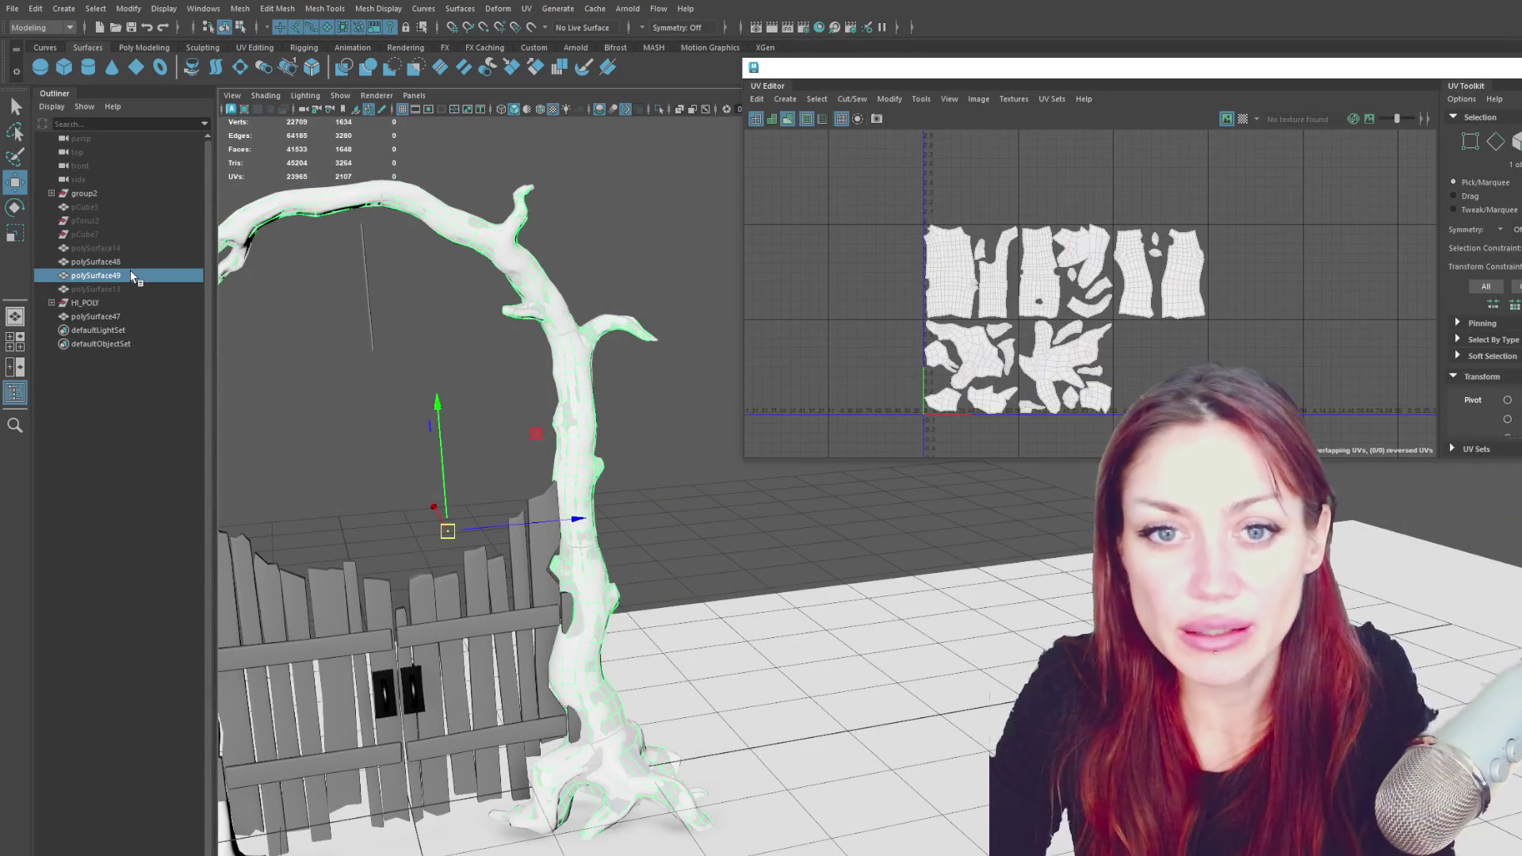
key("ctrl+d")
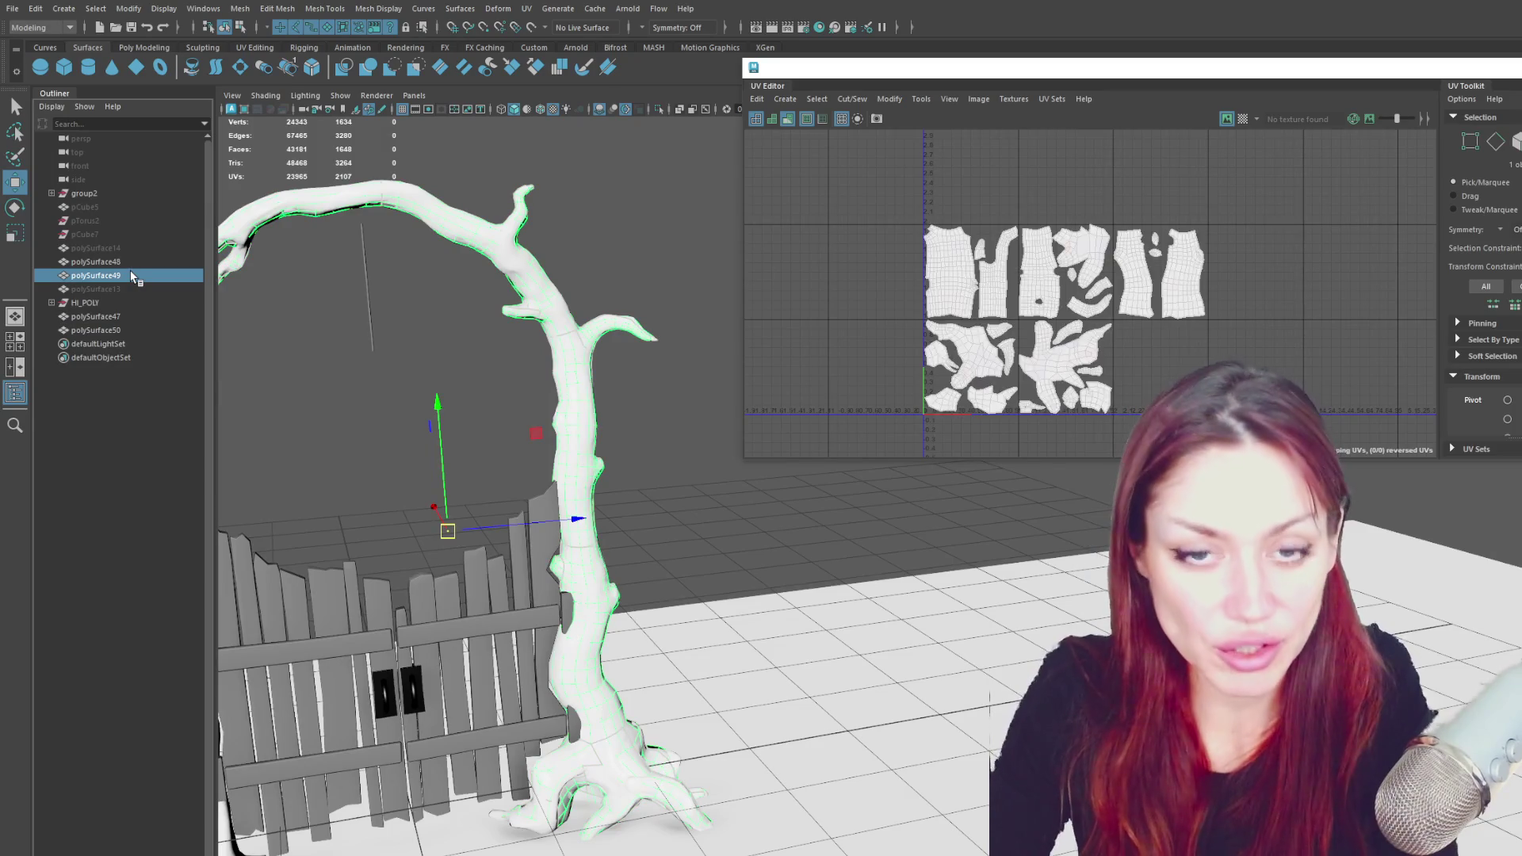
- Select the trunk copy polySurface50 and open the UV Editor and UV Set Editor
left_click(118, 330)
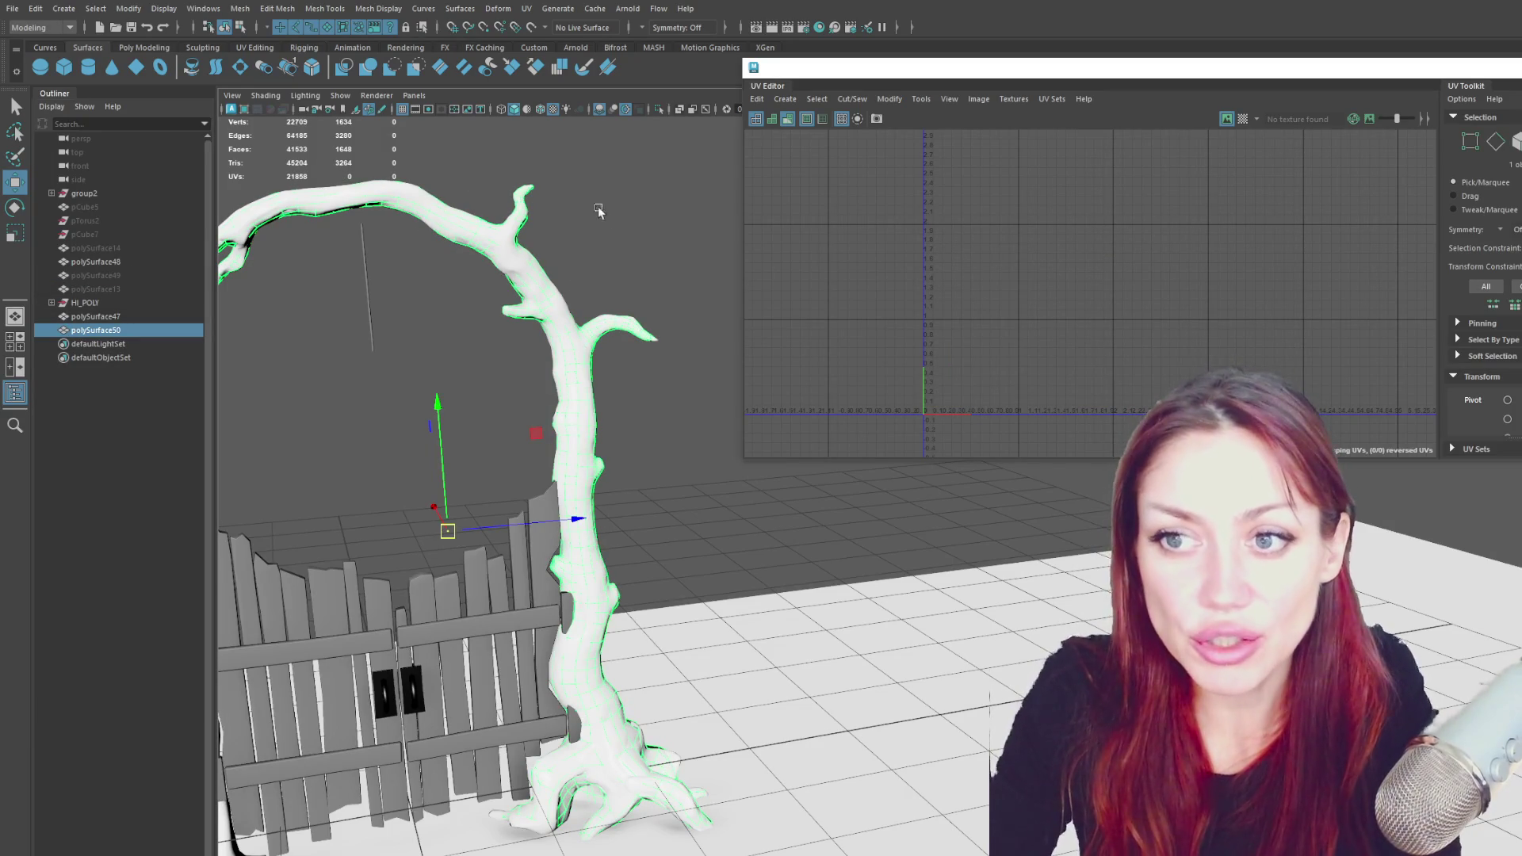
left_click(526, 8)
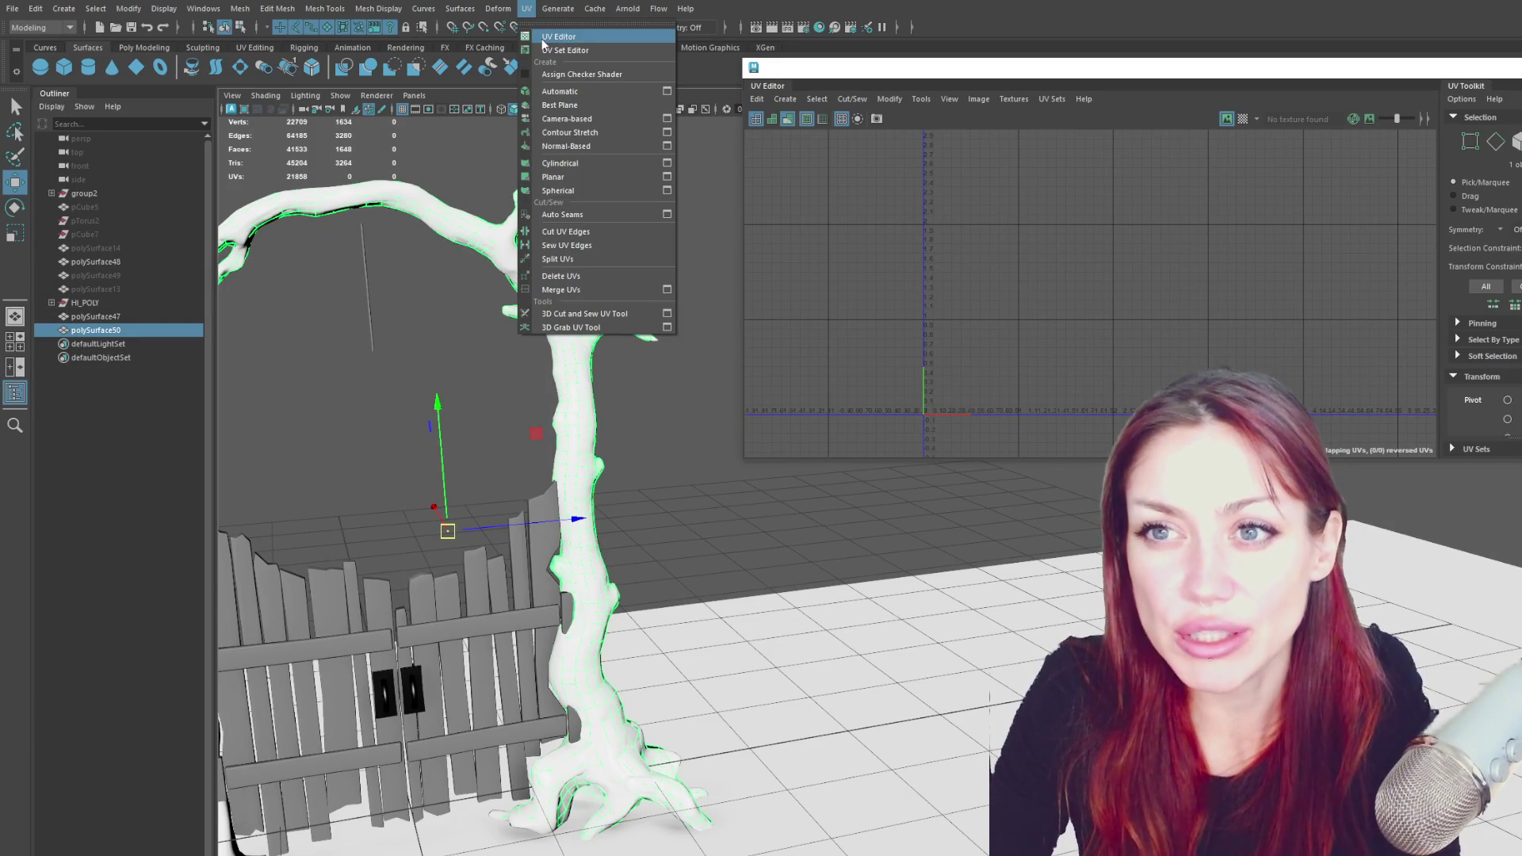
left_click(555, 36)
left_click(528, 9)
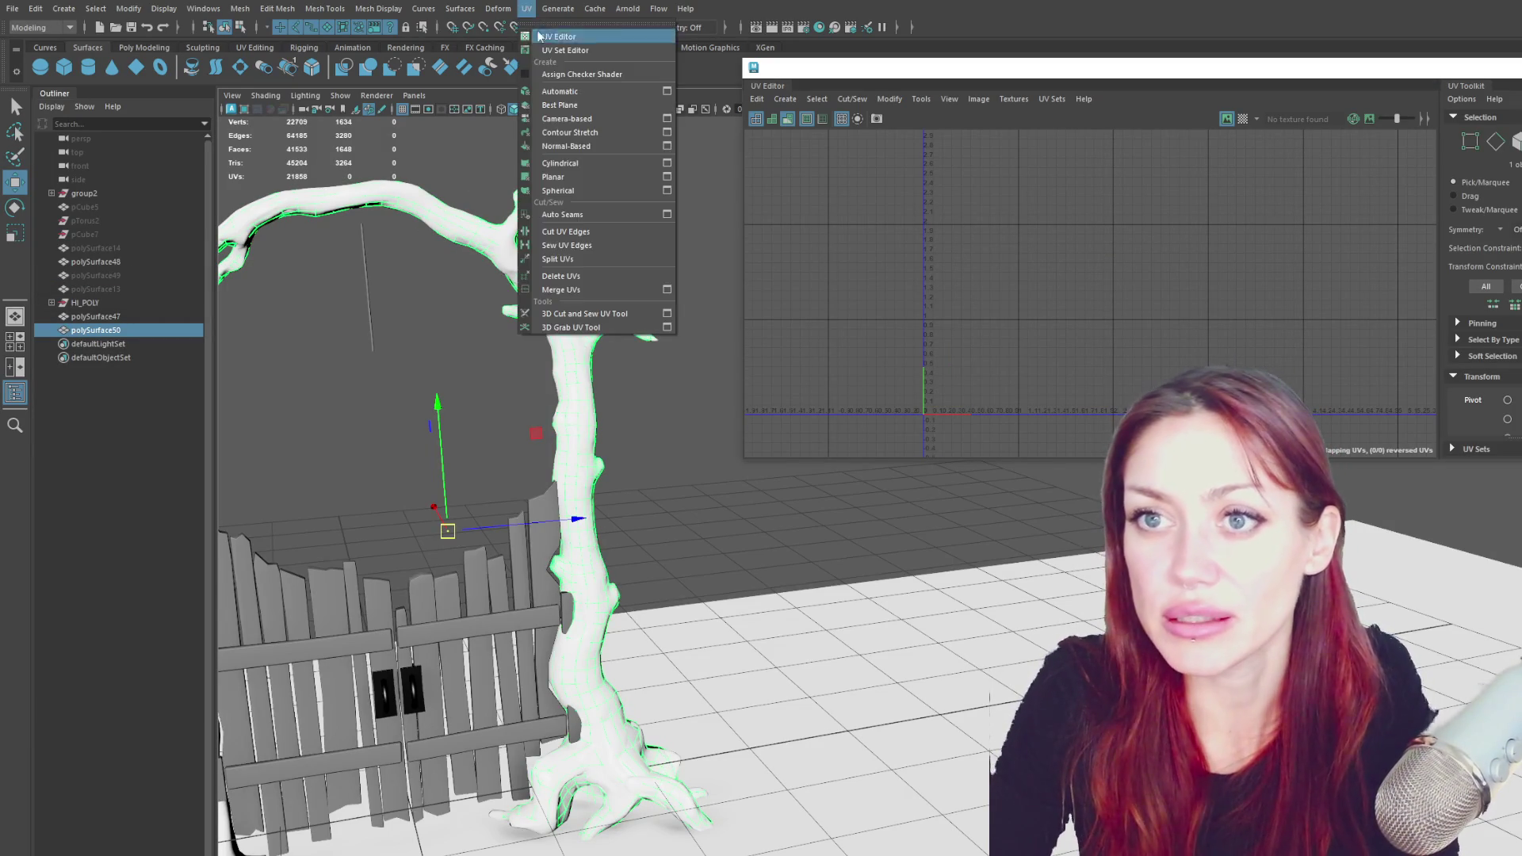
left_click(564, 50)
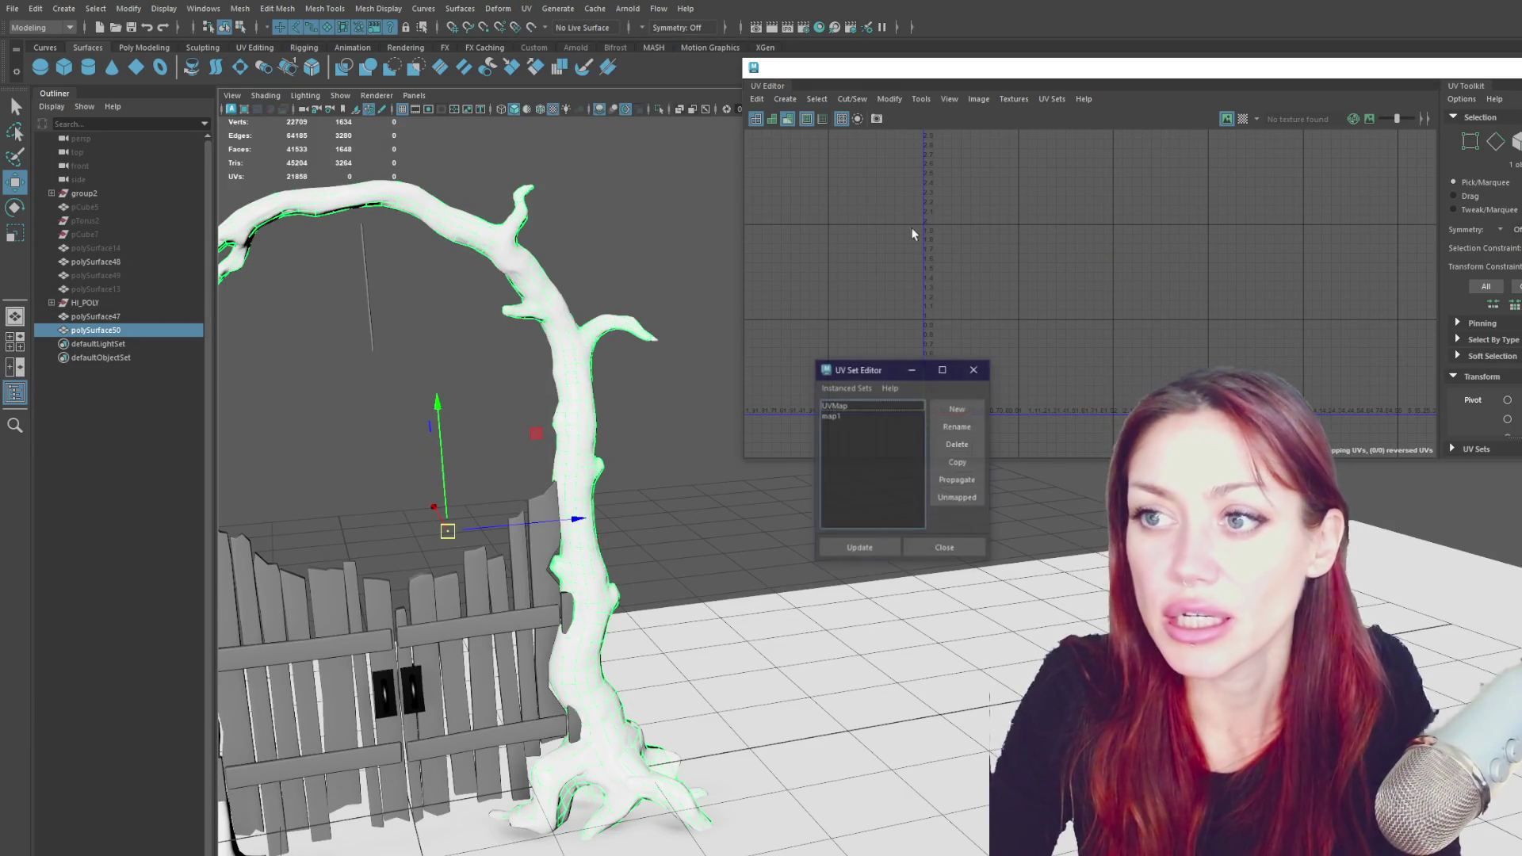
- Make map1 the current UV set, try deleting it and undo, then open the UV Set Editor help page
left_click(839, 415)
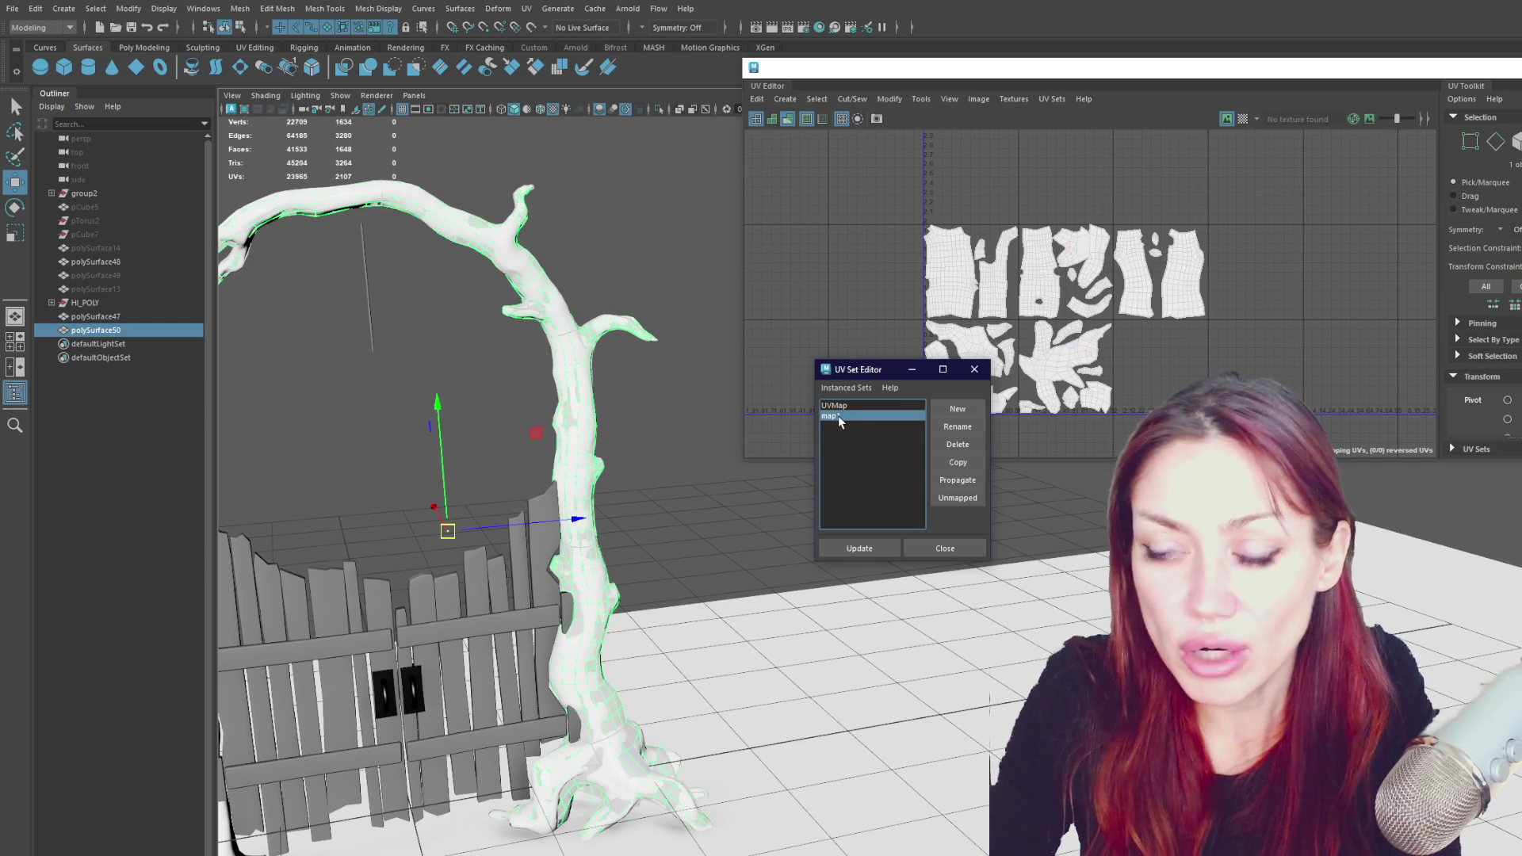
left_click(872, 406)
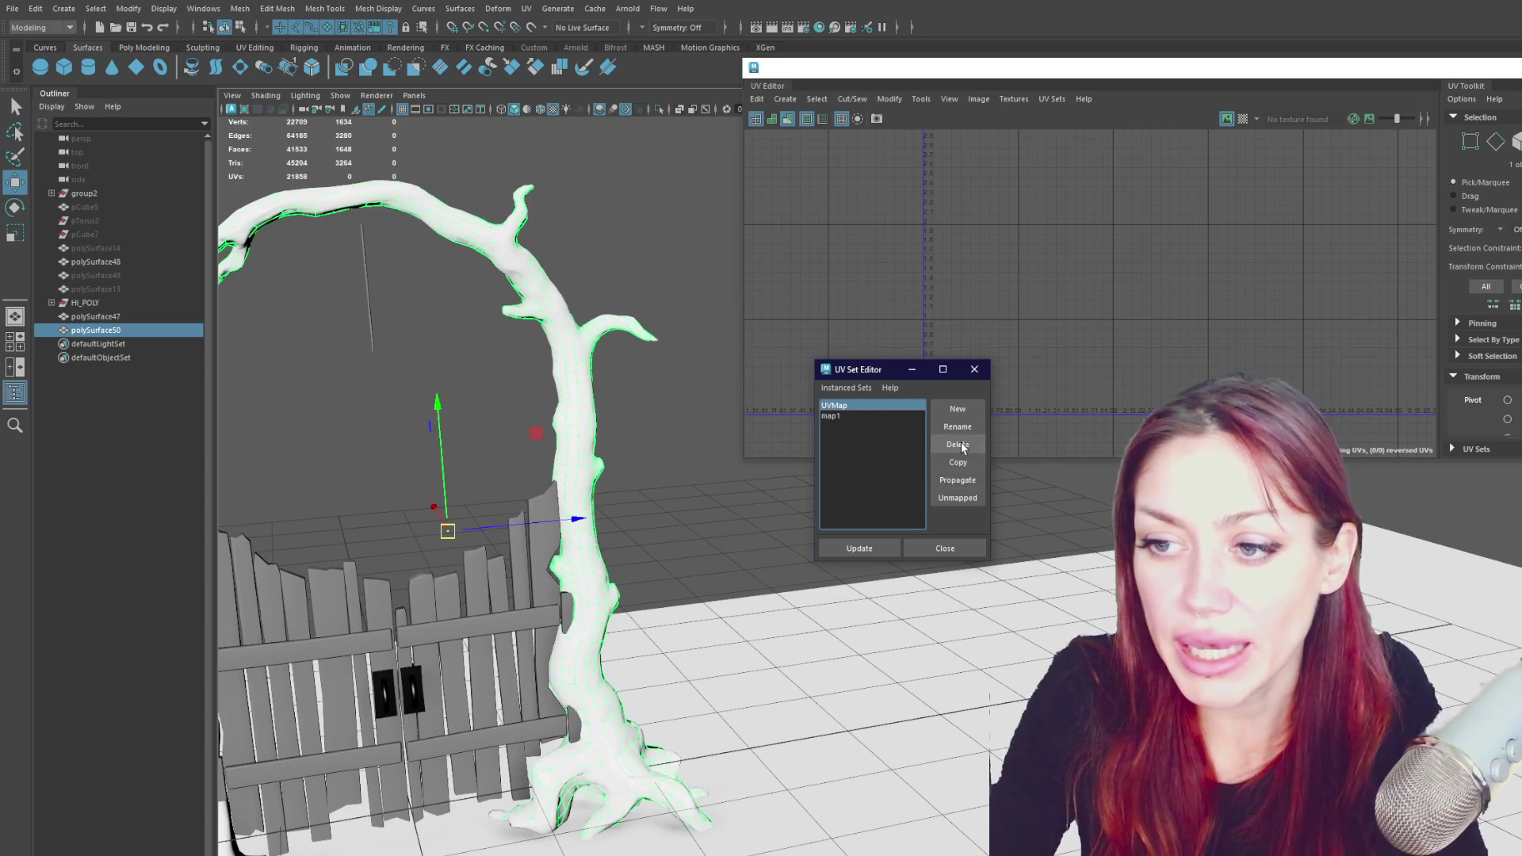
left_click(839, 418)
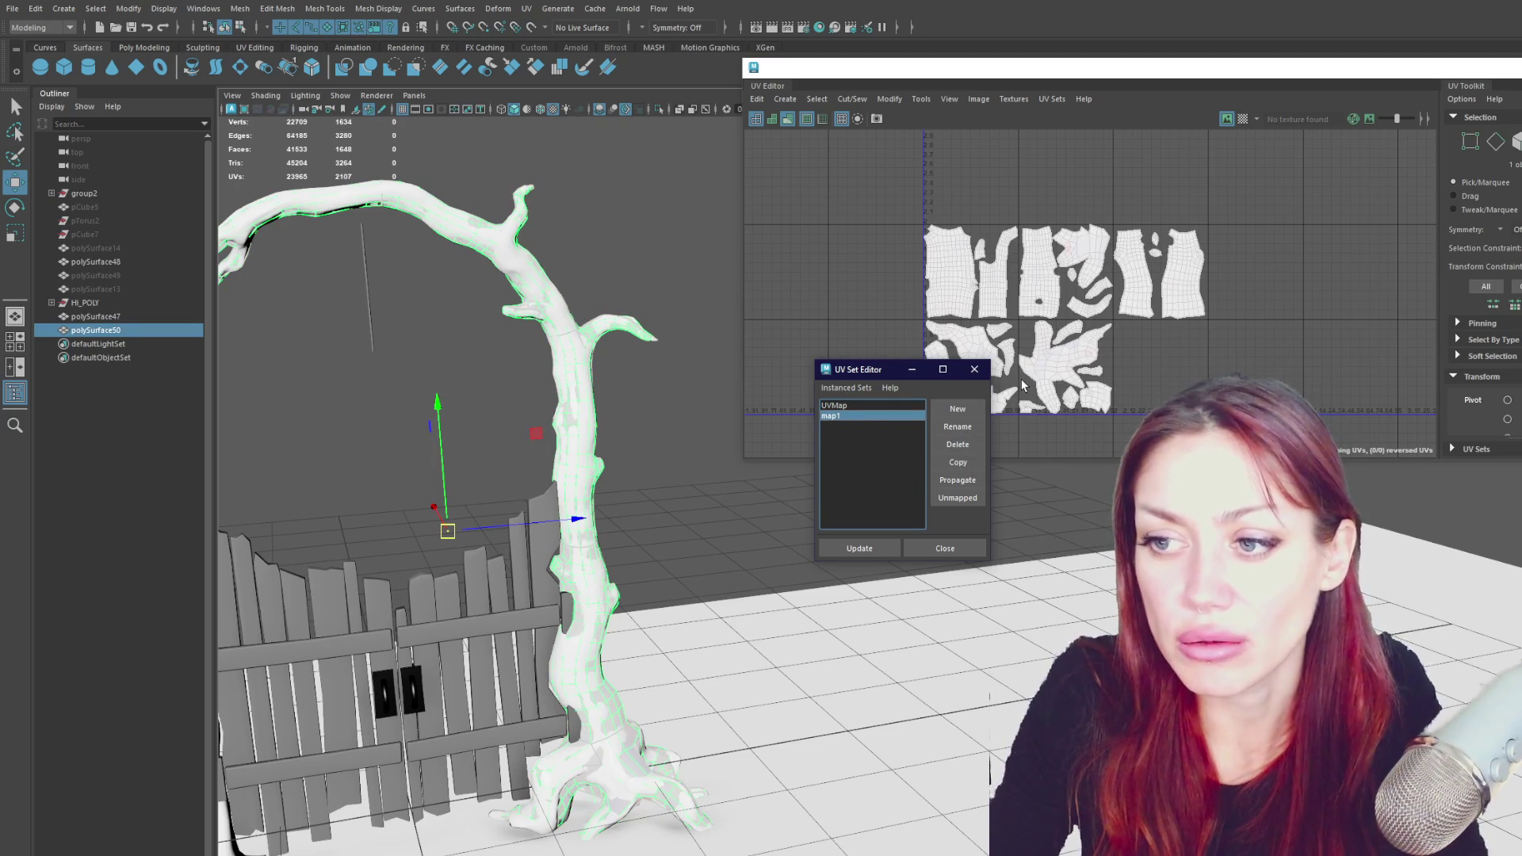
left_click(957, 444)
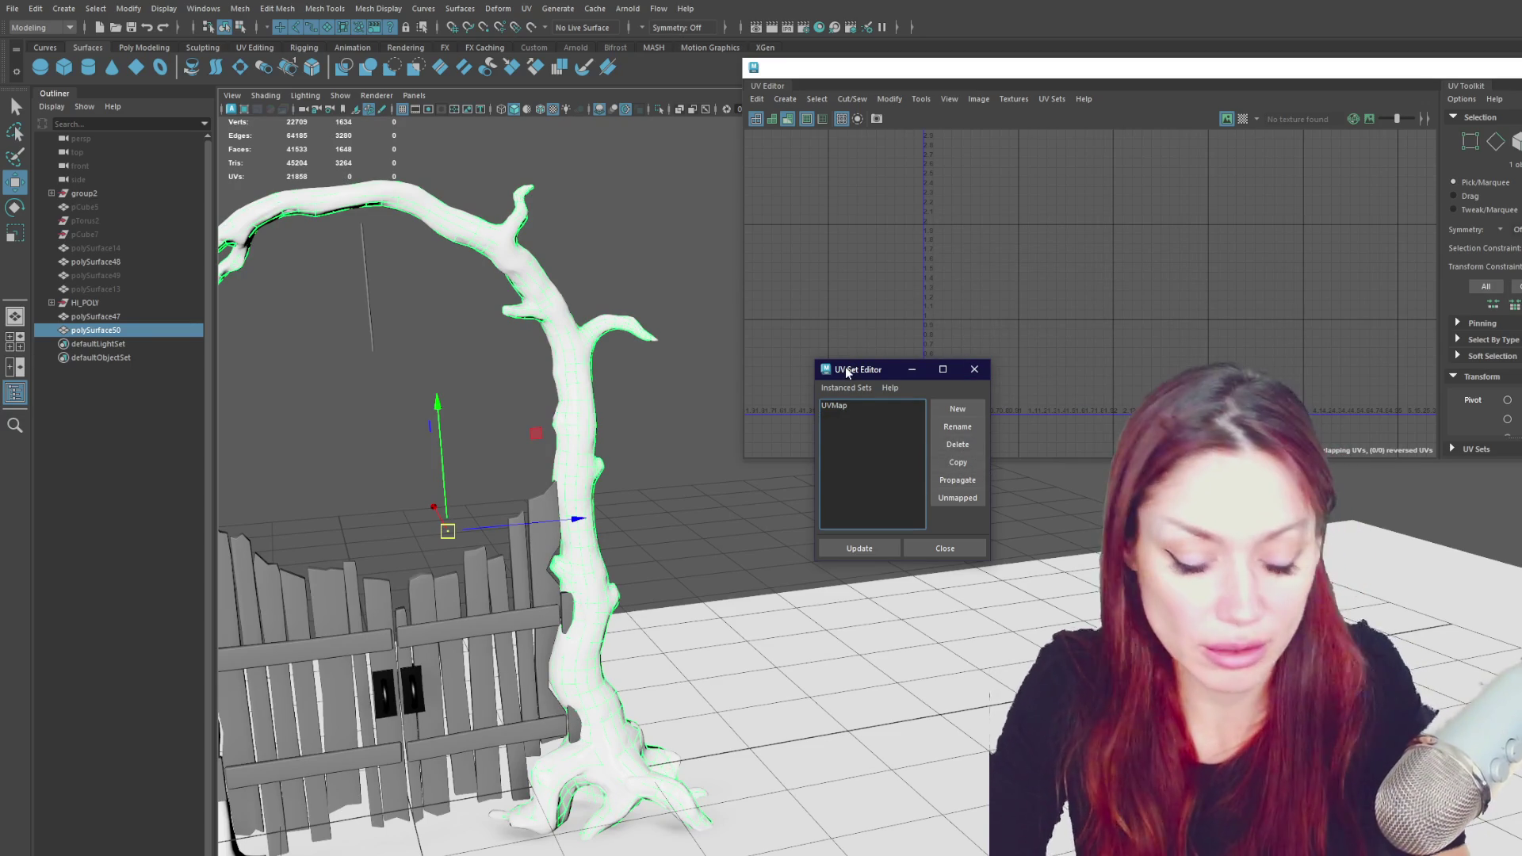
key("ctrl+z")
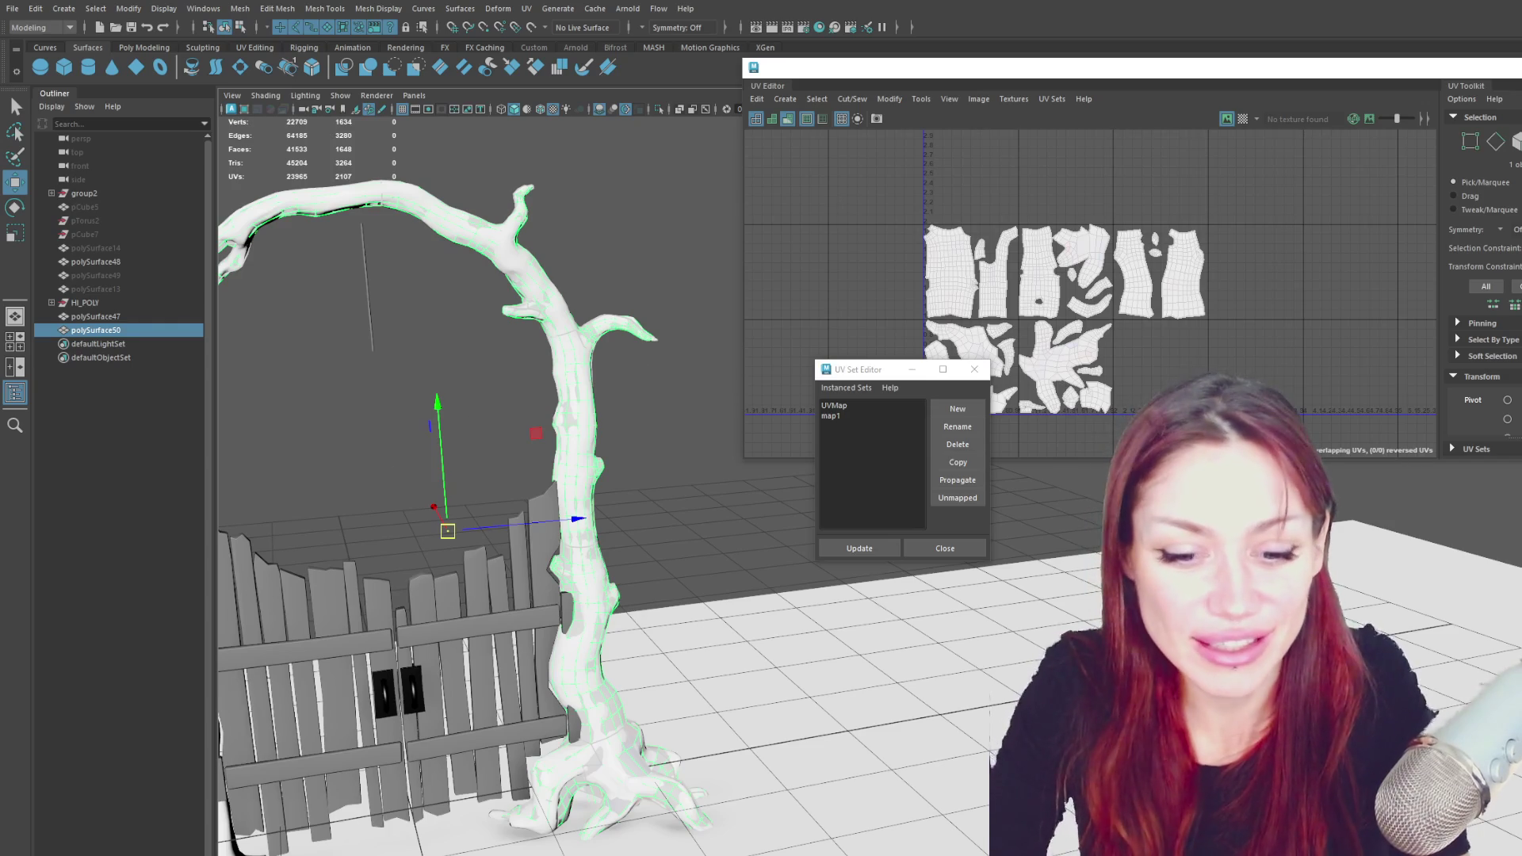
left_click(309, 847)
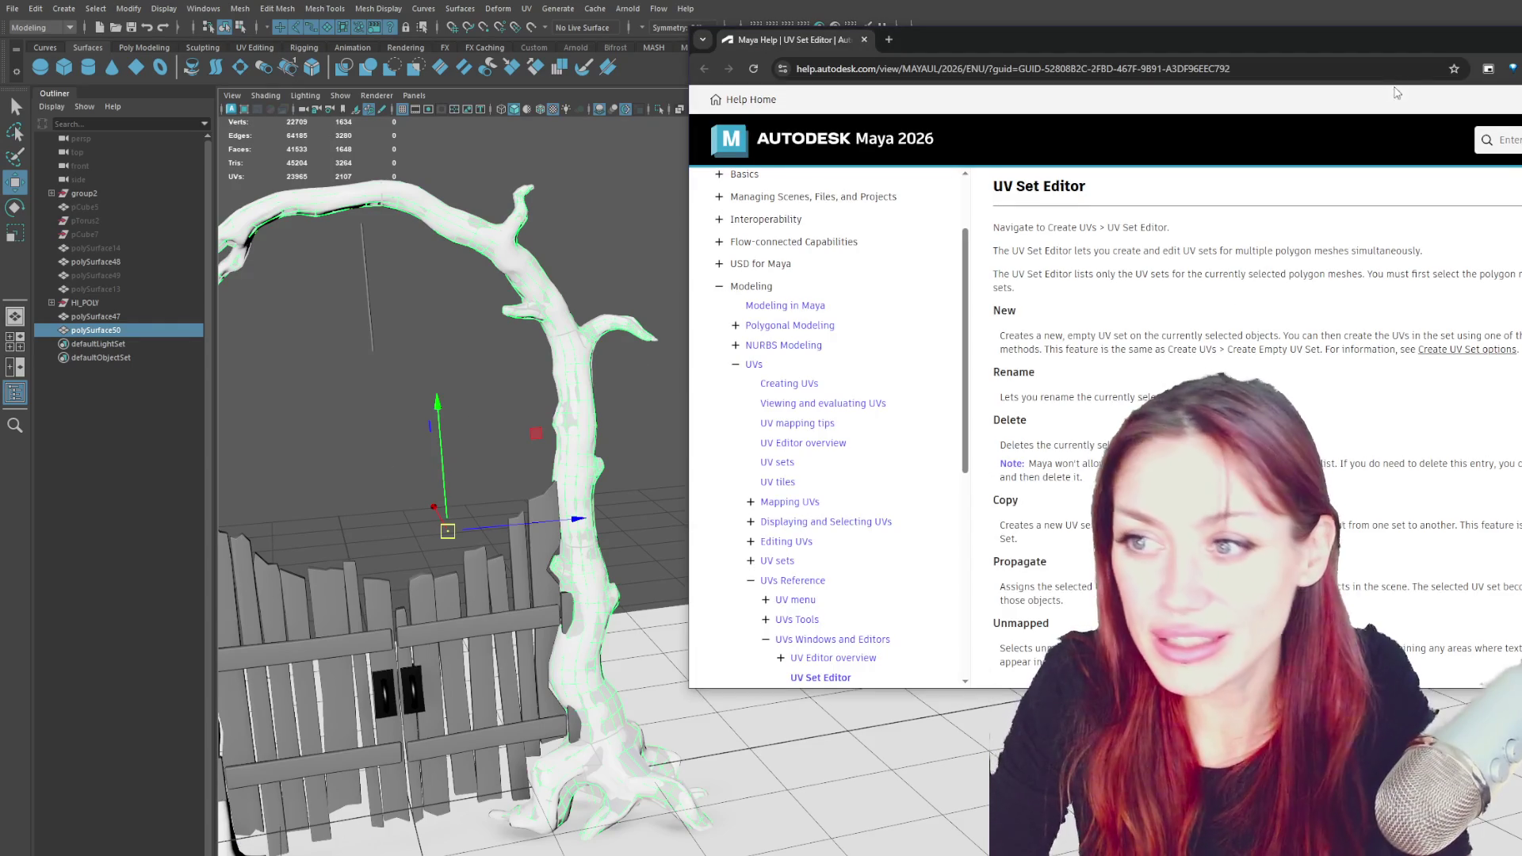
- Highlight the help note that the top-most UV set can't be deleted, then return to Maya with UVMap current
left_click_drag(1030, 40, 646, 31)
left_click_drag(669, 436, 710, 436)
scroll(868, 488, "down", 3)
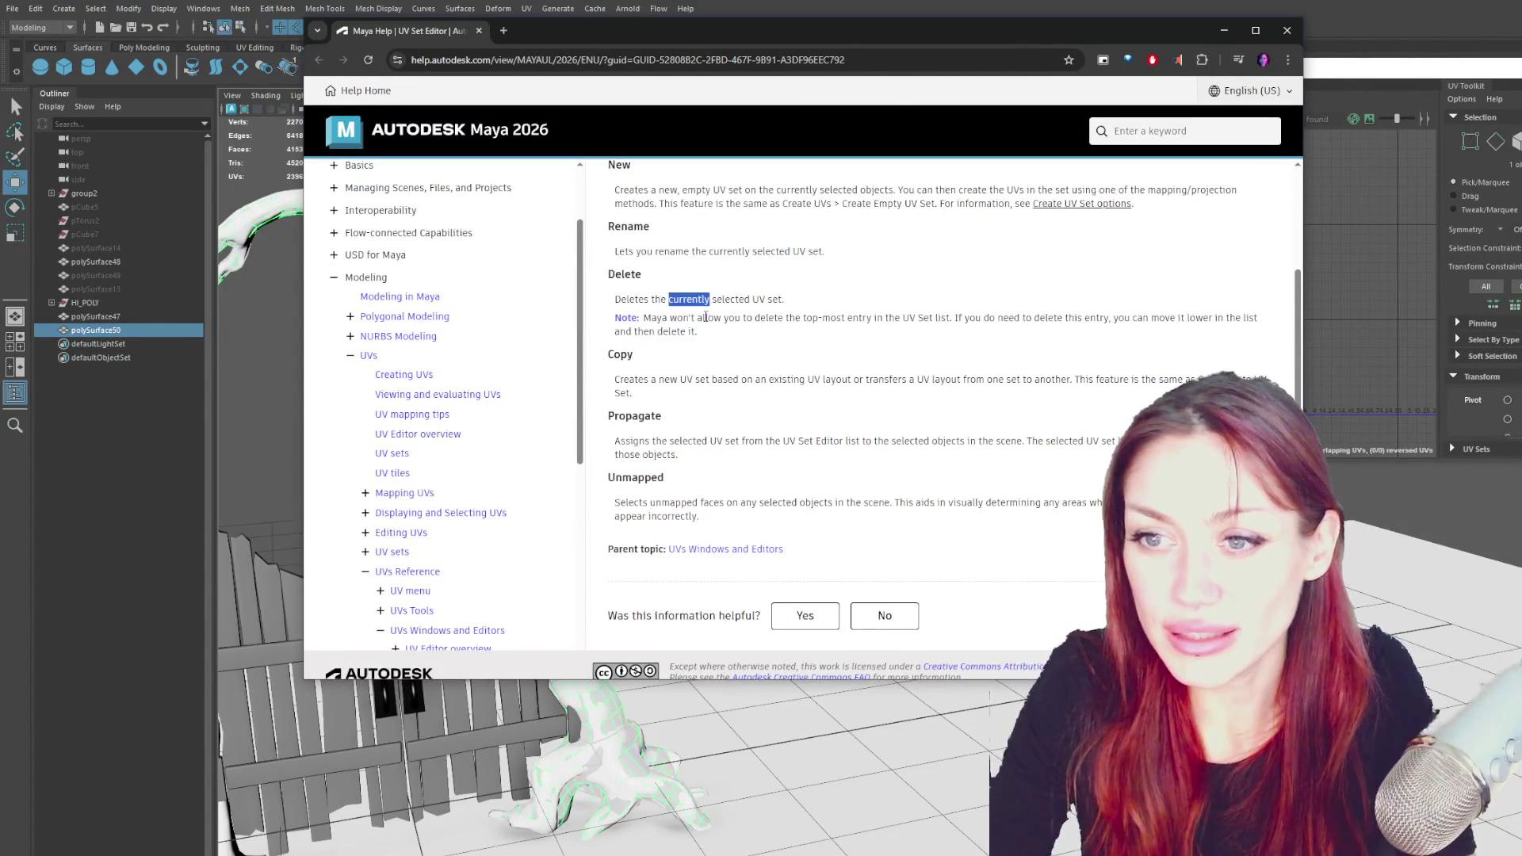
triple_click(650, 300)
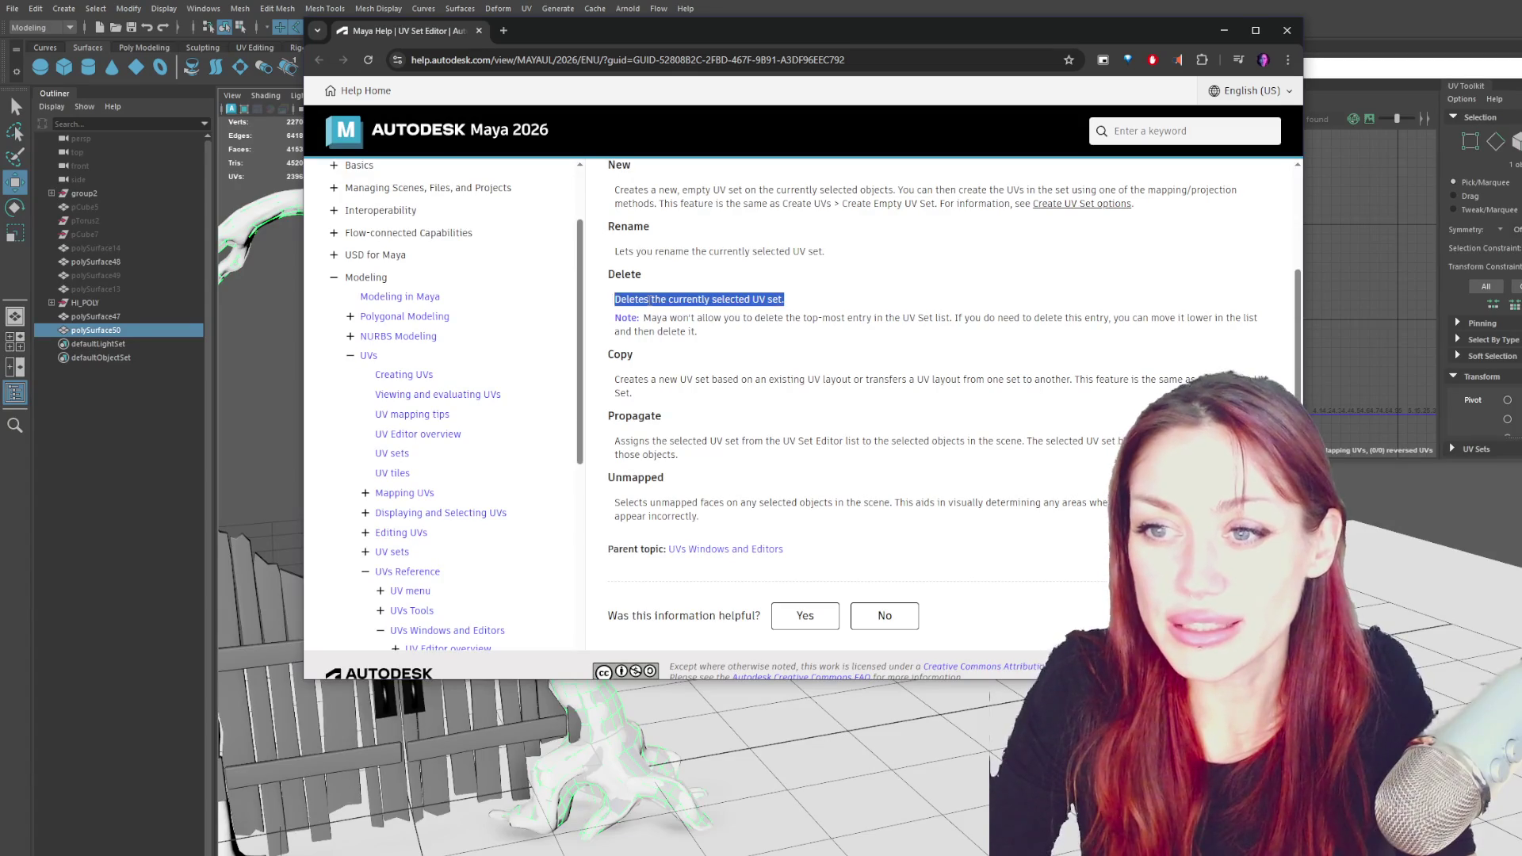
left_click_drag(642, 318, 1153, 323)
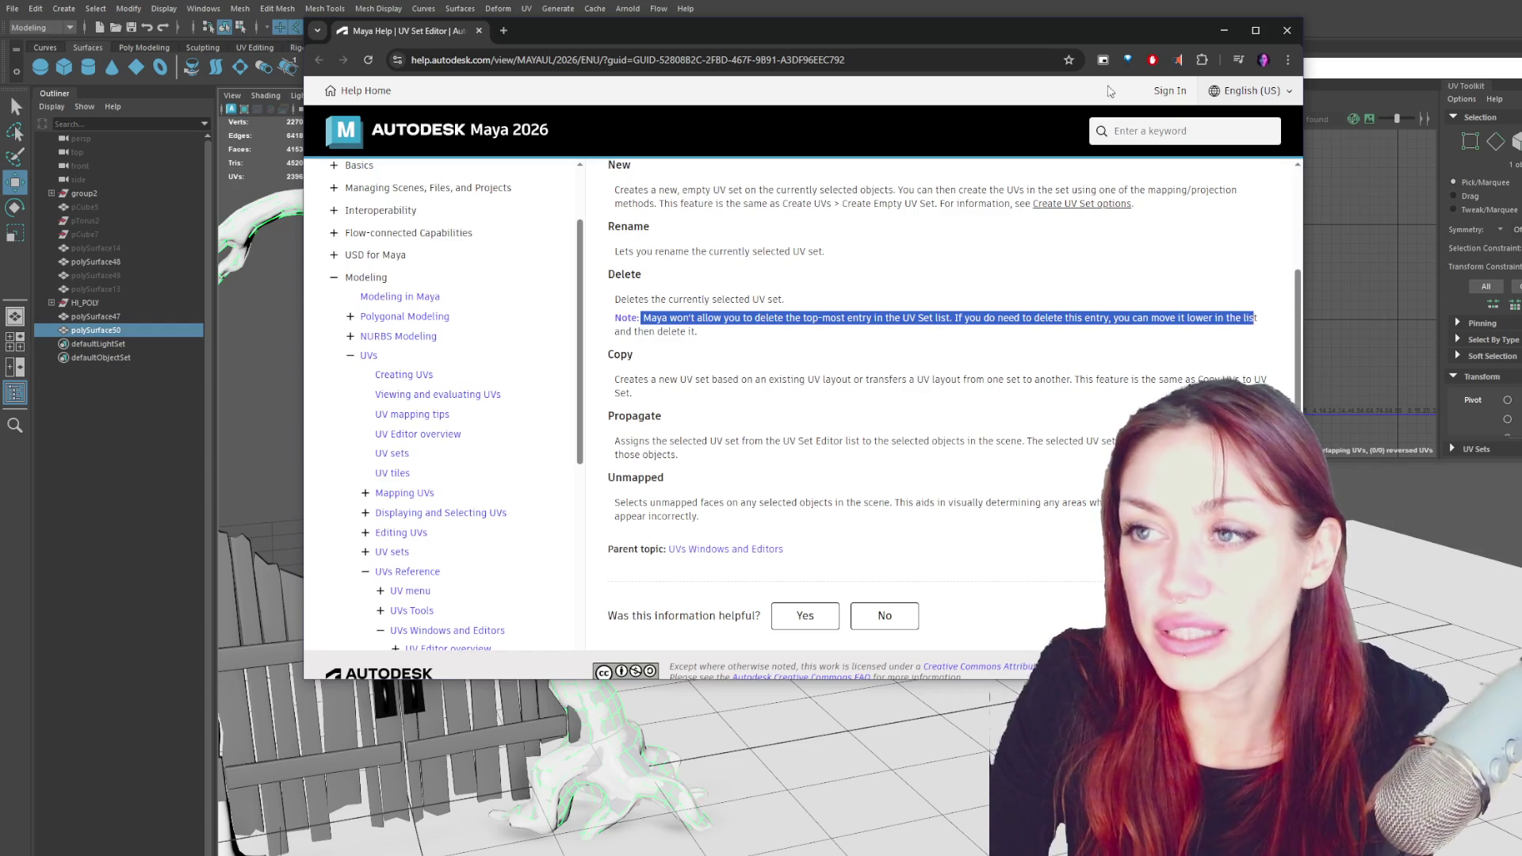
left_click(1224, 30)
left_click(838, 405)
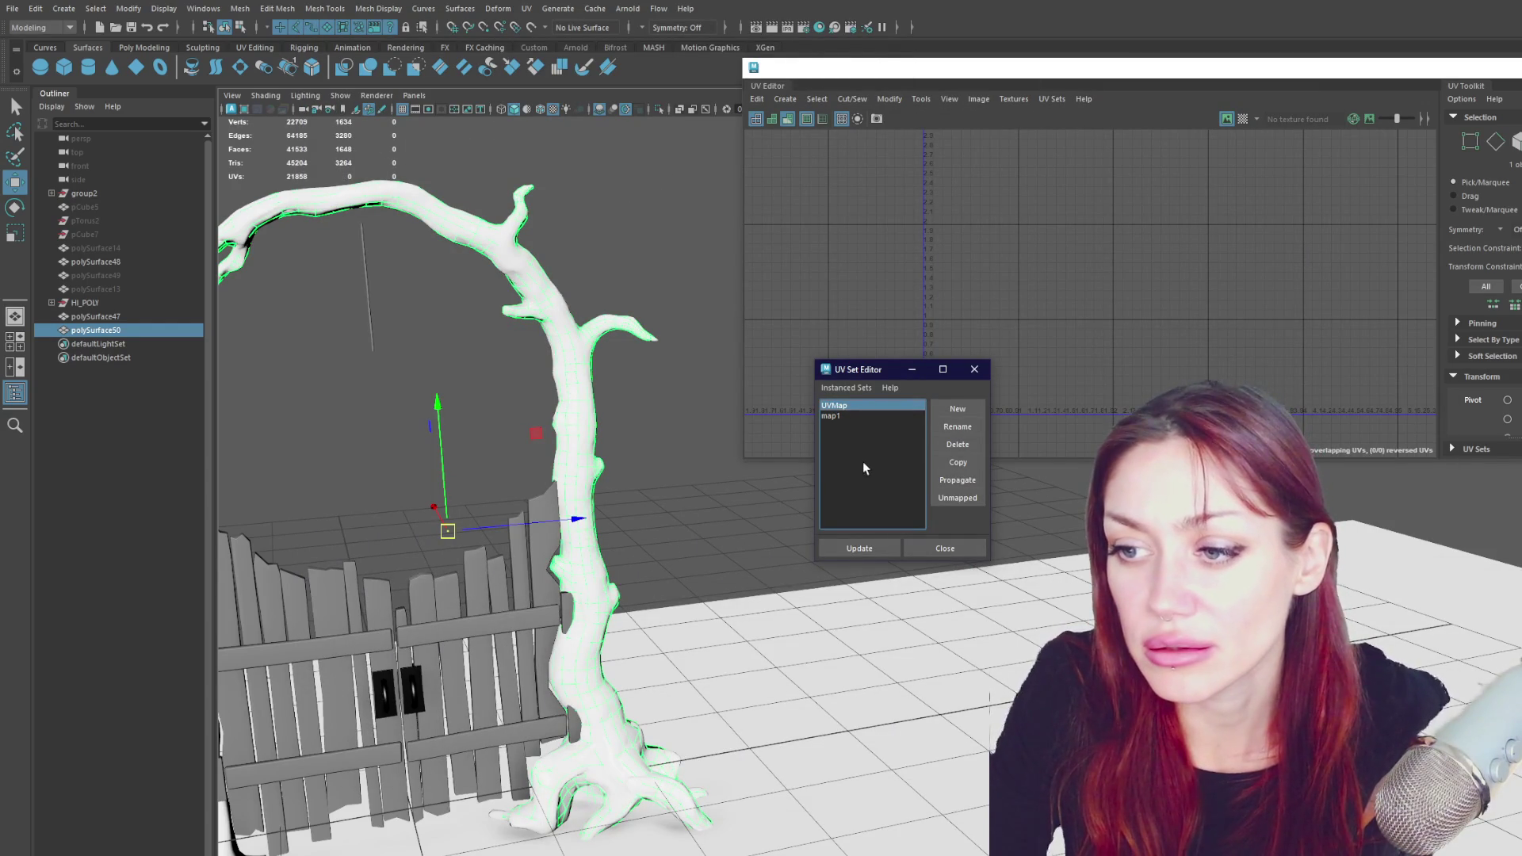
- Make map1 the current UV set, and open its Rename prompt but cancel without renaming
left_click(834, 414)
left_click(850, 404)
left_click(837, 415)
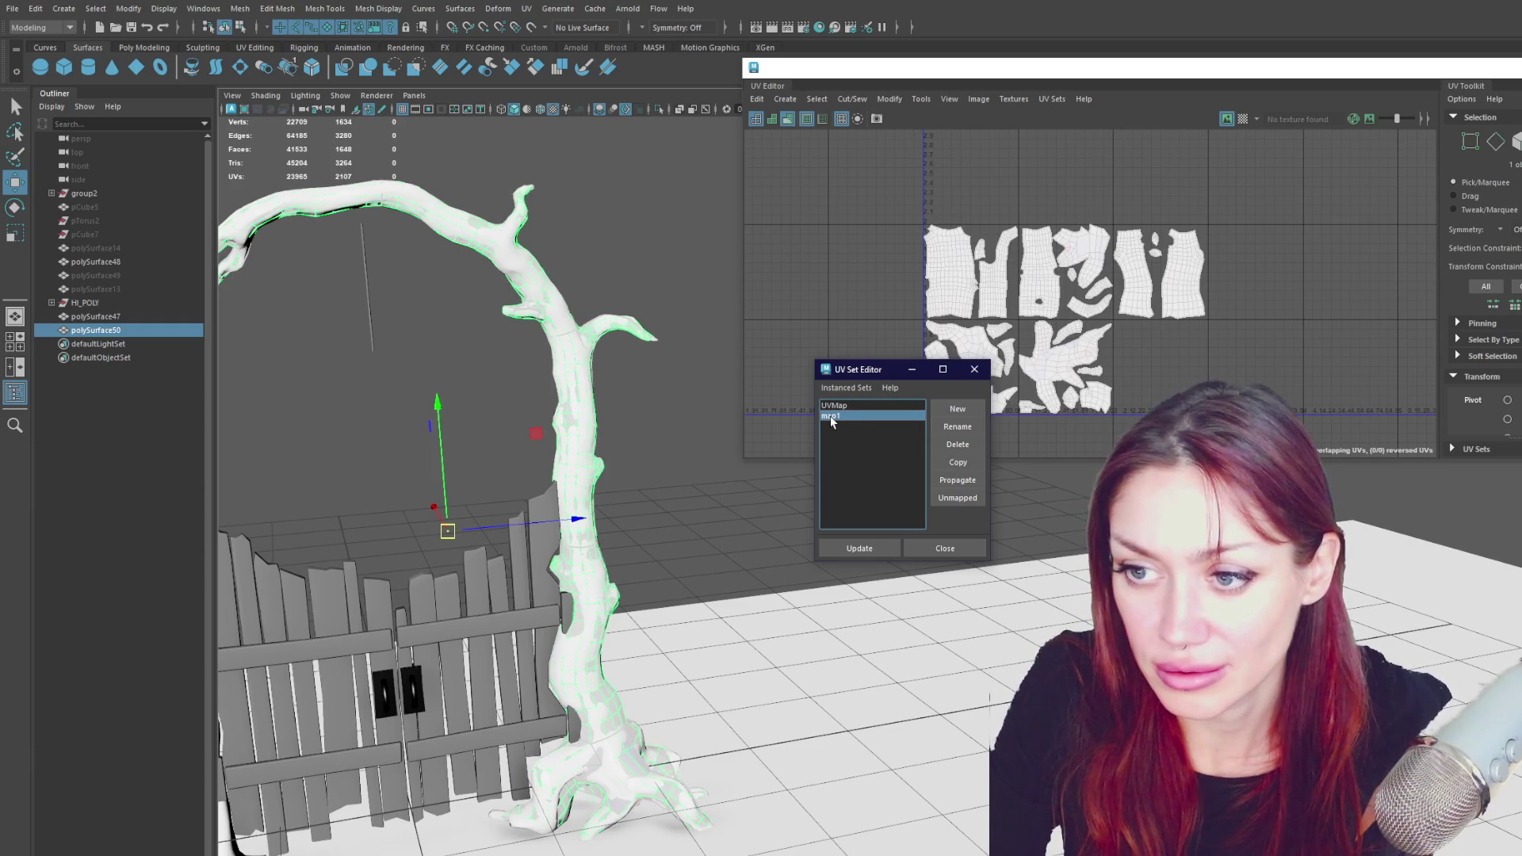
double_click(830, 415)
left_click(953, 501)
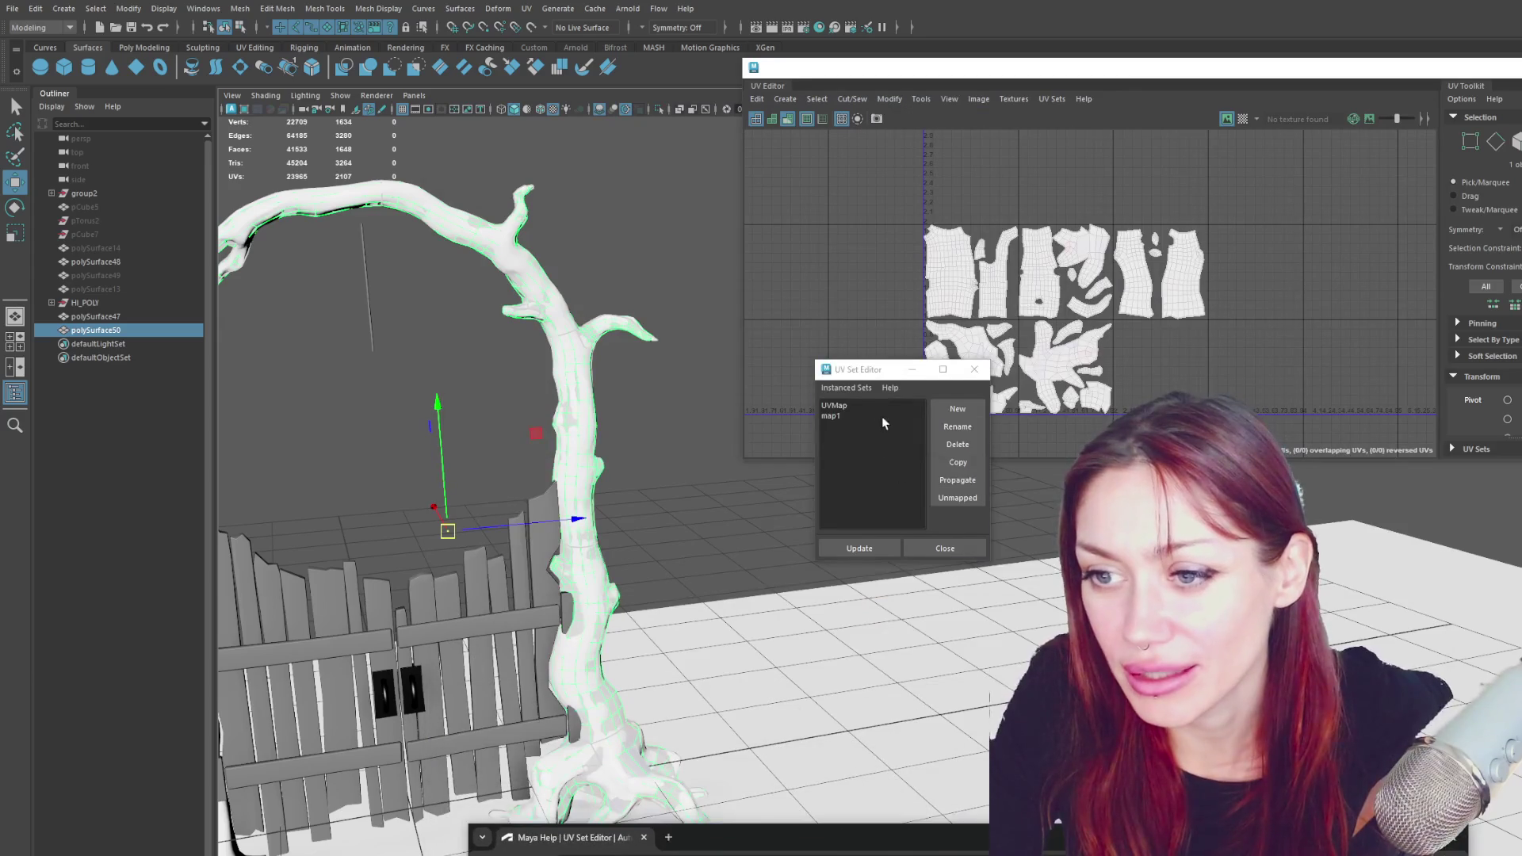
left_click(883, 416)
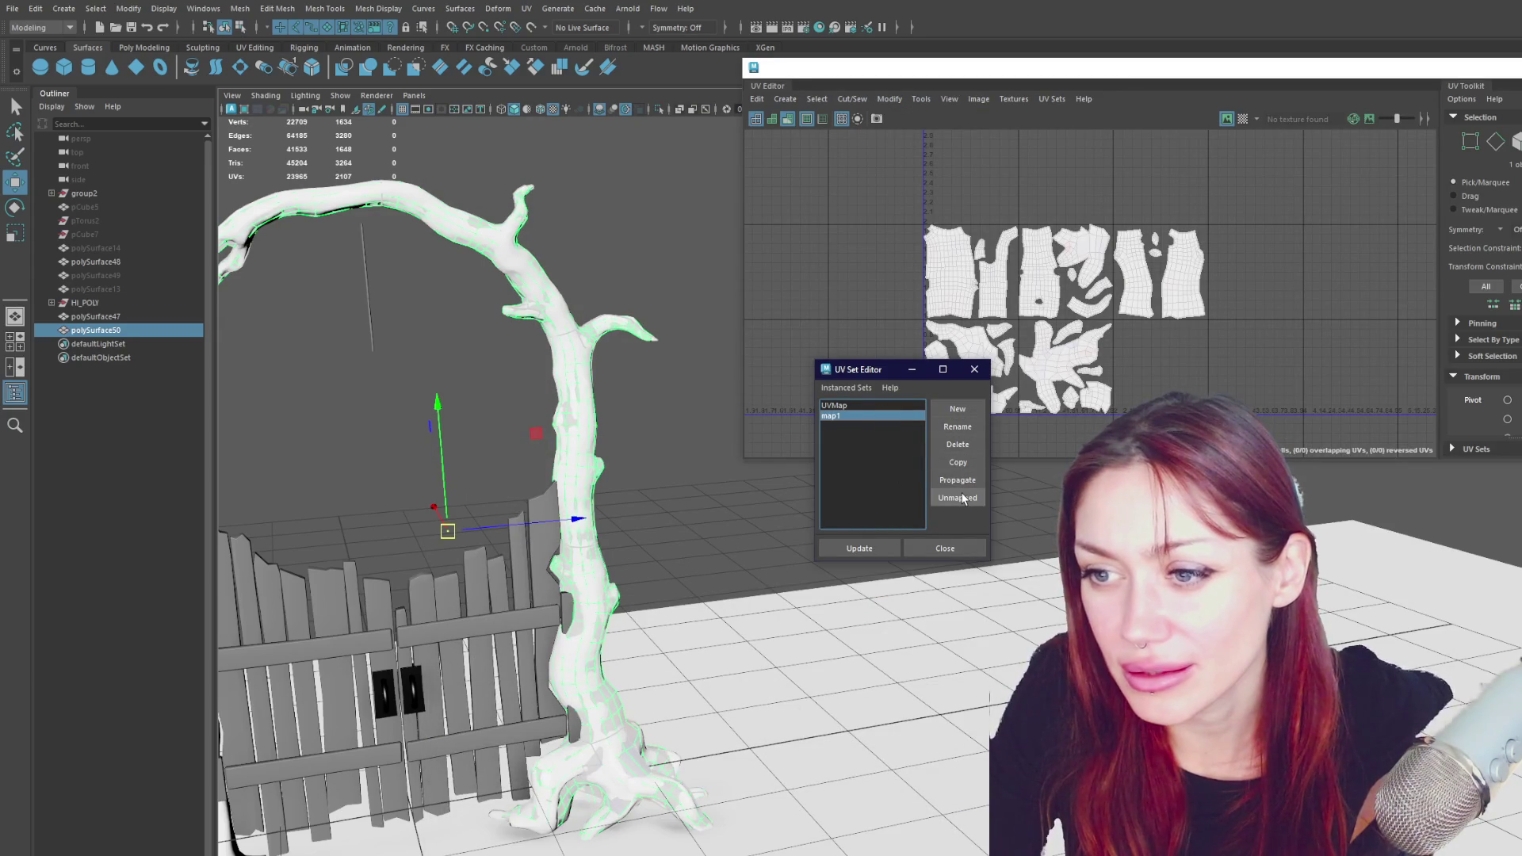
- Toggle between UVMap and map1, then create a new UV set, uvSet1
left_click(949, 467)
left_click(883, 419)
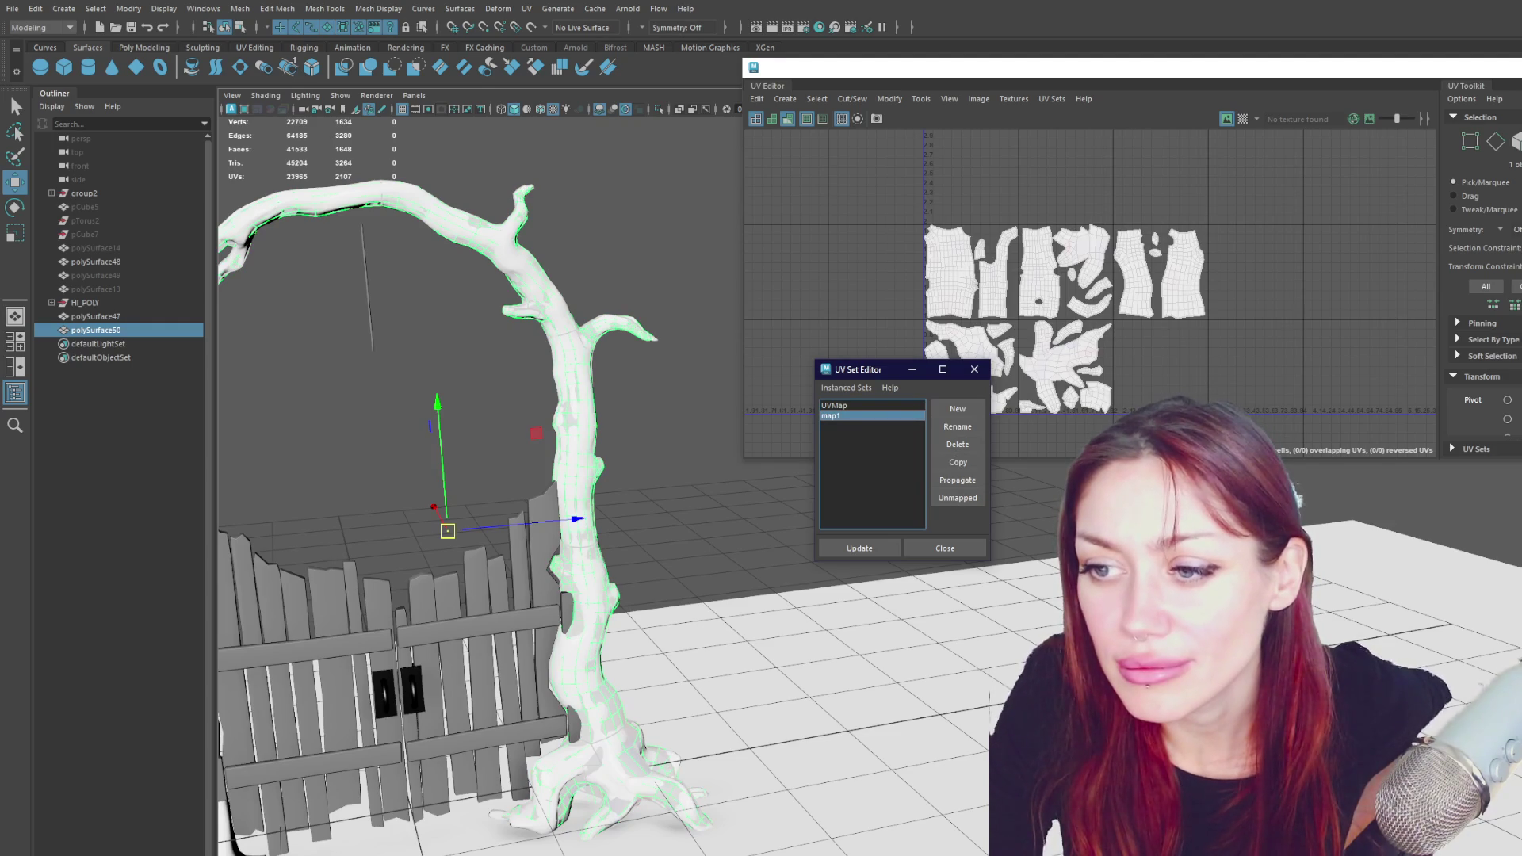
left_click(958, 463)
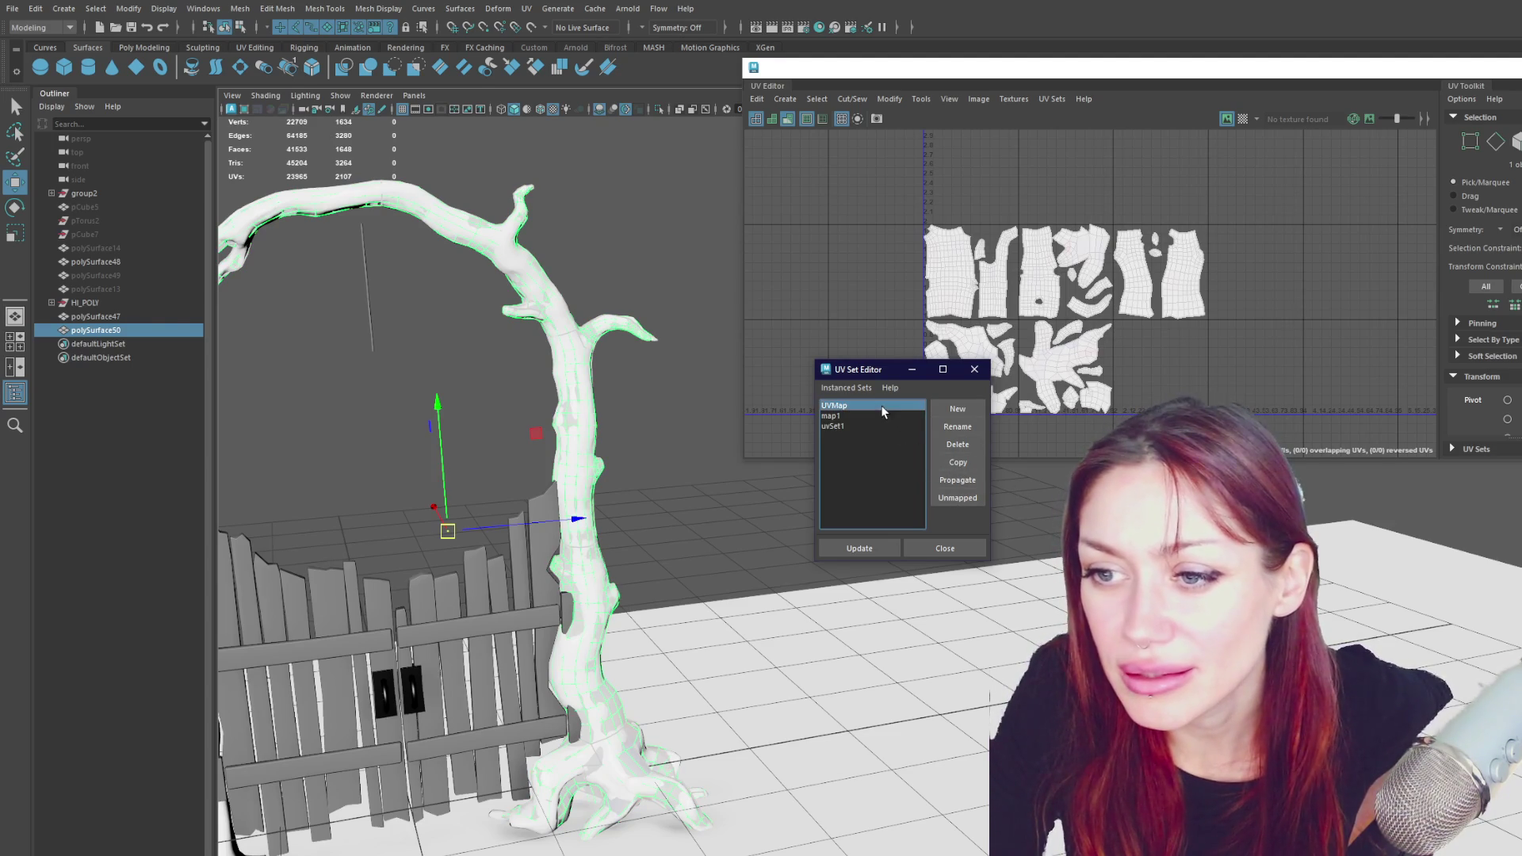
- Switch between UVMap and map1 ending on UVMap, and bring the help page back to the front
left_click(881, 406)
left_click(872, 416)
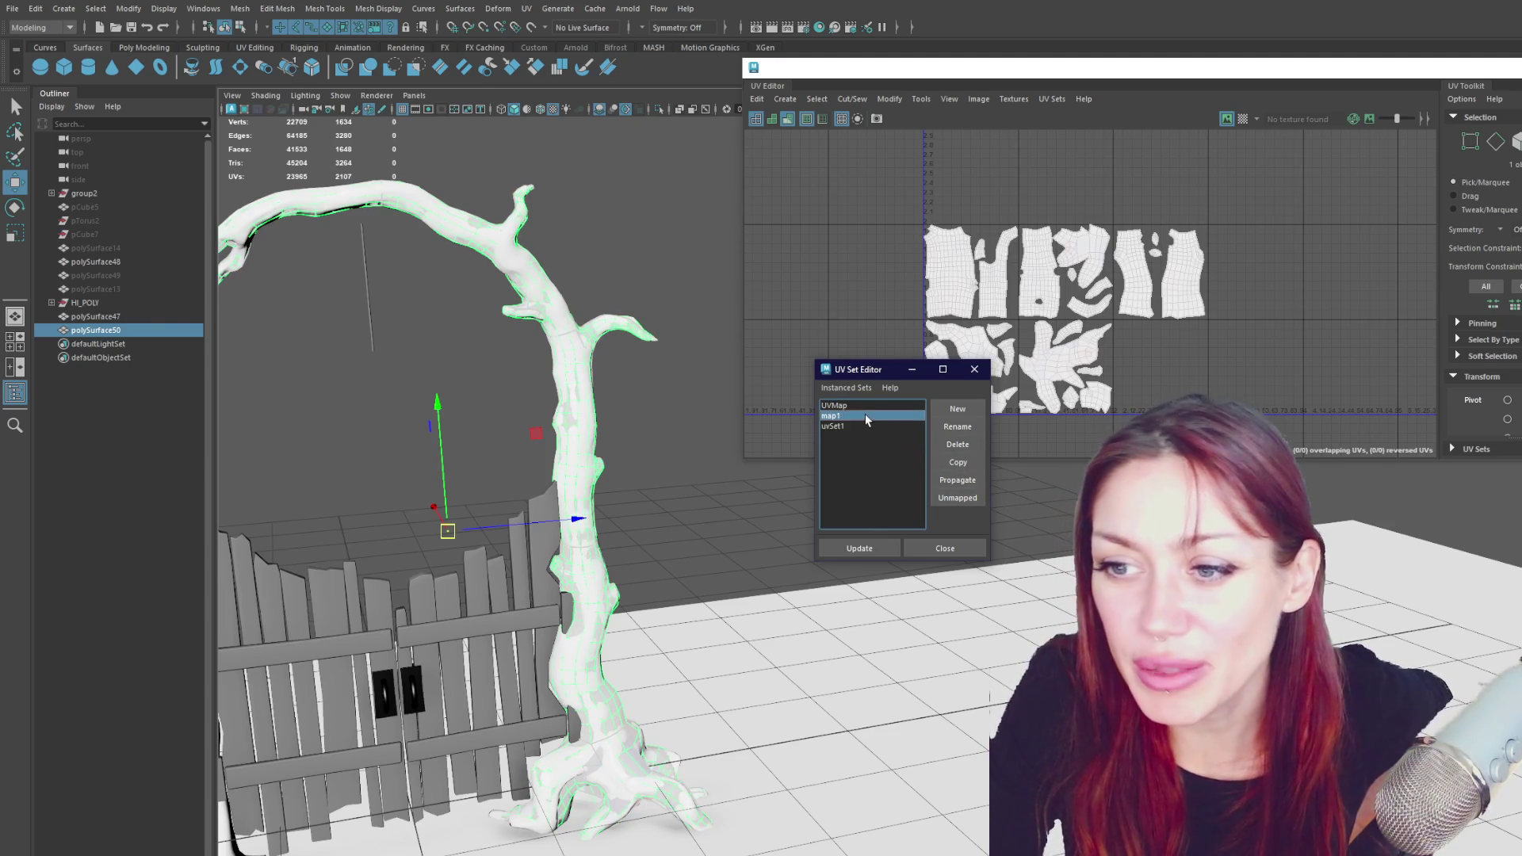
left_click(839, 406)
left_click(834, 417)
left_click(839, 406)
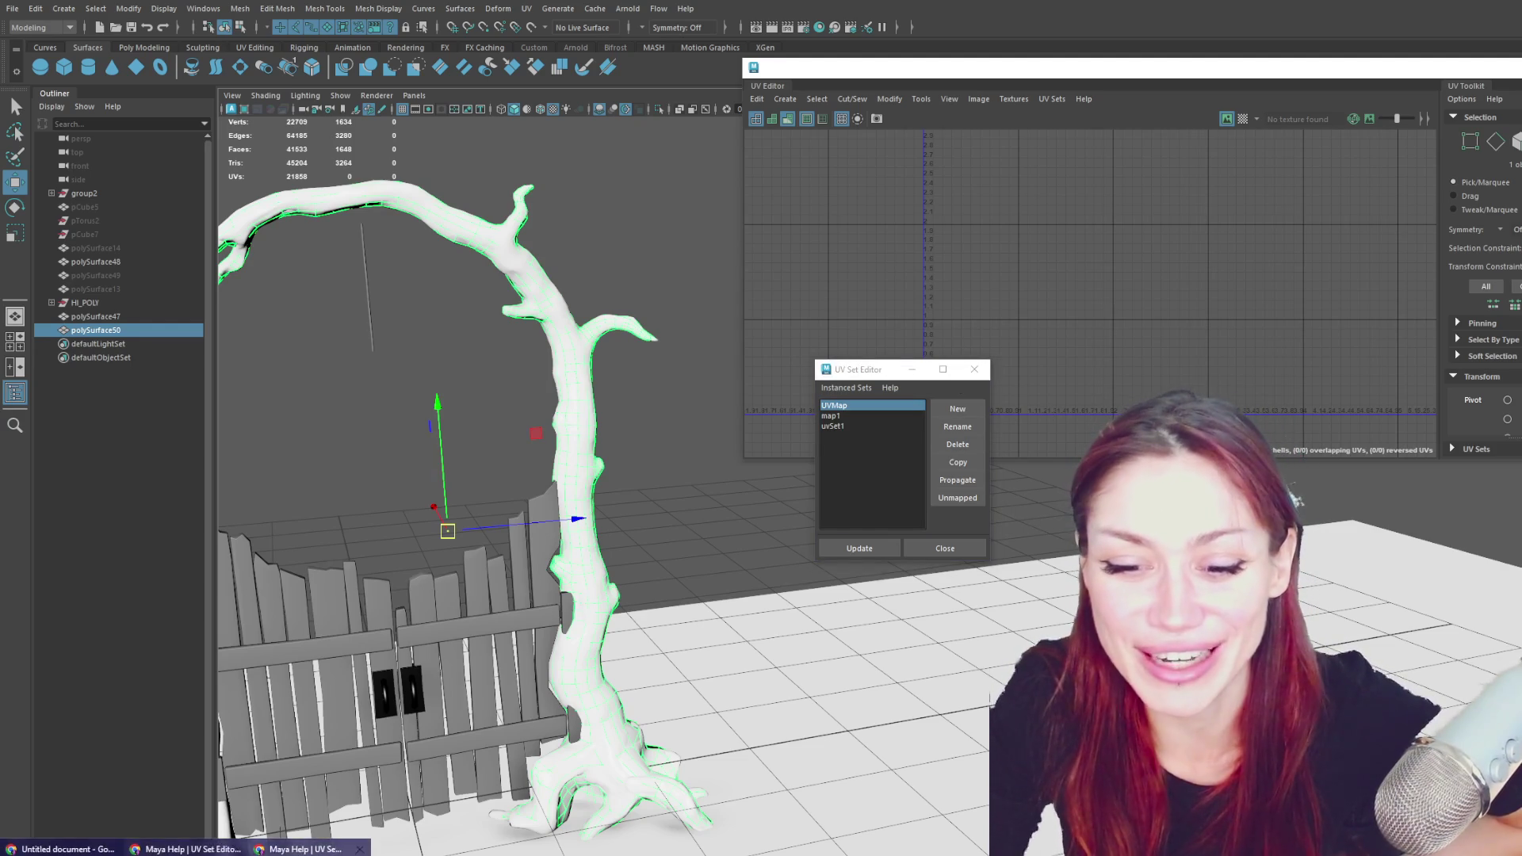
left_click(775, 839)
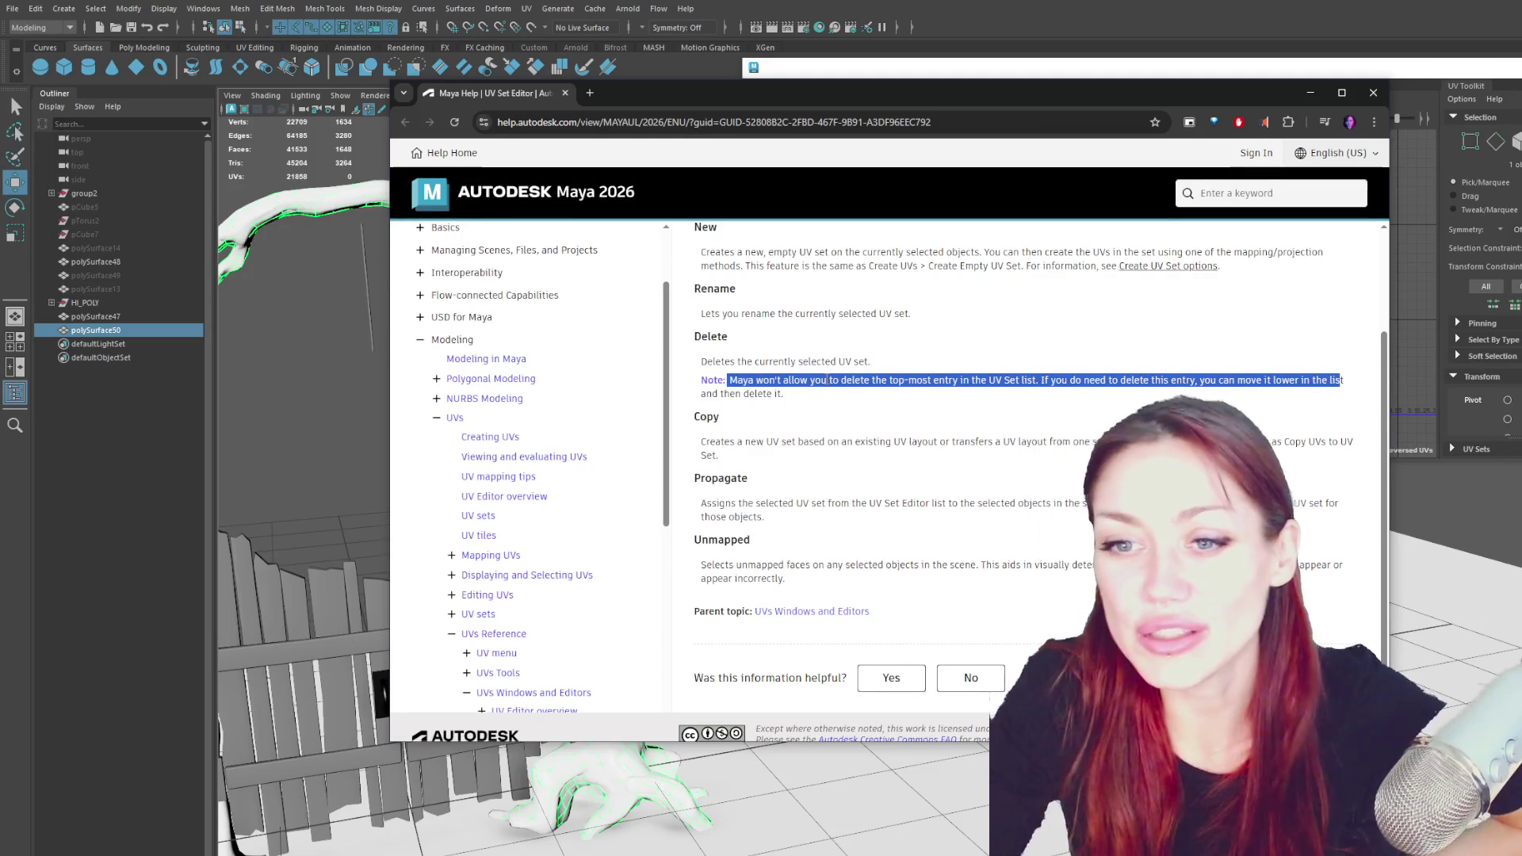
- Scroll the UV Set Editor help page to the top, clear the highlighted note, and return to Maya's UV menu
scroll(888, 387, "down", 1)
scroll(954, 392, "up", 2)
scroll(954, 392, "down", 1)
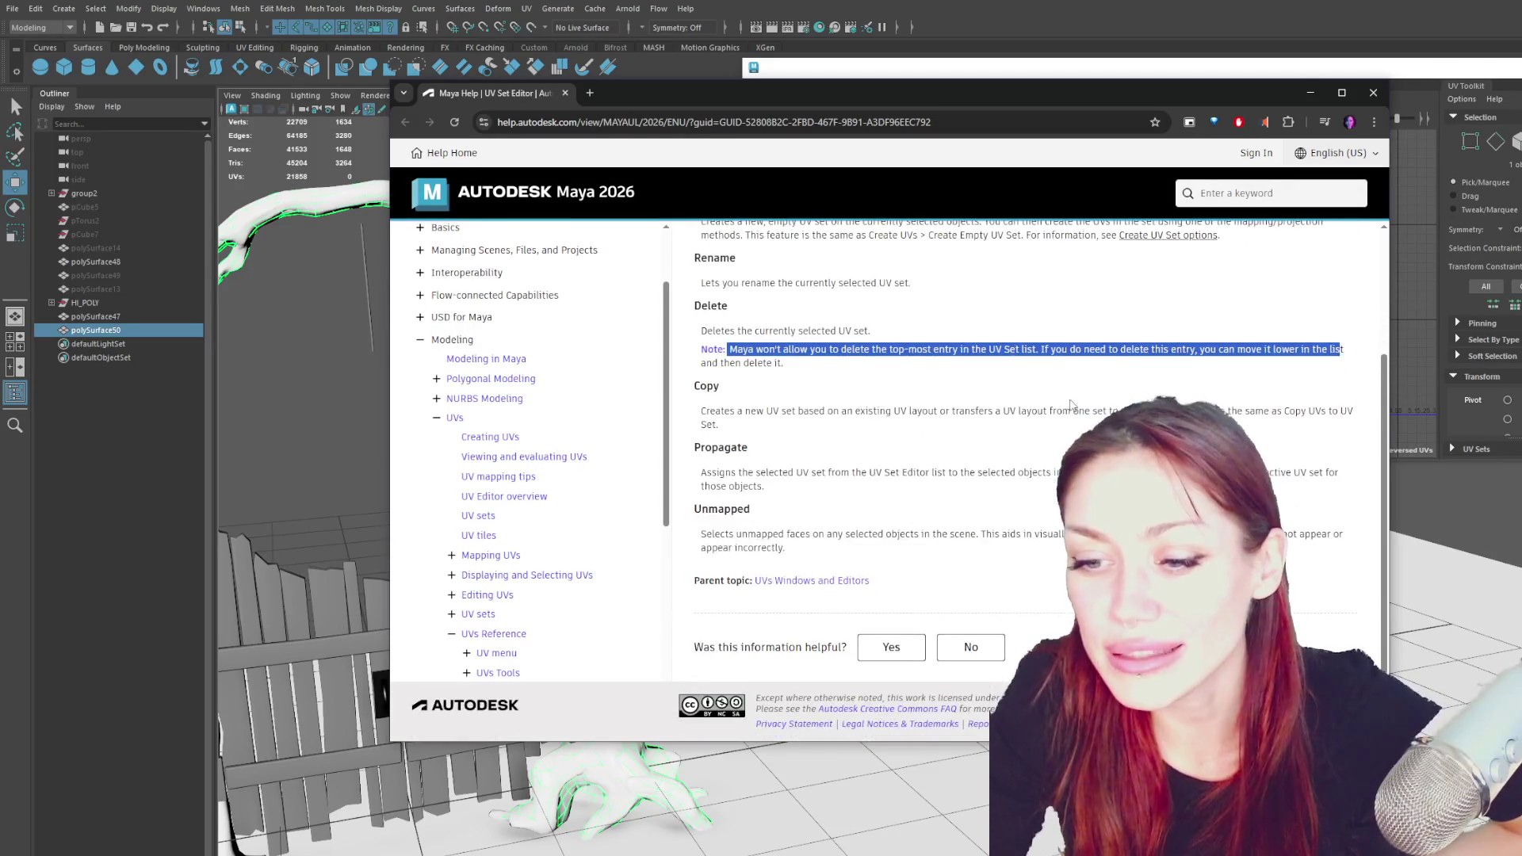
scroll(877, 401, "up", 3)
left_click(900, 446)
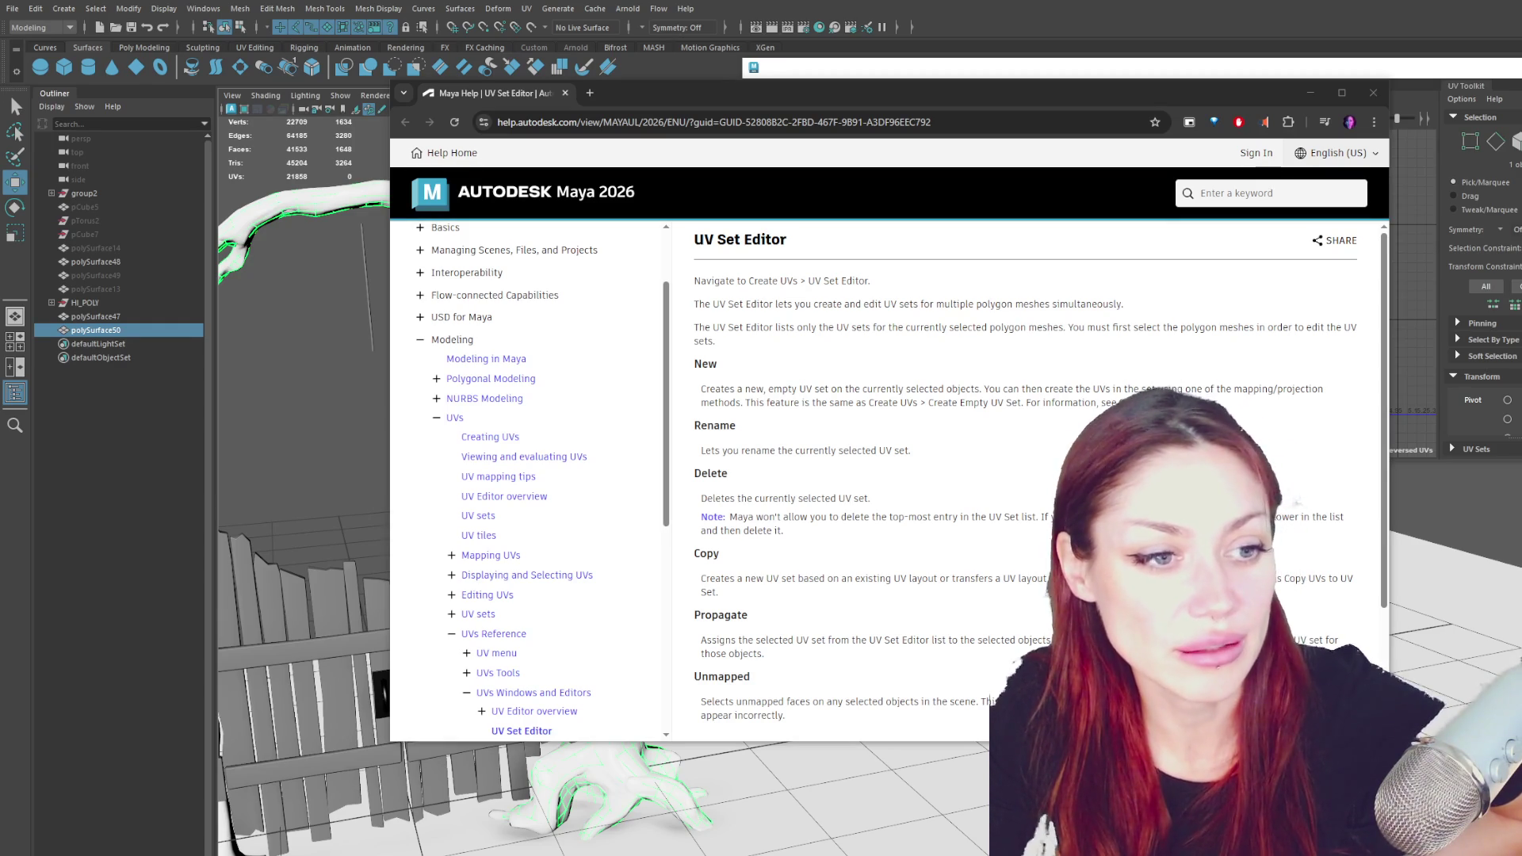
left_click(526, 8)
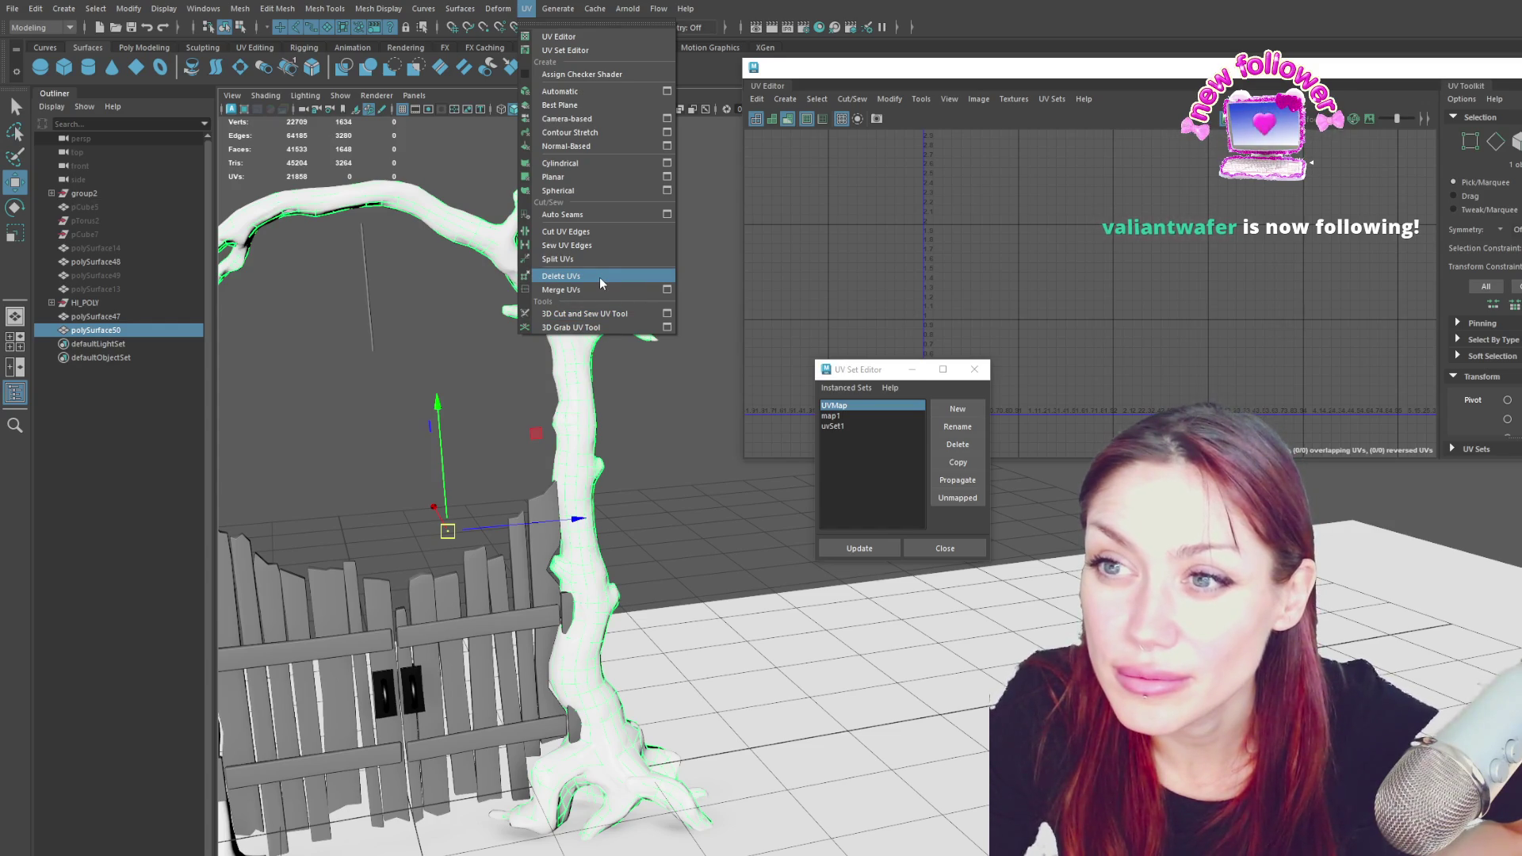
- Dismiss the UV menu, move the UV Set Editor aside, make map1 current, and raise the UV Editor
key("Escape")
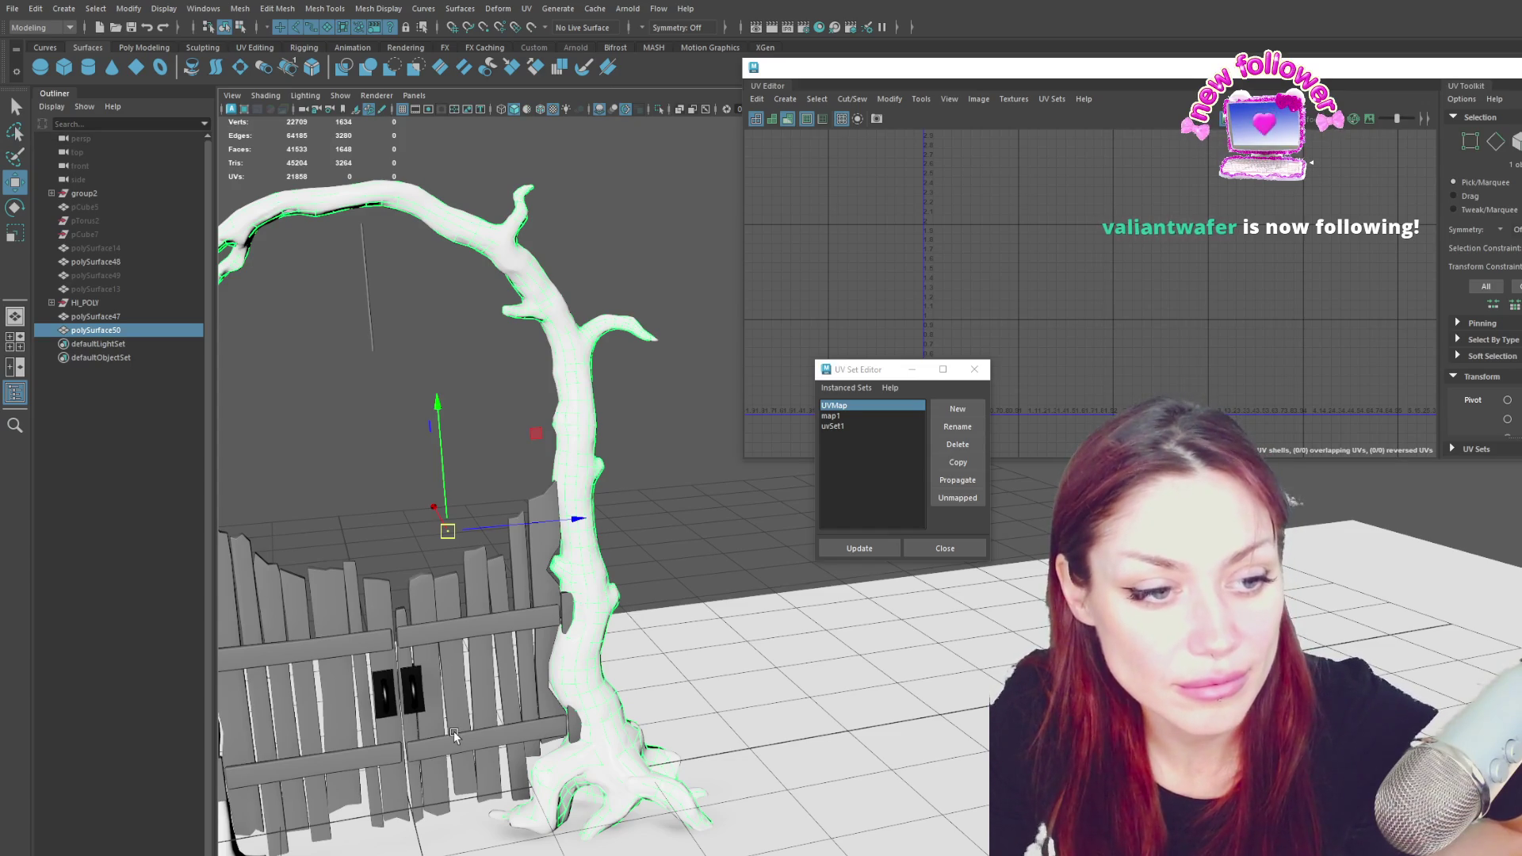
left_click_drag(878, 379, 843, 386)
left_click(824, 425)
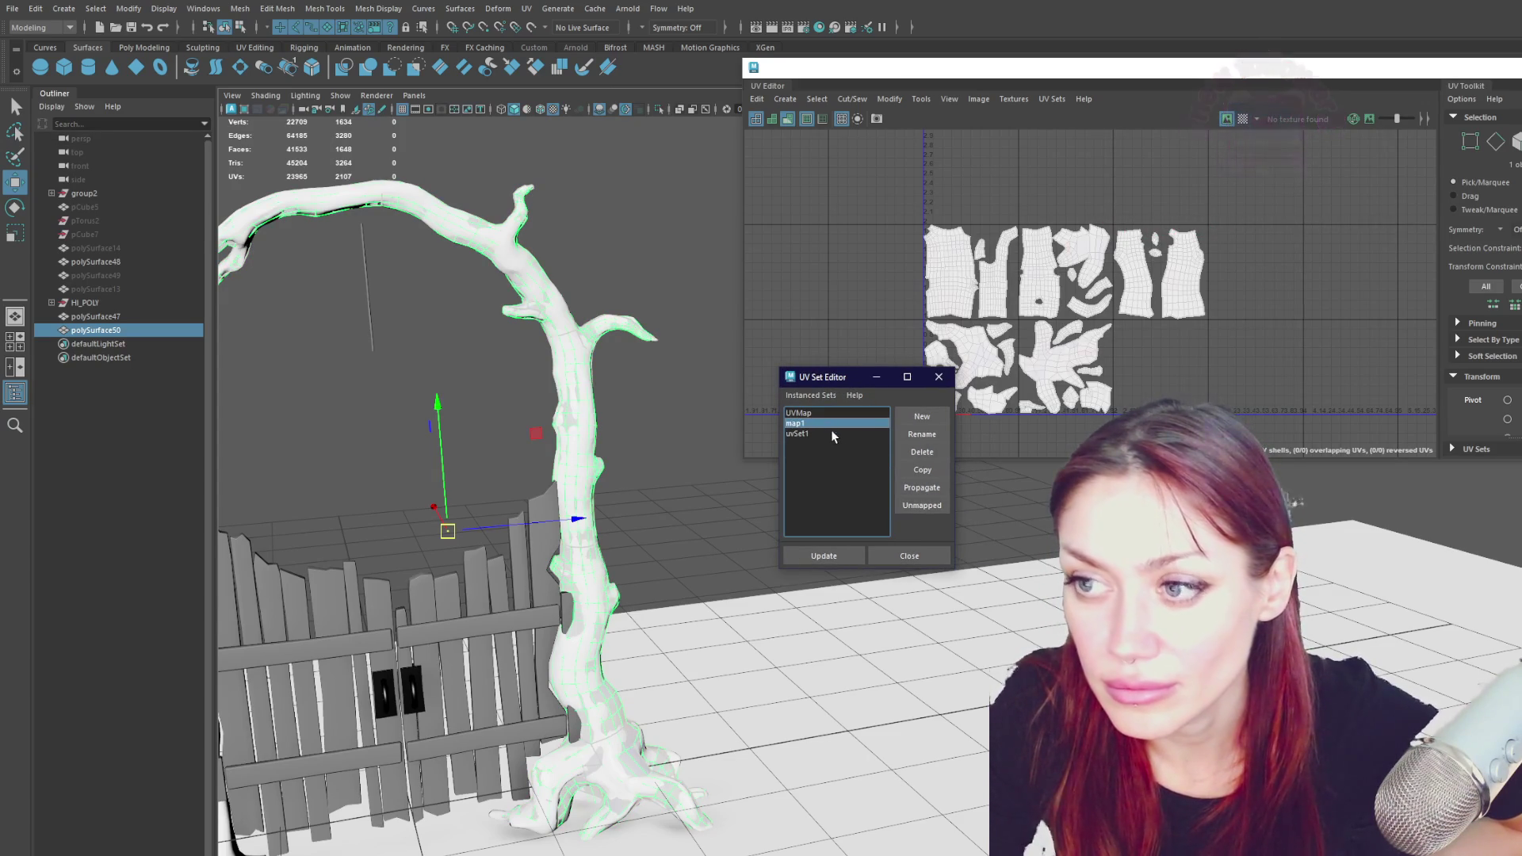
left_click(980, 335)
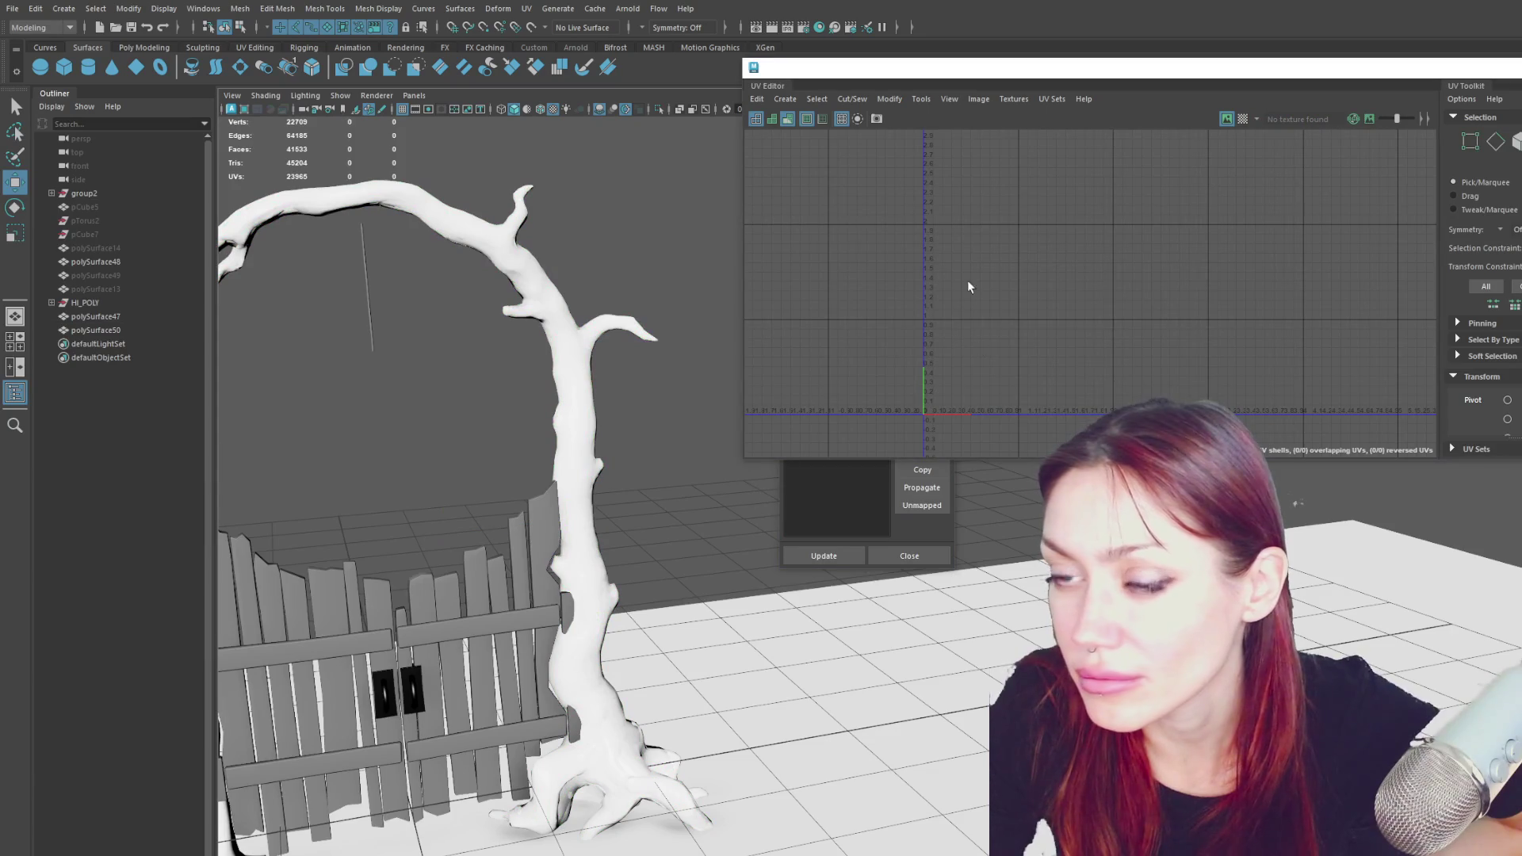
- Restore the tree's selection and select all of its UV shells
key("ctrl+z")
mouse_move(863, 178)
left_mouse_down()
mouse_move(1027, 221)
mouse_move(1121, 344)
left_mouse_up()
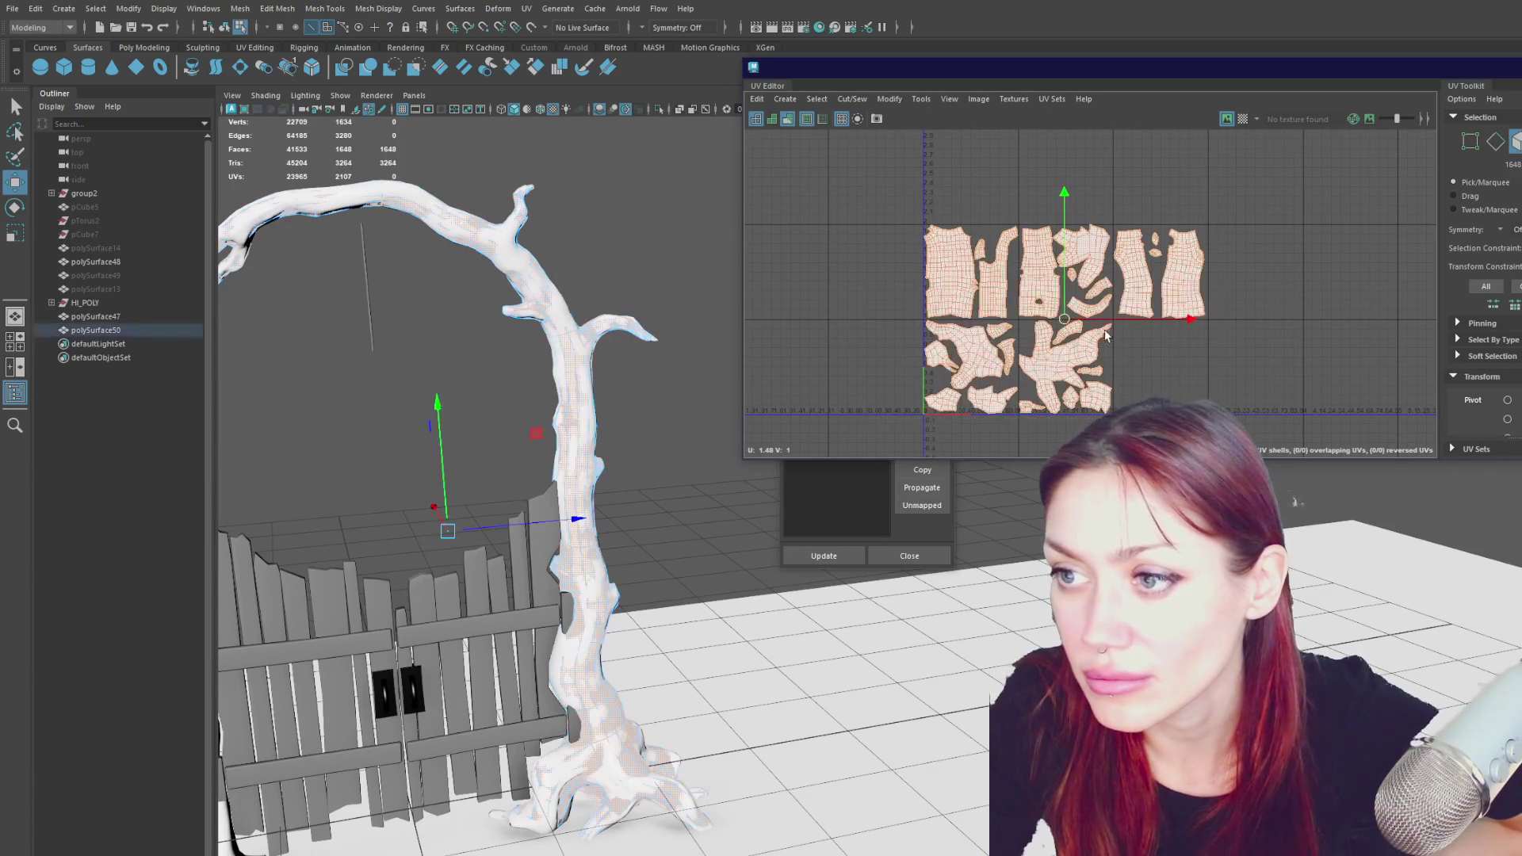
scroll(1506, 216, "down", 2)
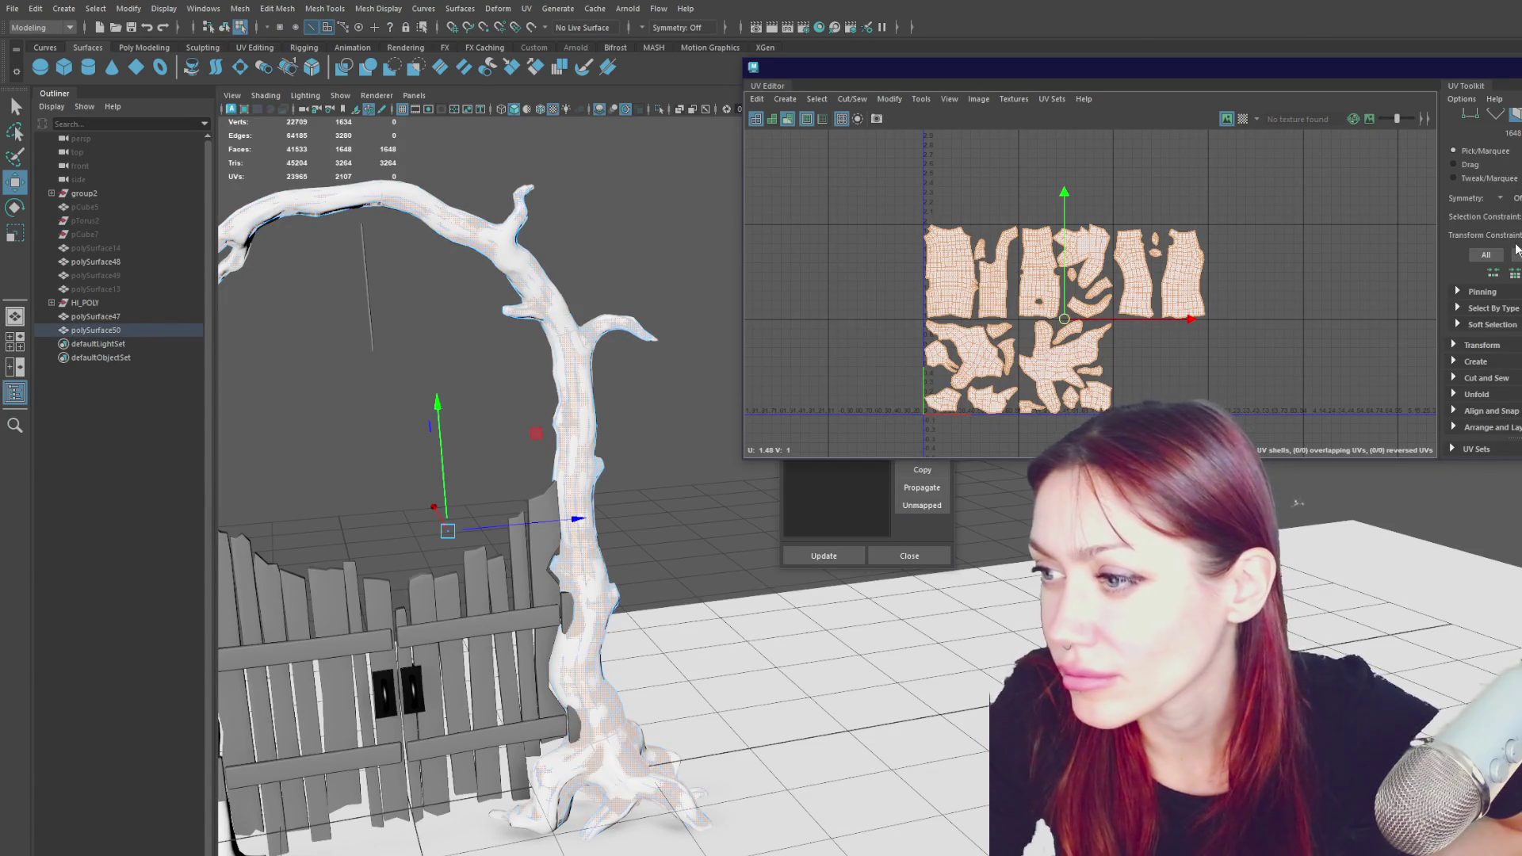
- Expand UV Sets in the UV Toolkit, make the UV Editor taller, and move the UV Set Editor lower right
left_click(1468, 449)
scroll(1483, 444, "down", 3)
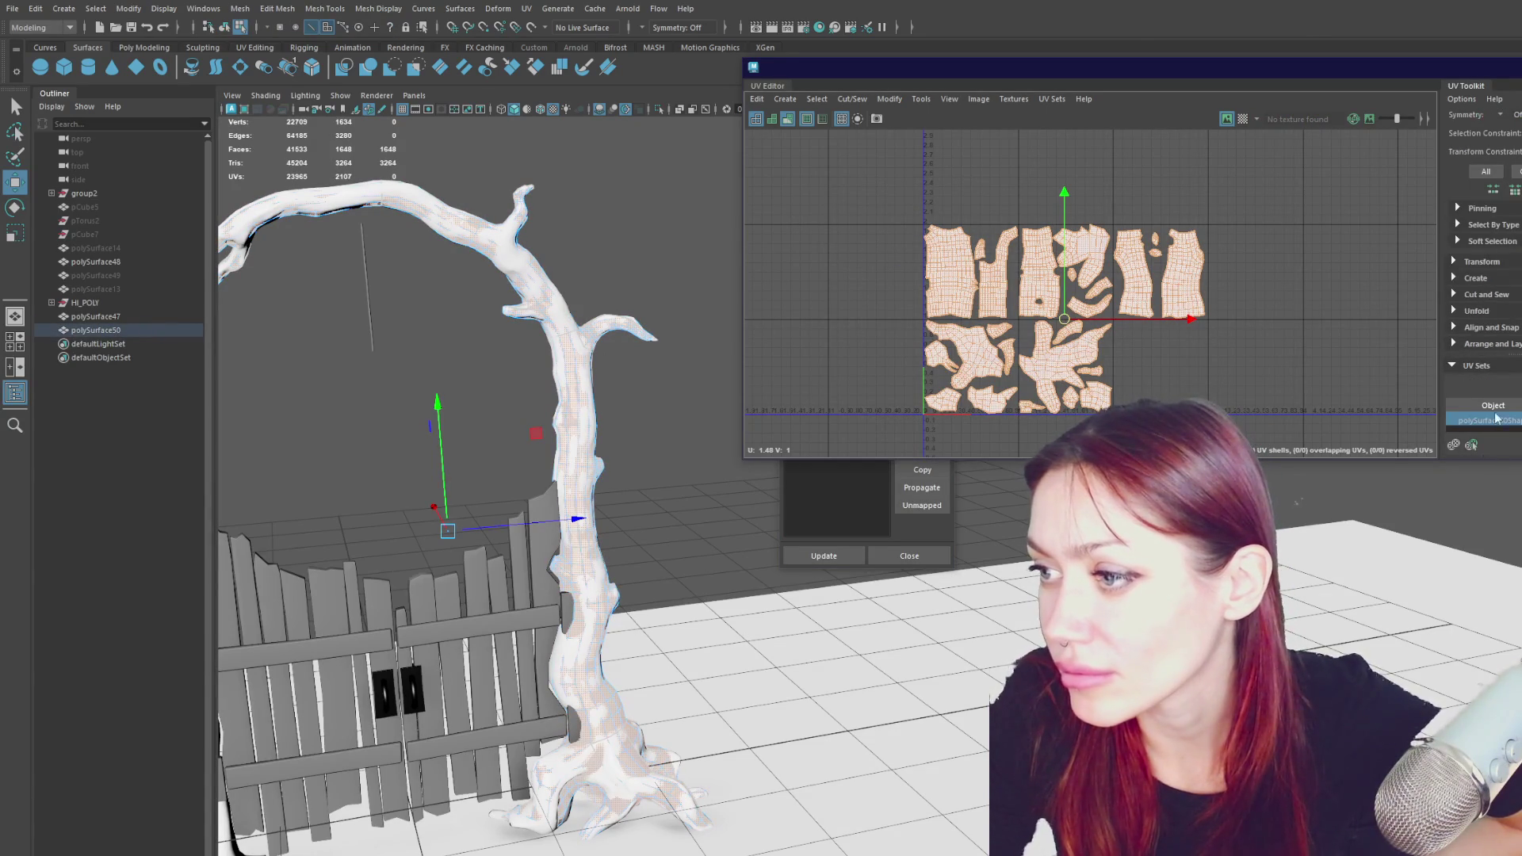
left_click_drag(1482, 460, 1482, 505)
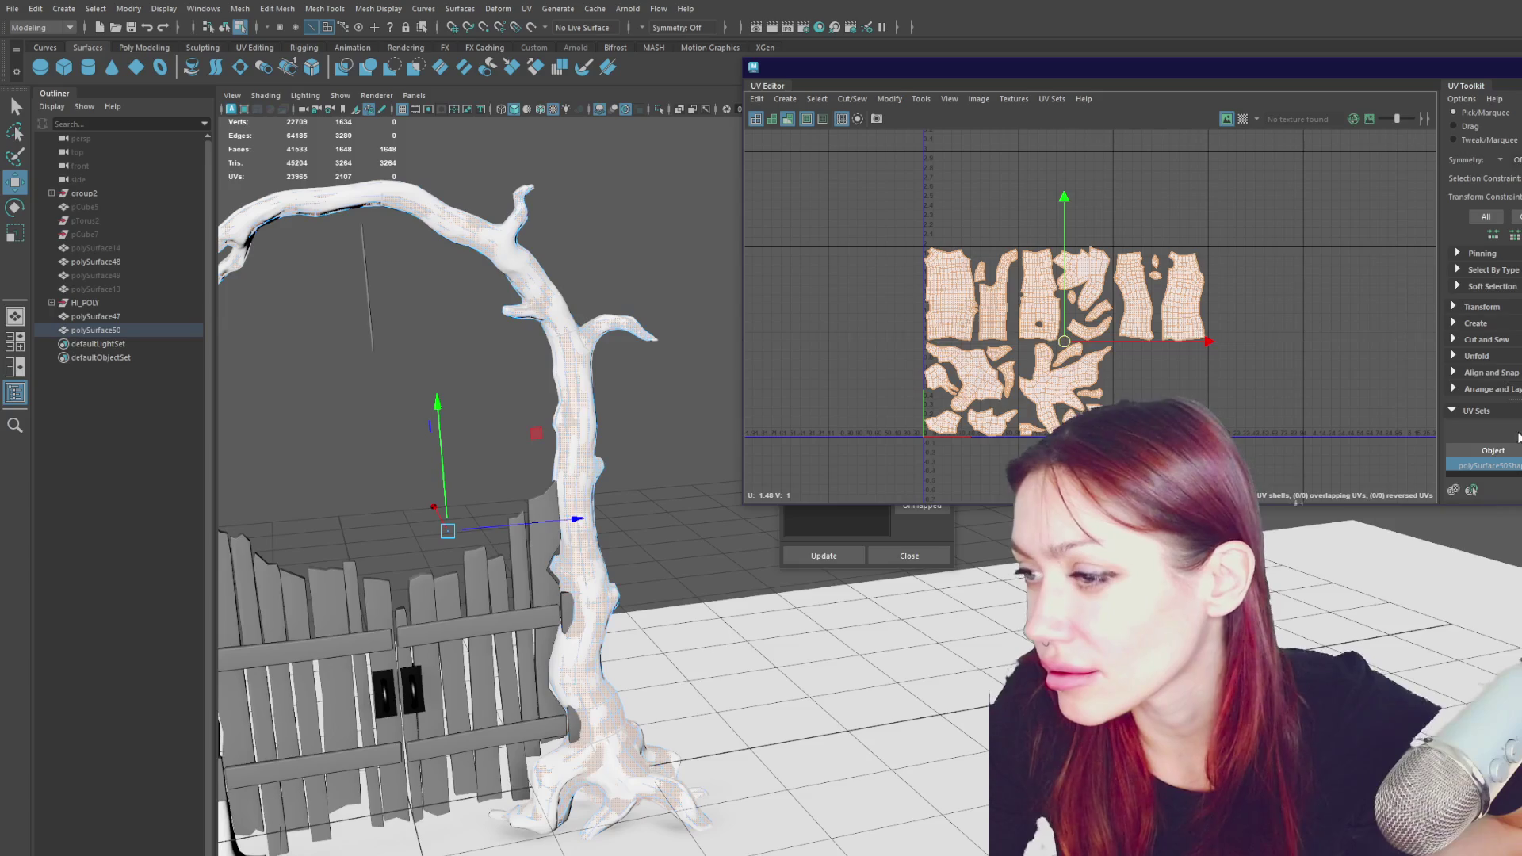
scroll(1482, 357, "down", 5)
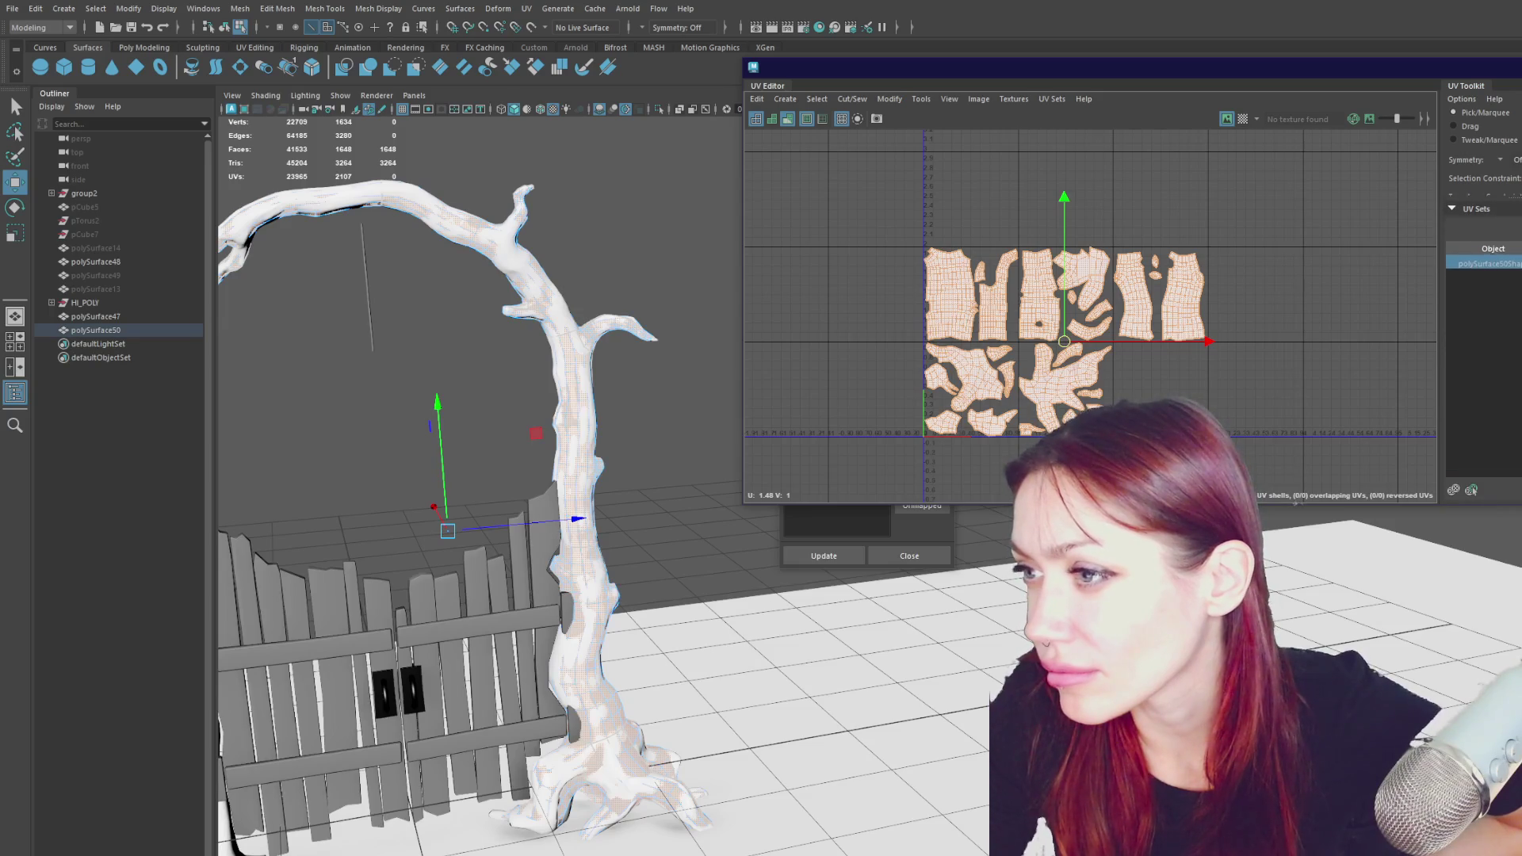
mouse_move(891, 395)
left_mouse_down()
mouse_move(1380, 517)
mouse_move(1400, 558)
left_mouse_up()
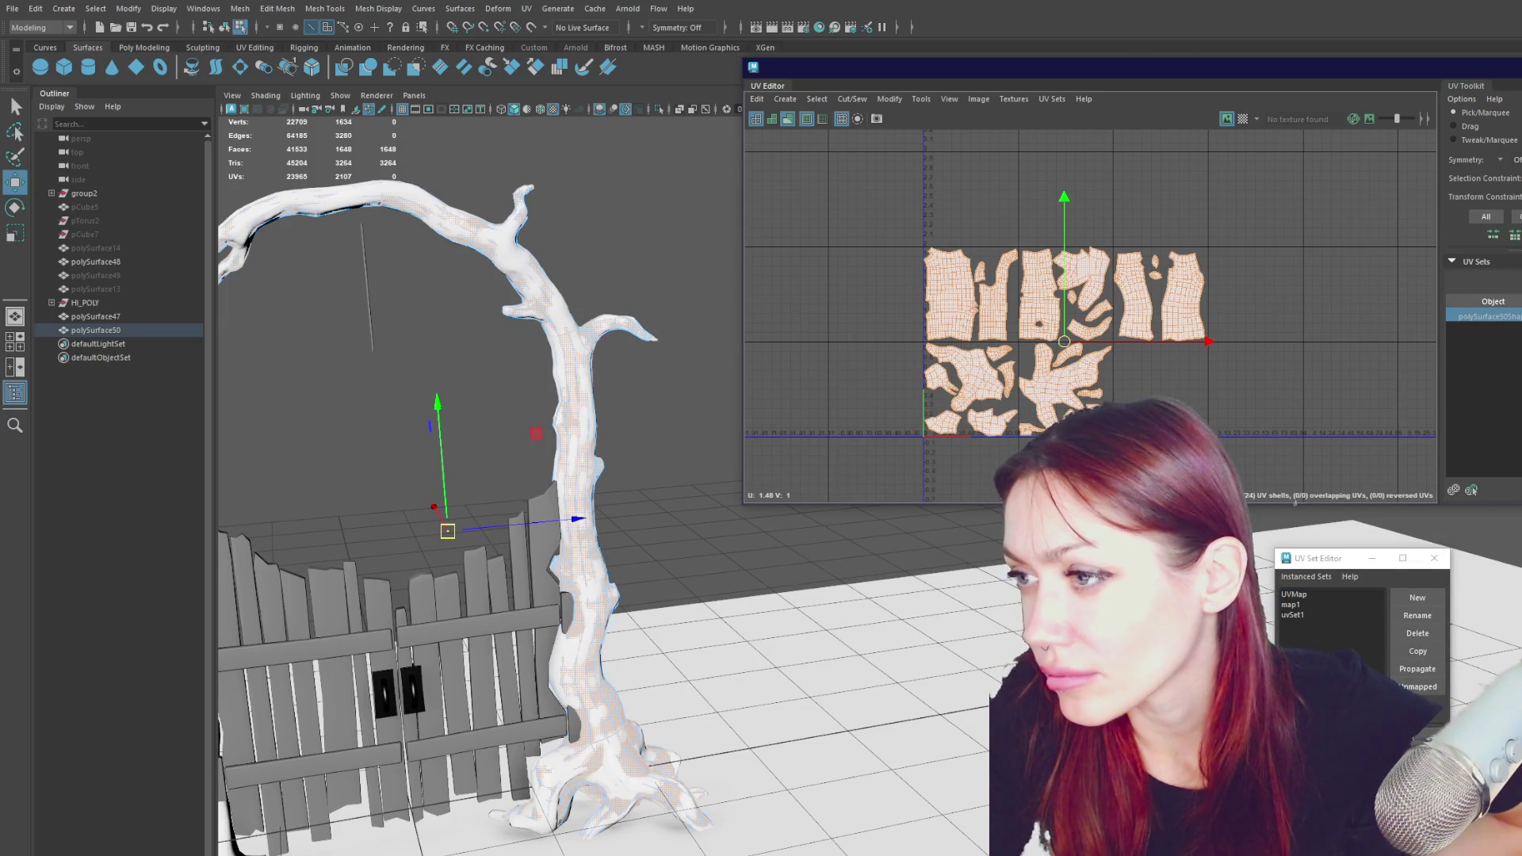
- Delete and restore the UV shells, then delete uvSet1 in the UV Set Editor
key("Delete")
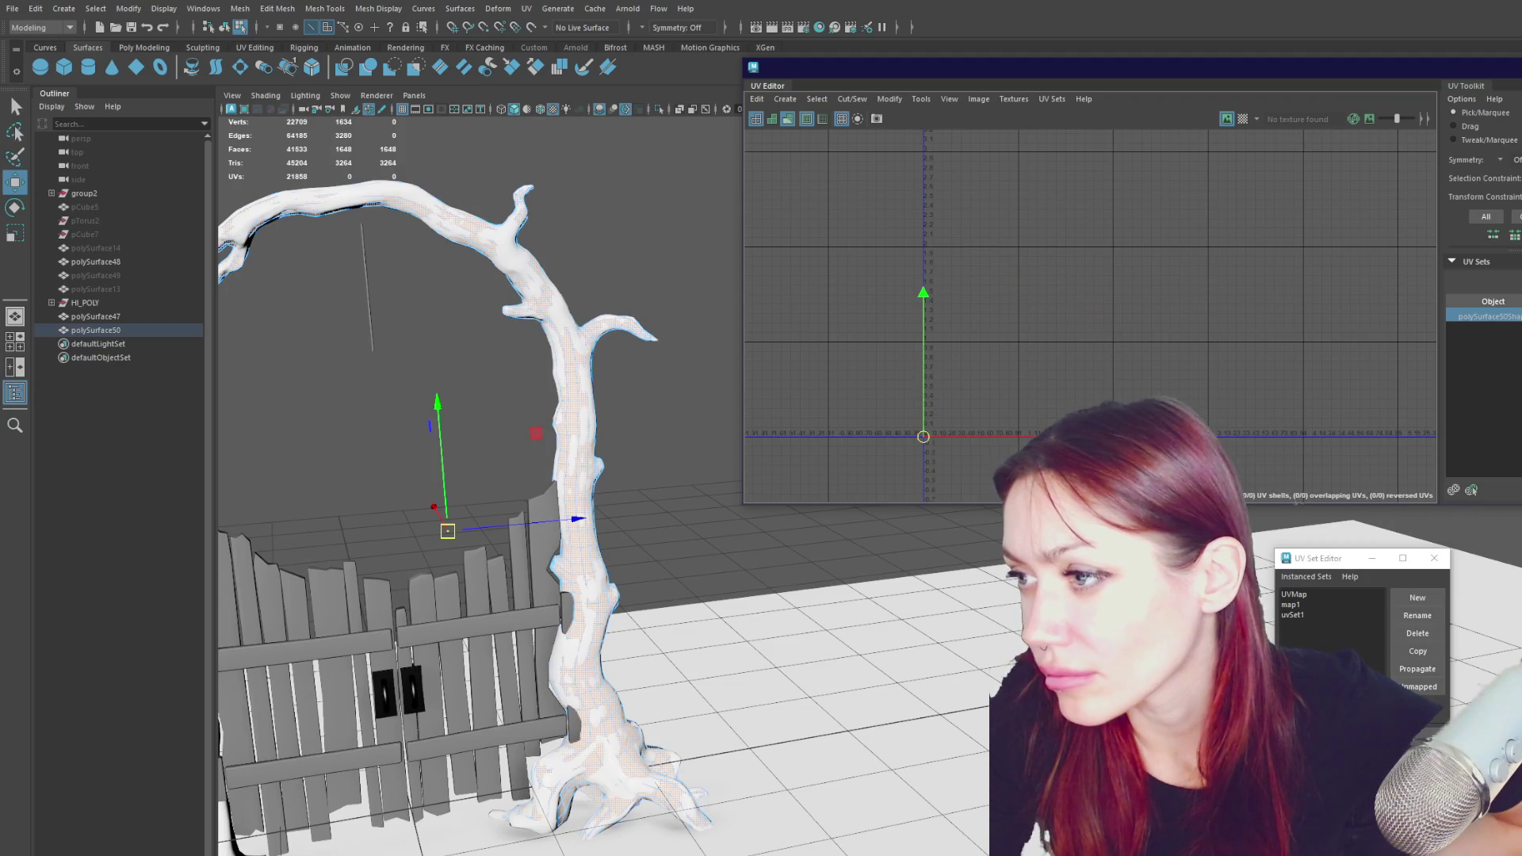
key("ctrl+z")
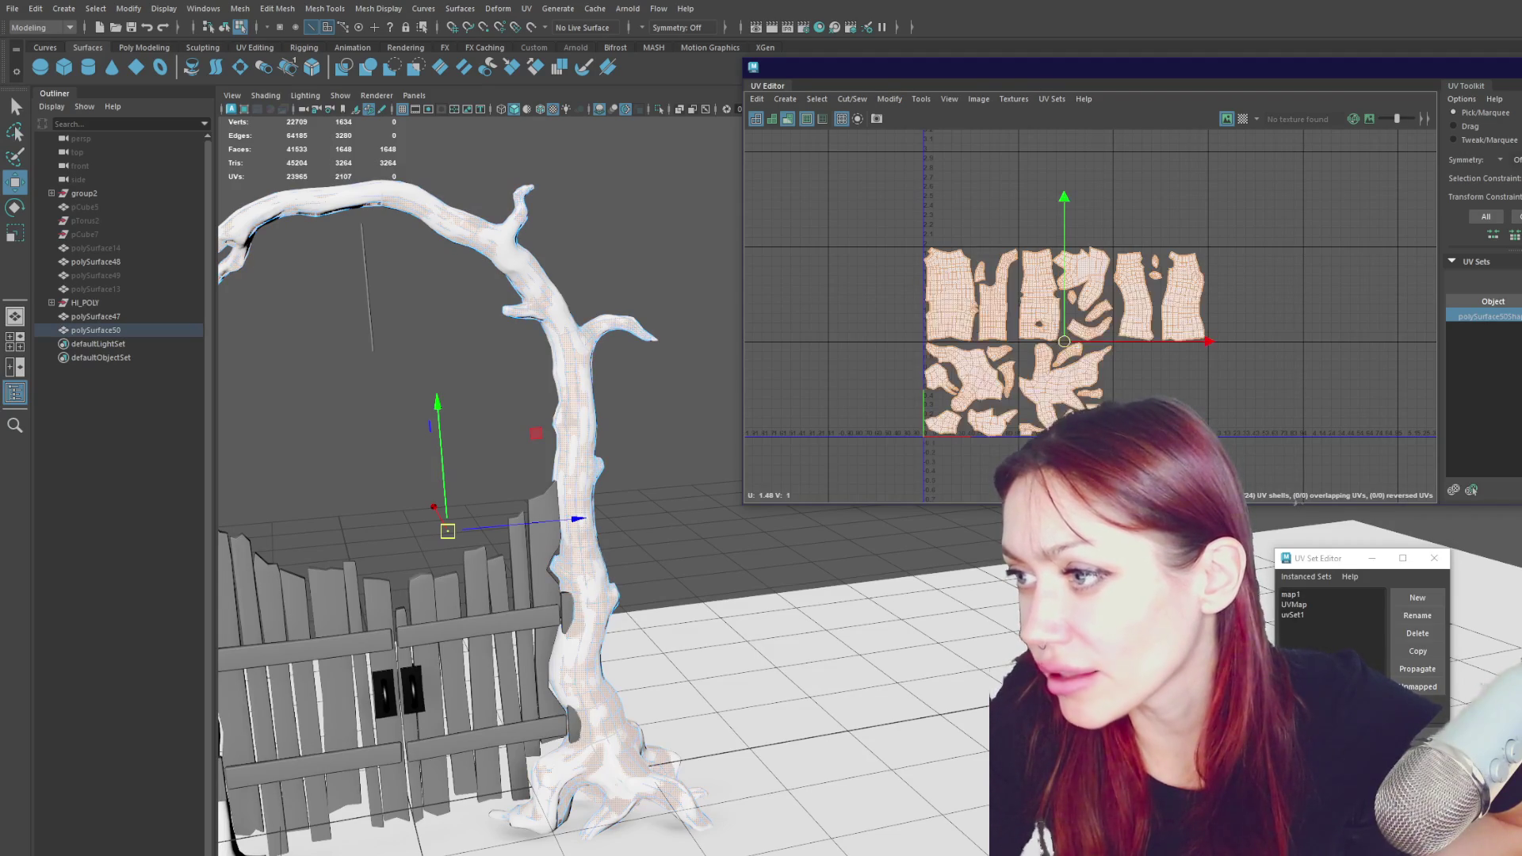
left_click(1334, 610)
left_click(1325, 615)
left_click(1417, 633)
- Compare UVMap and map1, ending on UVMap, then select polySurface48 in the Outliner
left_click(1359, 604)
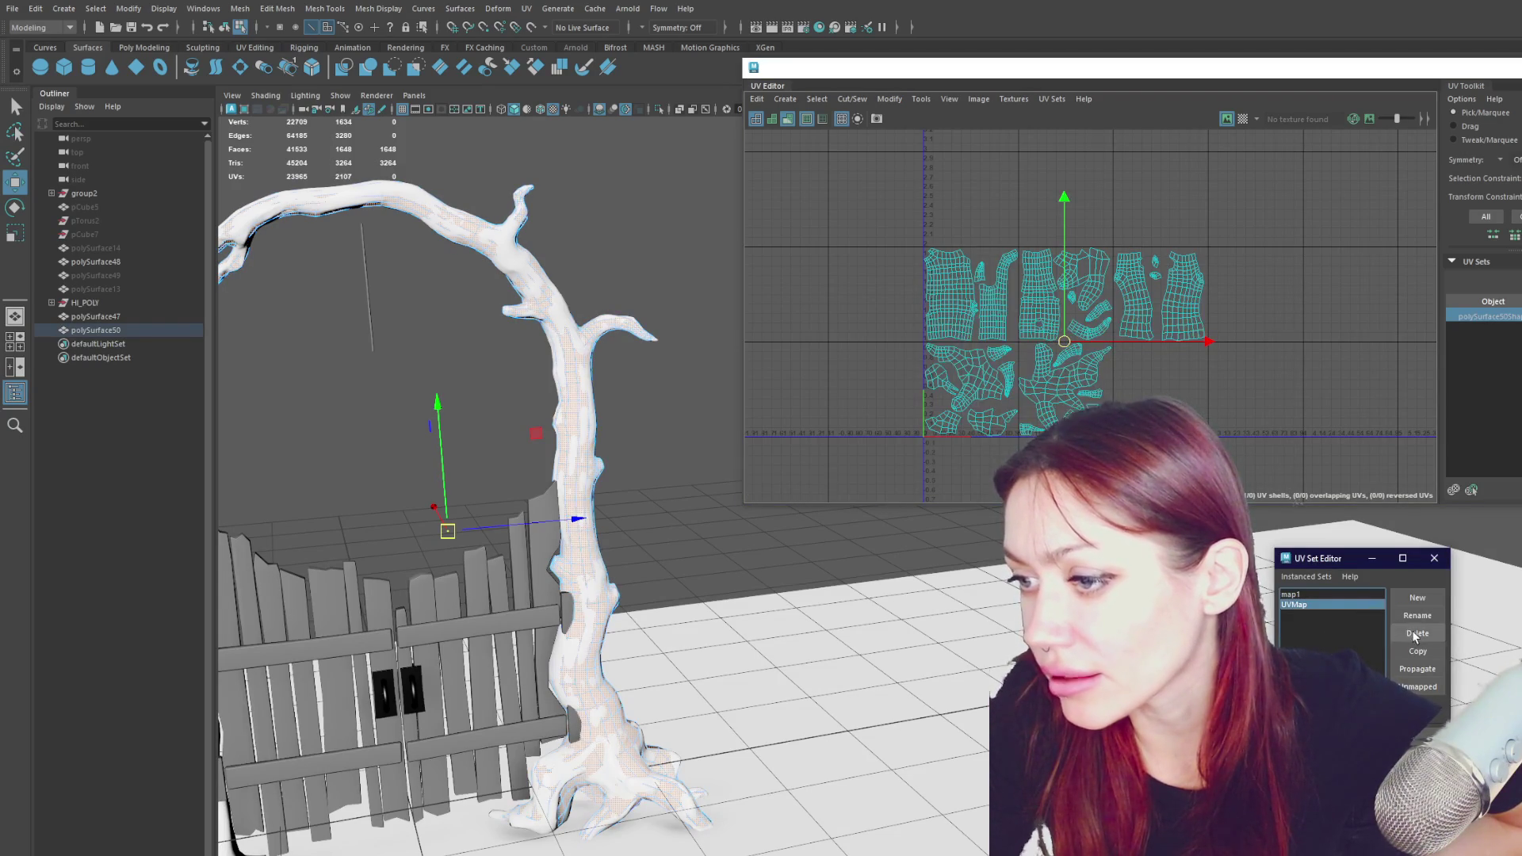
left_click(1343, 594)
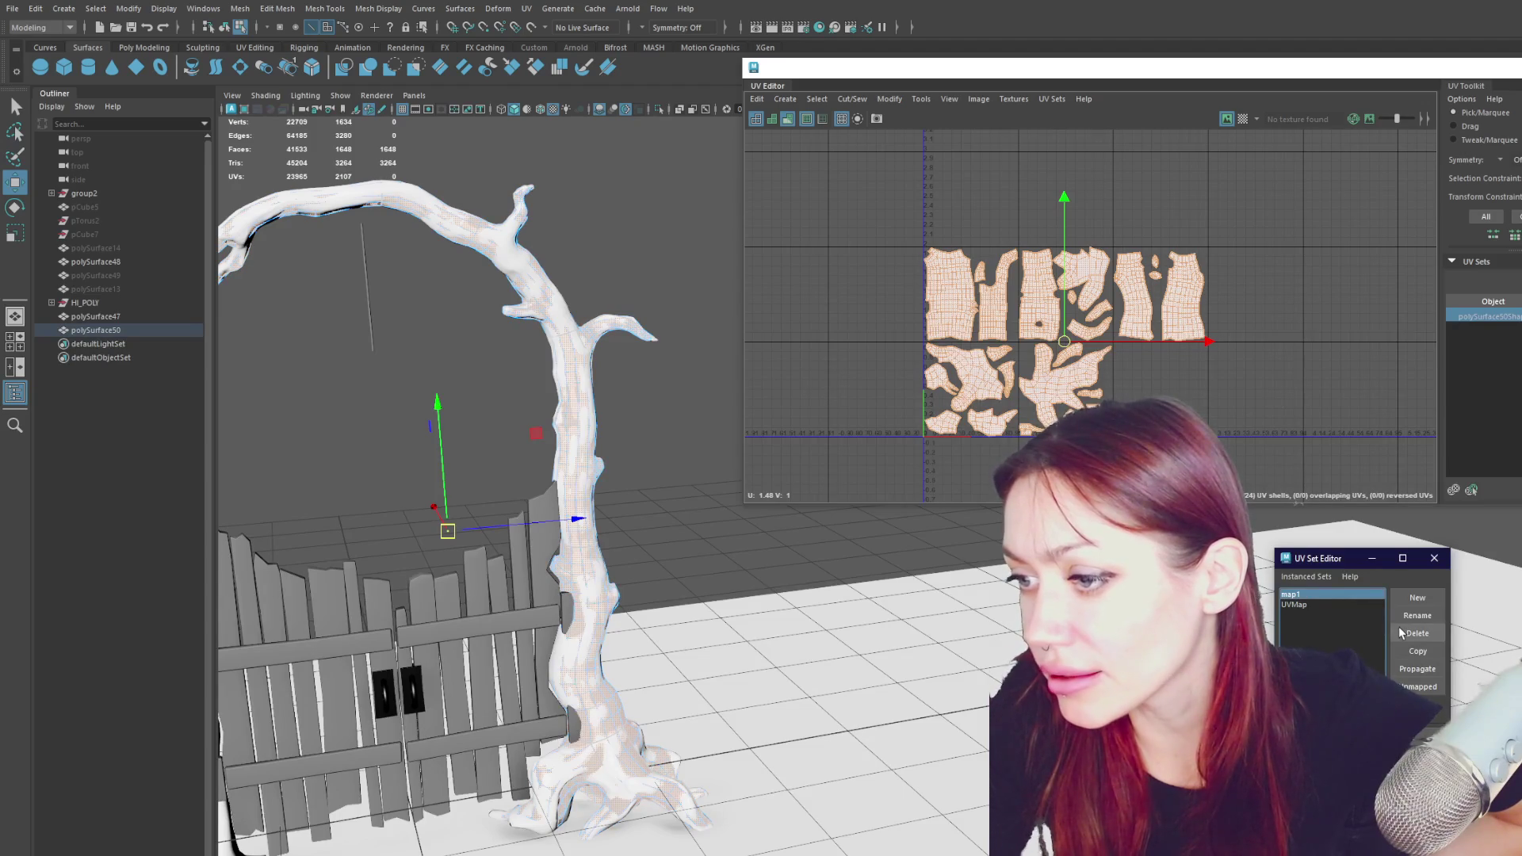
left_click(1357, 605)
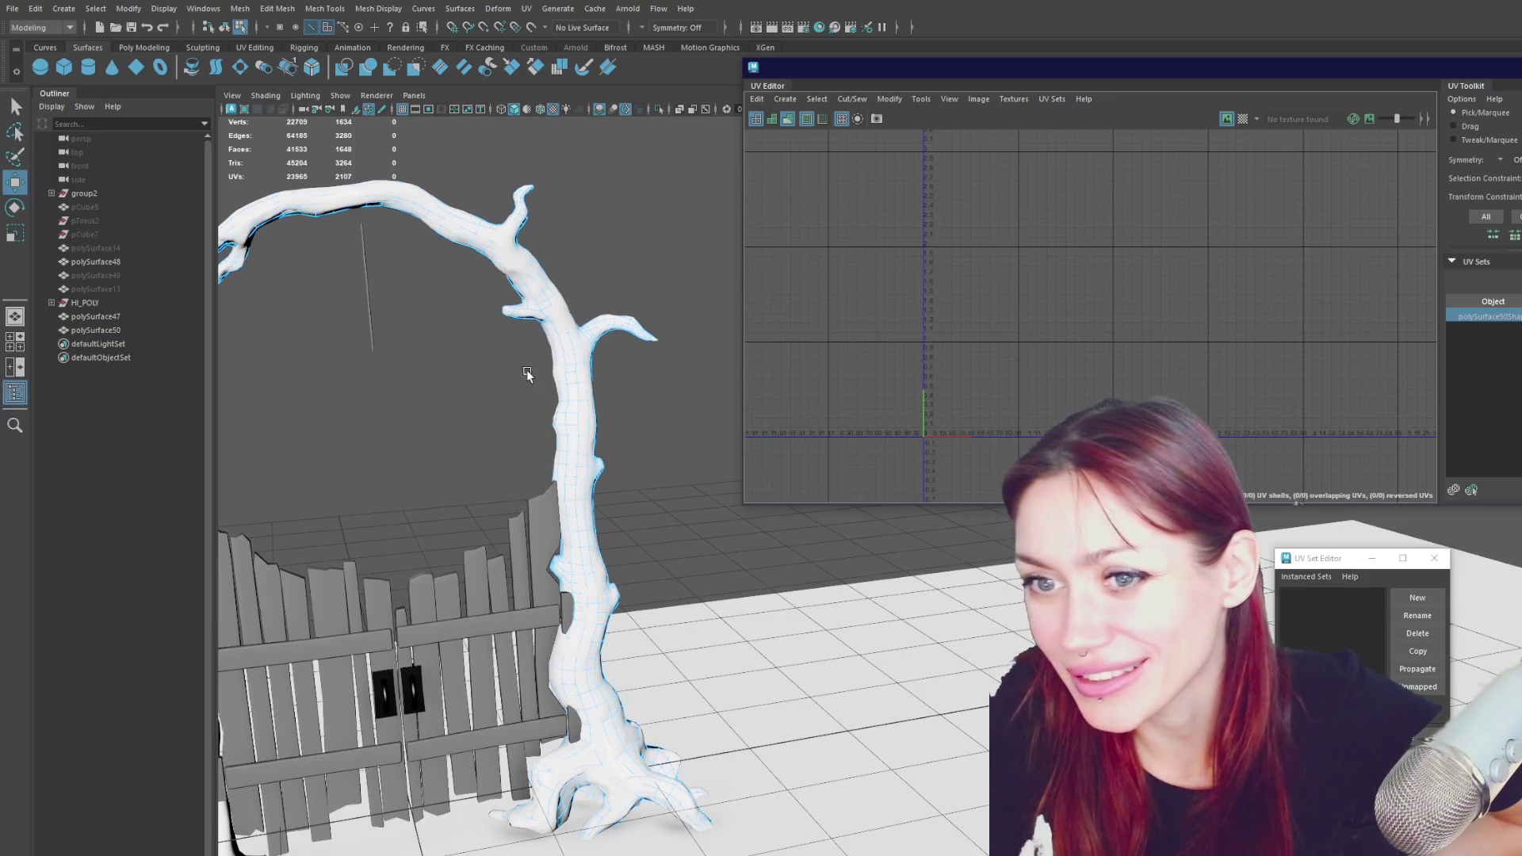
left_click(571, 370)
left_click(134, 266)
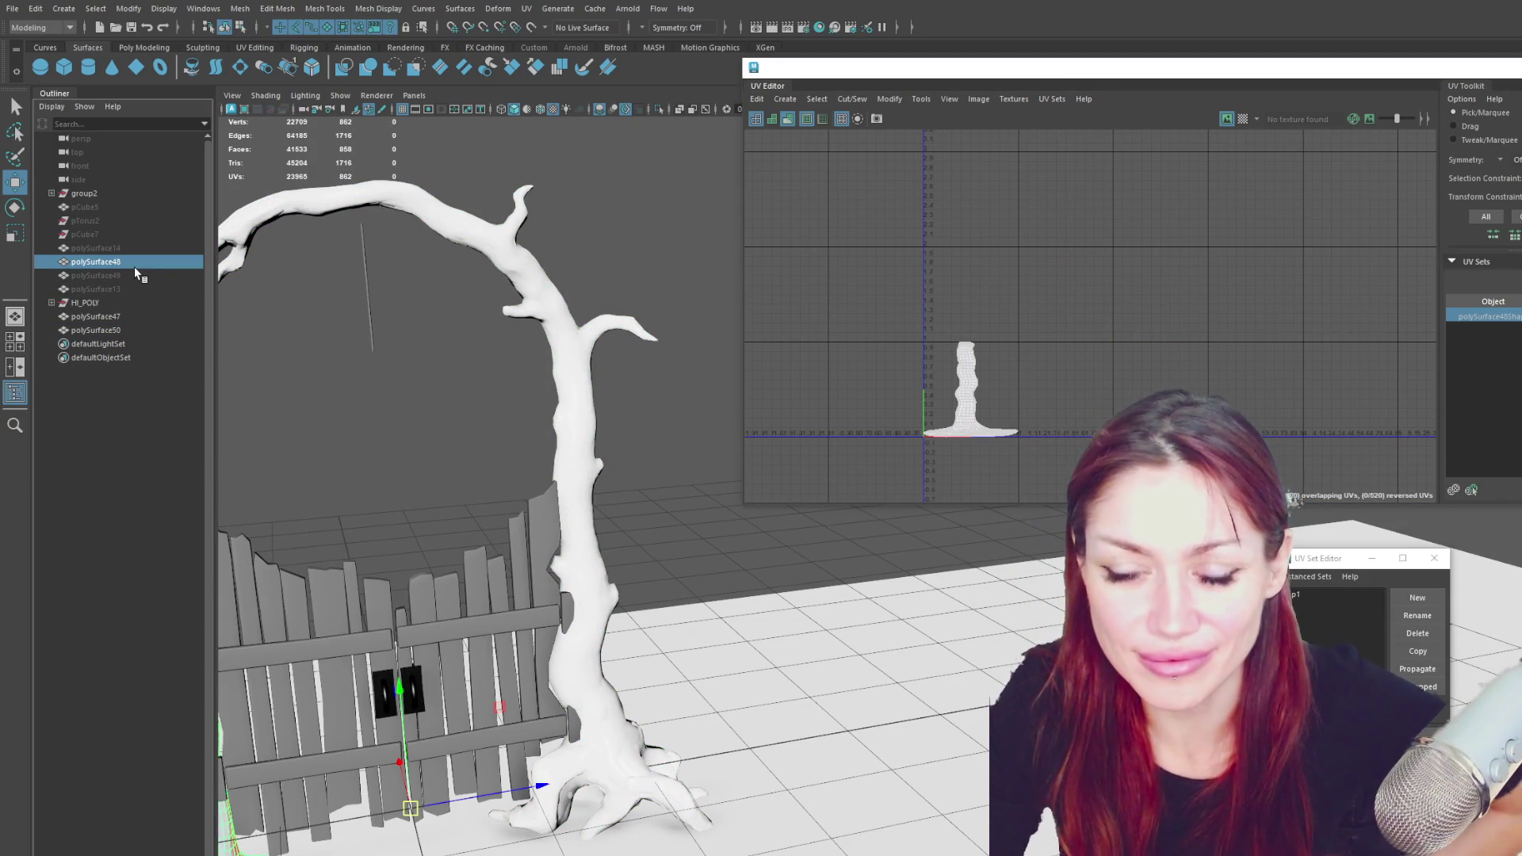
- Hide polySurface50, then select polySurface47, polySurface48 and polySurface49 in turn in the Outliner
left_click(121, 331)
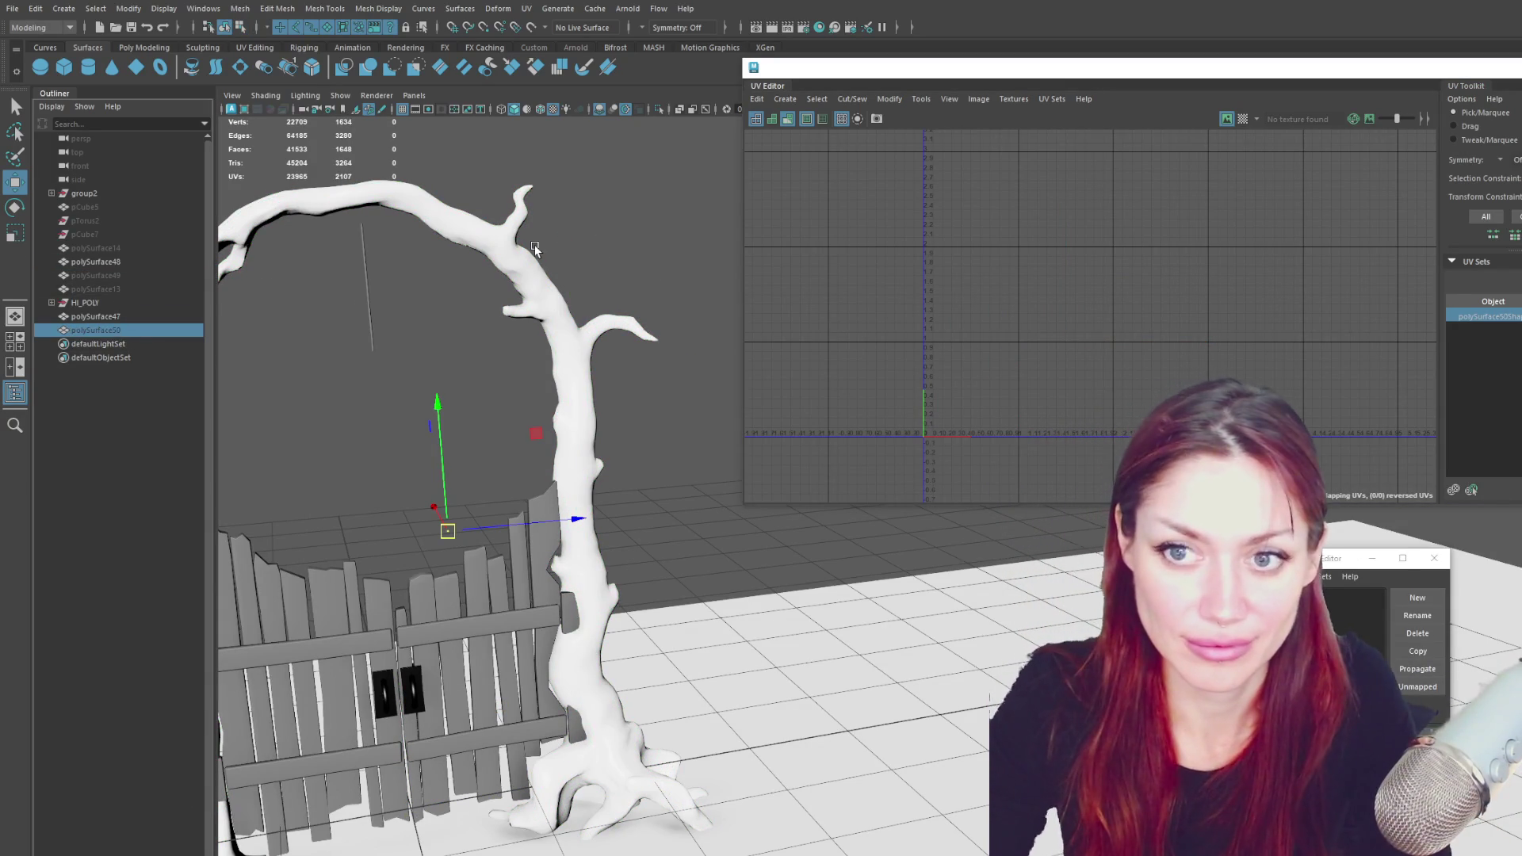
key("ctrl+h")
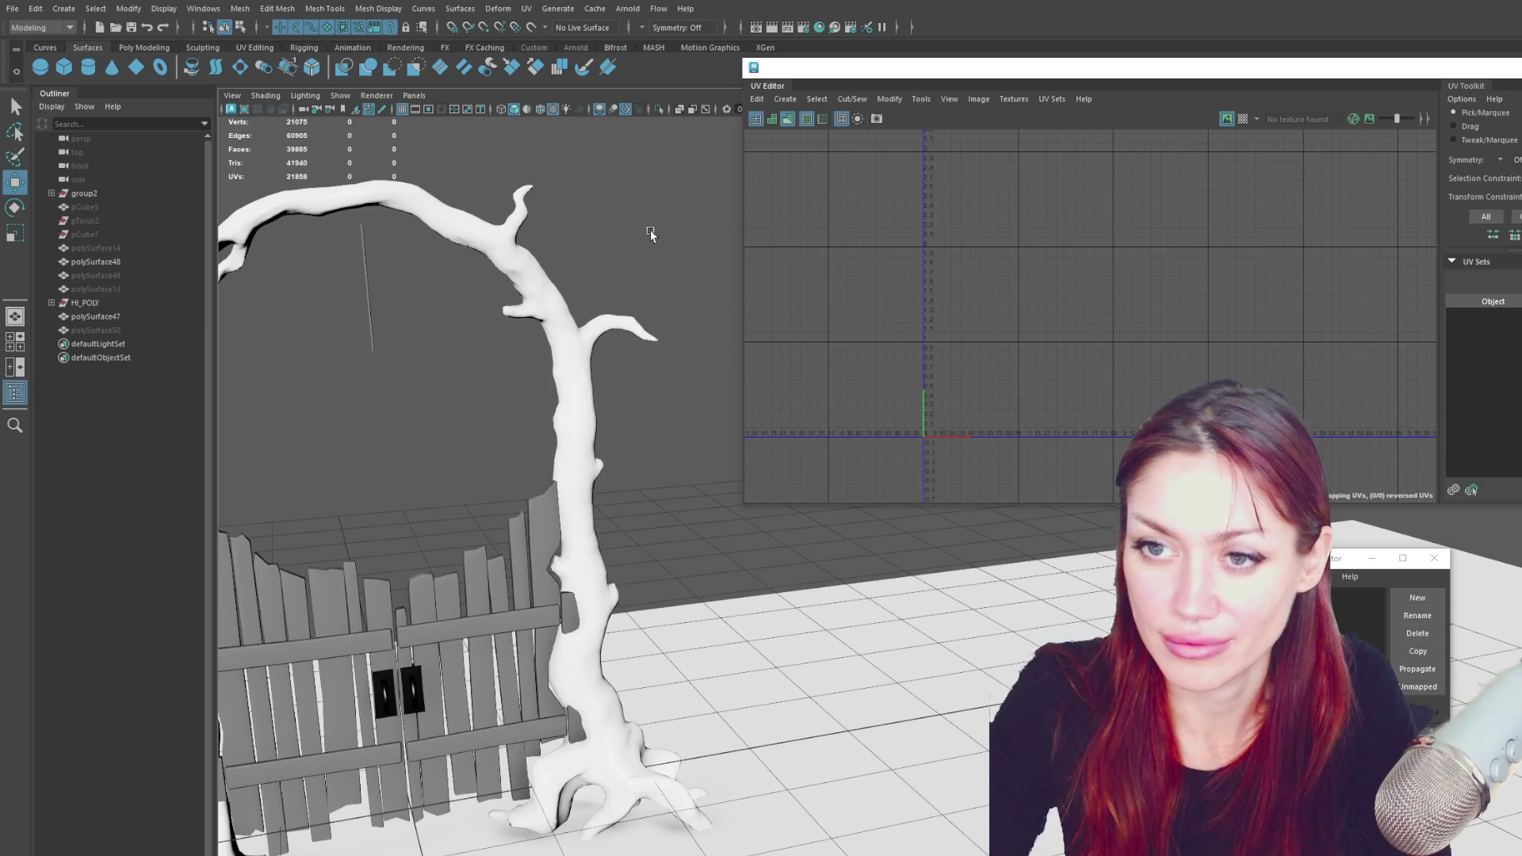
left_click(144, 317)
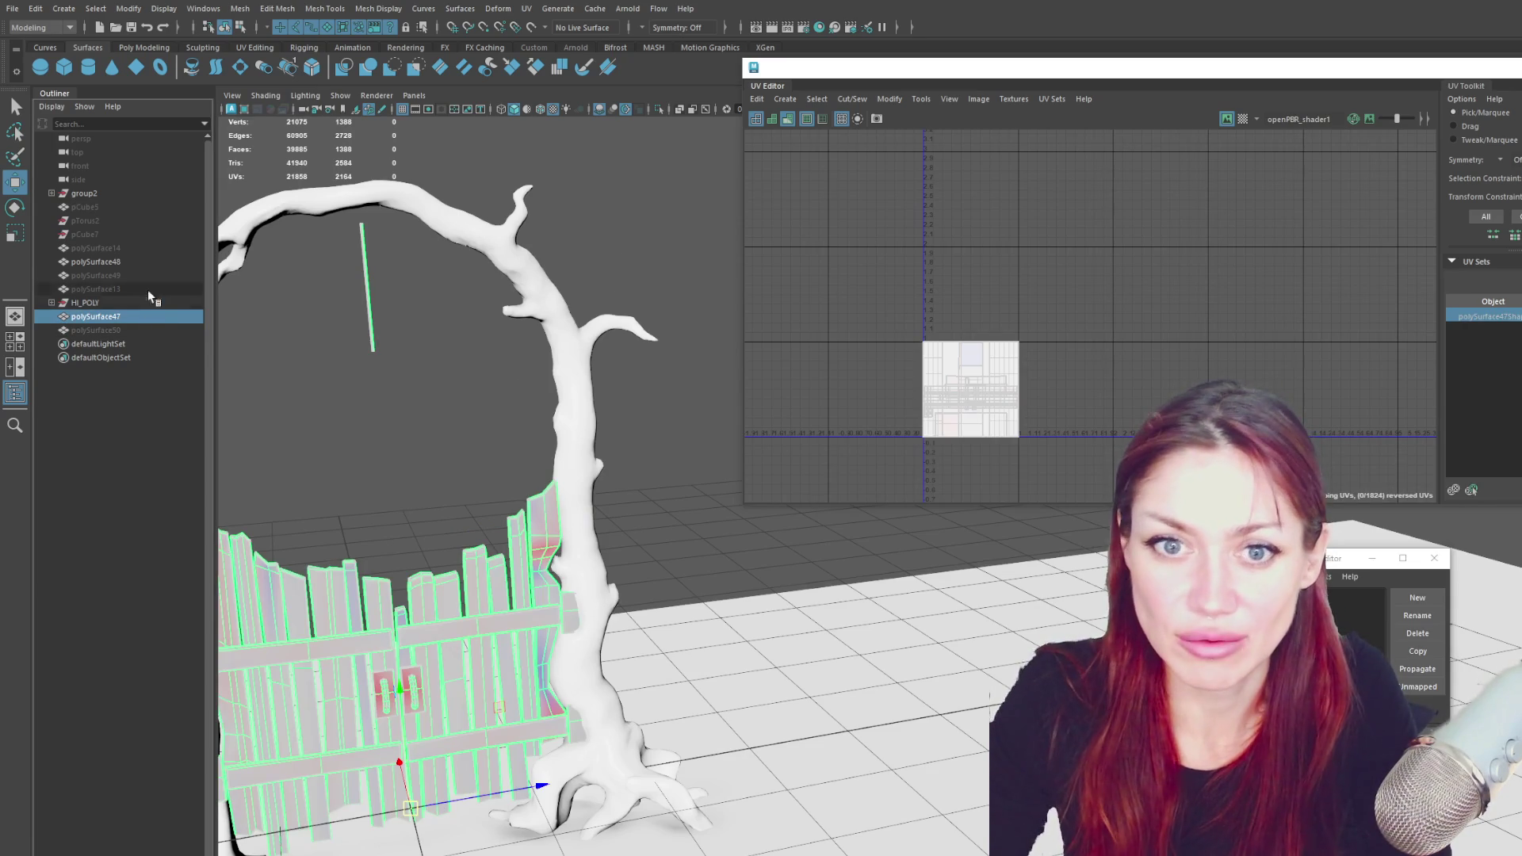
left_click(145, 263)
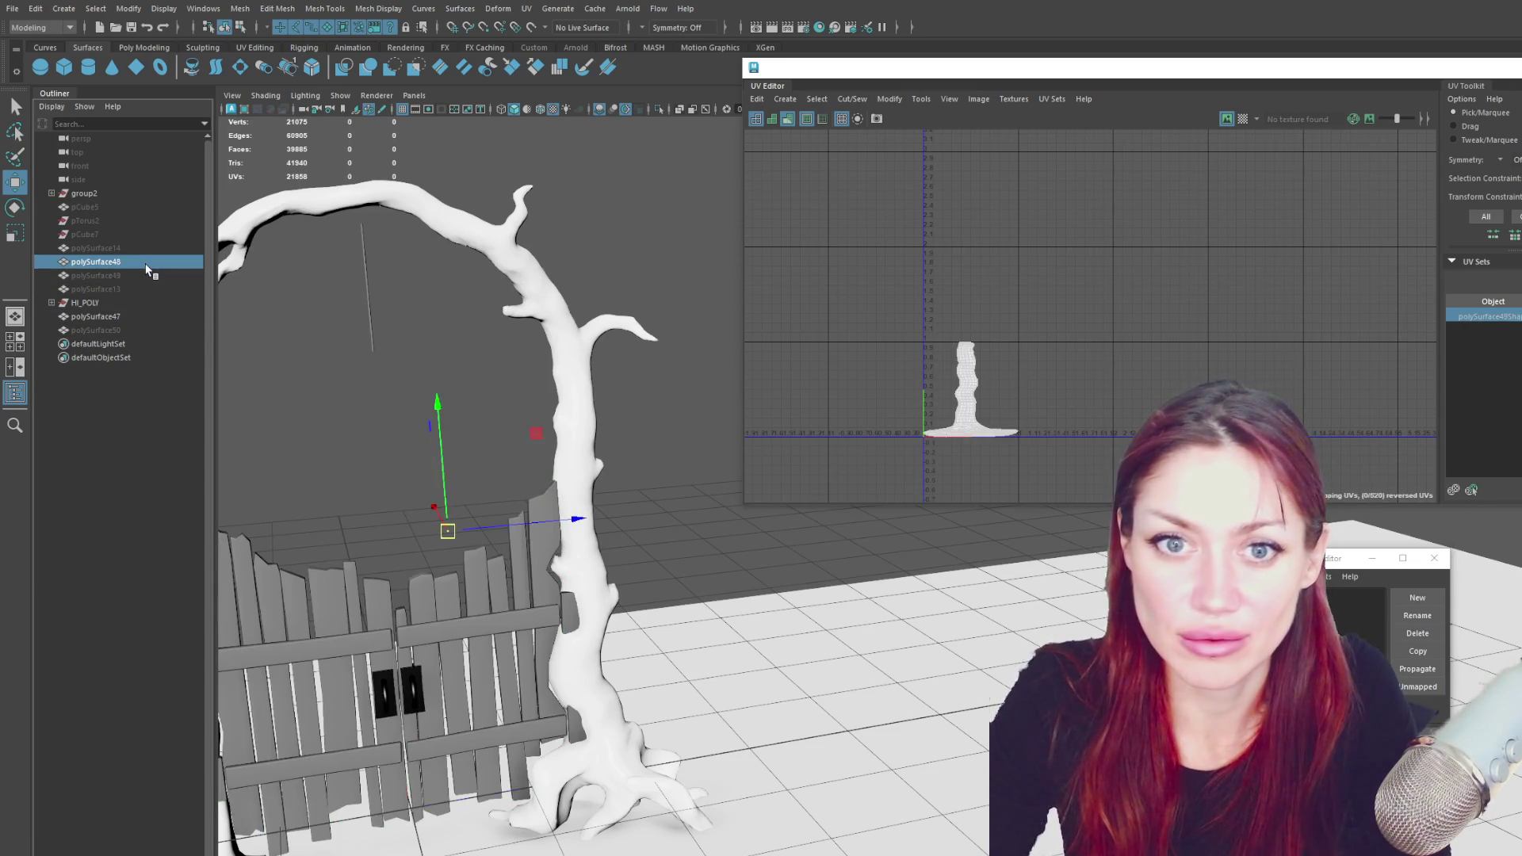
left_click(101, 274)
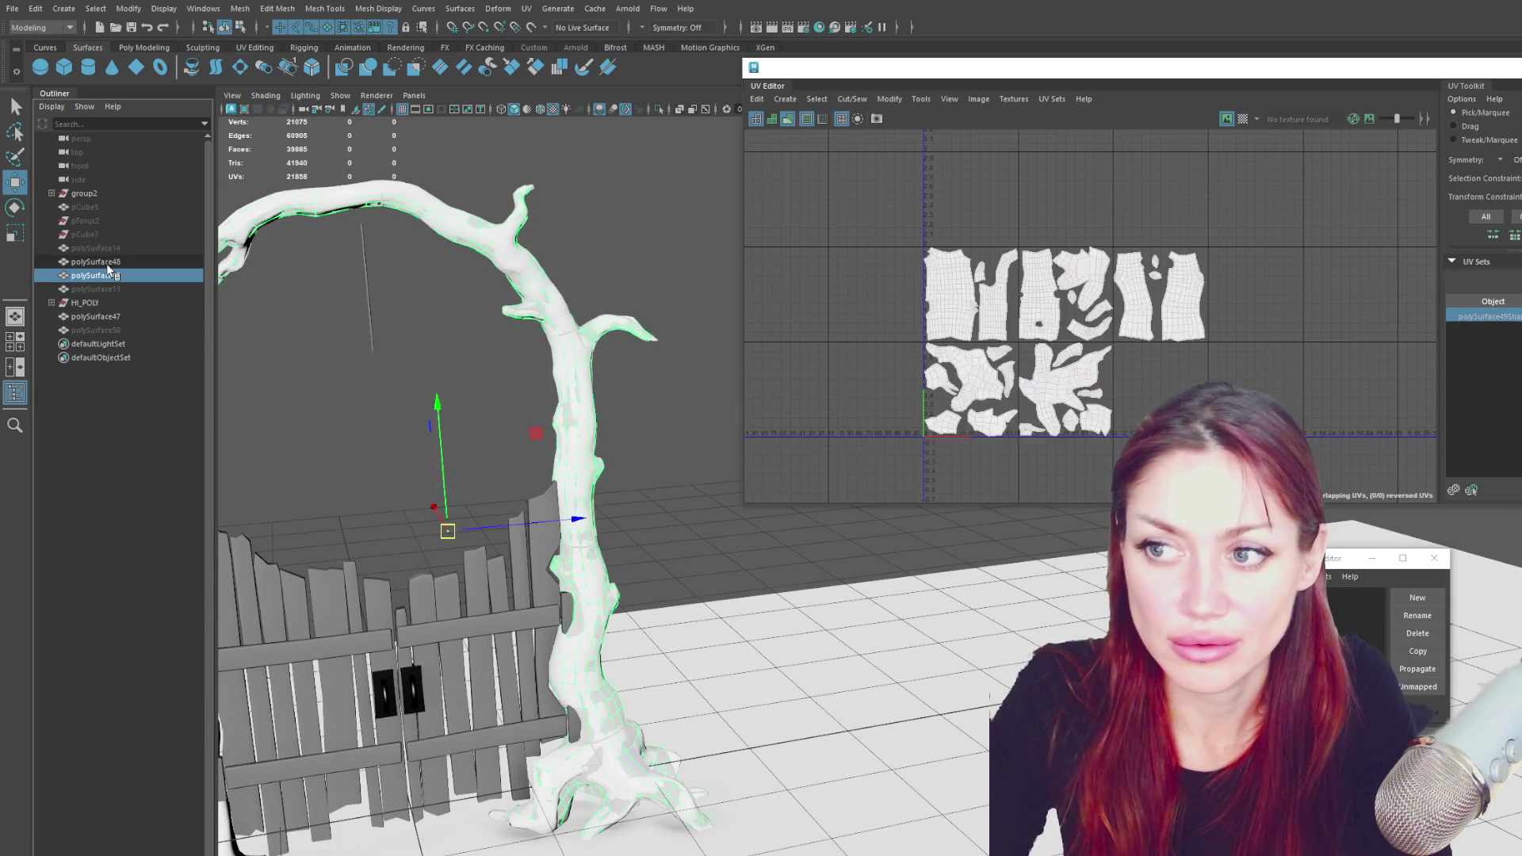
left_click(118, 316)
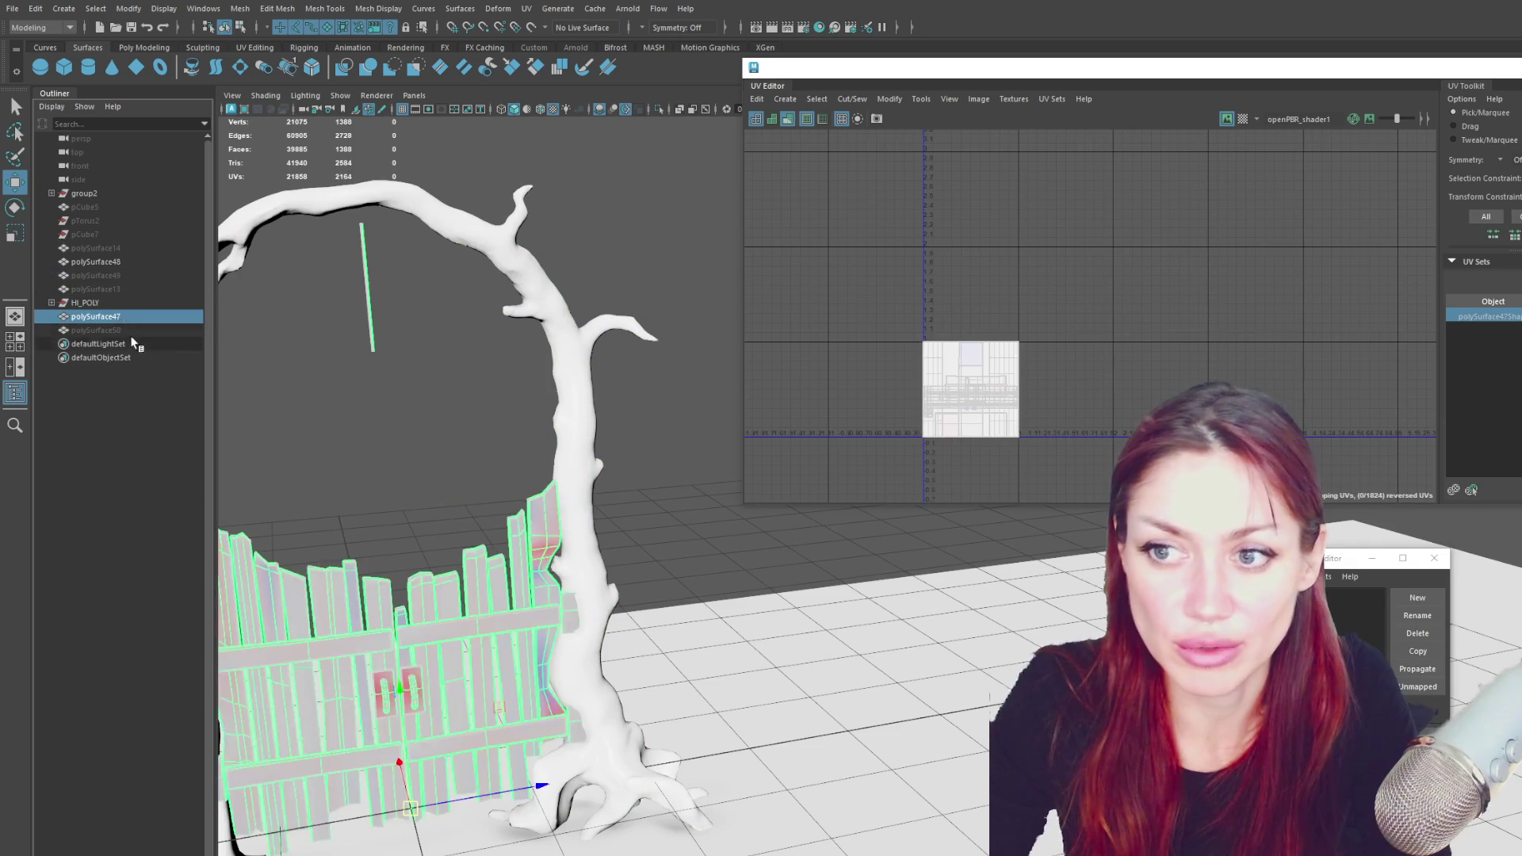
- Select the fence object polySurface47 and hide it with Ctrl+H
left_click(131, 344)
key("F8")
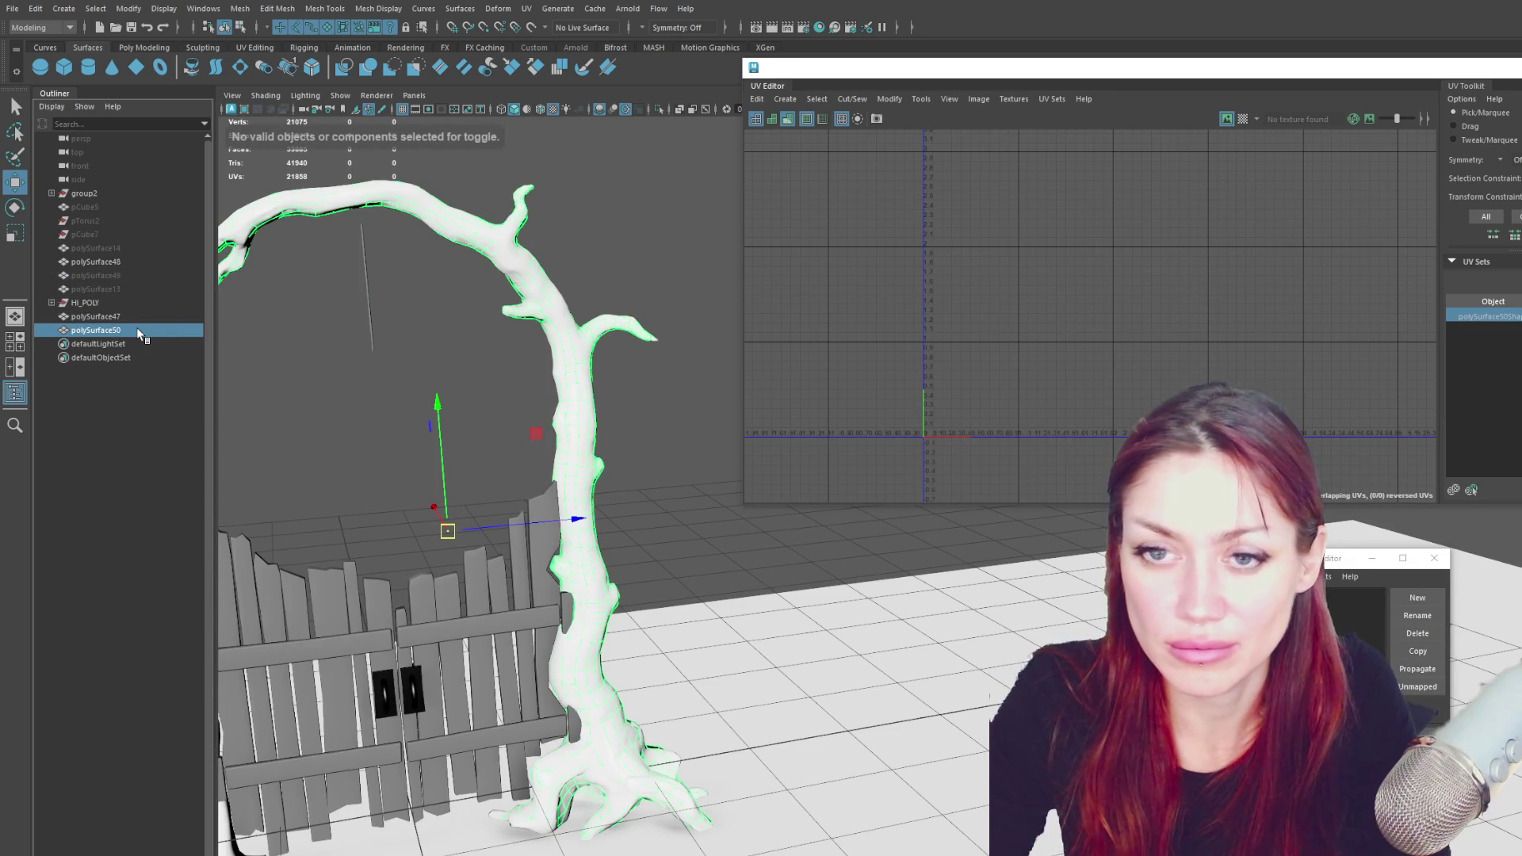
left_click(140, 263)
left_click(135, 303)
left_click(133, 317)
key("ctrl+h")
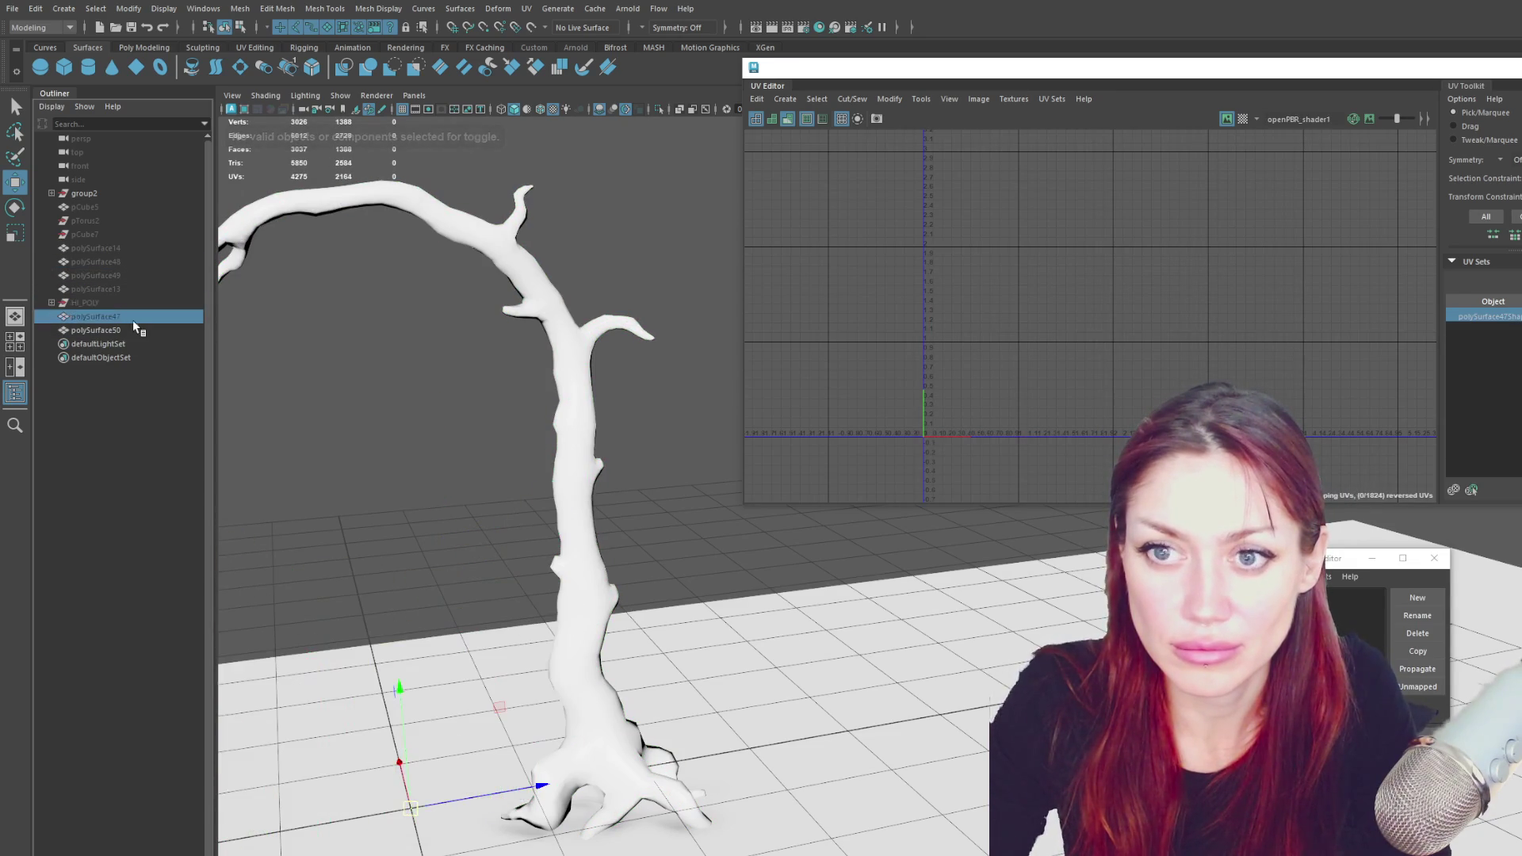
- Select polySurface50, delete one of its UV sets, and switch to the Poly Modeling tool set
left_click(141, 330)
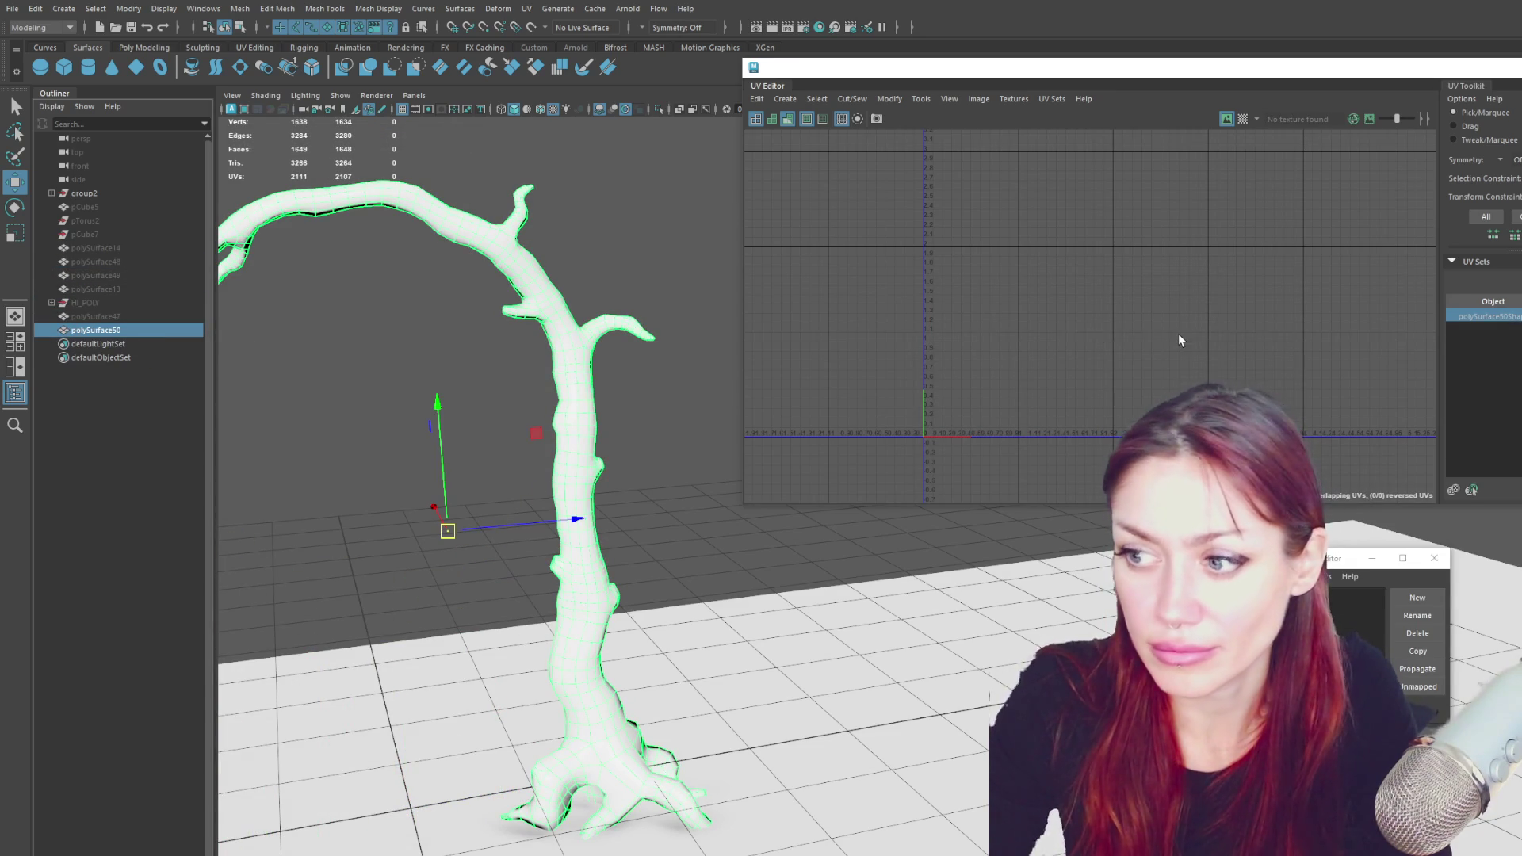
left_click(1348, 603)
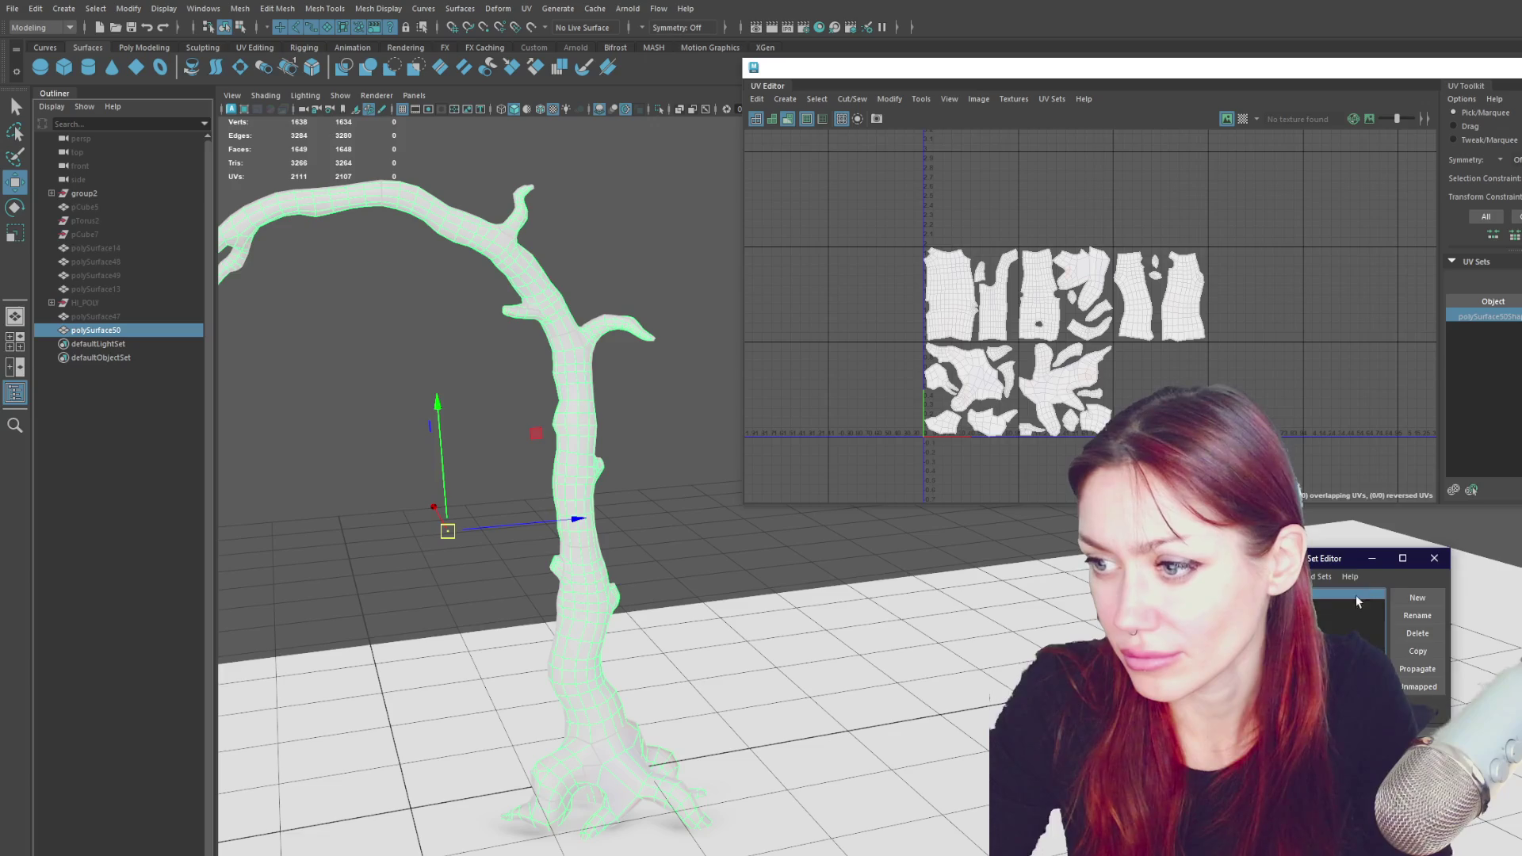
left_click(1417, 633)
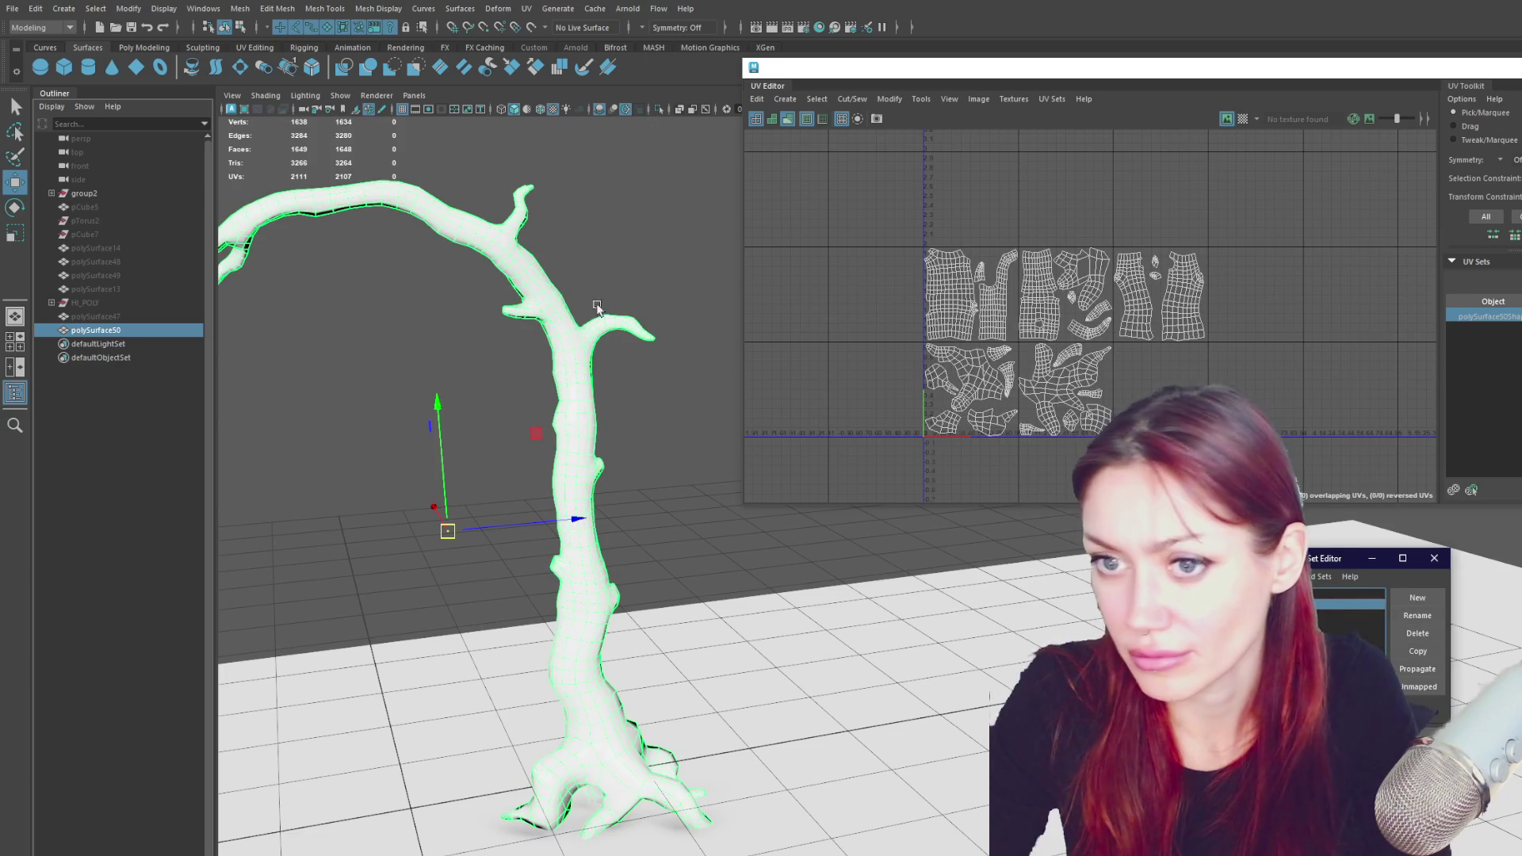
left_click(146, 47)
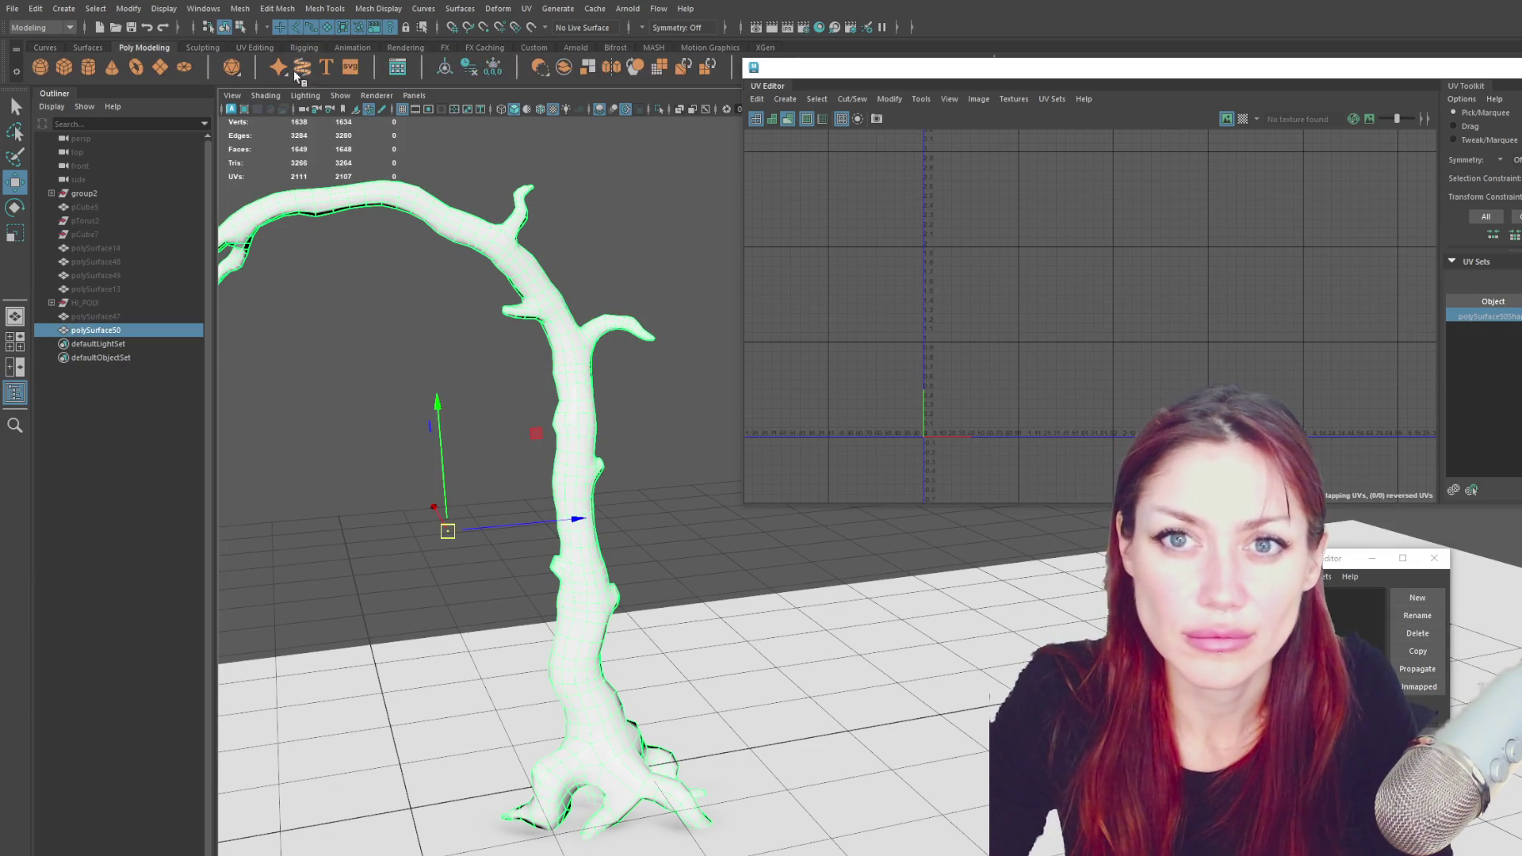
- Make the remaining UV set current so polySurface50's UV shells display in the UV Editor
left_click(1347, 603)
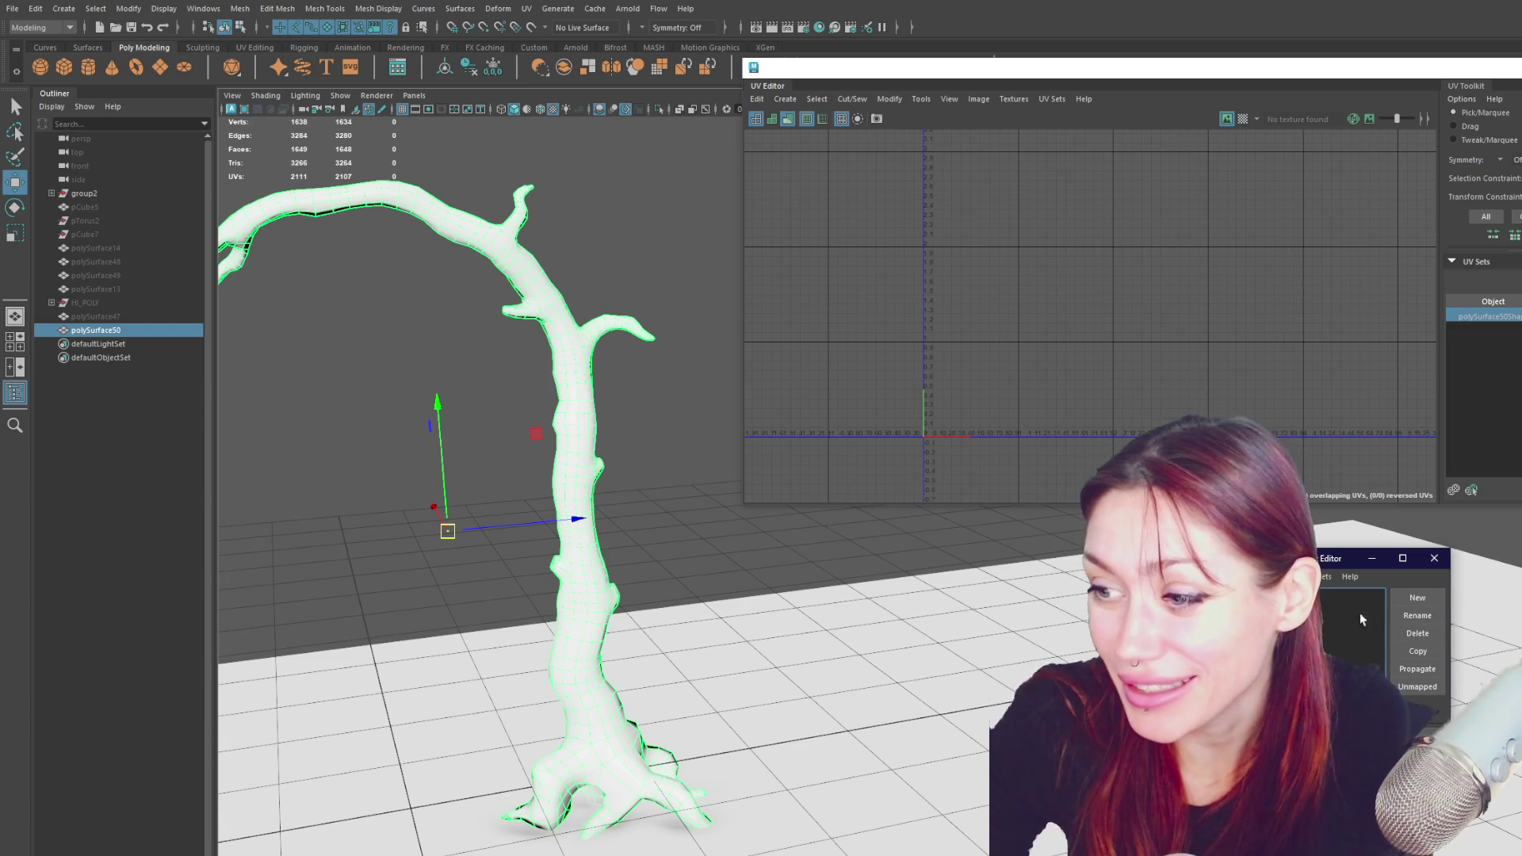
left_click(1403, 632)
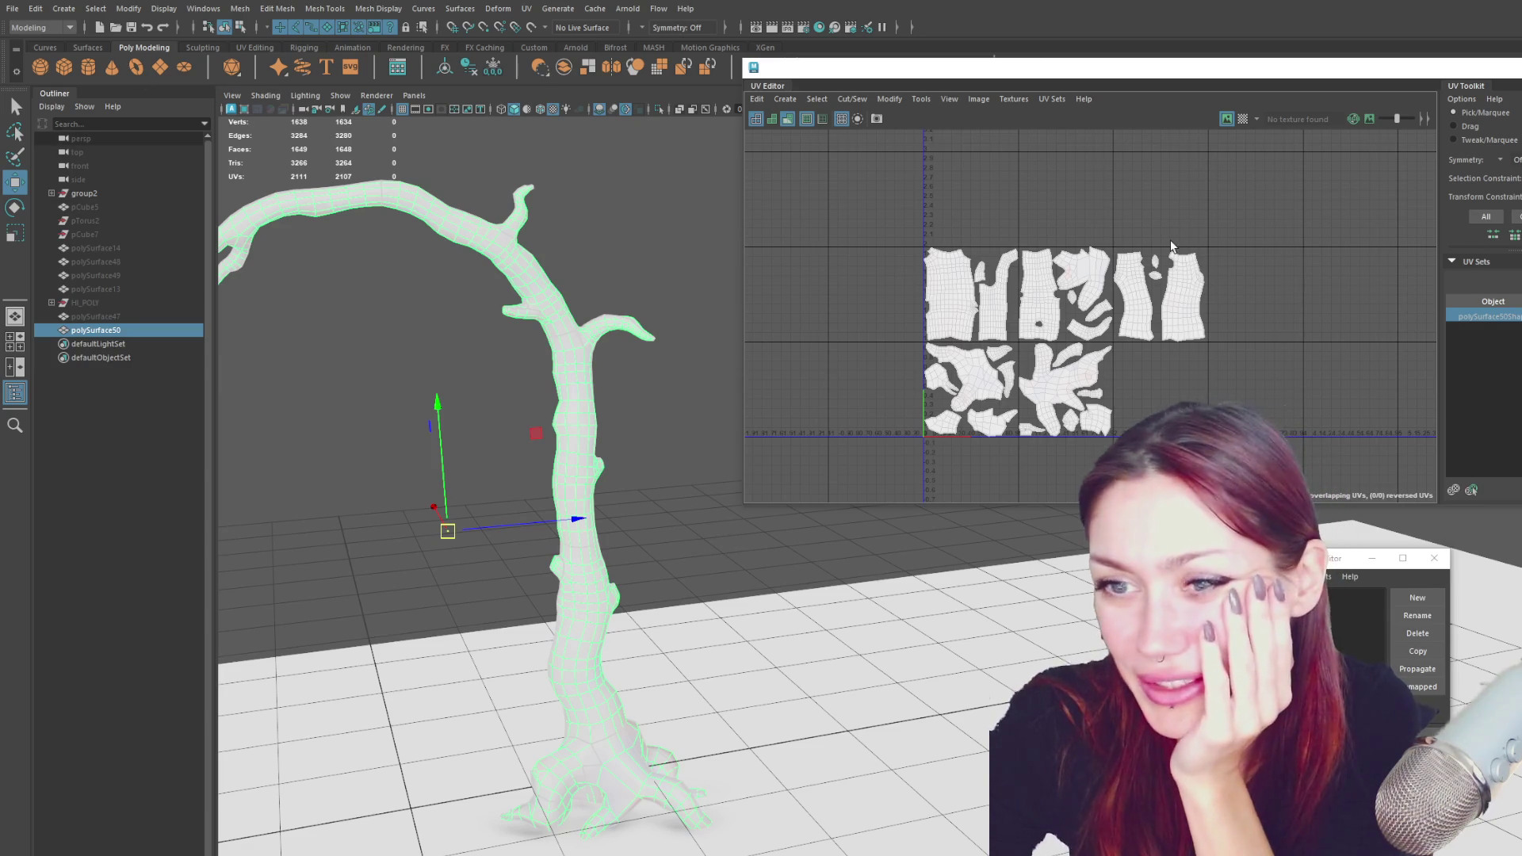
scroll(943, 348, "up", 3)
- Move the trunk shell up and left, out of the packed block
right_click_drag(957, 228, 958, 247)
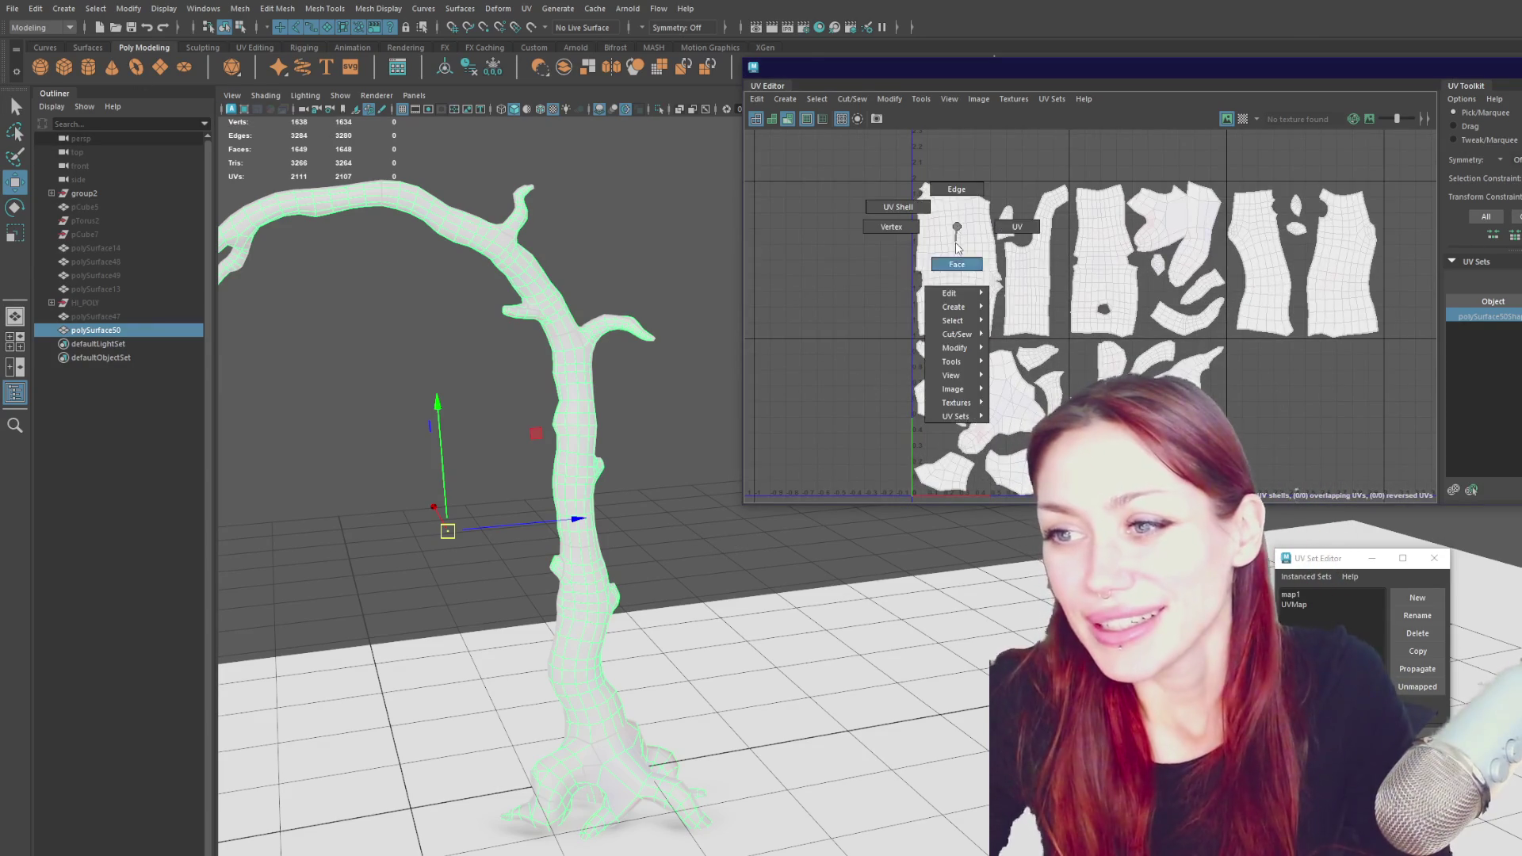
left_click(957, 247)
scroll(951, 252, "down", 2)
middle_click_drag(951, 252, 997, 330, "alt")
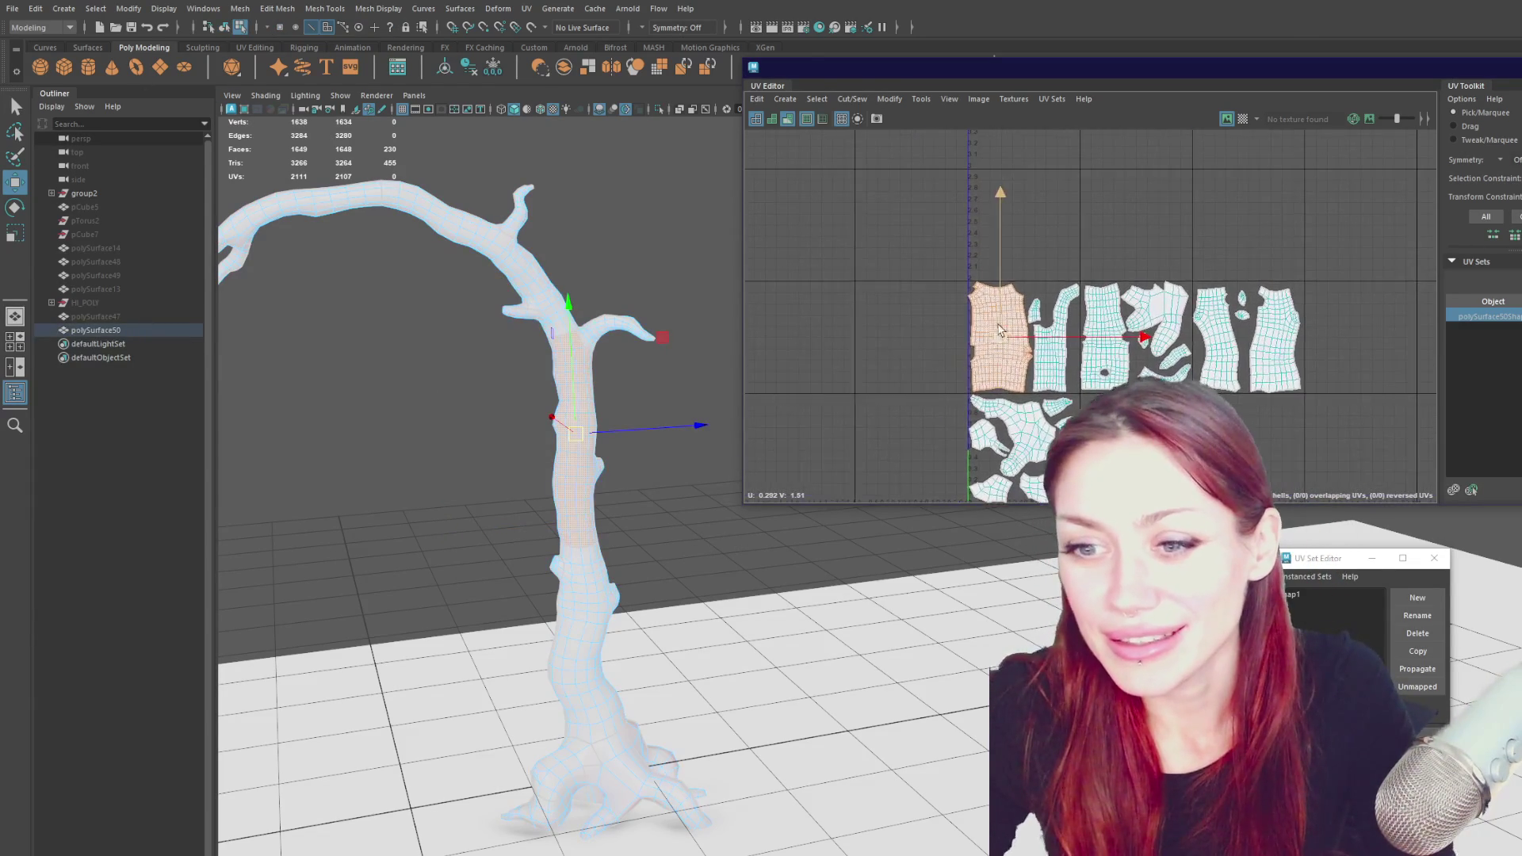
left_click_drag(998, 329, 912, 235)
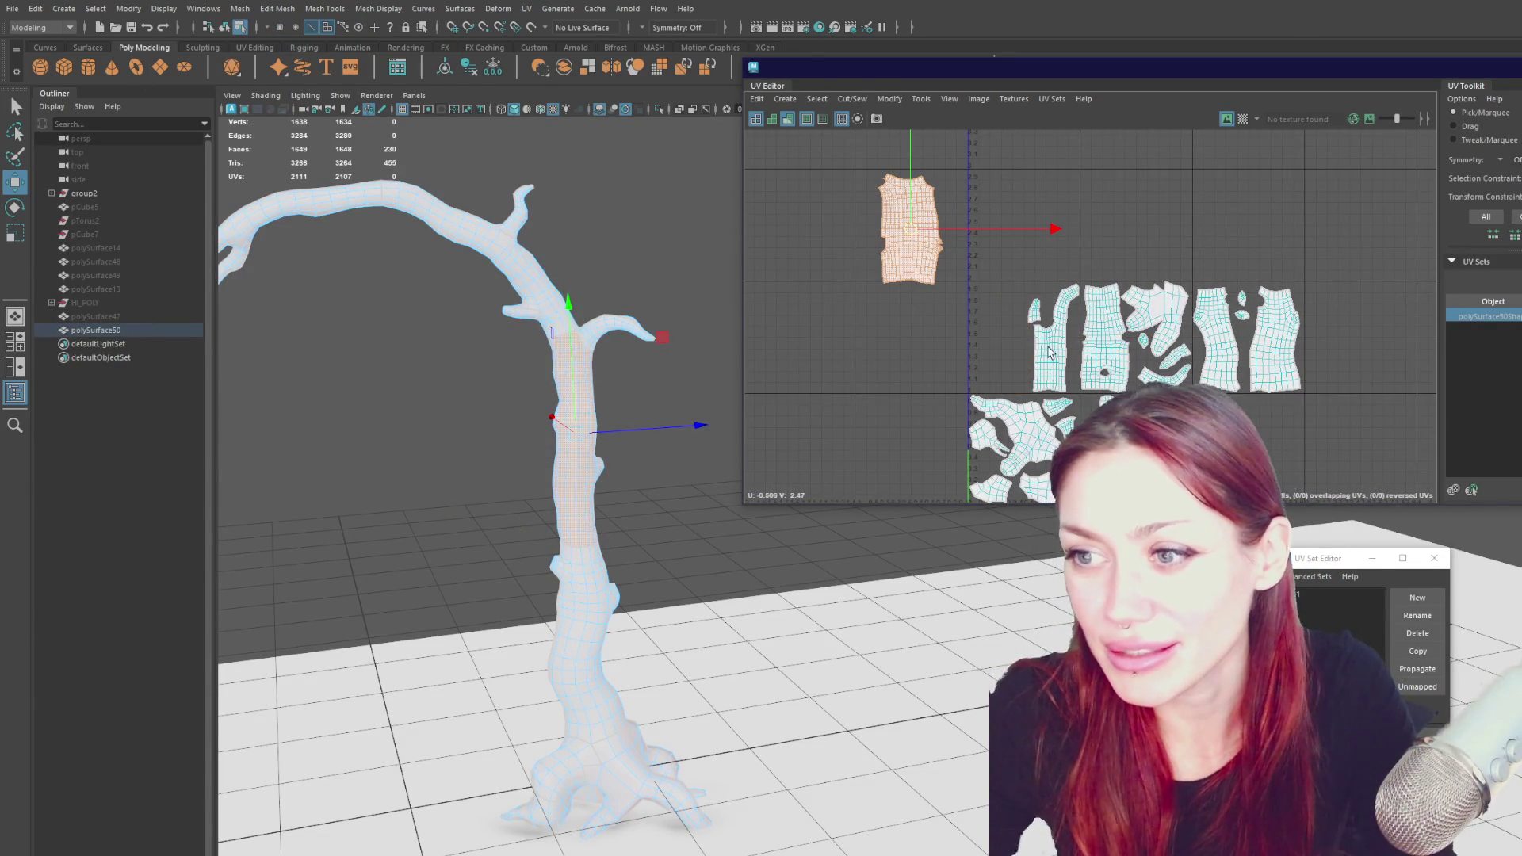
key("F10")
left_click(919, 279)
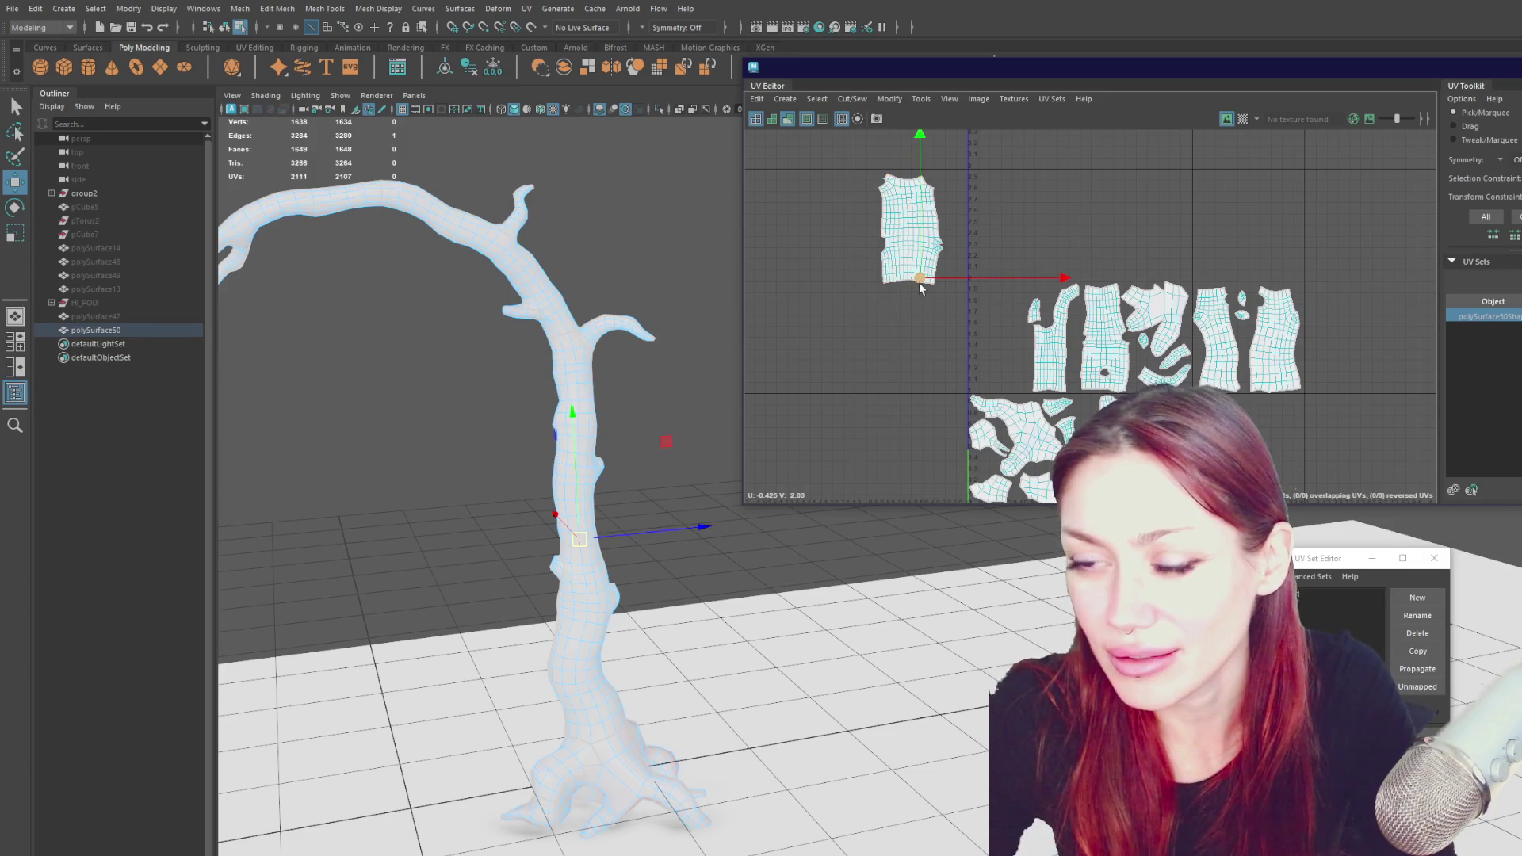
key("q")
scroll(919, 282, "up", 1)
left_click(921, 282)
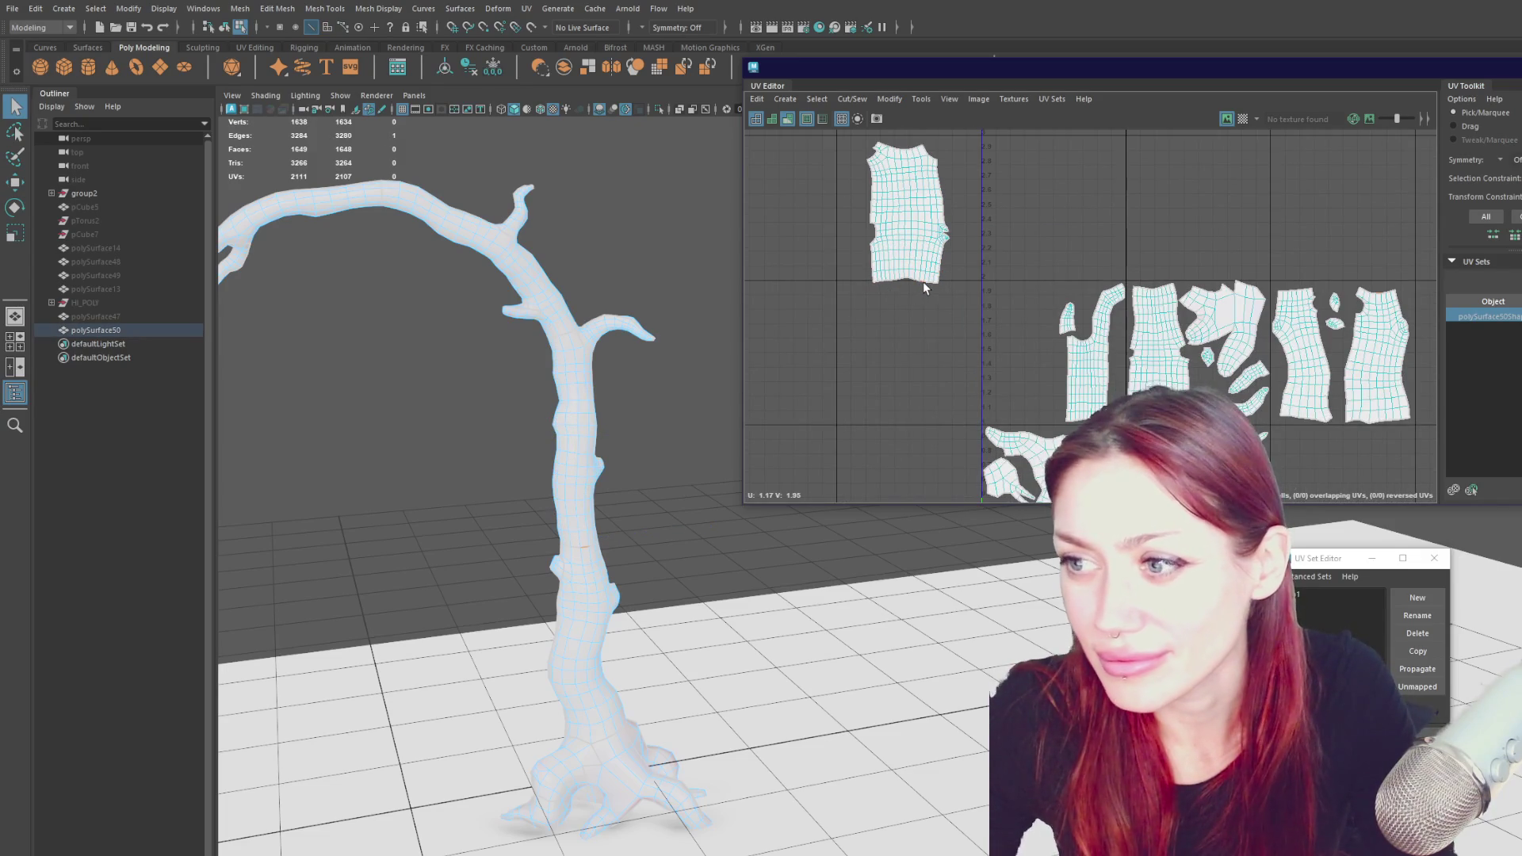
scroll(929, 293, "down", 3)
scroll(929, 293, "up", 2)
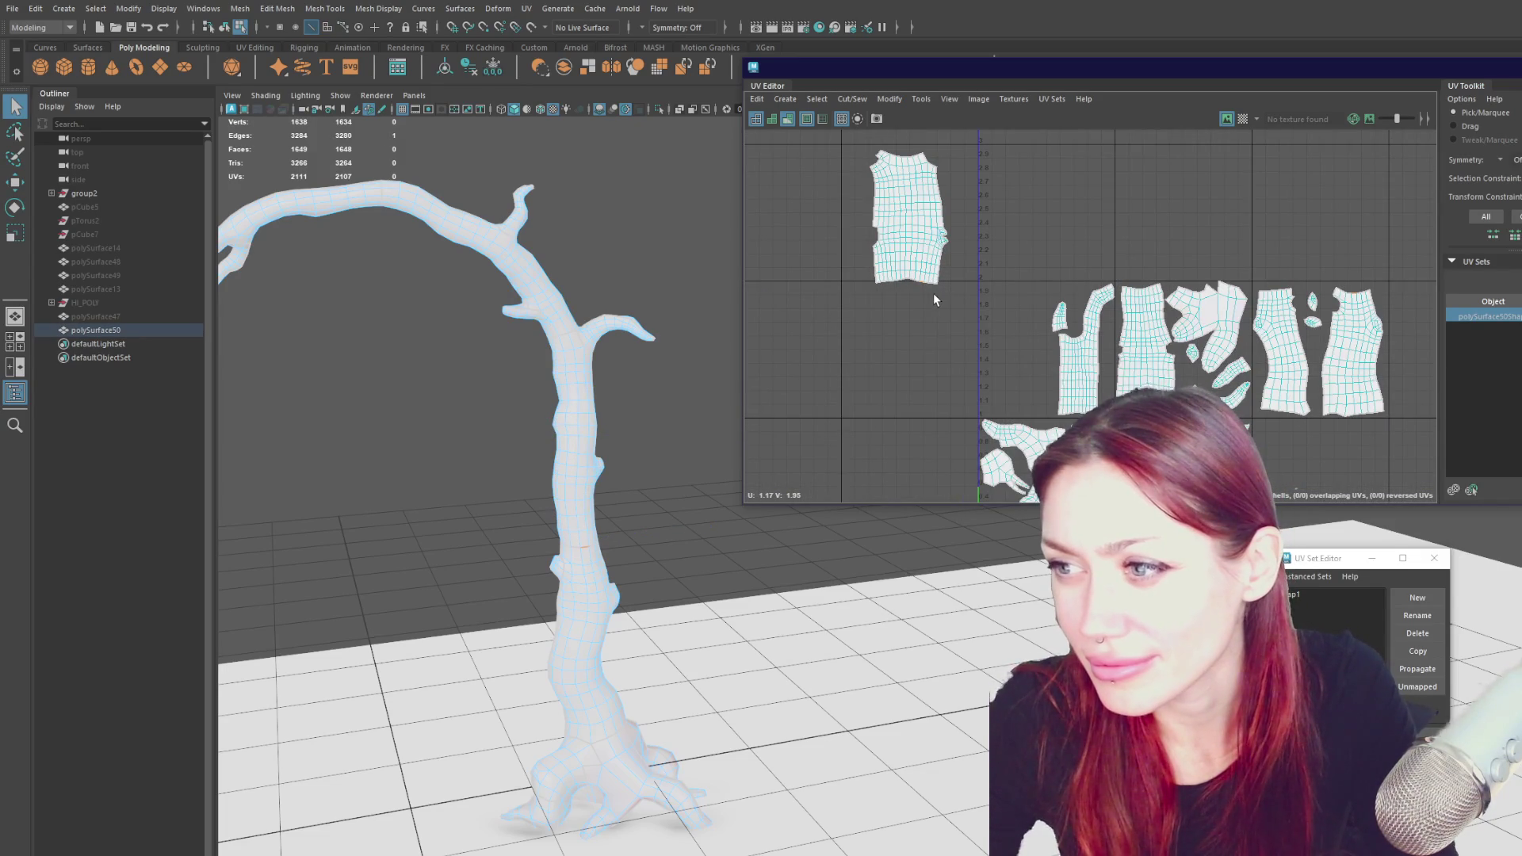
- Move the rightmost UV shell directly beneath the top-left shell
right_click_drag(1252, 341, 1285, 349)
left_click(1339, 357)
key("w")
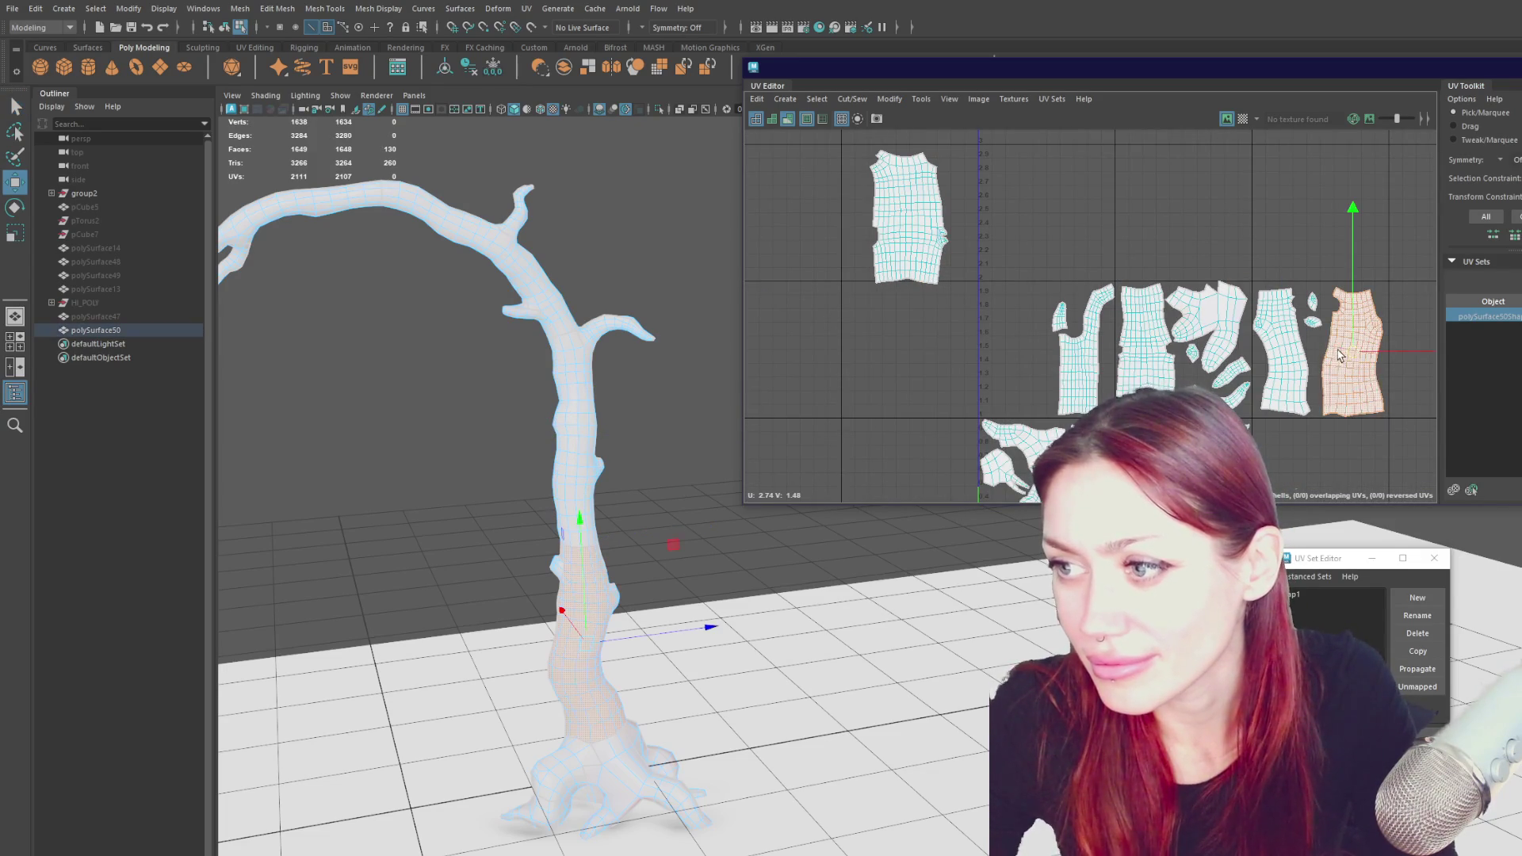
left_click_drag(1340, 356, 889, 355)
scroll(902, 260, "up", 4)
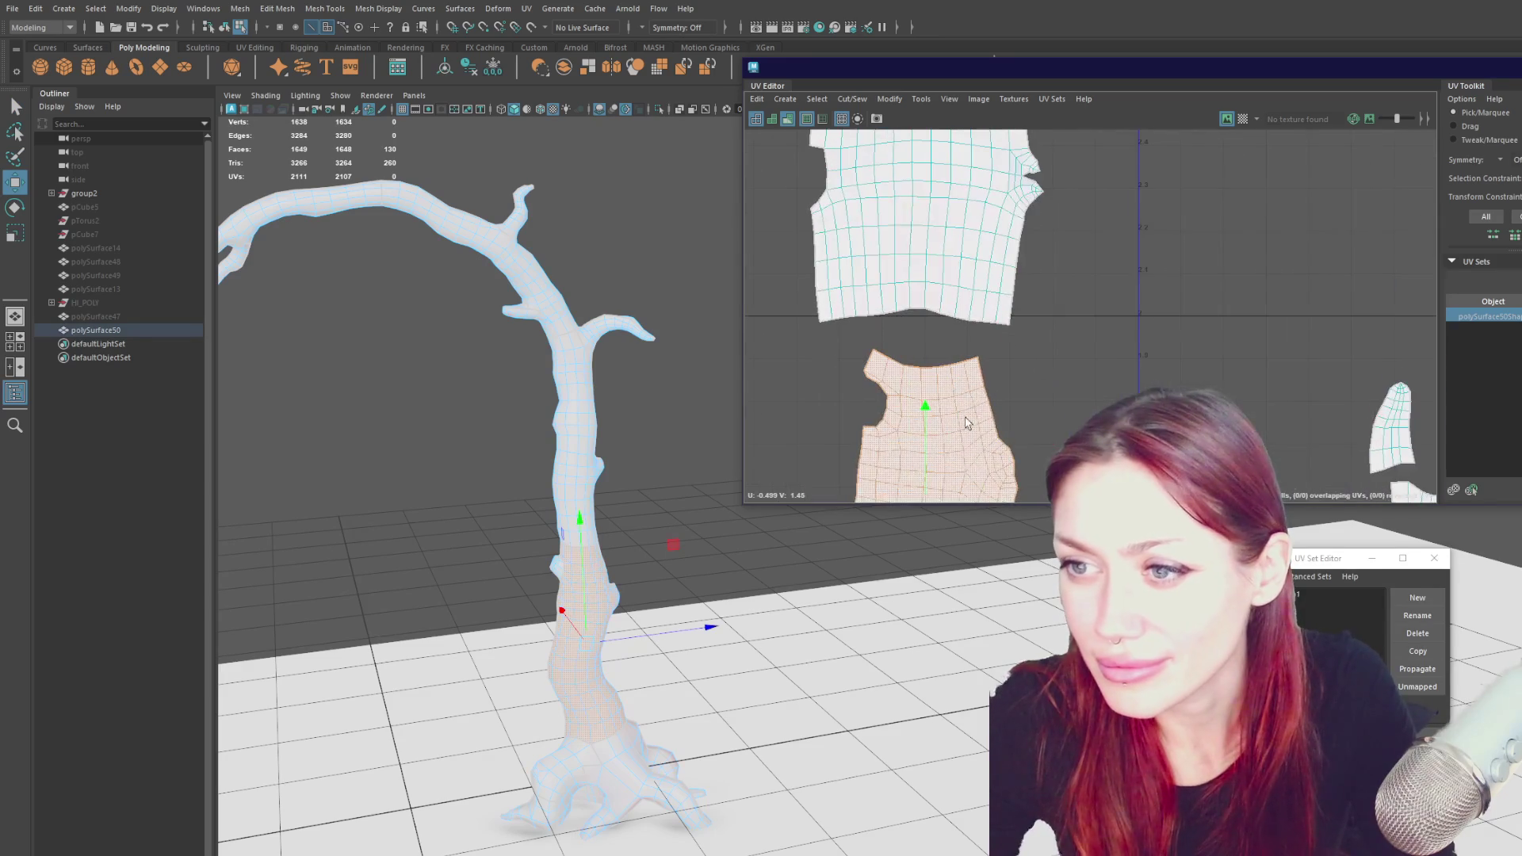
- Select all the edges along the two shells' shared seam
key("F10")
key("q")
left_click(1002, 323)
left_click(826, 319, "shift")
left_click_drag(835, 321, 983, 353, "shift")
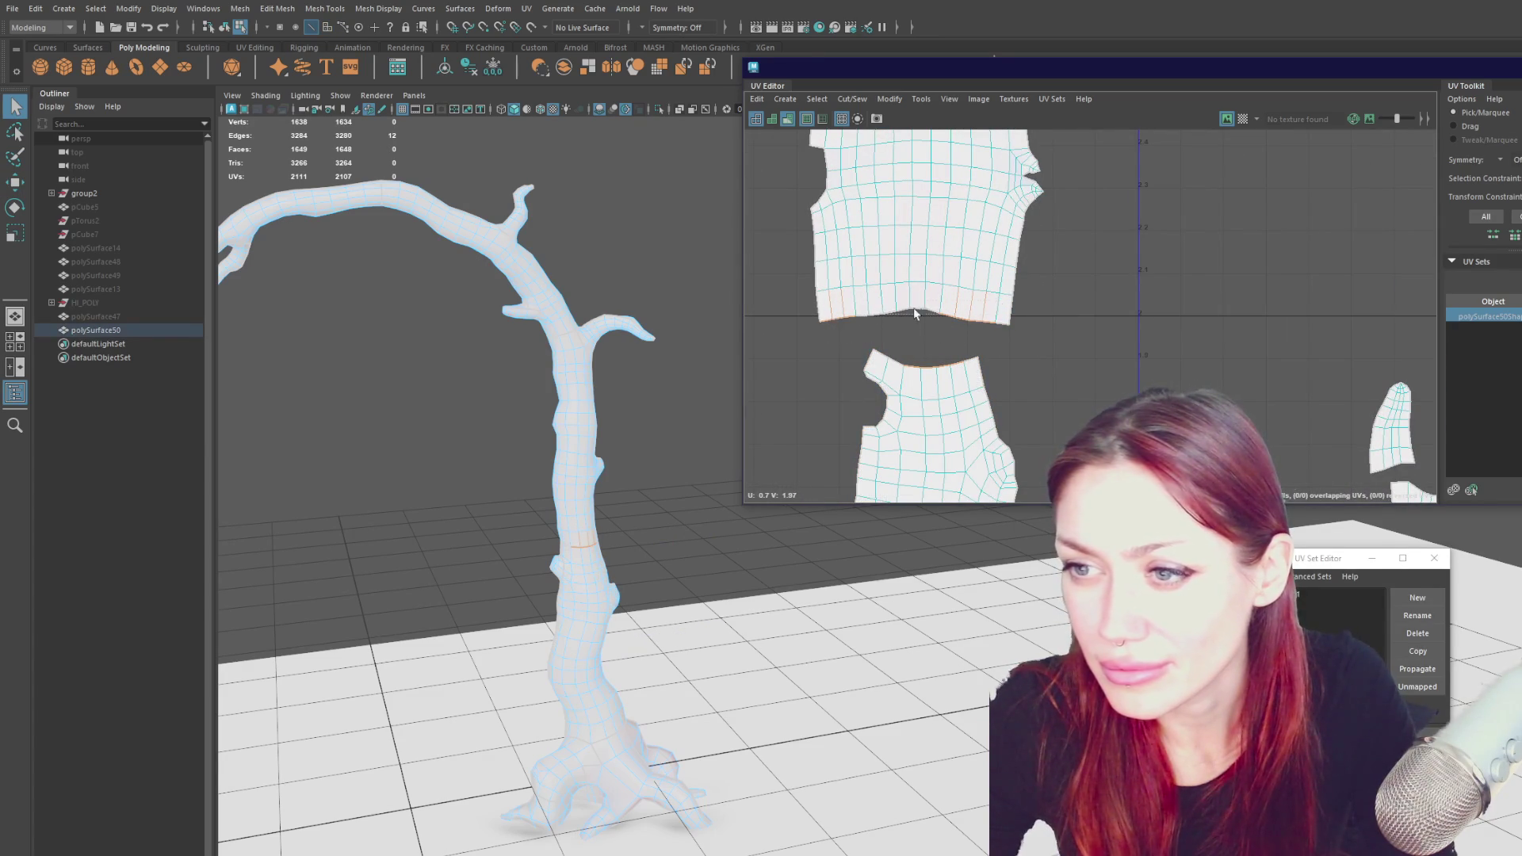
left_click_drag(826, 335, 825, 336, "shift")
- Sew the two shells along the seam, unfold the result, and move it away from the others
right_click(1133, 254, "shift")
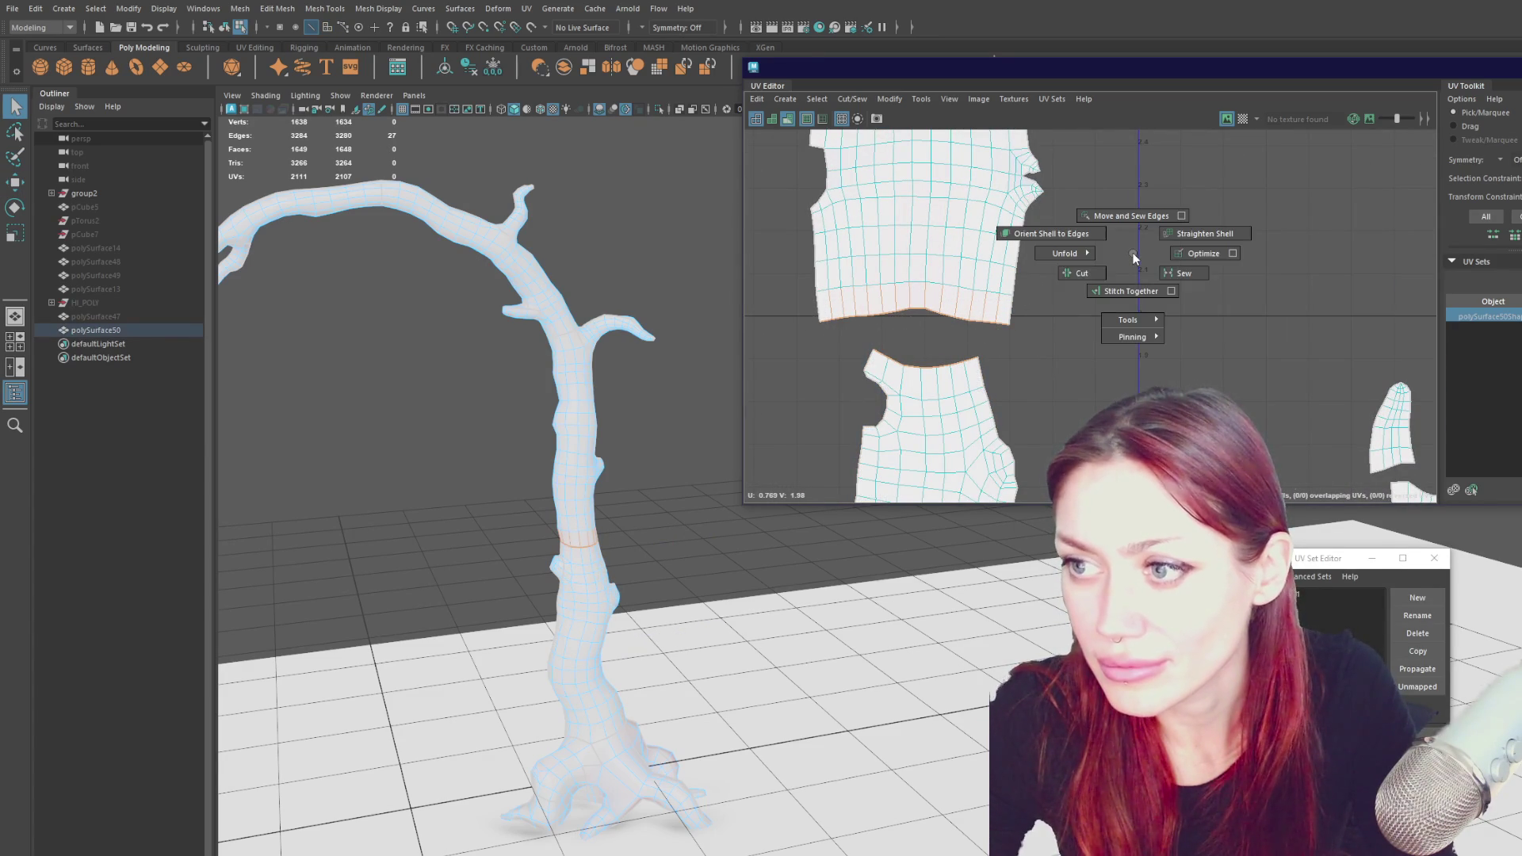
left_click(1186, 274)
right_click(1130, 238, "shift")
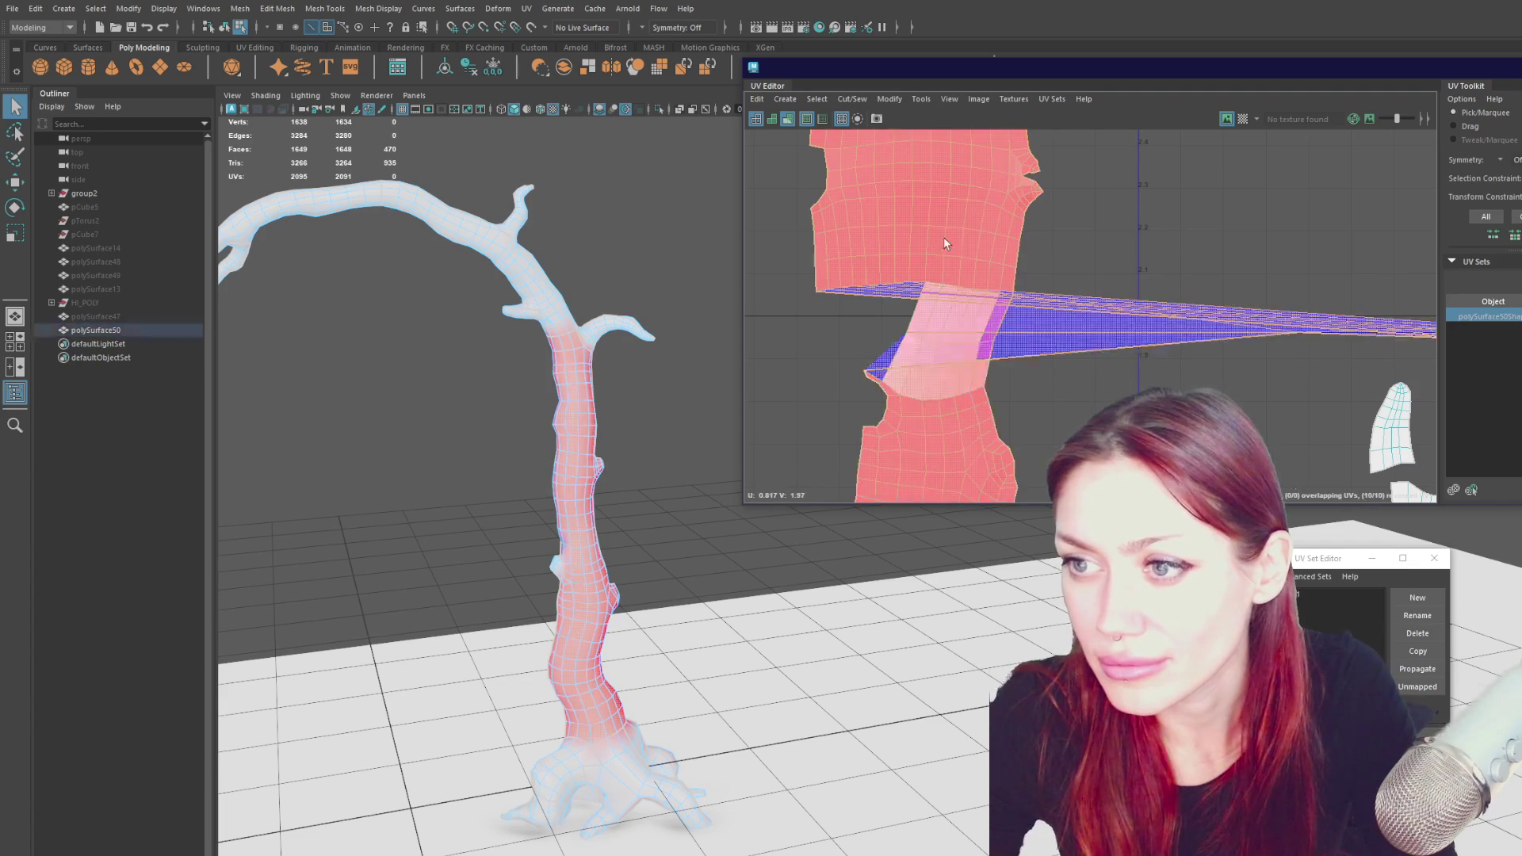
left_click(1010, 241)
scroll(1160, 329, "down", 4)
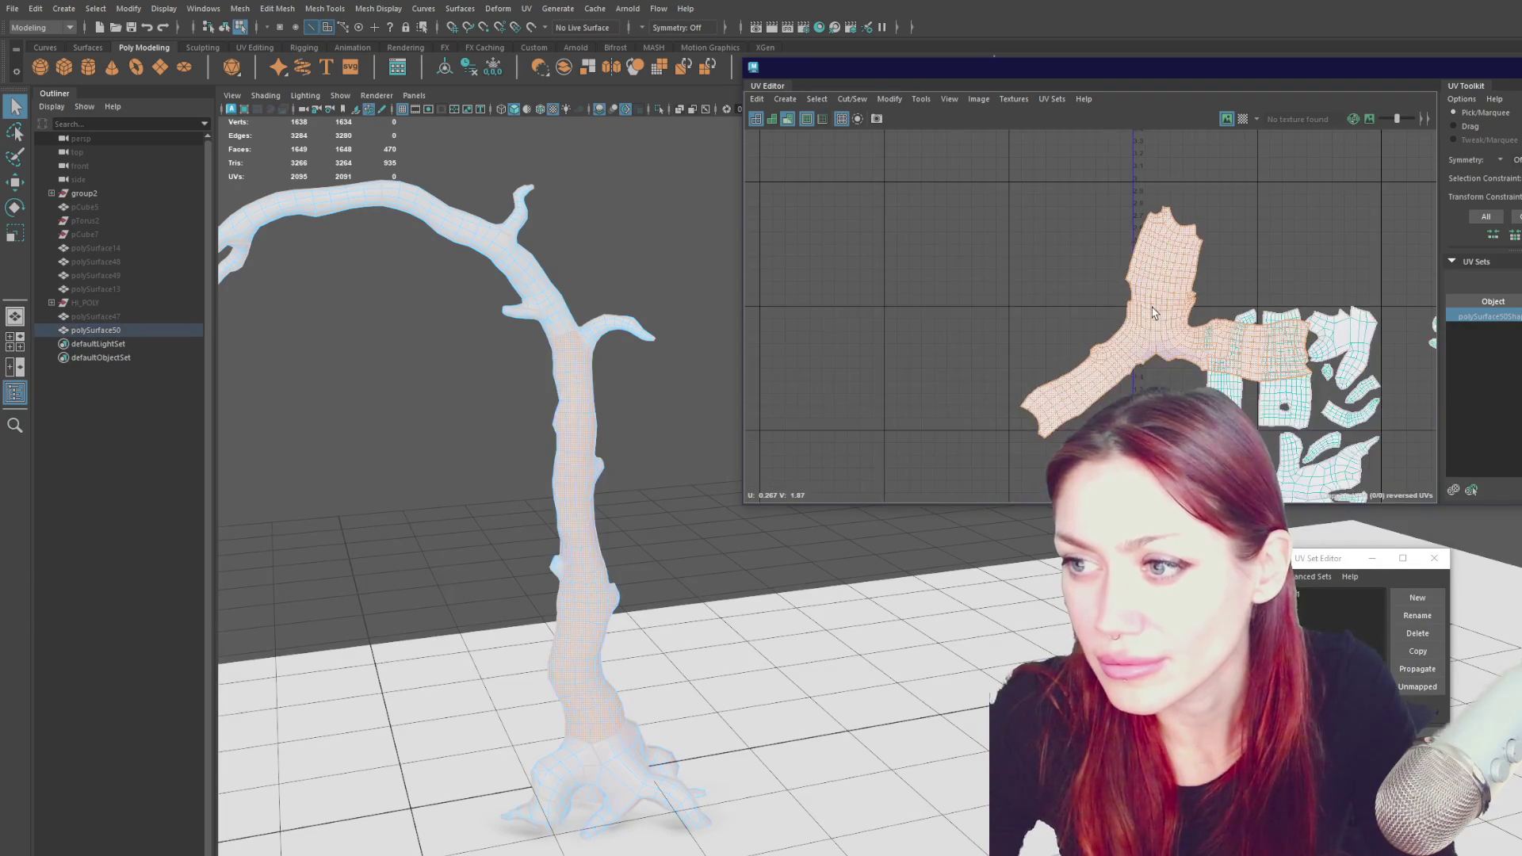
key("w")
left_click_drag(1160, 329, 955, 297)
scroll(950, 327, "up", 4)
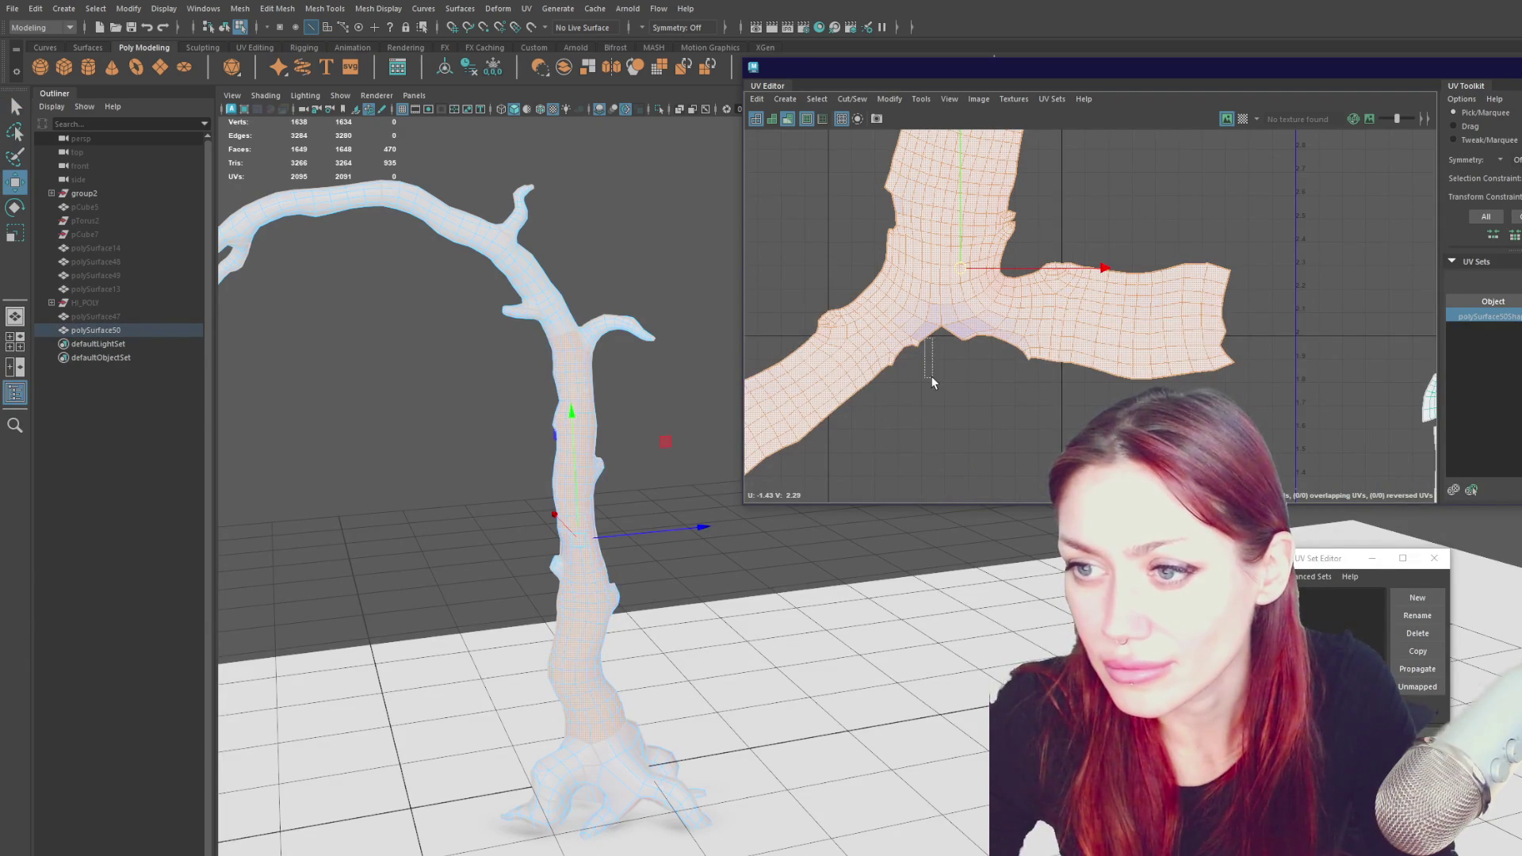
- Cut the joined shell along the notch edges and unfold it into a flat strip
left_click_drag(925, 338, 932, 382)
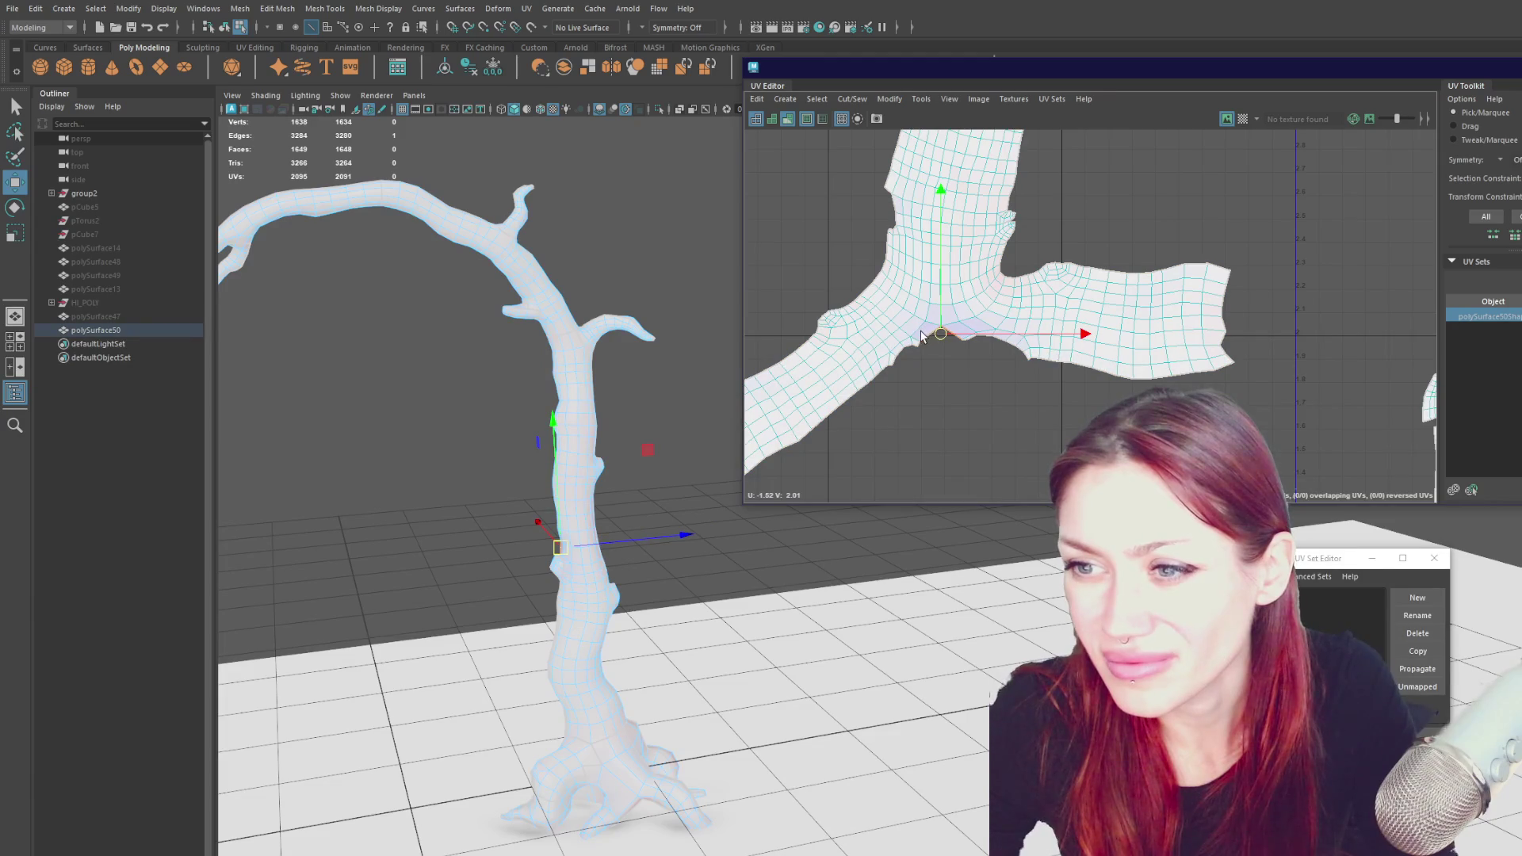
right_click(926, 338, "shift")
mouse_move(927, 336)
right_mouse_down("shift")
mouse_move(902, 340)
mouse_move(954, 360)
right_mouse_up("shift")
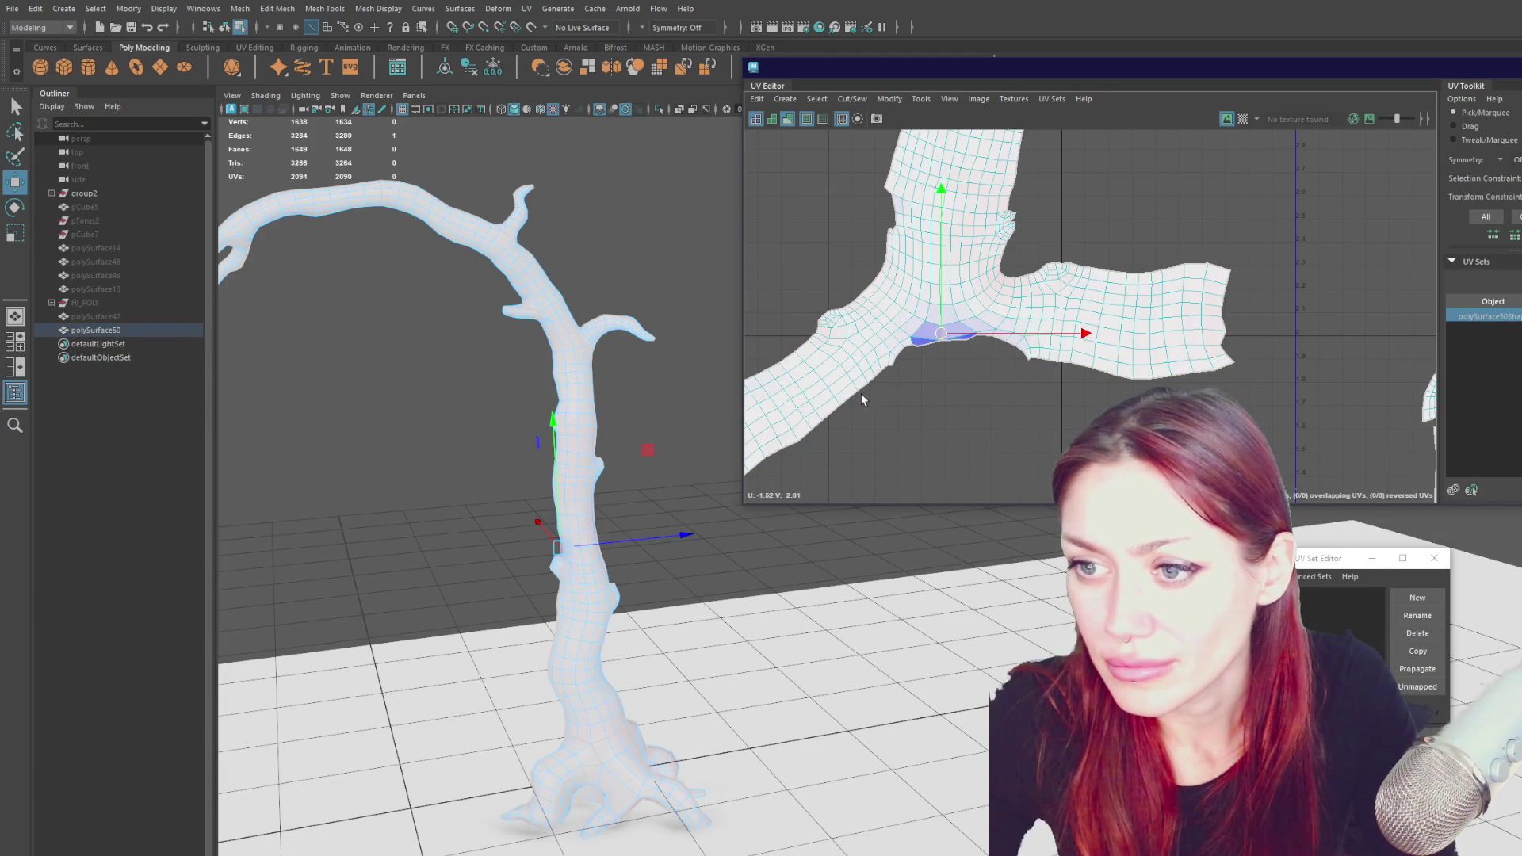
middle_click_drag(890, 369, 959, 303, "alt")
mouse_move(970, 316)
left_mouse_down()
mouse_move(829, 424)
mouse_move(876, 426)
left_mouse_up()
right_click_drag(1019, 337, 997, 356, "shift")
right_click_drag(893, 216, 787, 225, "shift")
right_click_drag(1029, 299, 1019, 317, "shift")
- Merge the notch UVs to close it, then unfold the whole trunk shell again
scroll(1019, 317, "up", 2)
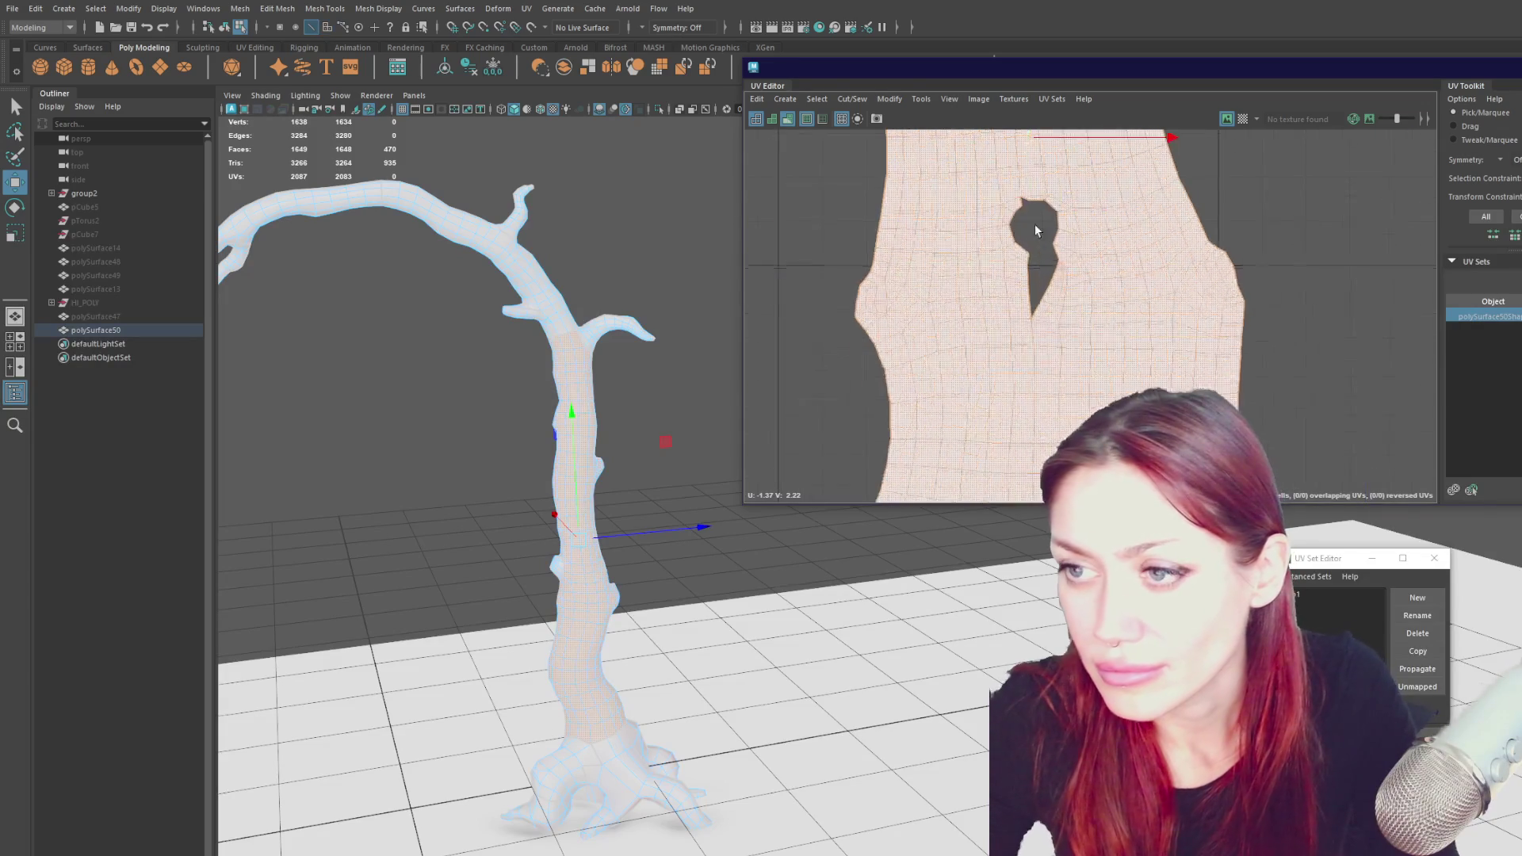
left_click(1051, 362)
mouse_move(1205, 251)
right_mouse_down("shift")
mouse_move(1234, 268)
mouse_move(1189, 242)
mouse_move(1213, 273)
mouse_move(1138, 283)
right_mouse_up("shift")
key("q")
scroll(1138, 282, "down", 2)
middle_click_drag(1171, 363, 999, 246, "alt")
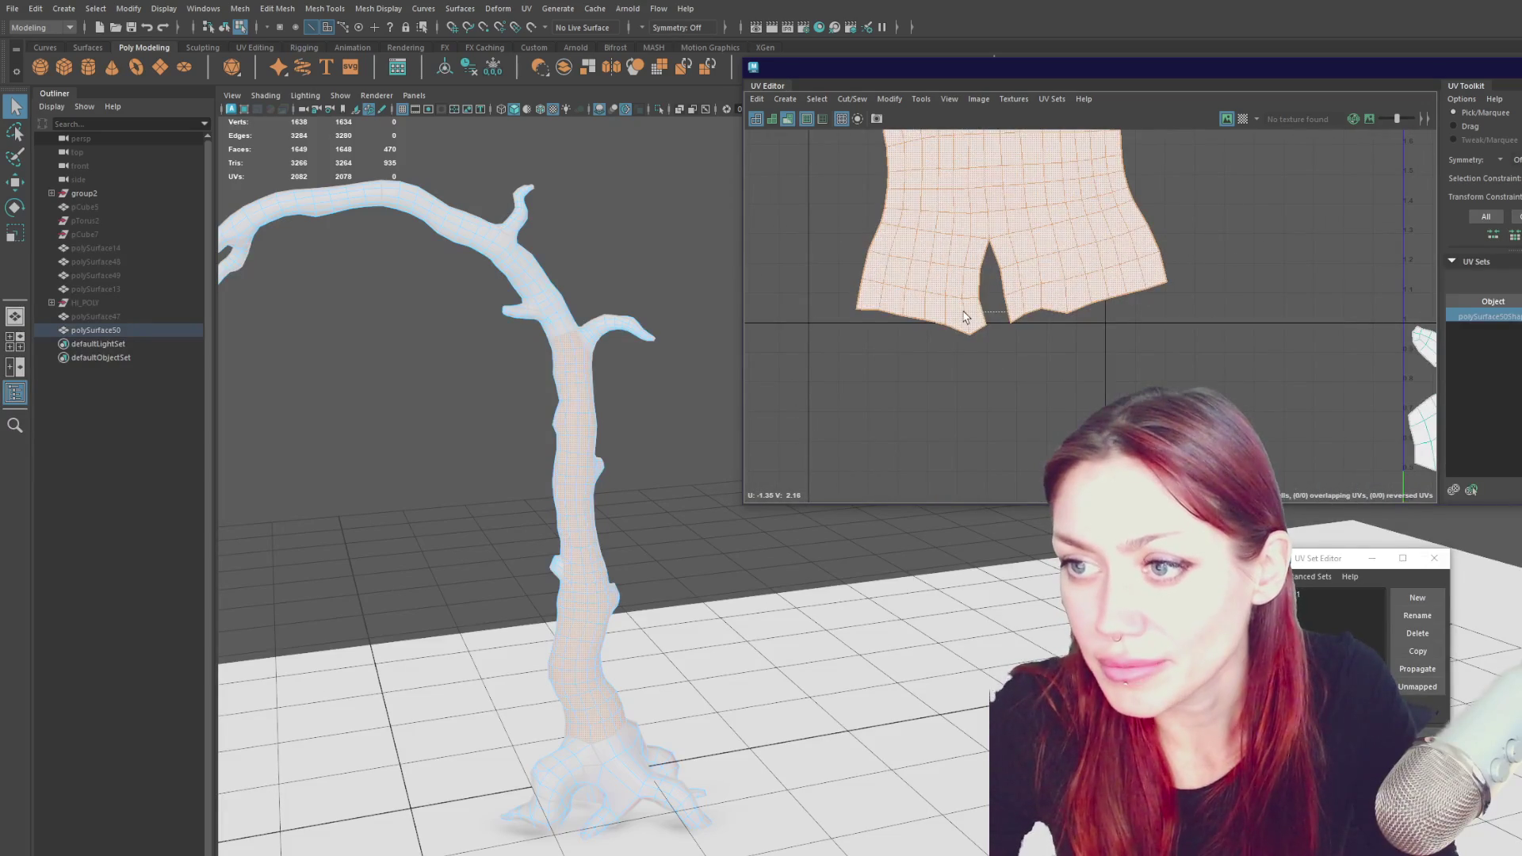
left_click(1290, 155)
right_click_drag(1291, 155, 1286, 159, "shift")
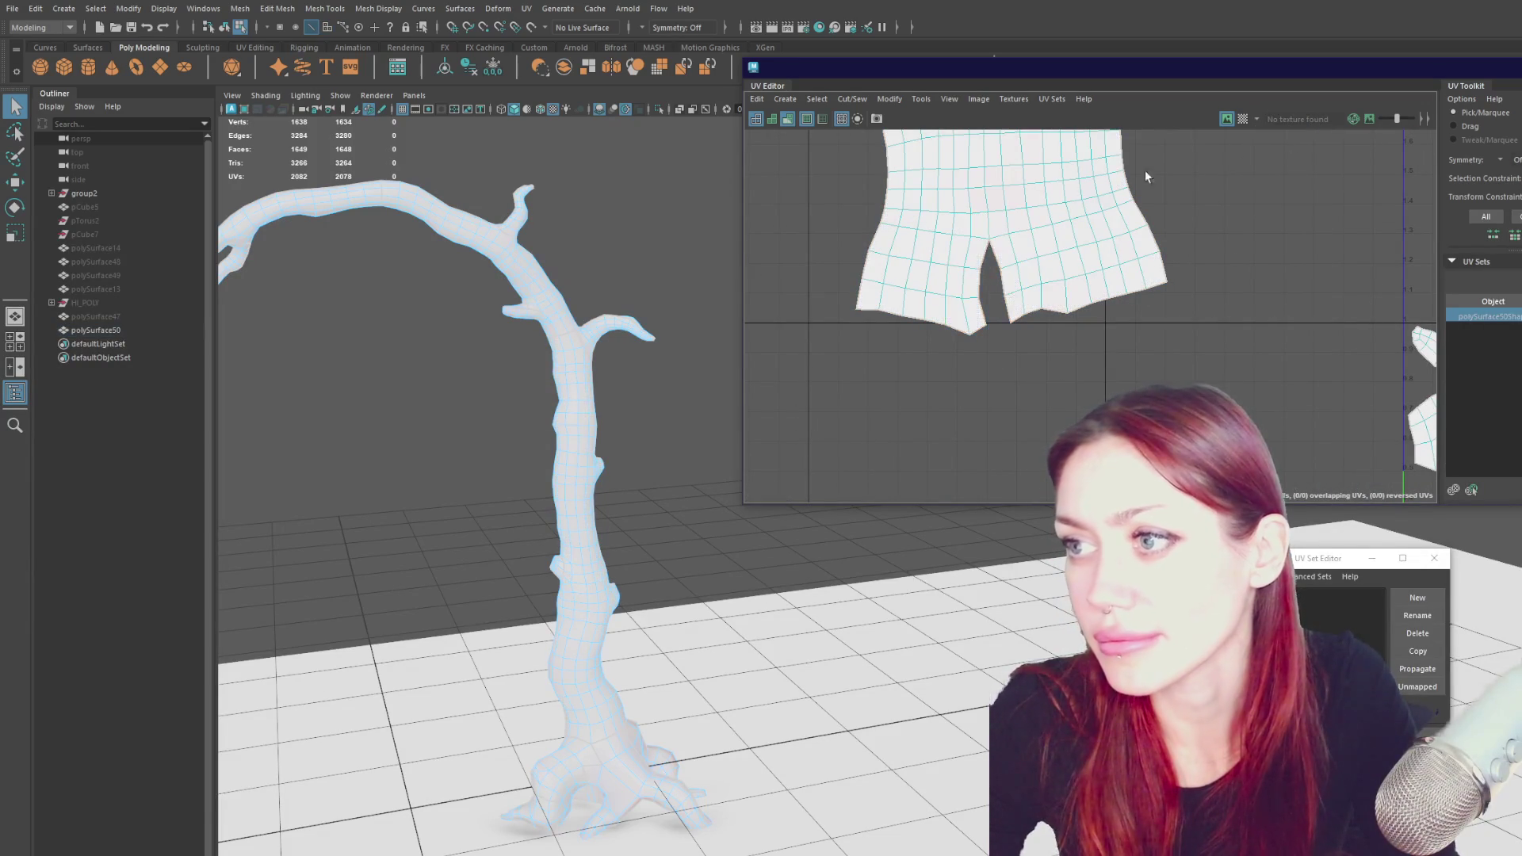
key("ctrl+z")
key("ctrl+z")
key("ctrl+z")
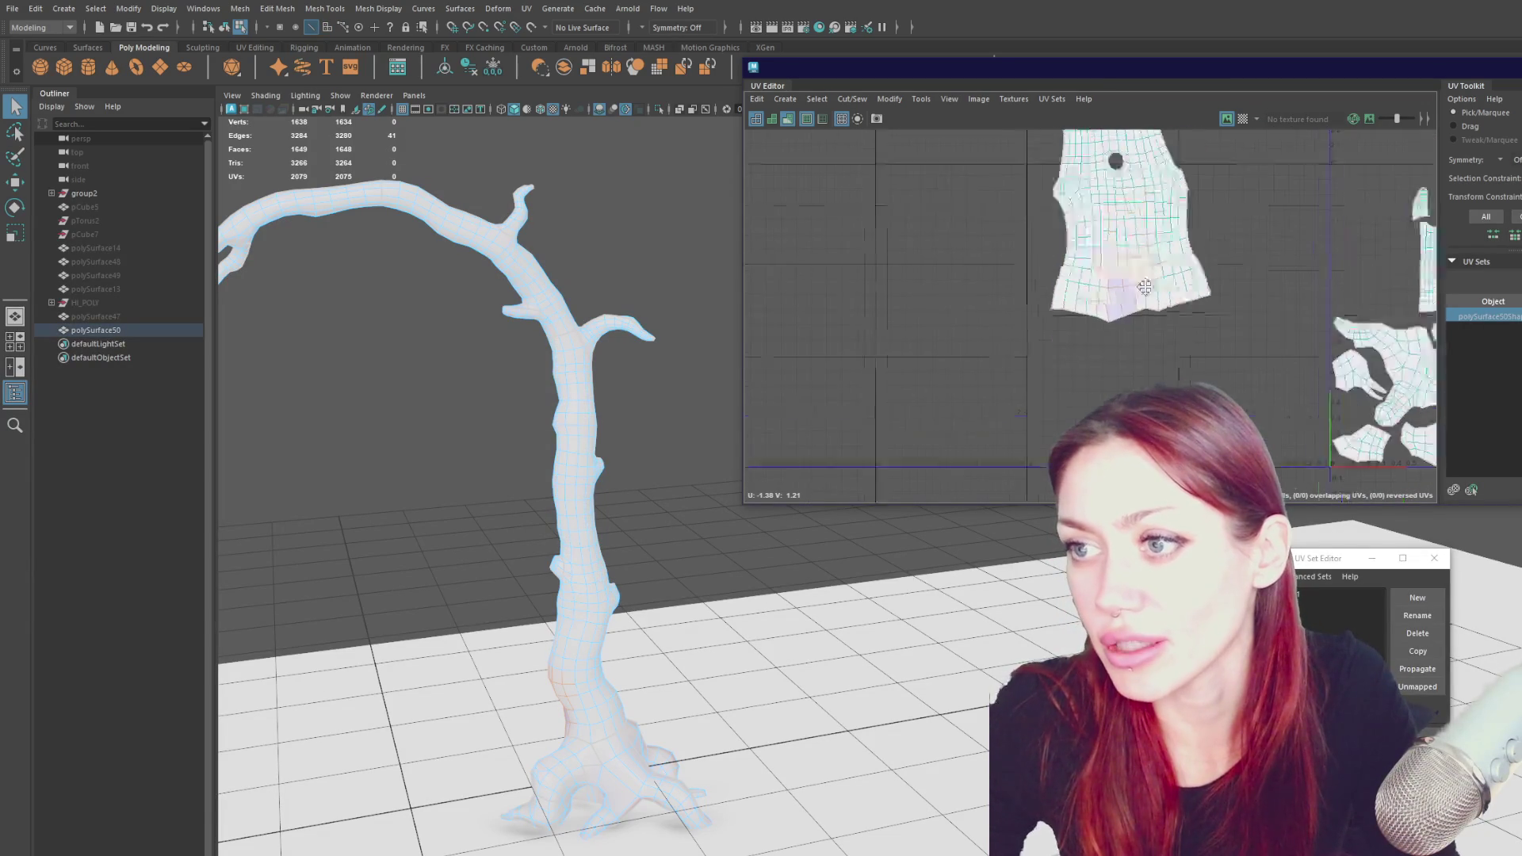
mouse_move(1162, 279)
right_mouse_down("shift")
mouse_move(1125, 285)
mouse_move(1149, 349)
right_mouse_up("shift")
right_click_drag(1115, 276, 1031, 283, "shift")
key("w")
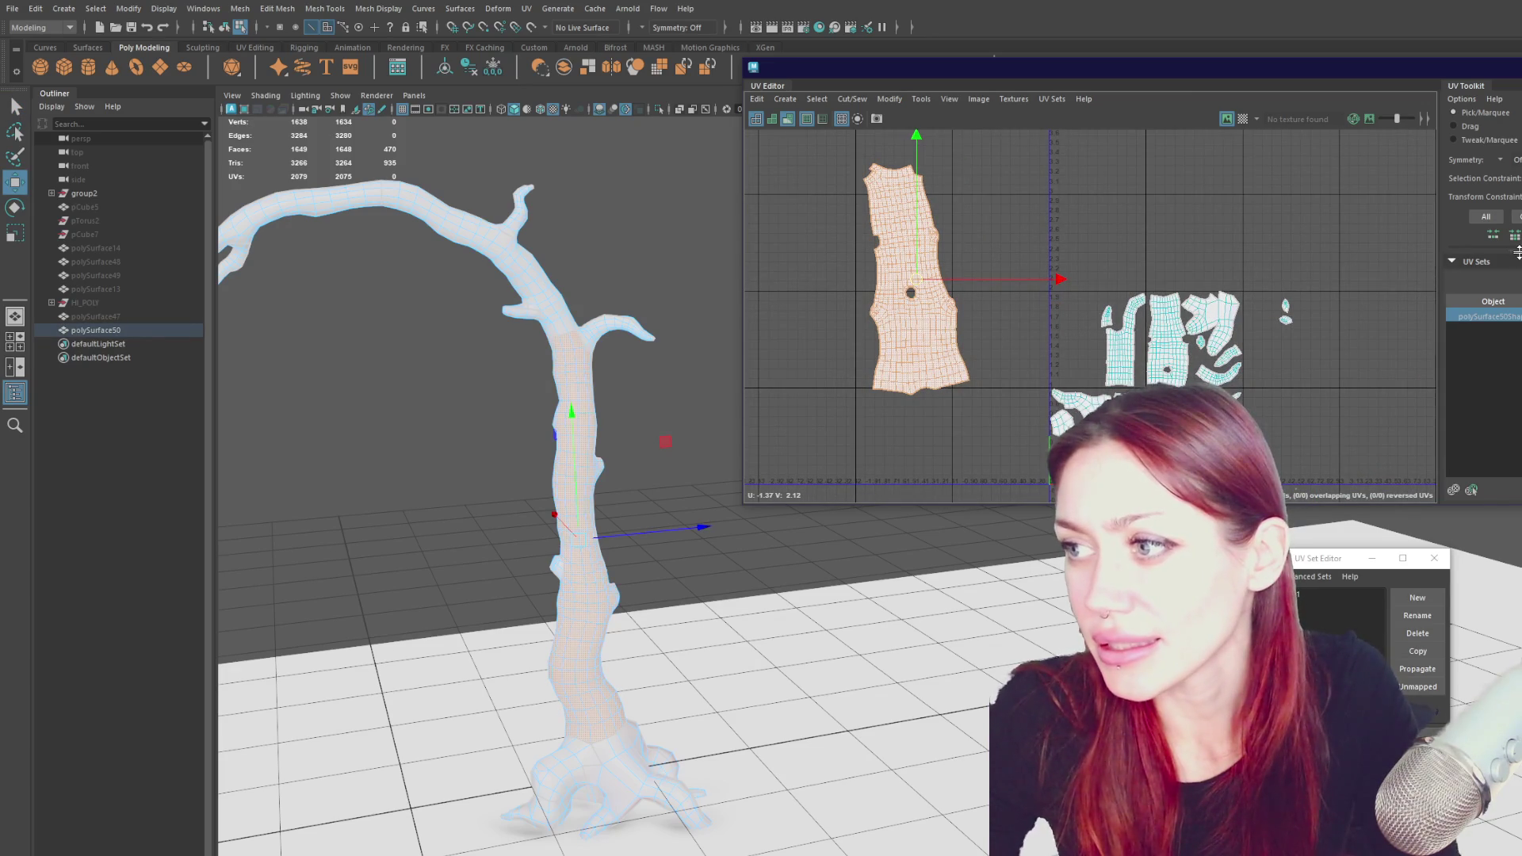
- Try packing and scaling all shells, then undo back to the earlier layout
left_click(1482, 378)
scroll(1474, 333, "down", 5)
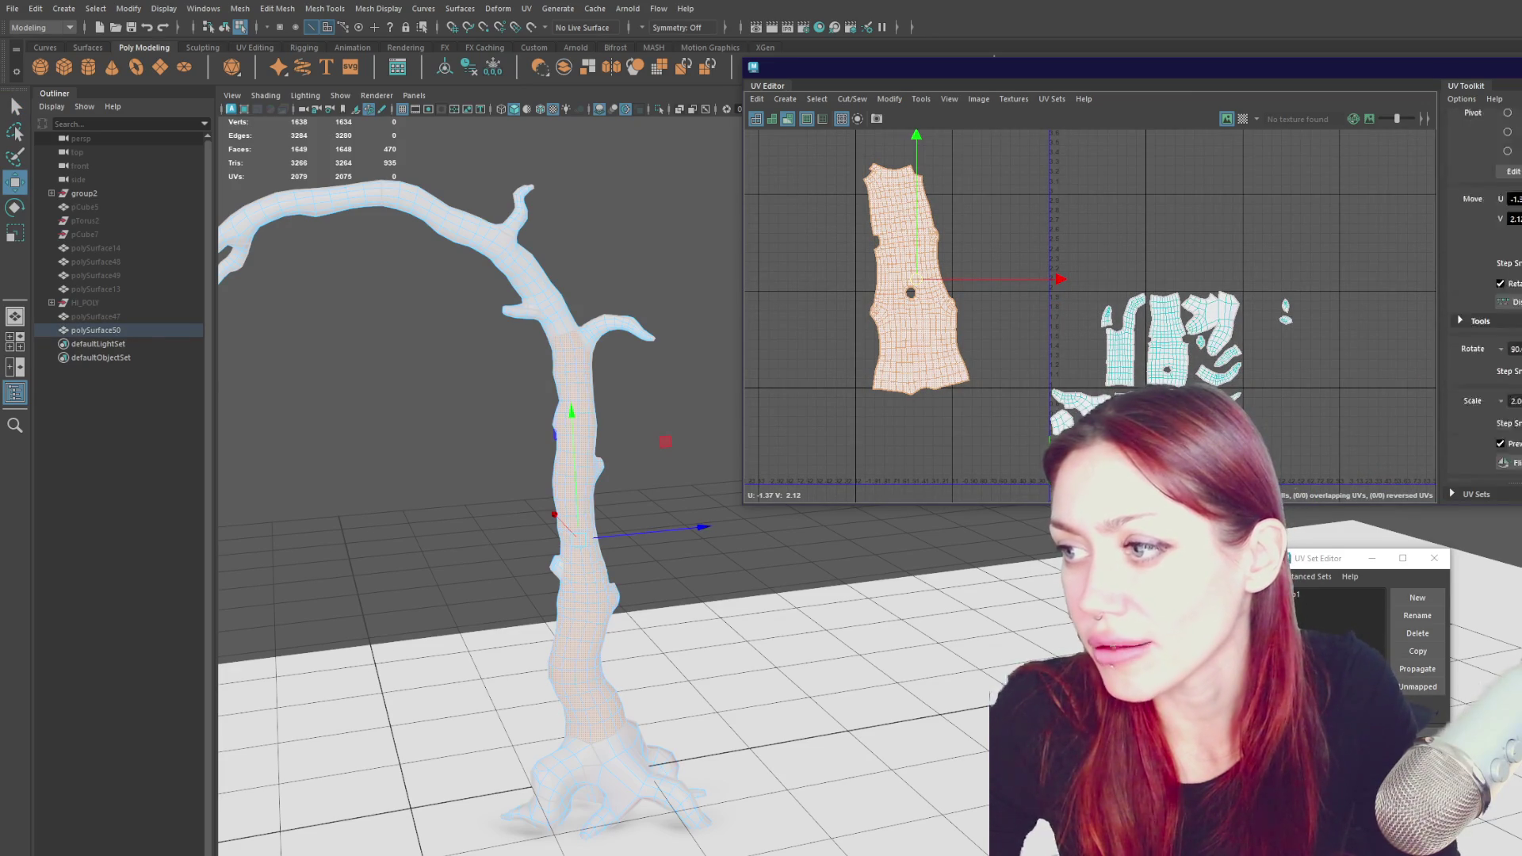
right_click_drag(1153, 146, 1165, 190, "shift")
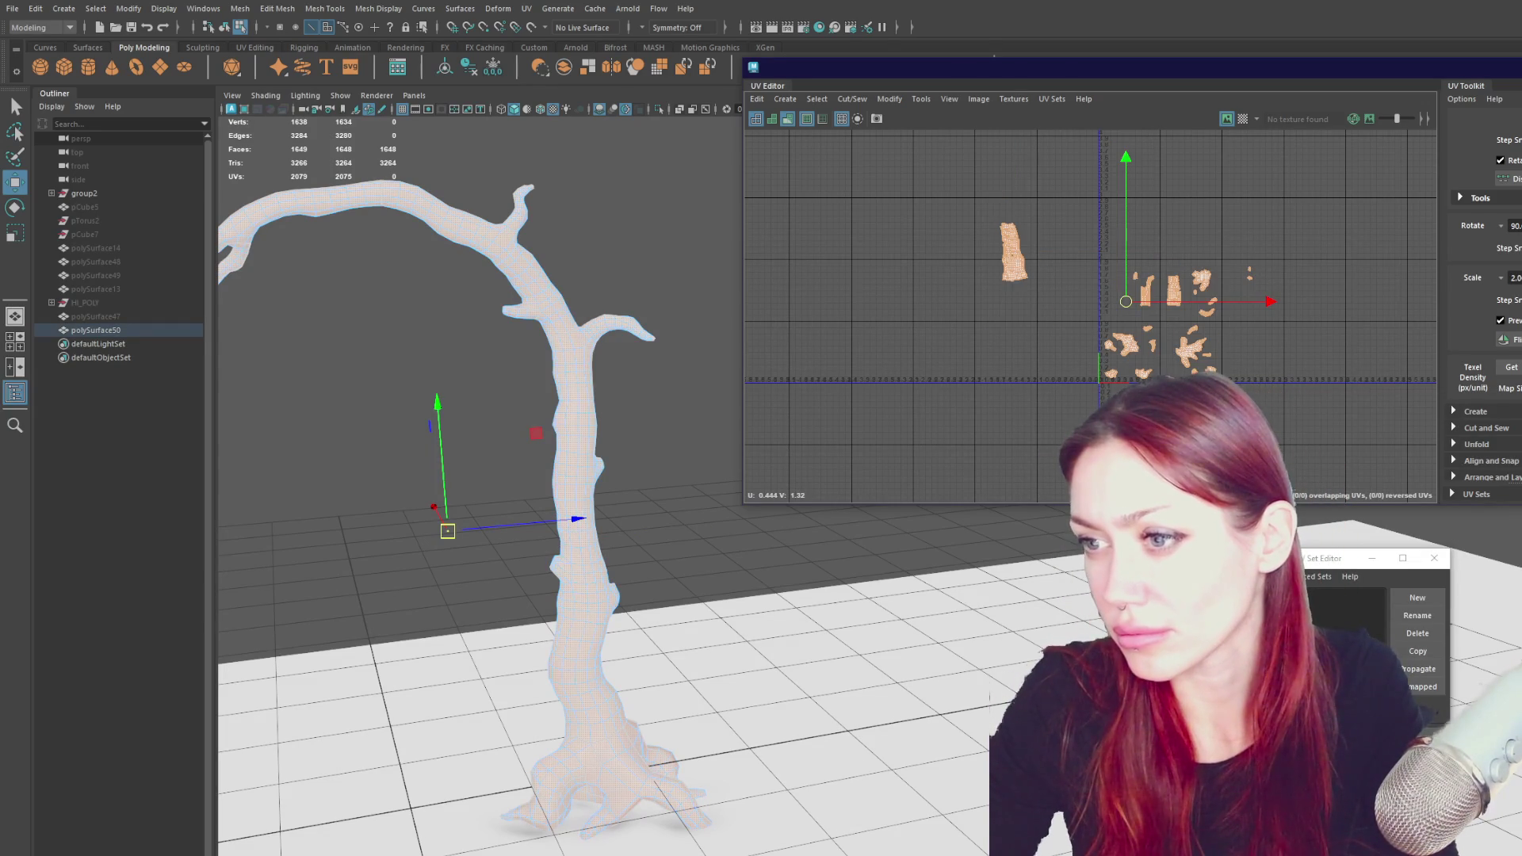
key("ctrl+z")
key("ctrl+z")
key("ctrl+z")
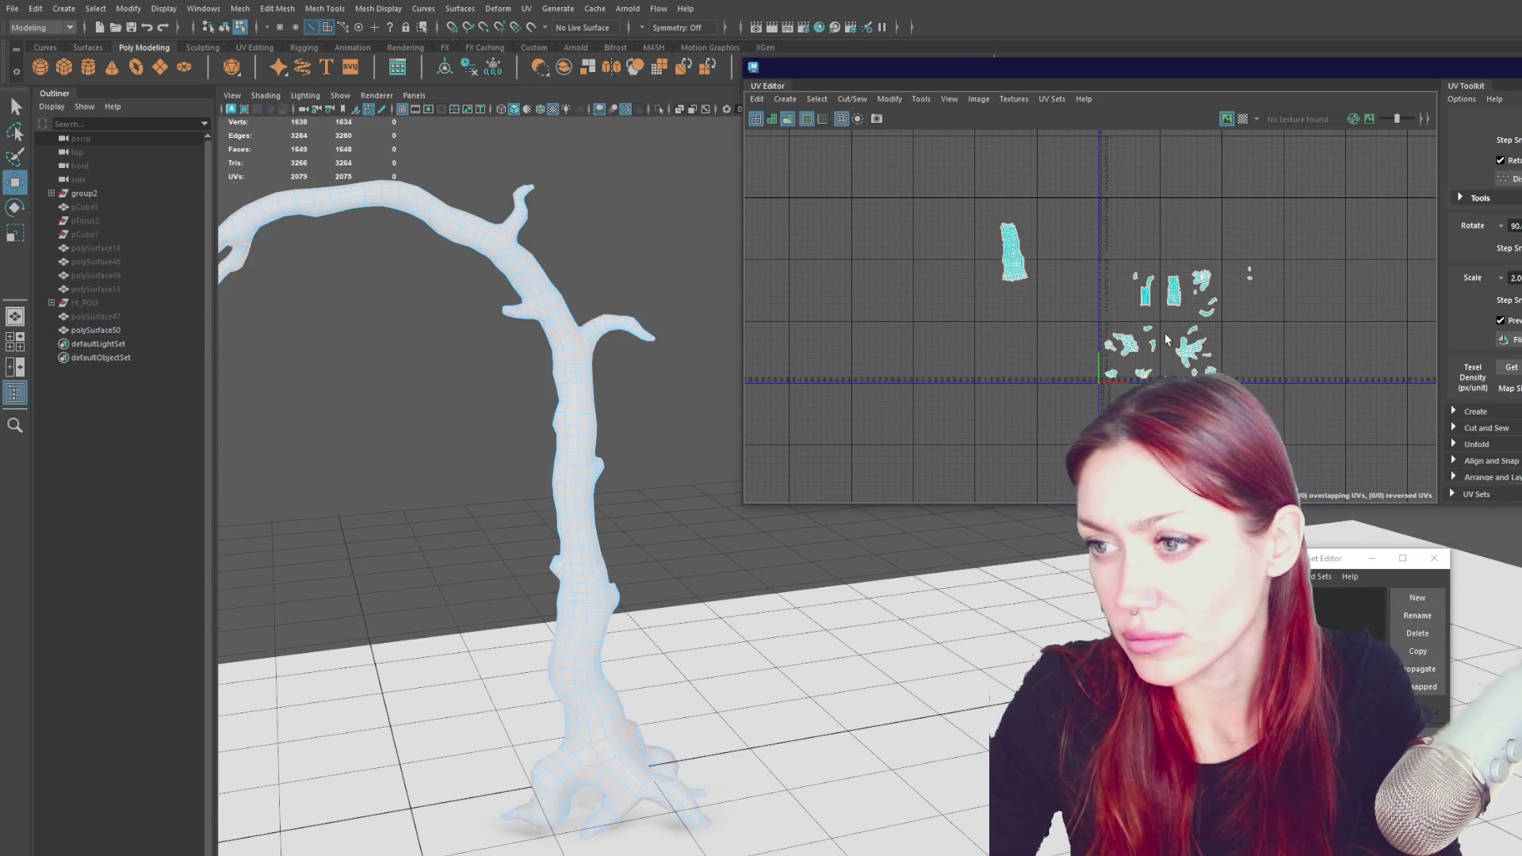
key("shift+z")
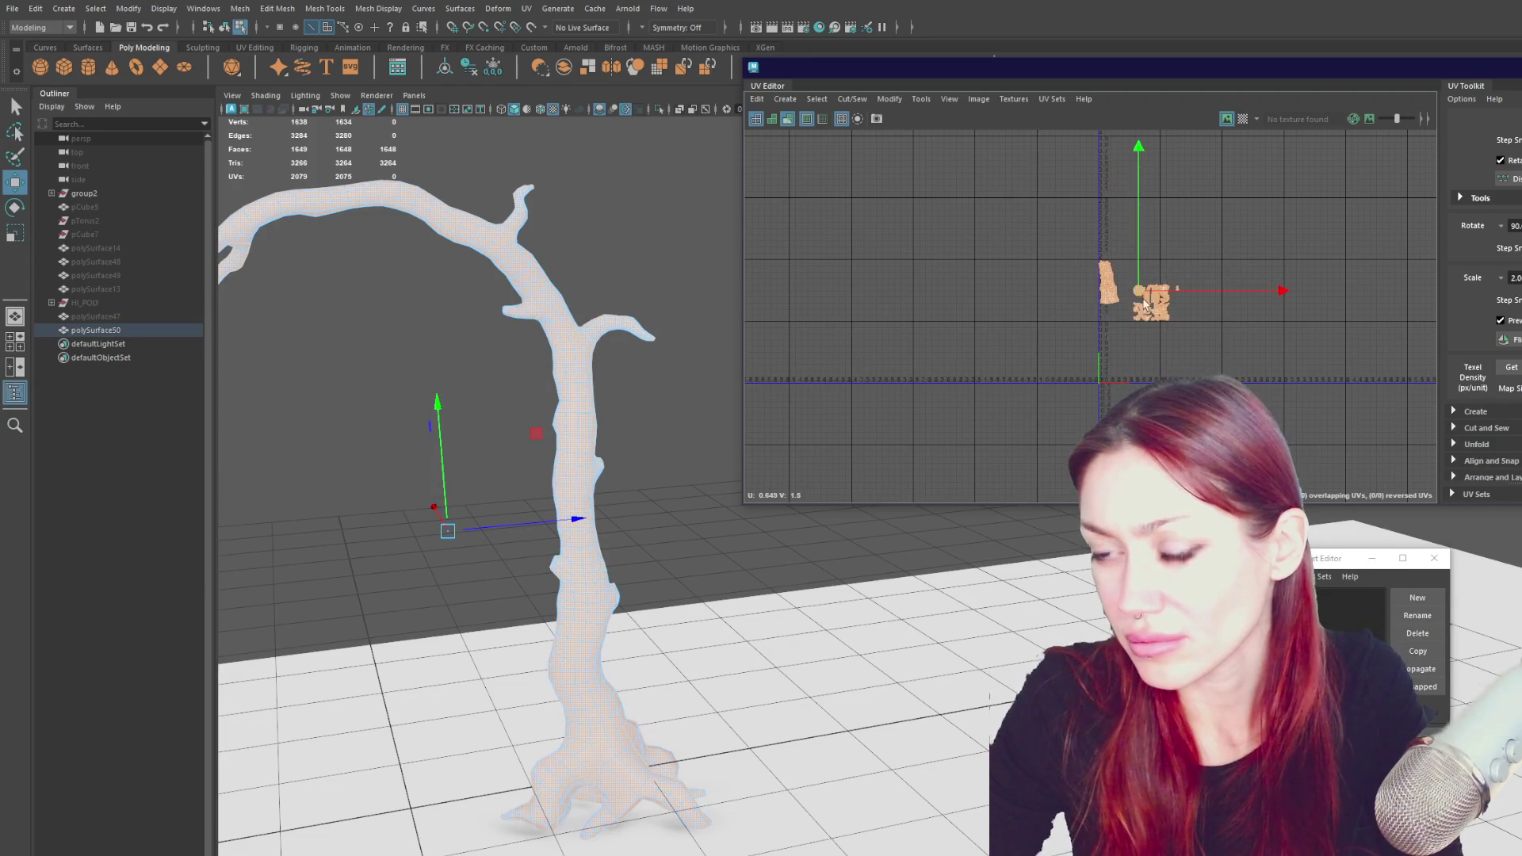
scroll(1151, 280, "up", 3)
key("ctrl+z")
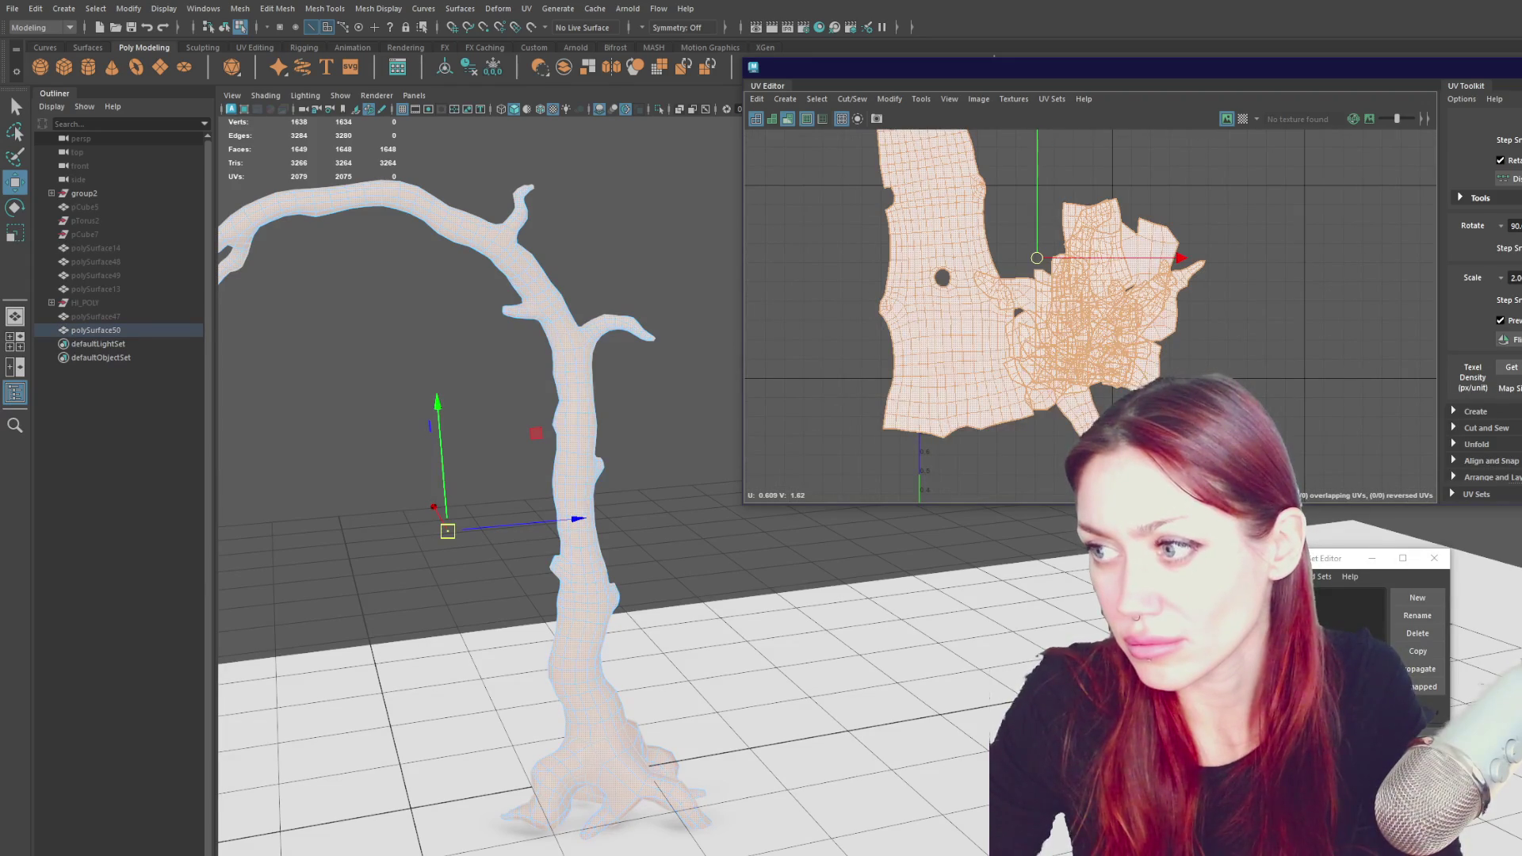
key("shift+z")
key("shift+z")
key("shift+z")
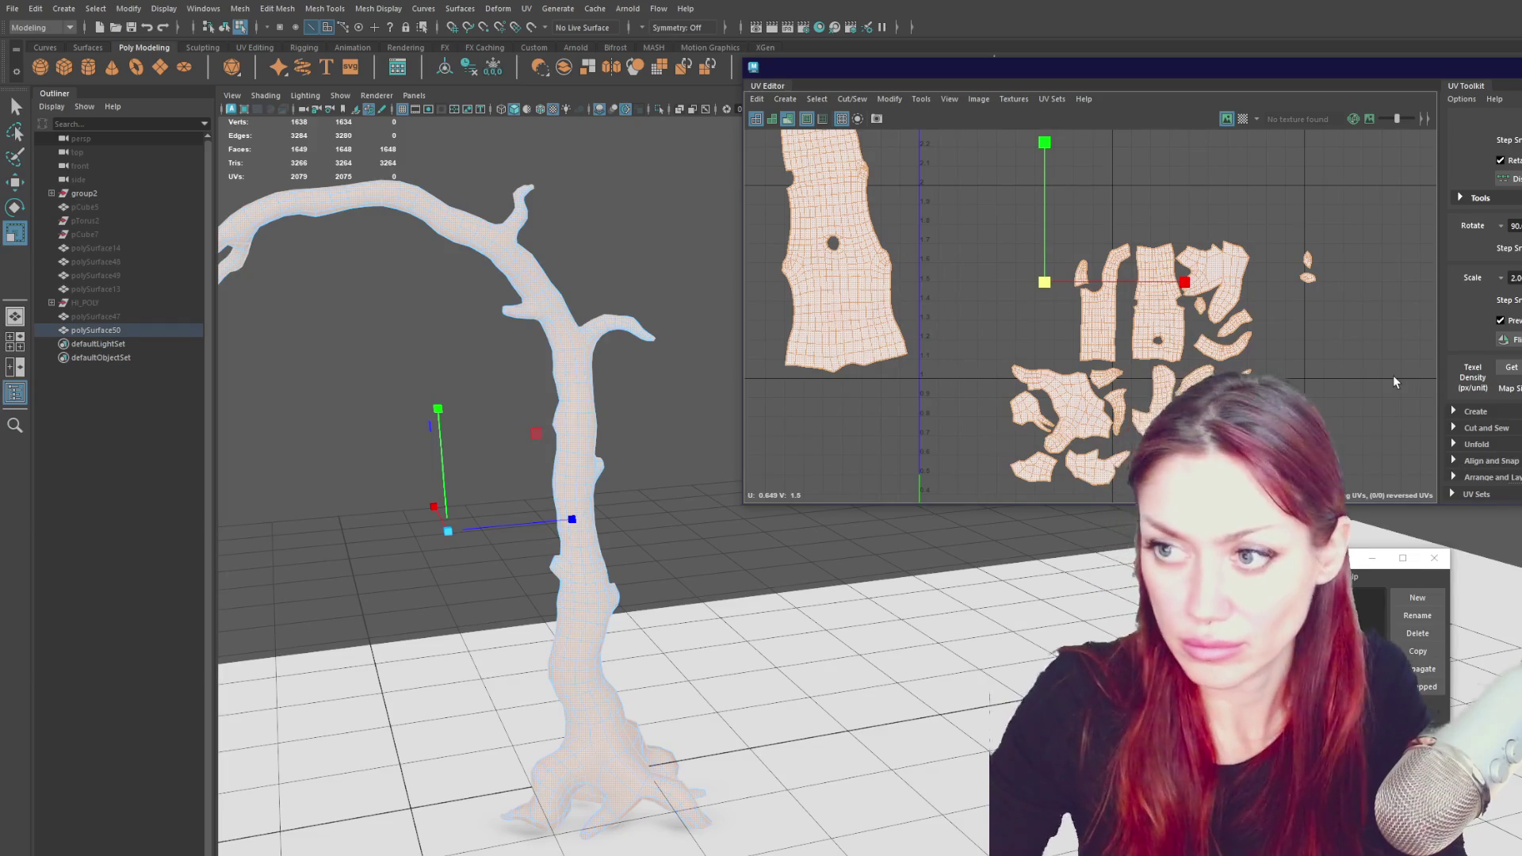
key("ctrl+z")
key("ctrl+z")
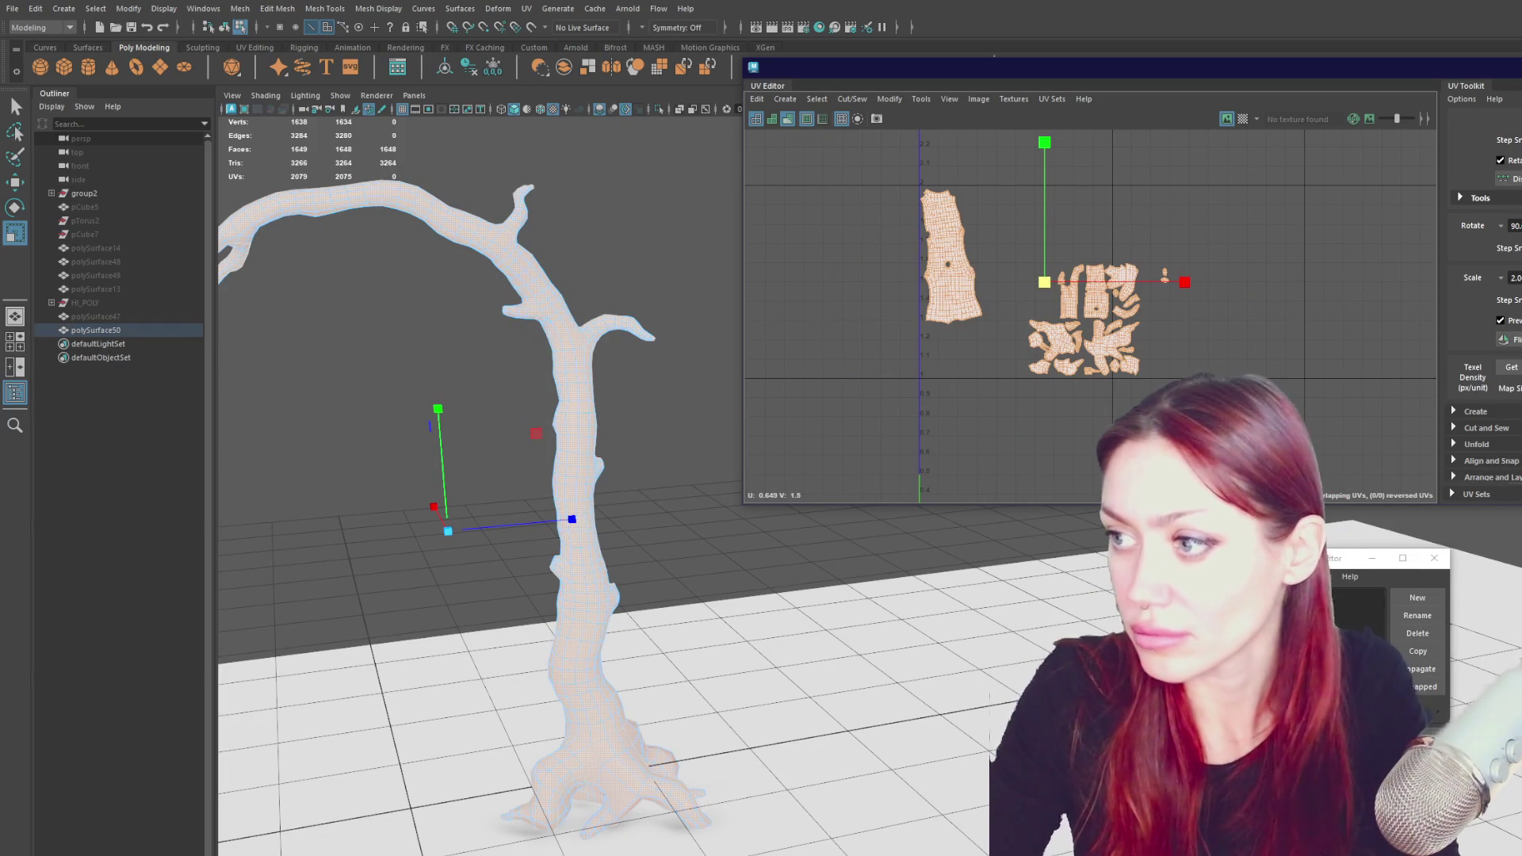
key("ctrl+z")
key("ctrl+z")
key("ctrl+z")
key("ctrl+z")
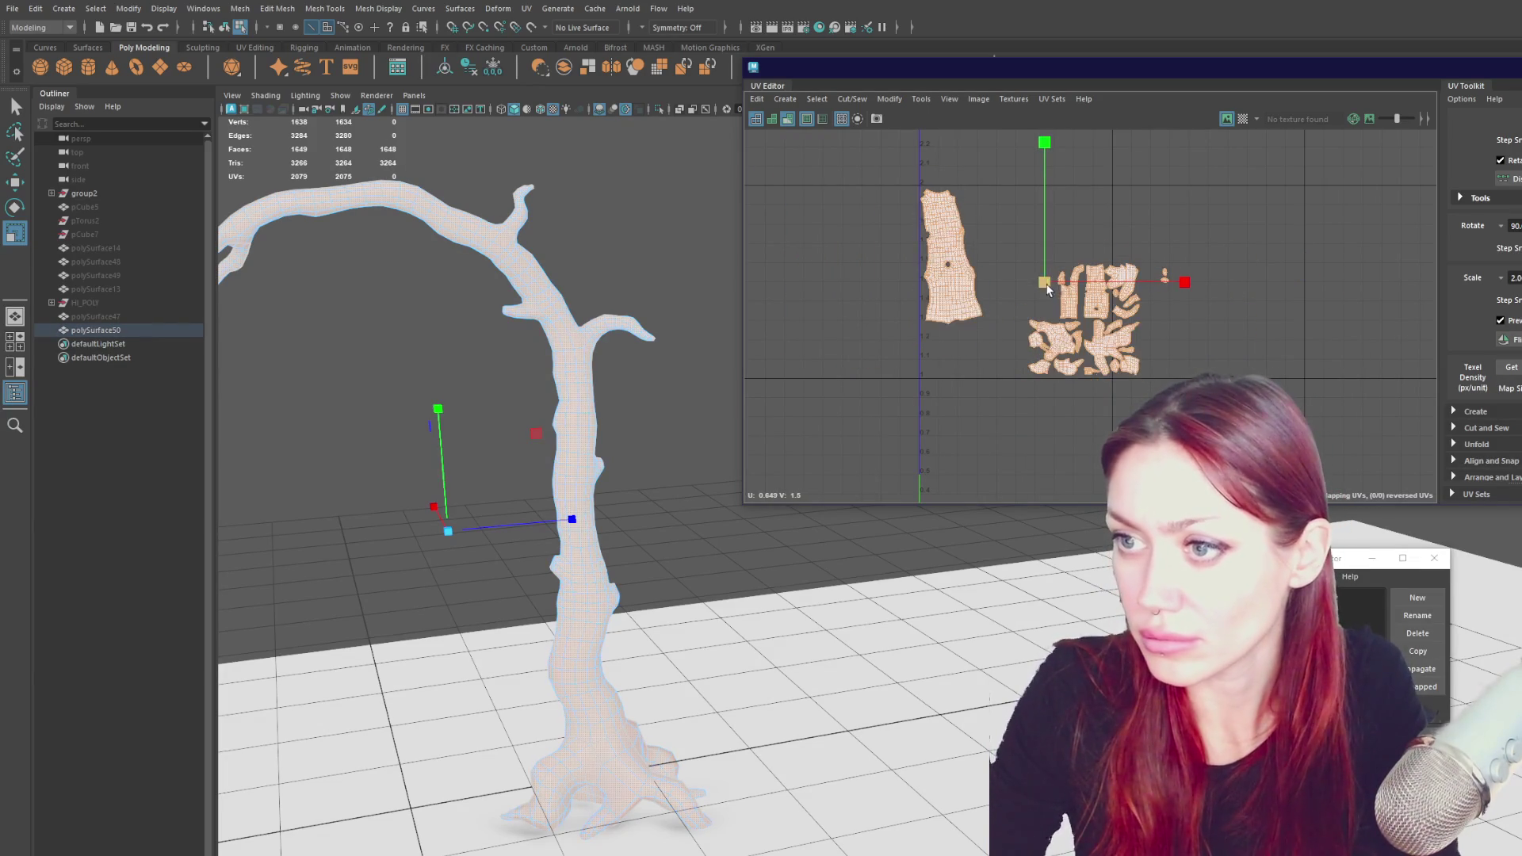
key("ctrl+z")
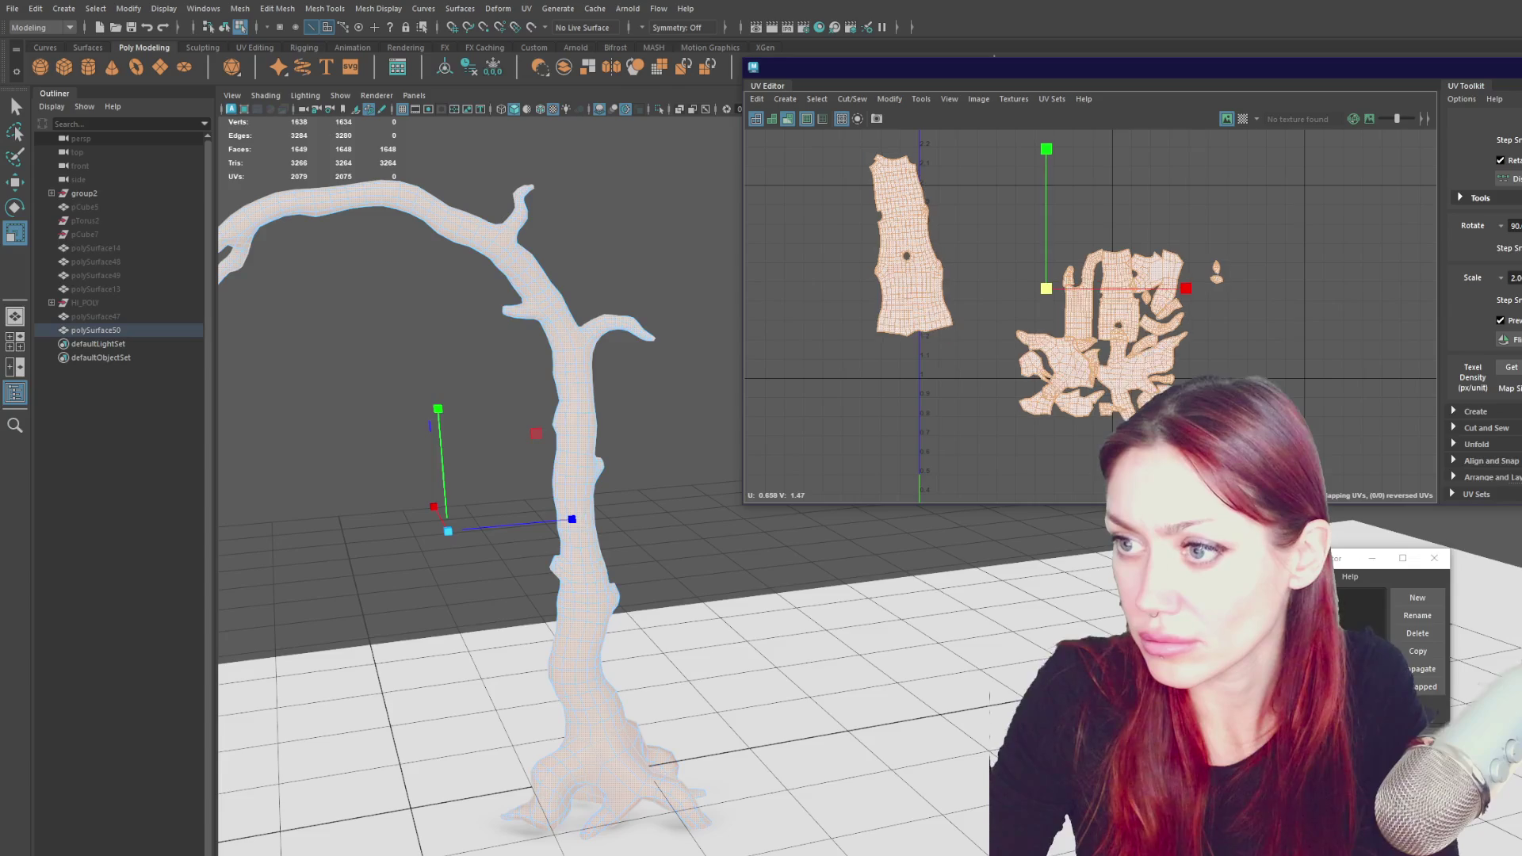
key("ctrl+z")
left_click_drag(1046, 290, 1289, 303)
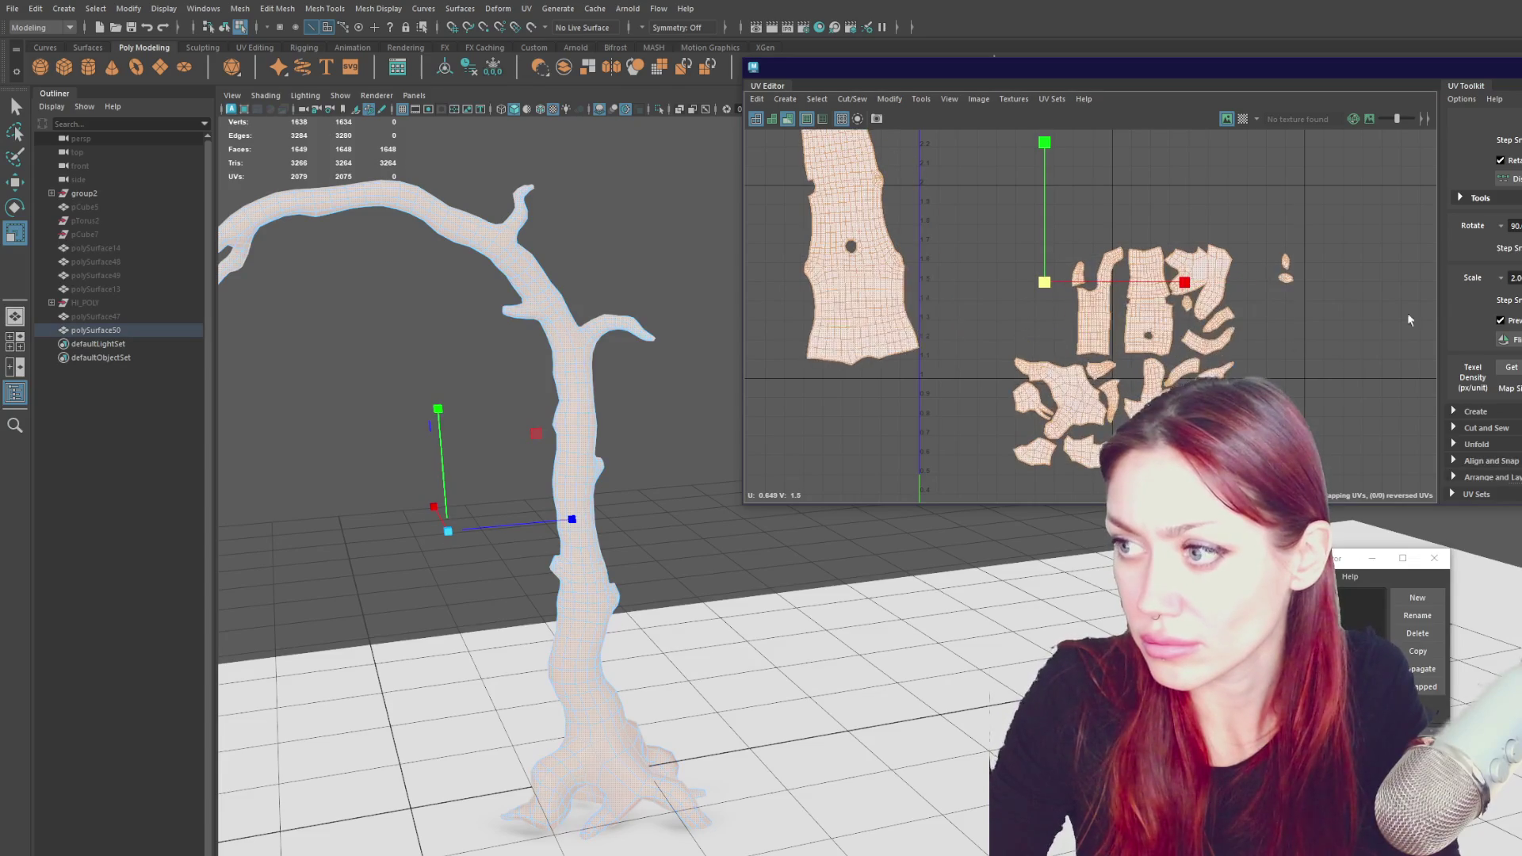
key("ctrl+z")
- Move and rotate the long trunk shell closer to the other shells
left_click(906, 255)
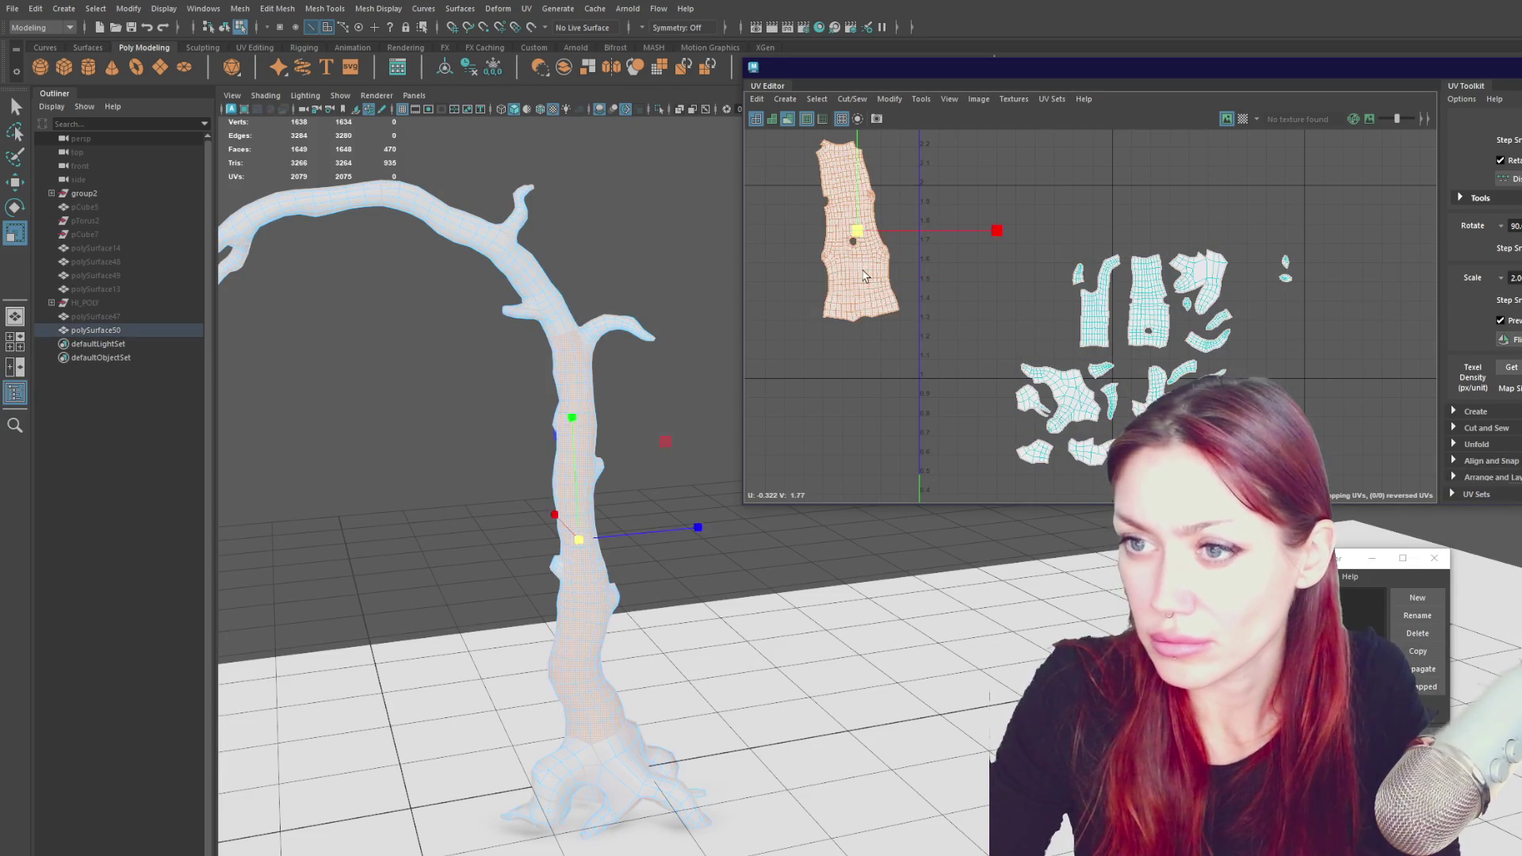
key("w")
left_click_drag(906, 255, 993, 301)
key("e")
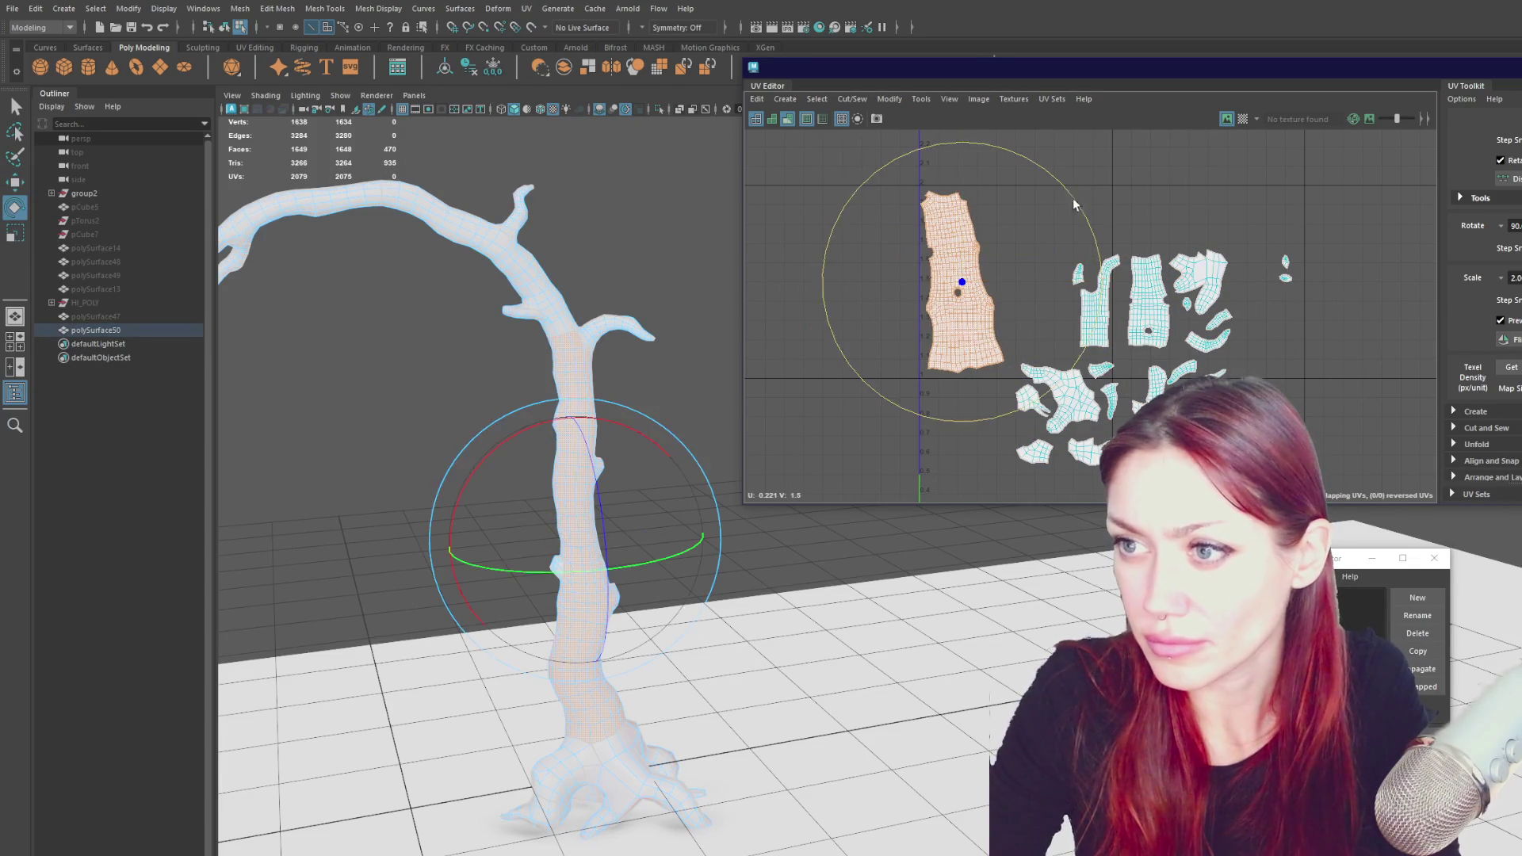
left_click_drag(1080, 215, 1085, 226)
key("w")
left_click_drag(961, 282, 975, 286)
key("e")
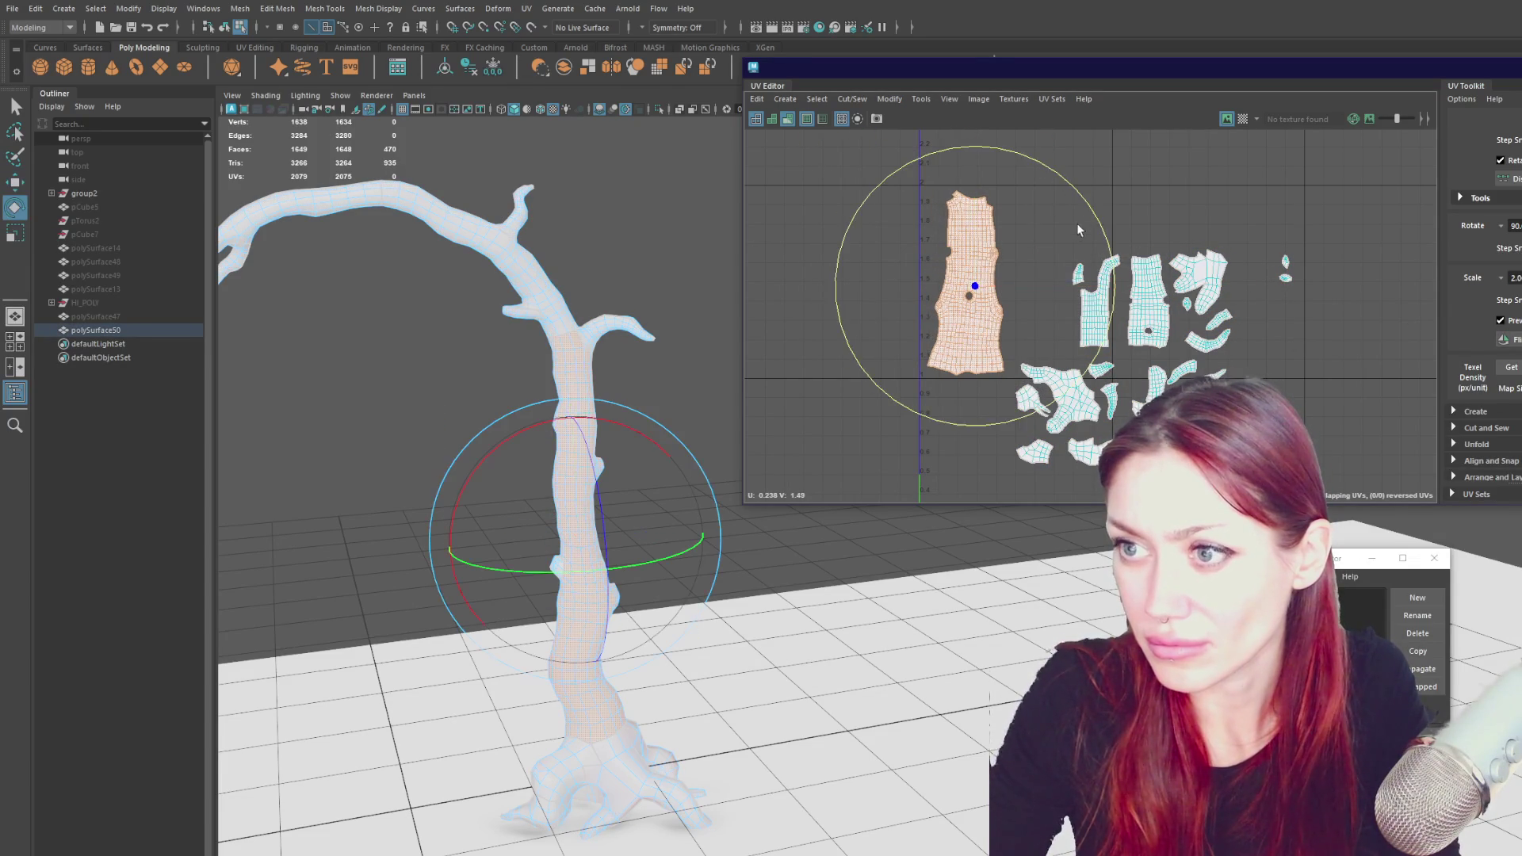
key("q")
scroll(1163, 301, "up", 3)
- Sew and unfold the trunk pieces into one strip, standing it upright beside the other trunk shell
right_click(1110, 203)
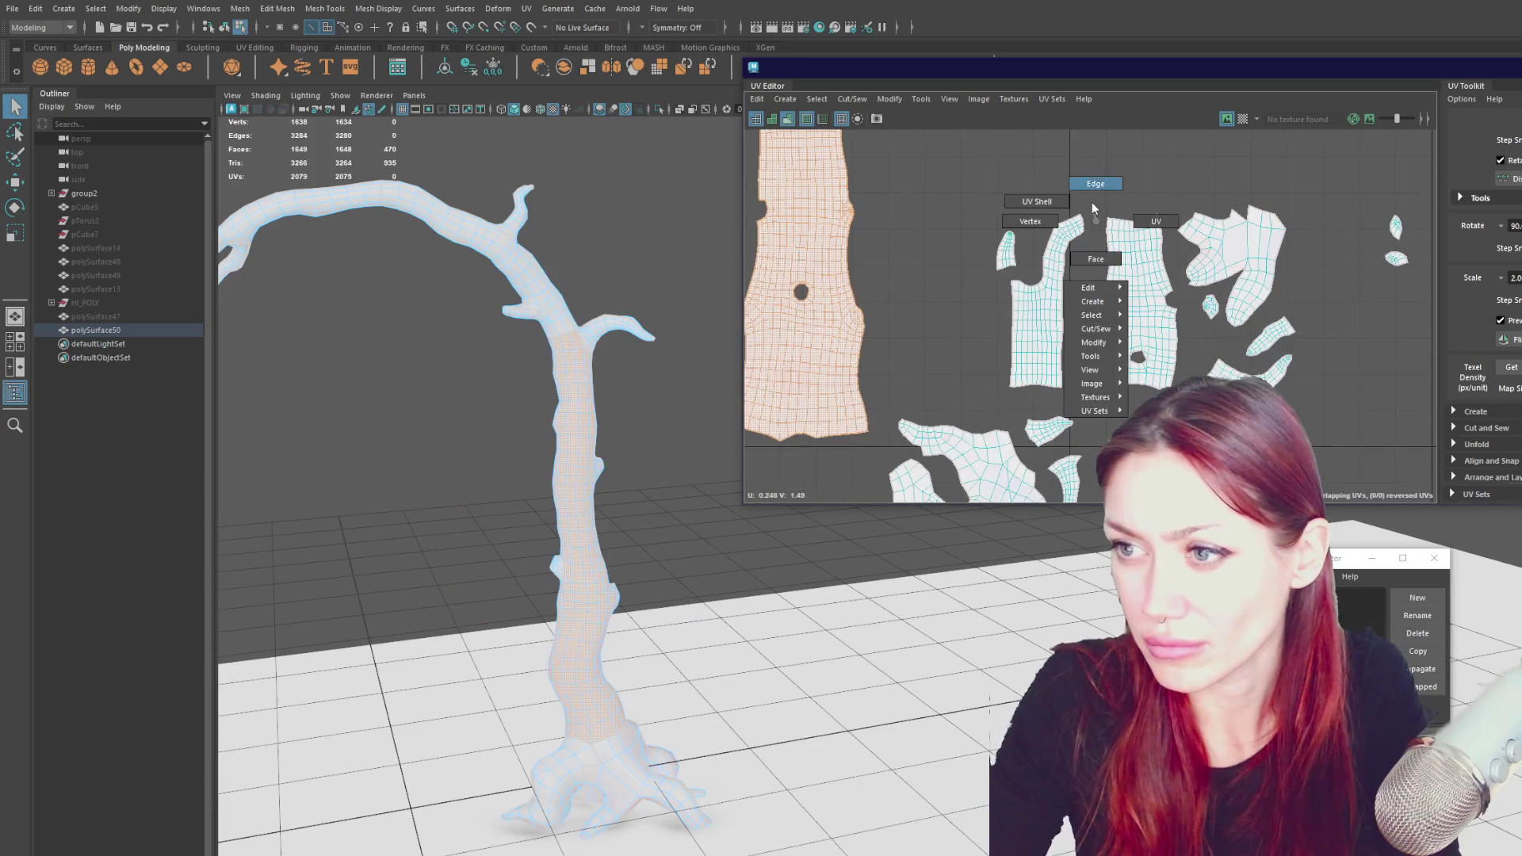
left_click(1124, 200)
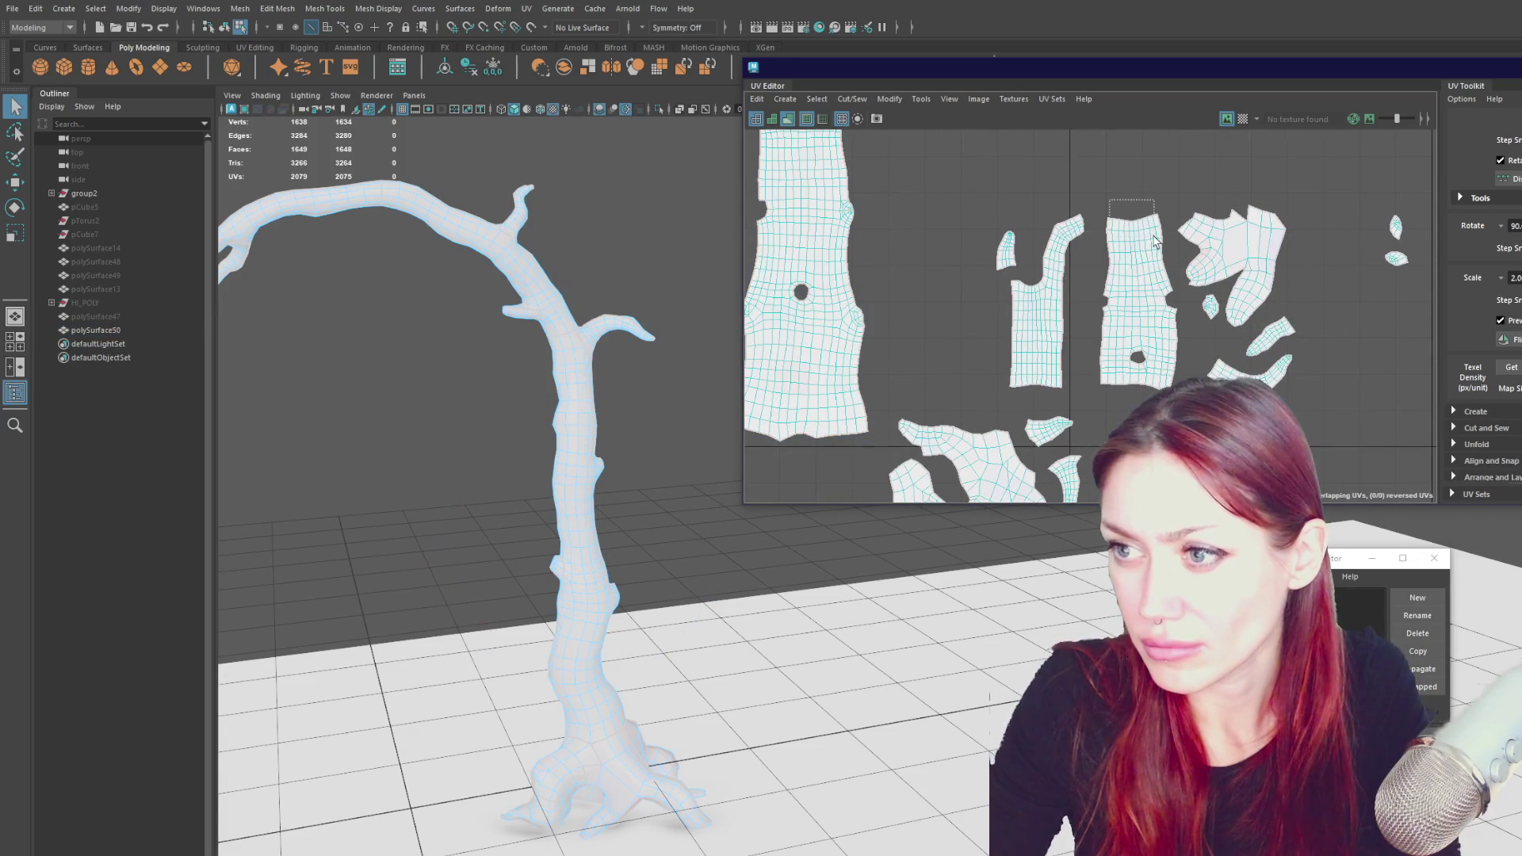
mouse_move(1155, 241)
right_mouse_down("shift")
mouse_move(1128, 178)
mouse_move(1149, 180)
mouse_move(1053, 179)
right_mouse_up("shift")
key("w")
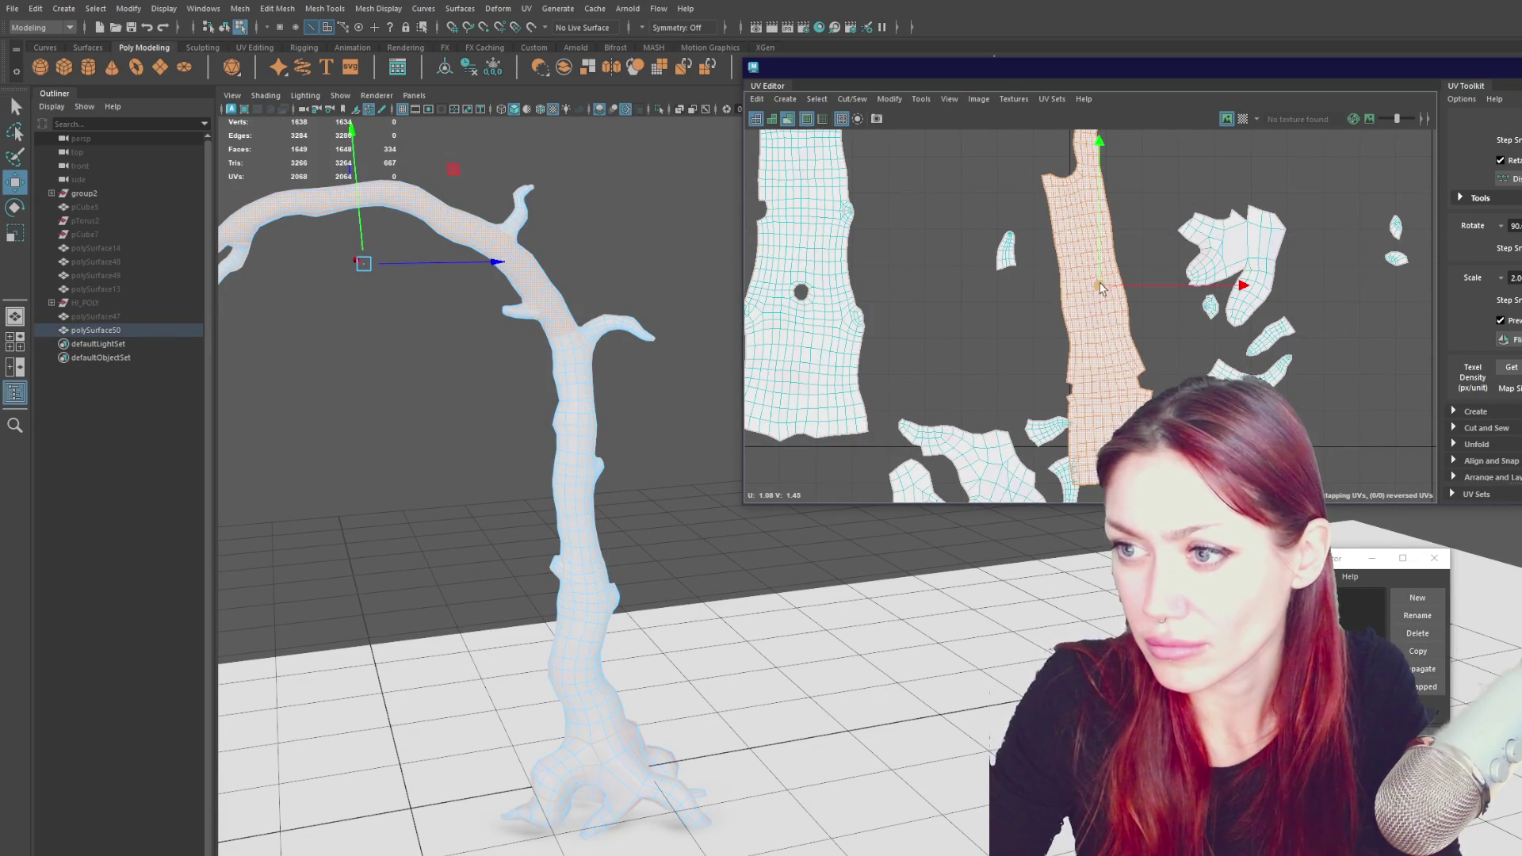
scroll(1103, 290, "down", 2)
left_click_drag(1104, 290, 985, 292)
middle_click_drag(1059, 199, 1087, 252, "alt")
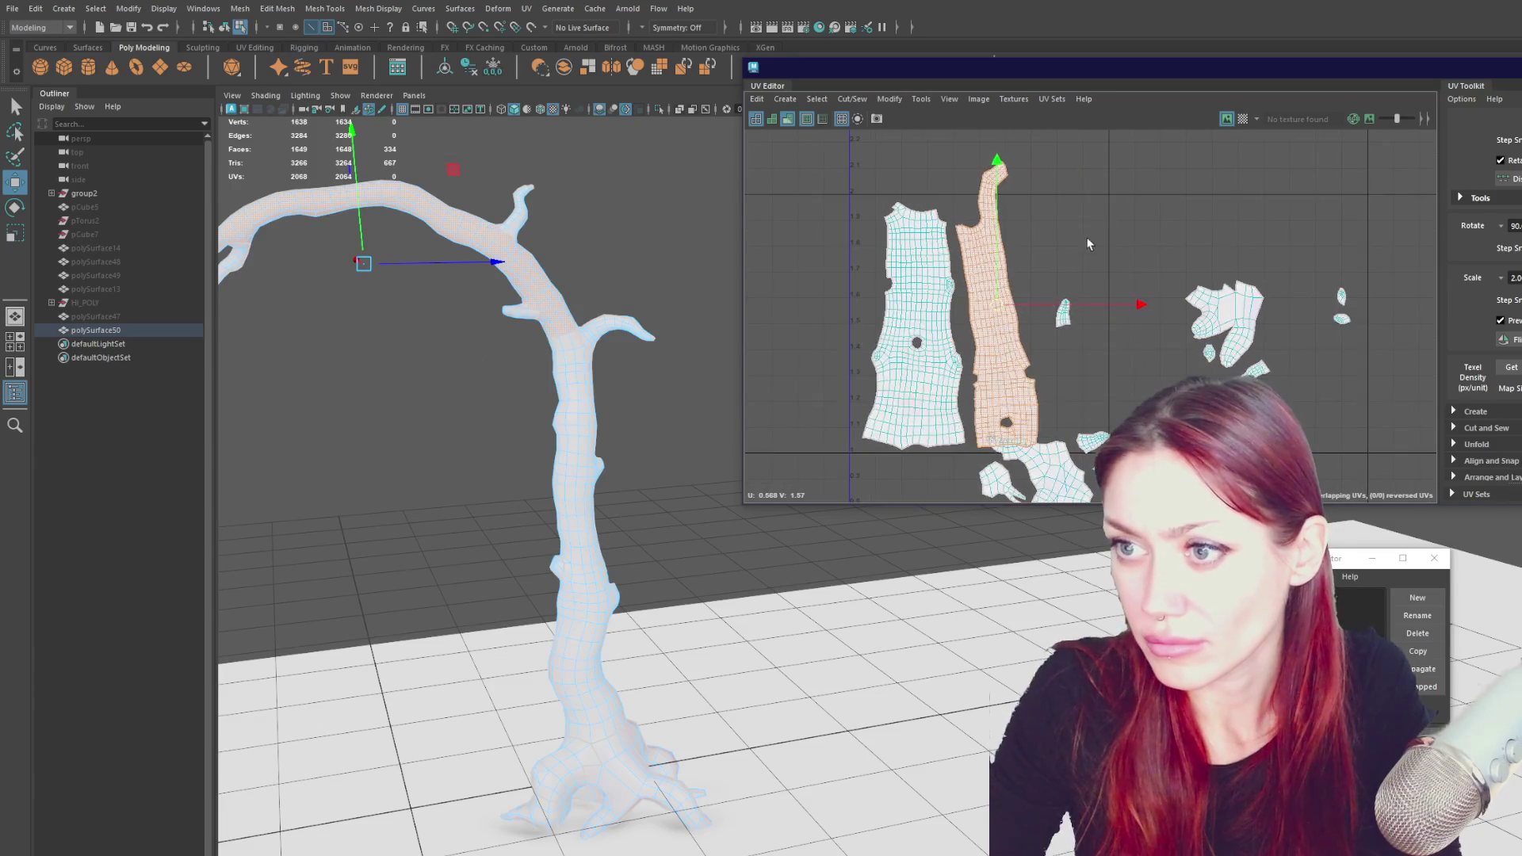
key("e")
left_click_drag(1087, 252, 1079, 234)
key("w")
left_click_drag(998, 308, 1007, 309)
scroll(1031, 191, "up", 3)
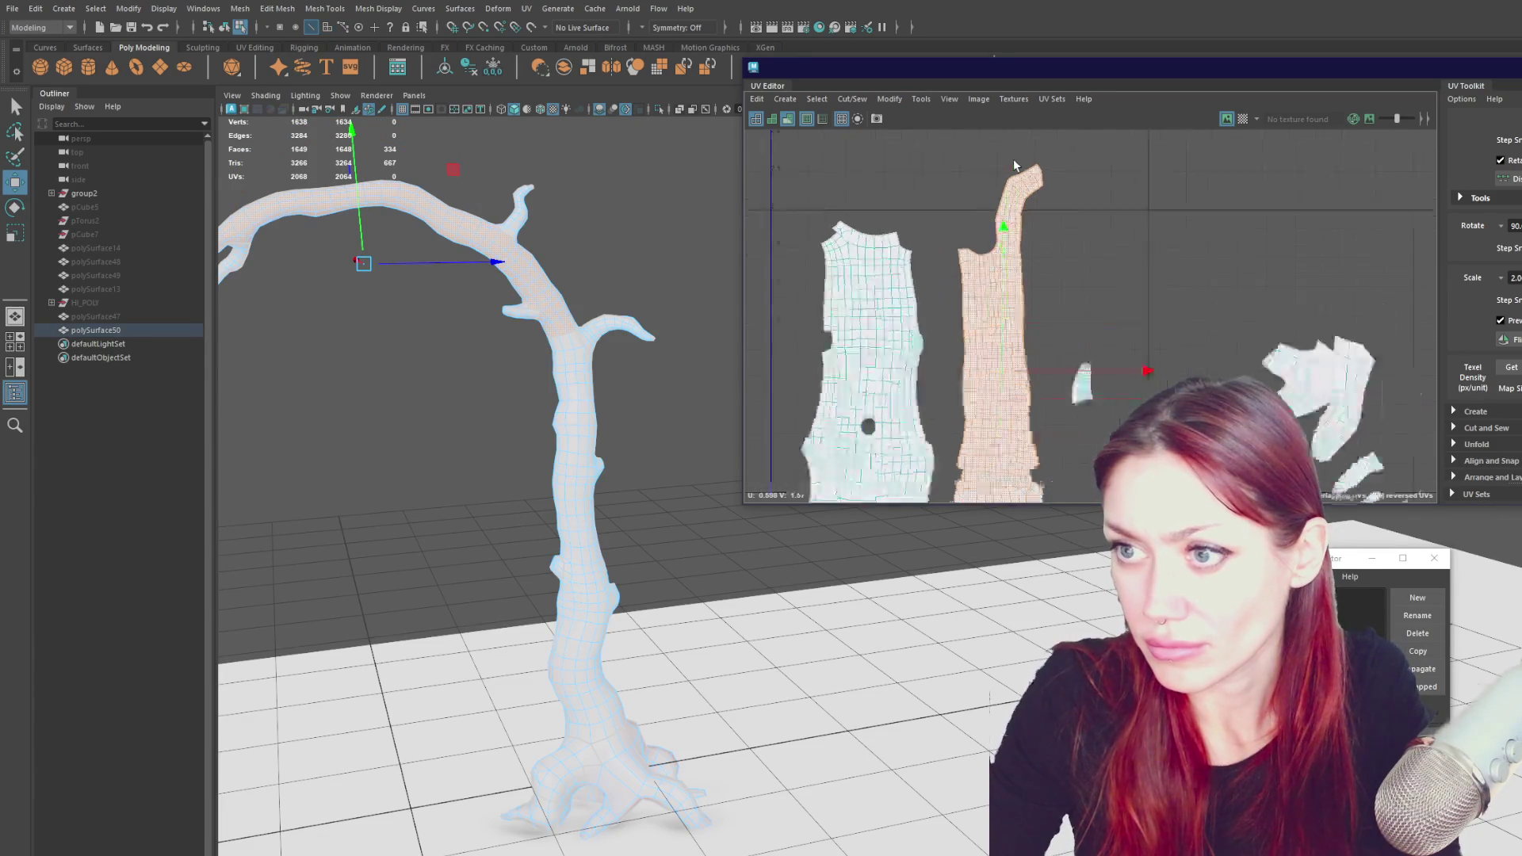
- Select the edge loop along the strip's upper side and convert it to the tip's faces
double_click(1043, 230)
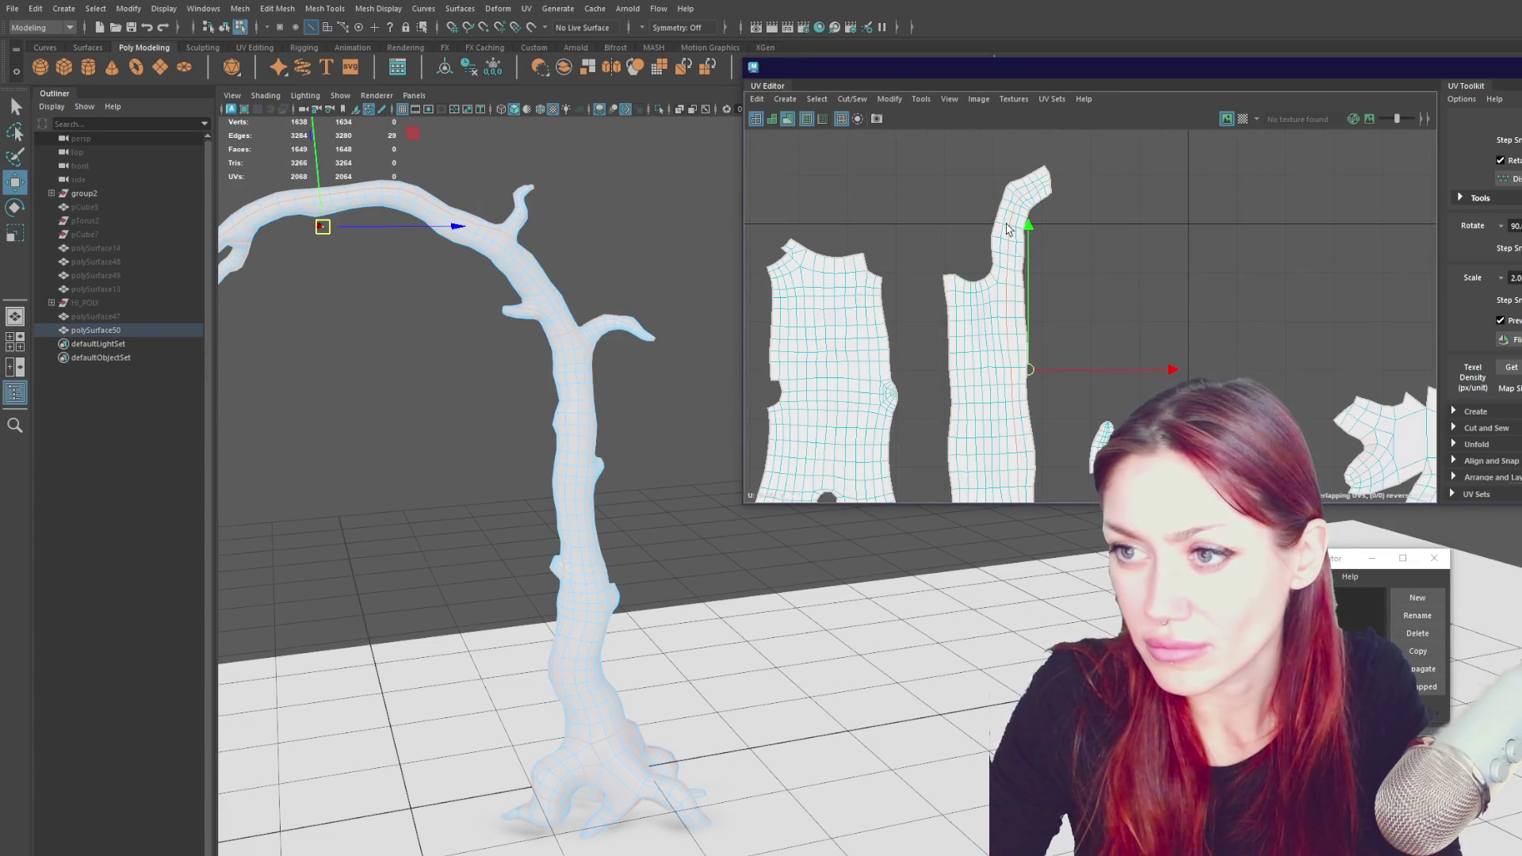
right_click_drag(1055, 207, 1054, 246)
mouse_move(1066, 154)
left_mouse_down()
mouse_move(991, 234)
mouse_move(1216, 233)
left_mouse_up()
scroll(1216, 233, "down", 2)
- Move the lower branch shell out to the left and nudge the right trunk strip
left_click(1089, 453)
left_click_drag(1089, 453, 767, 440)
left_click(1039, 299)
left_click_drag(1038, 300, 1038, 301)
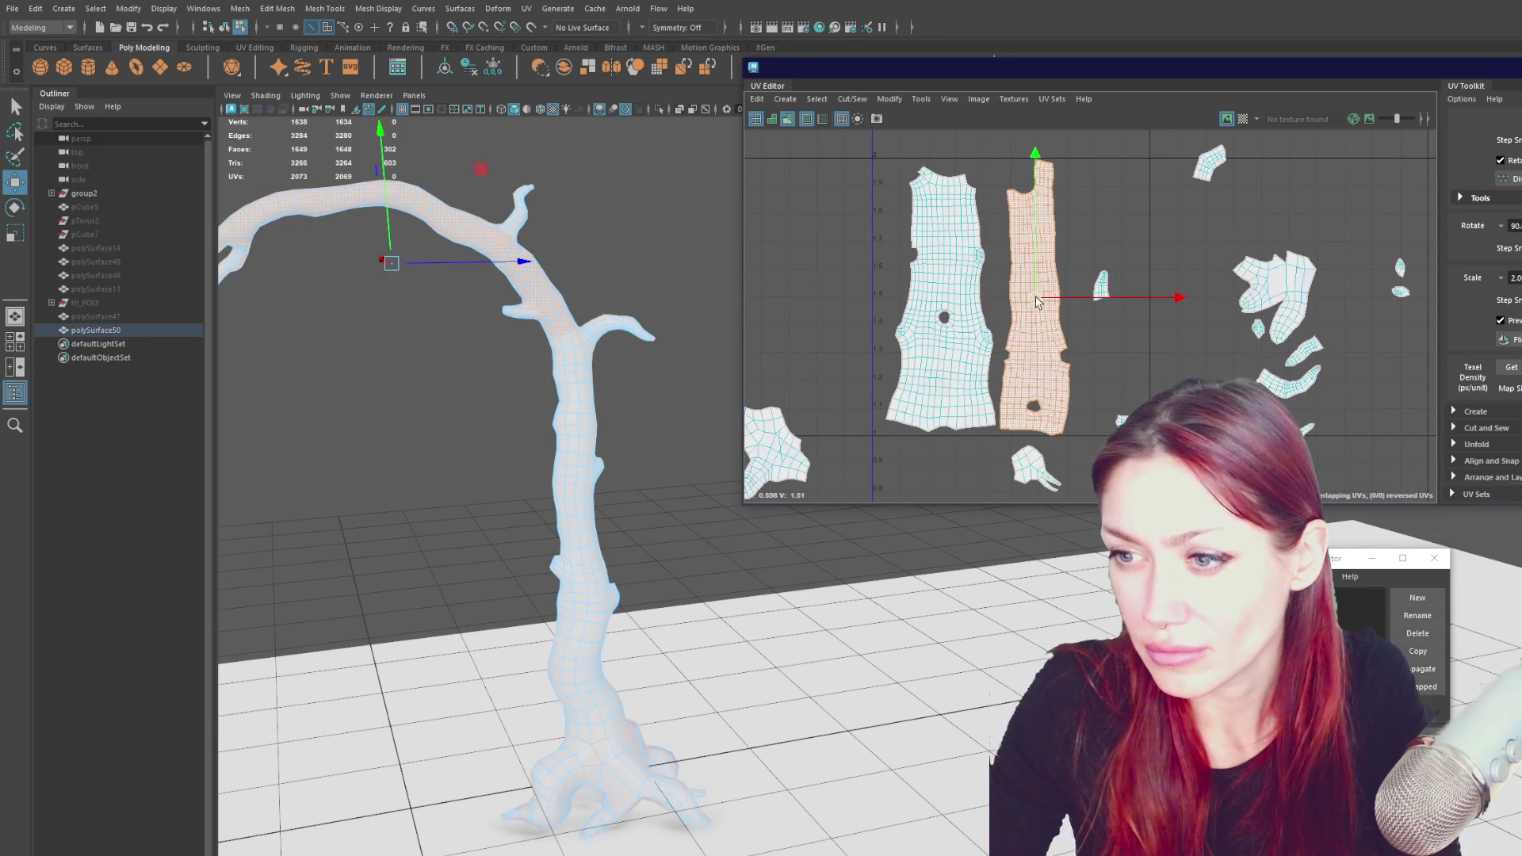
- Slide the trunk strip slightly right, then select the small shell and the larger right shell
scroll(1031, 317, "up", 5)
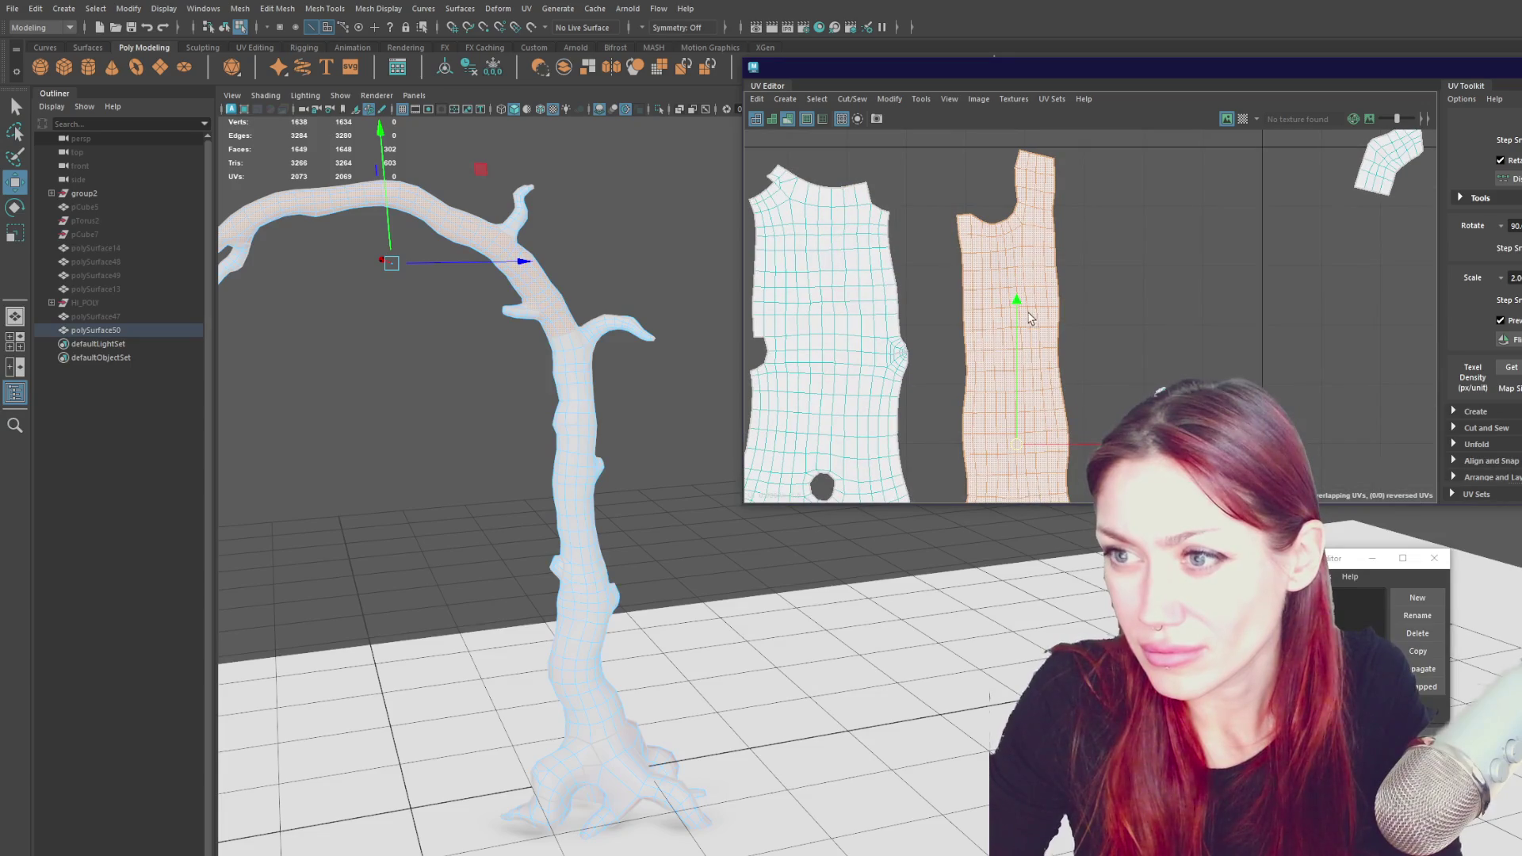
scroll(1062, 317, "down", 3)
scroll(1038, 222, "up", 2)
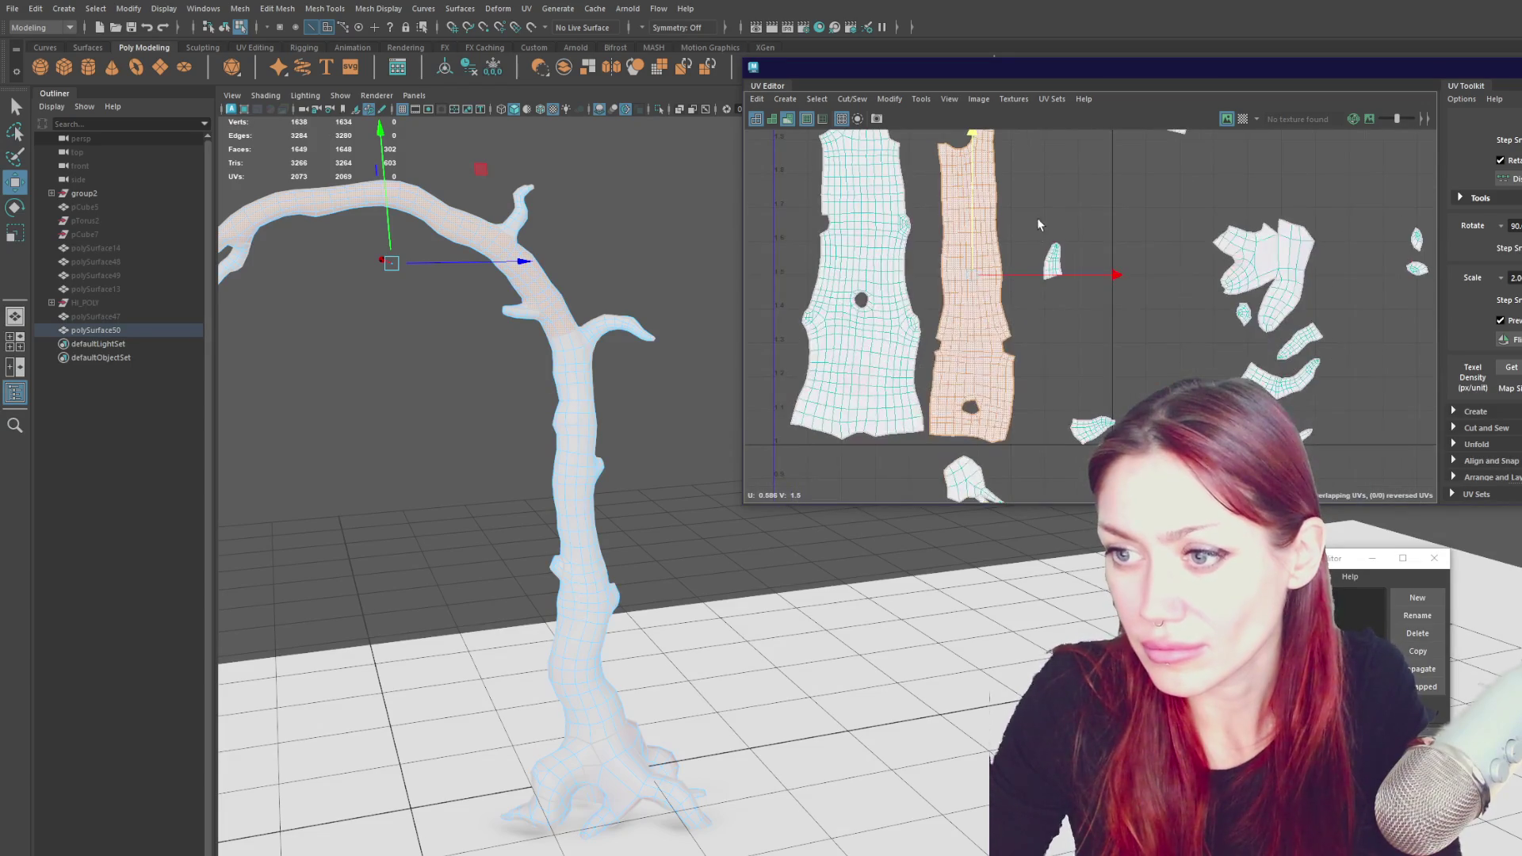
middle_click_drag(1065, 229, 1120, 304, "alt")
left_click_drag(1078, 349, 1106, 349)
left_click(1108, 340)
scroll(1248, 292, "down", 2)
left_click(1306, 333)
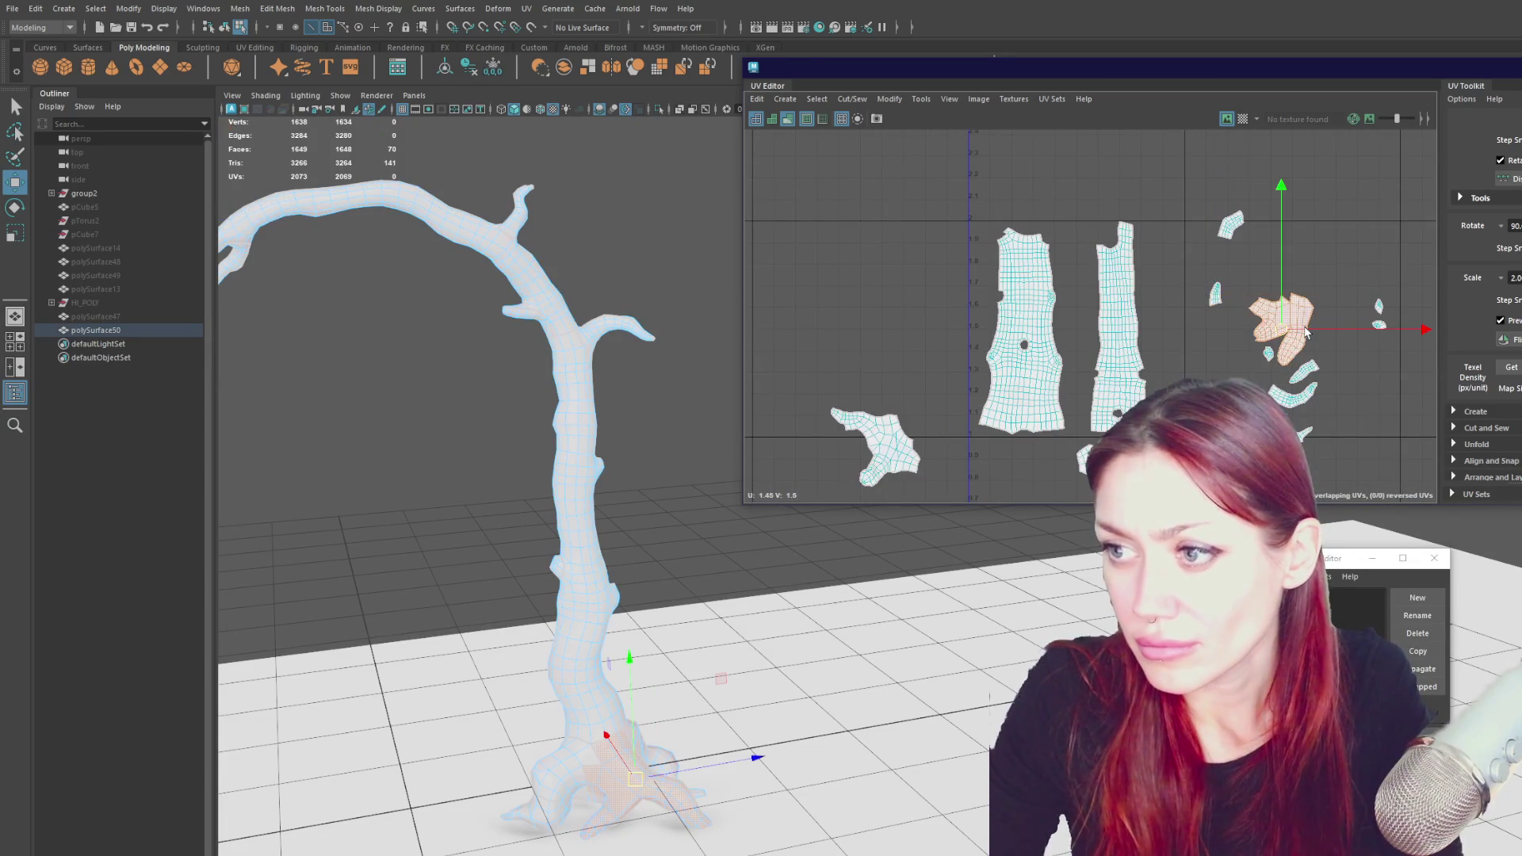
- Move a small shell up beside a trunk strip and nudge that strip left
left_click_drag(1271, 332, 1146, 256)
left_click(1126, 333)
left_click_drag(1191, 332, 1185, 332)
scroll(1173, 331, "down", 4)
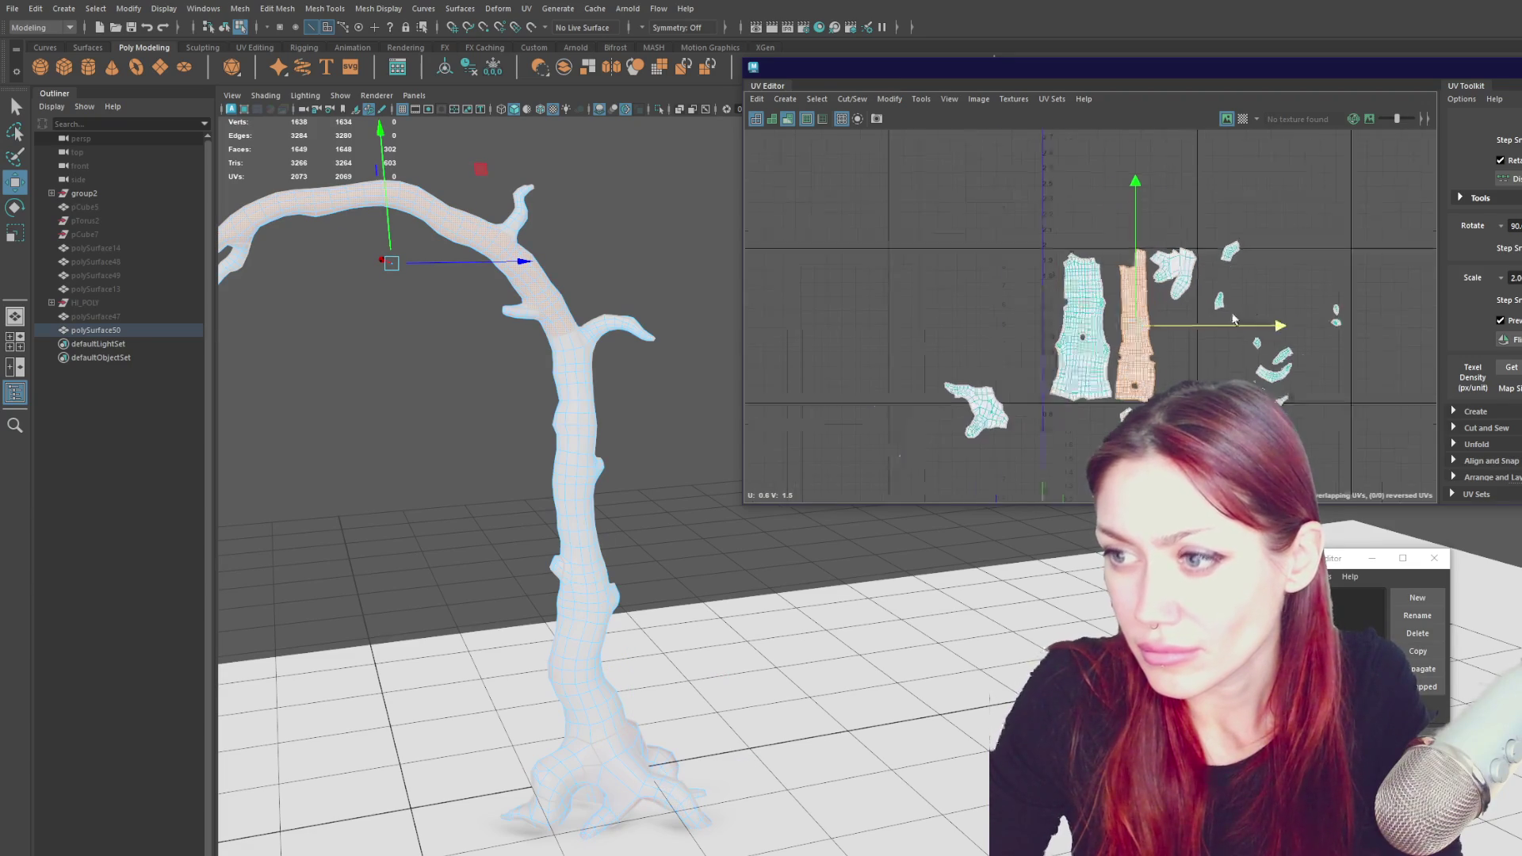
scroll(1152, 246, "up", 3)
- Move a branch shell next to the trunk strips and rotate it to fit the gap
left_click(819, 419)
left_click_drag(808, 416, 1040, 321)
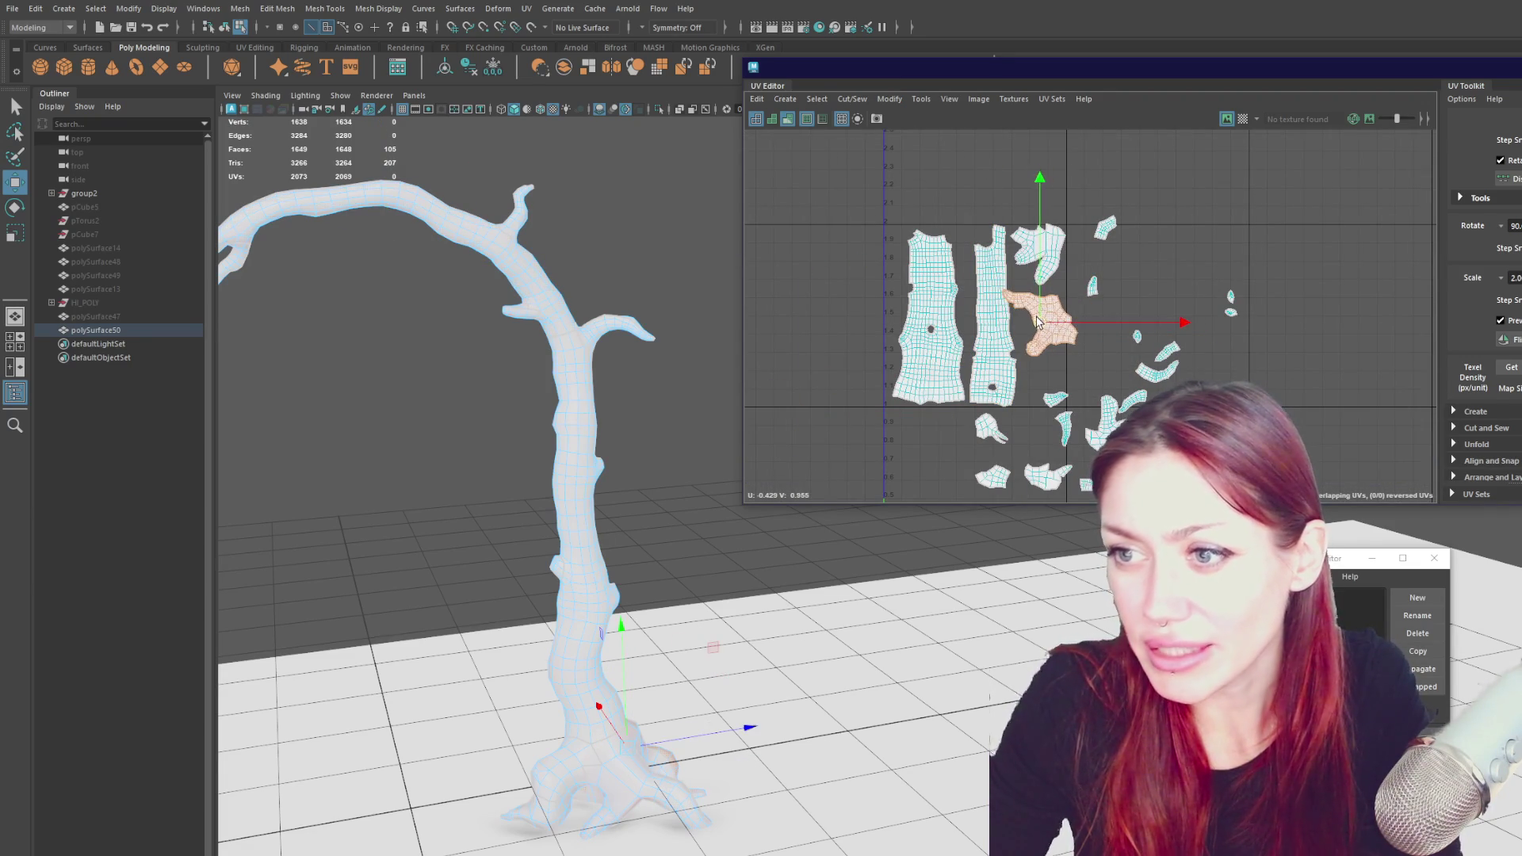
key("e")
left_click_drag(1166, 385, 1170, 379)
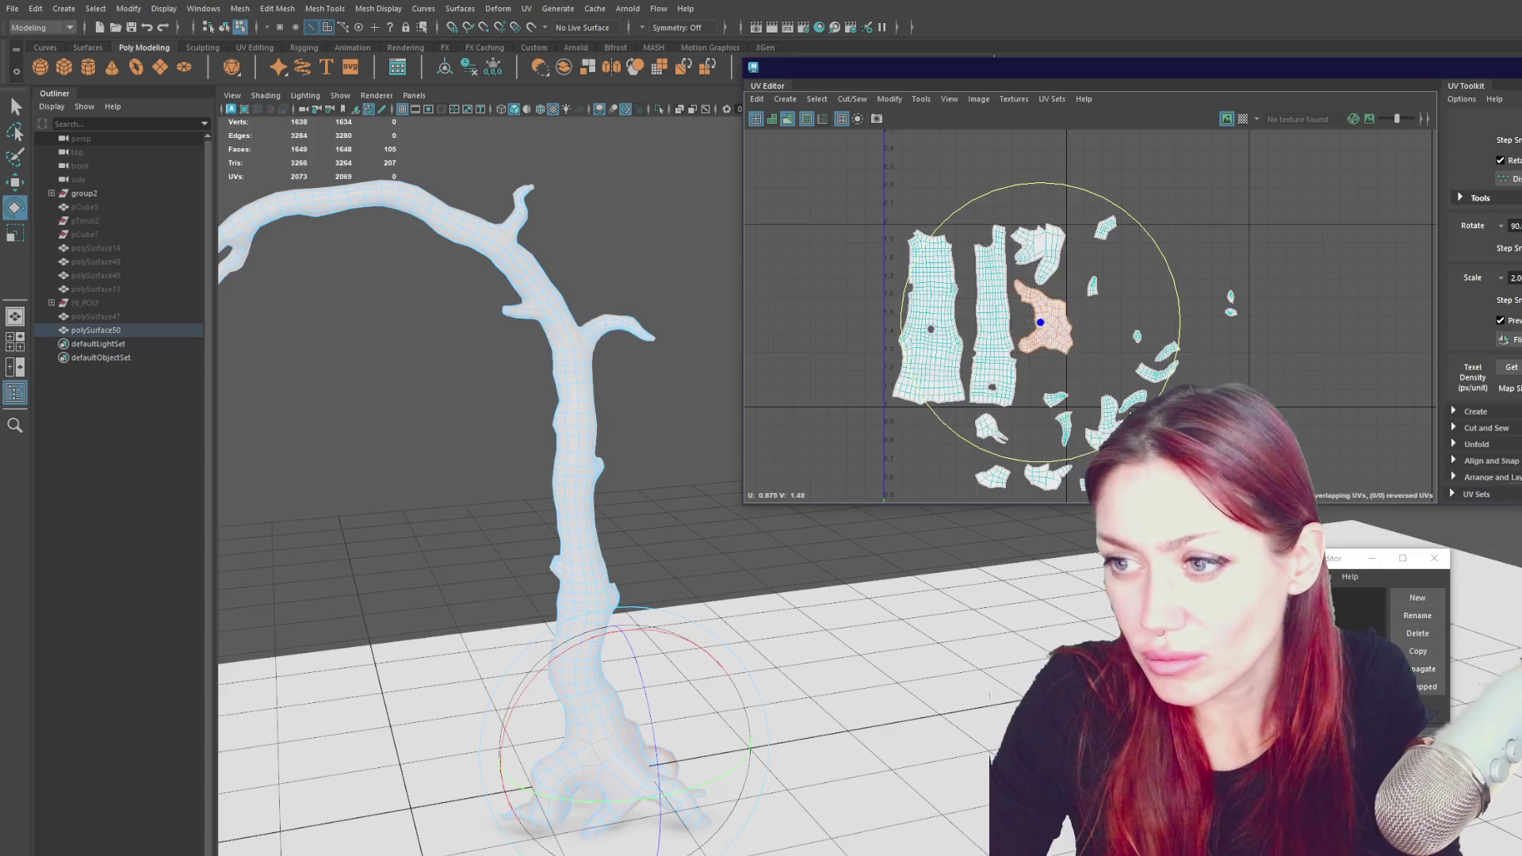
- Slide both trunk strips slightly to the left
left_click(943, 312)
key("w")
left_click_drag(1072, 321, 1065, 324)
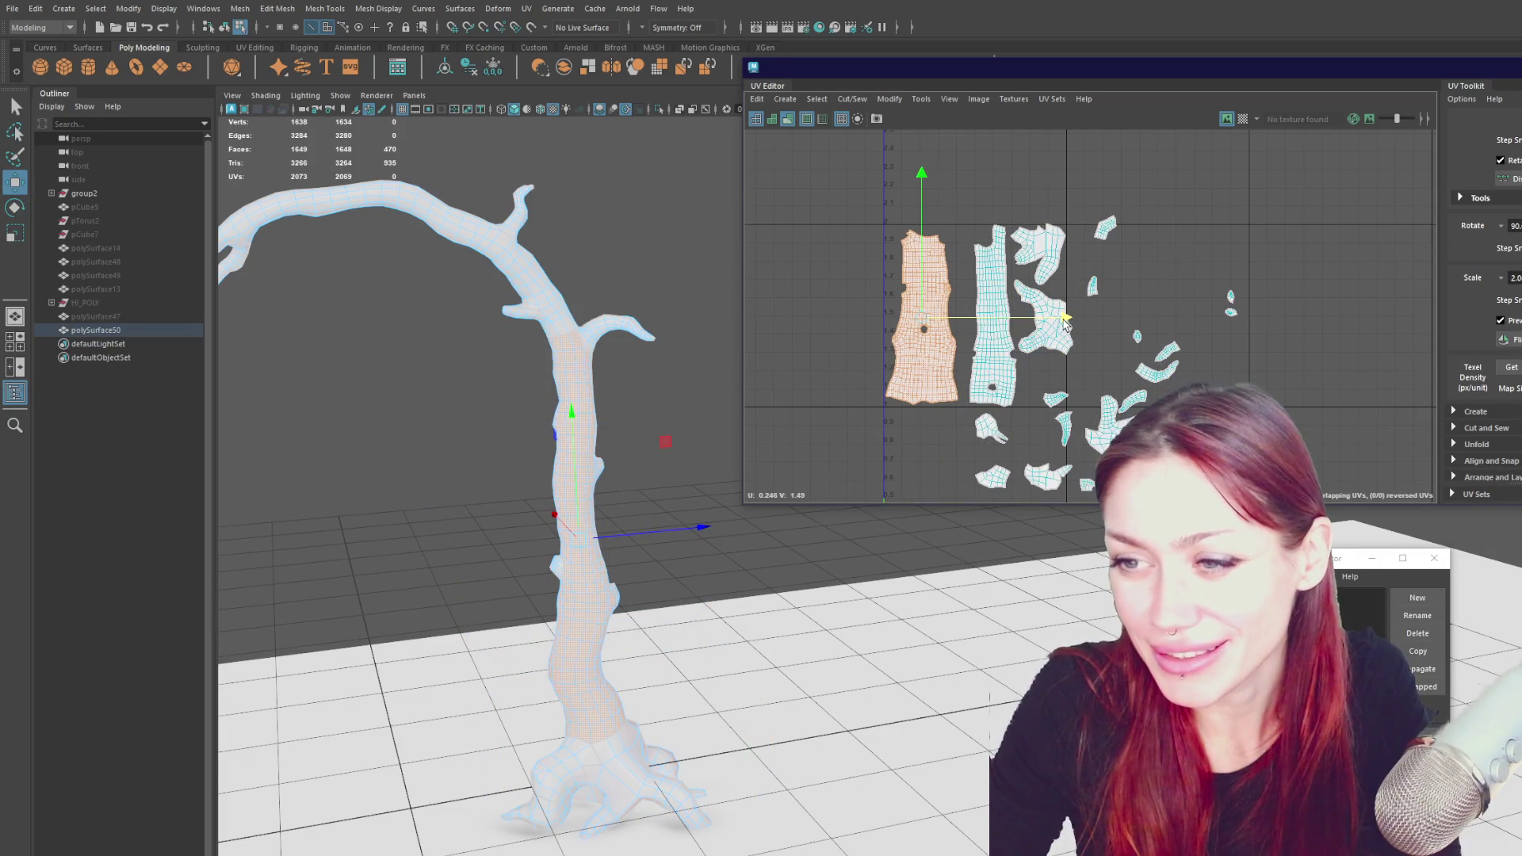
key("e")
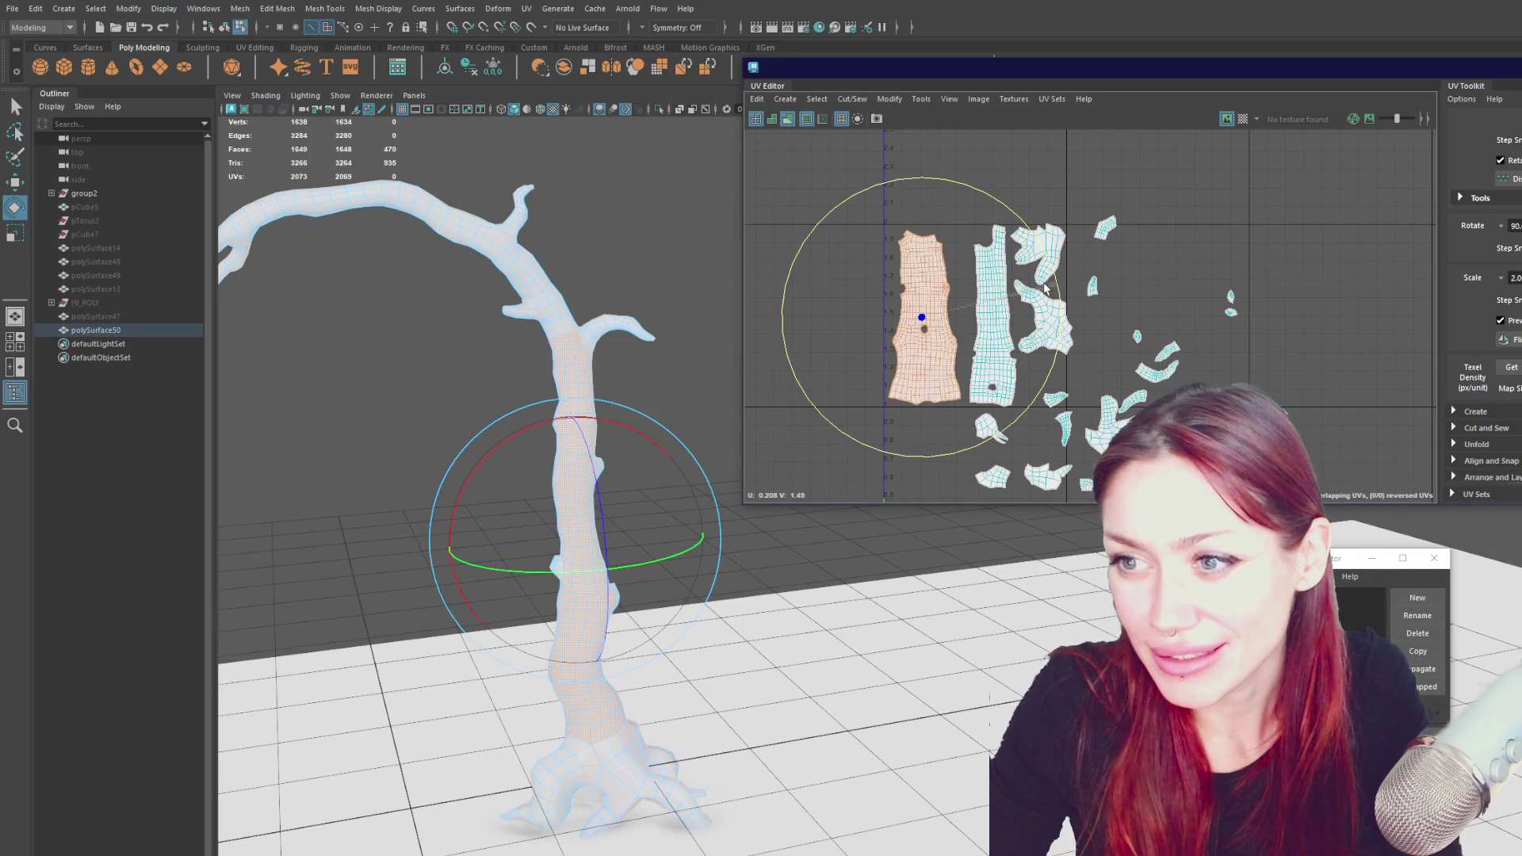
key("w")
left_click_drag(979, 318, 975, 318)
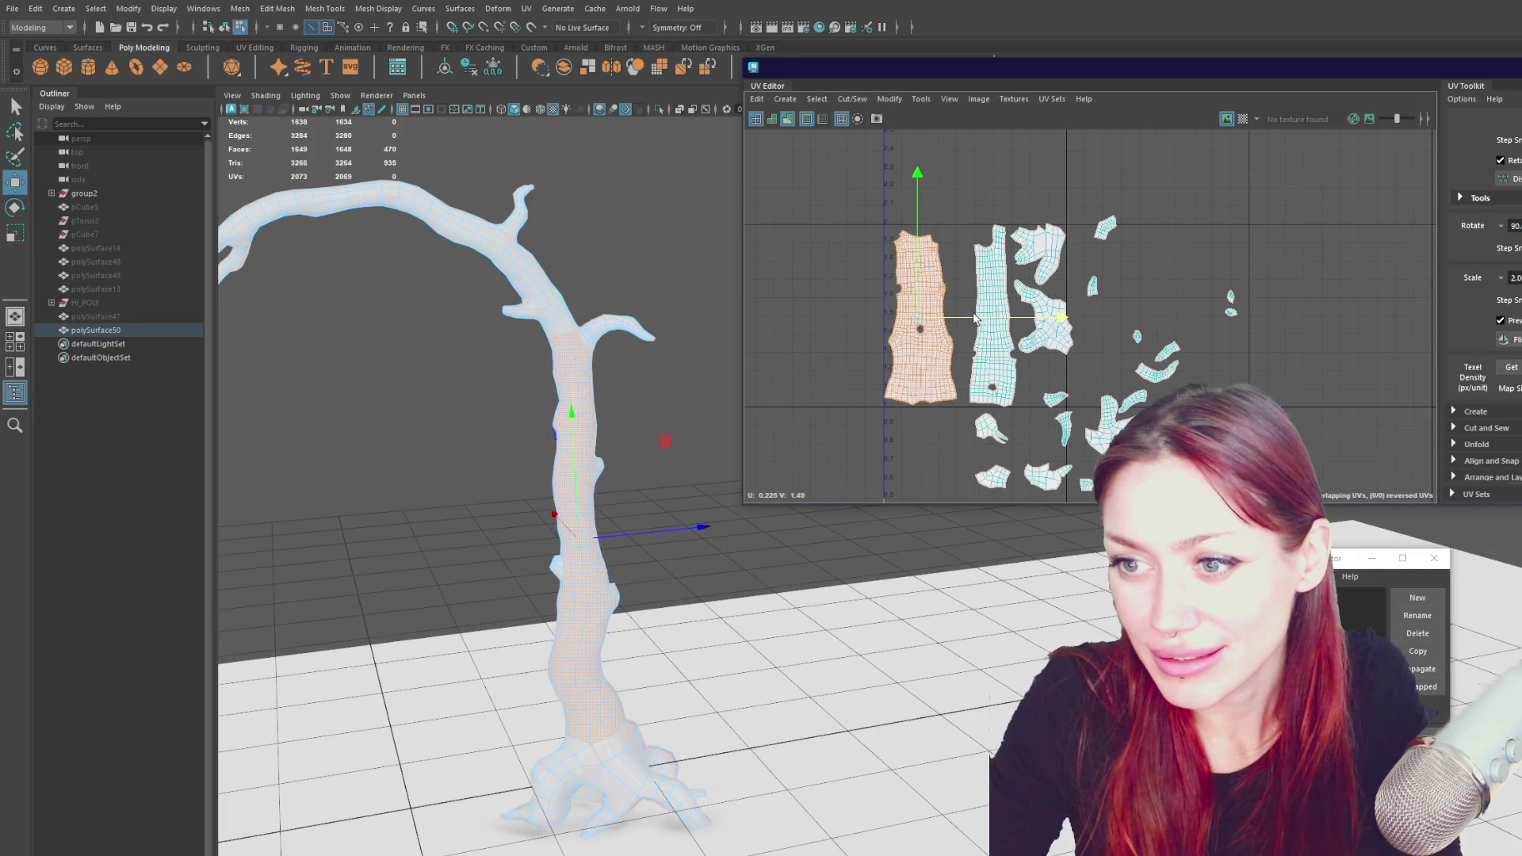
left_click(990, 298)
left_click_drag(1140, 316, 1129, 317)
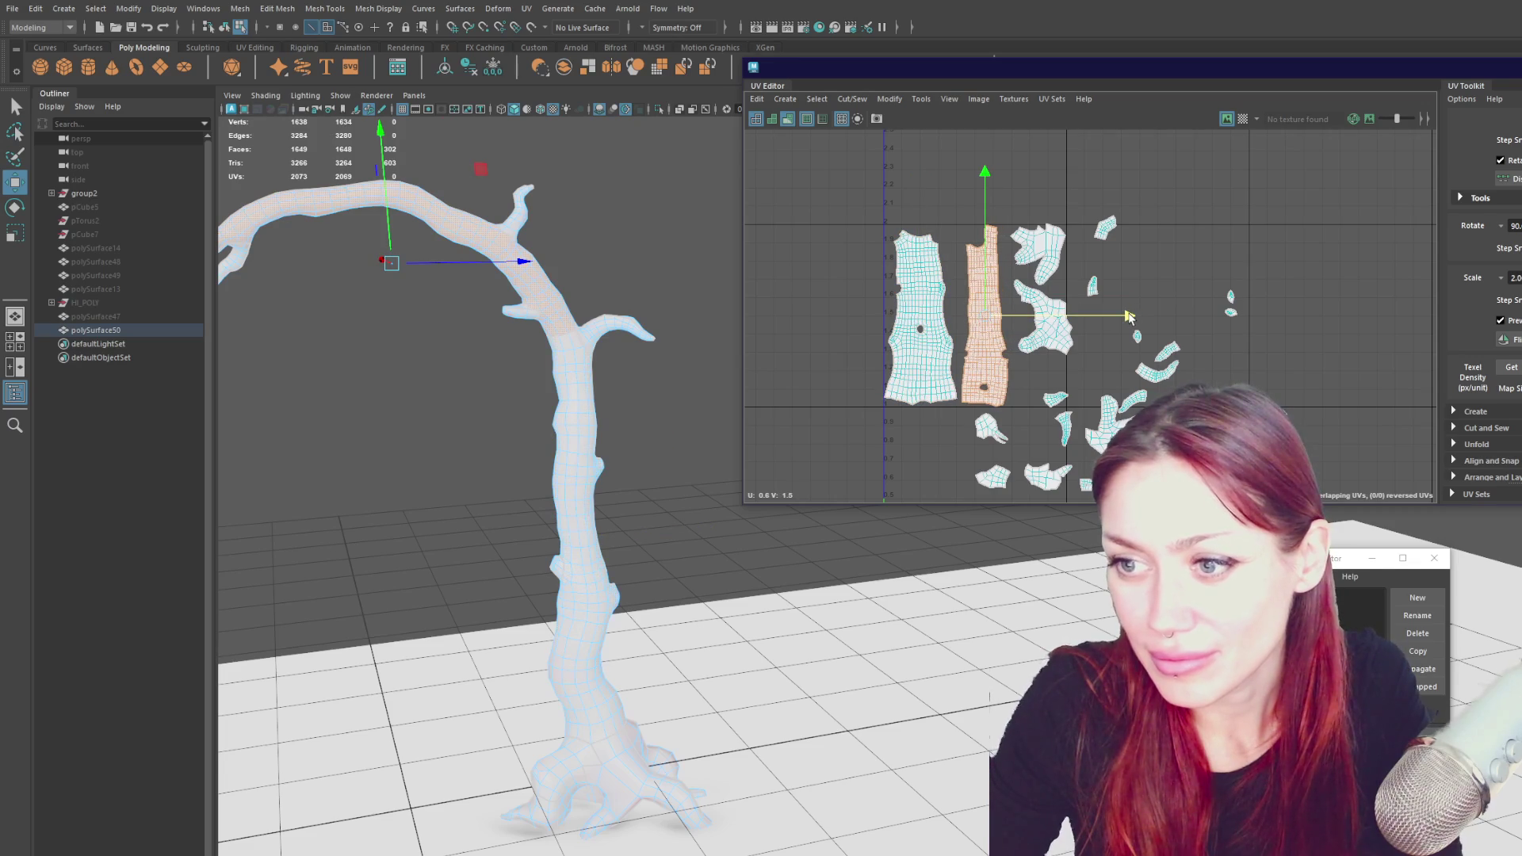
- Move the bottom-right branch shell up beside the trunk strips
scroll(1110, 310, "up", 2)
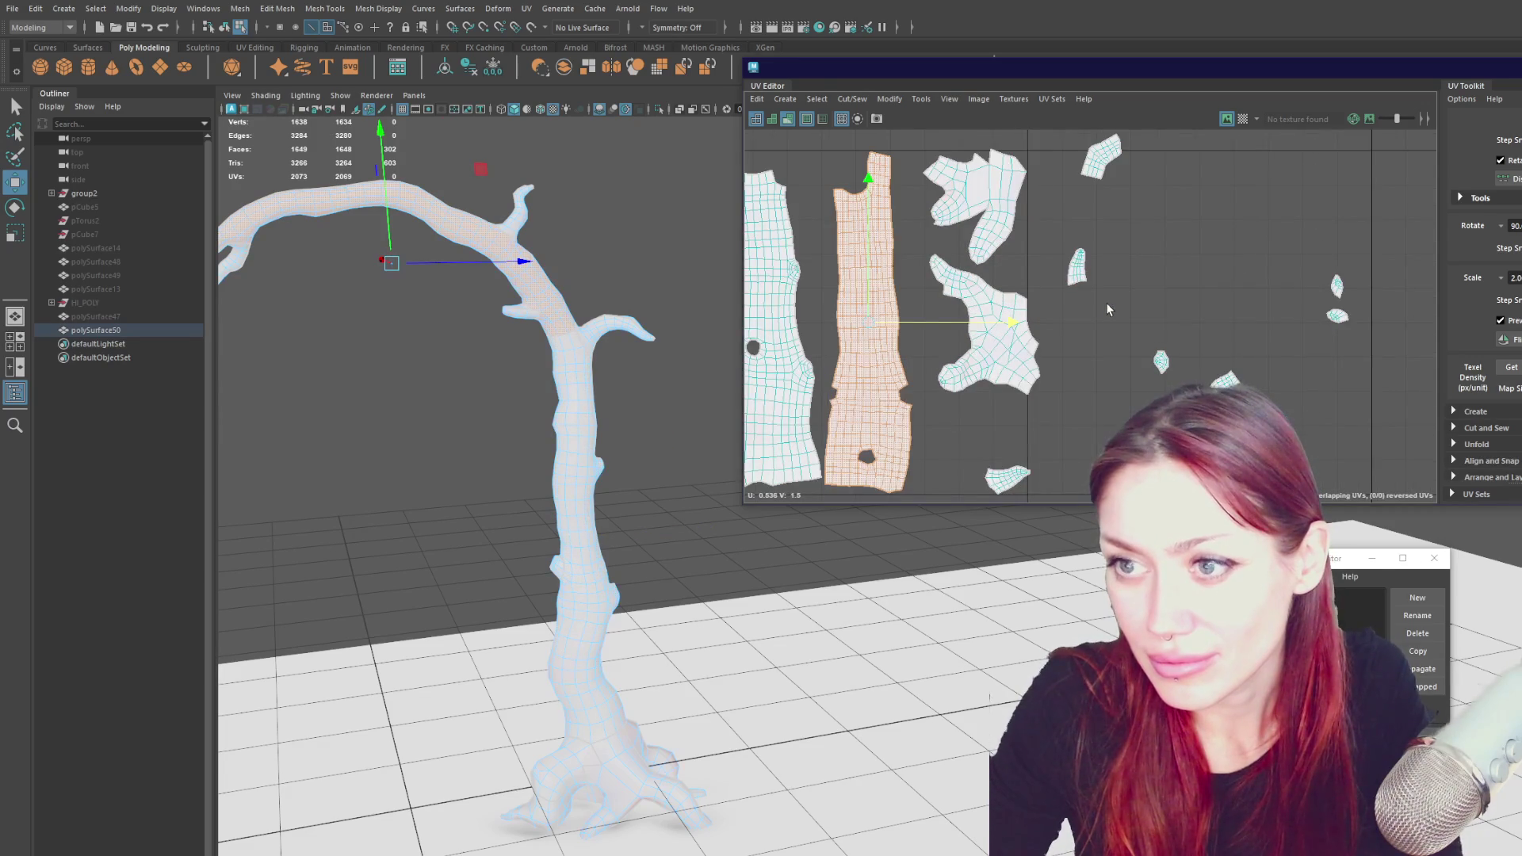
scroll(898, 241, "up", 5)
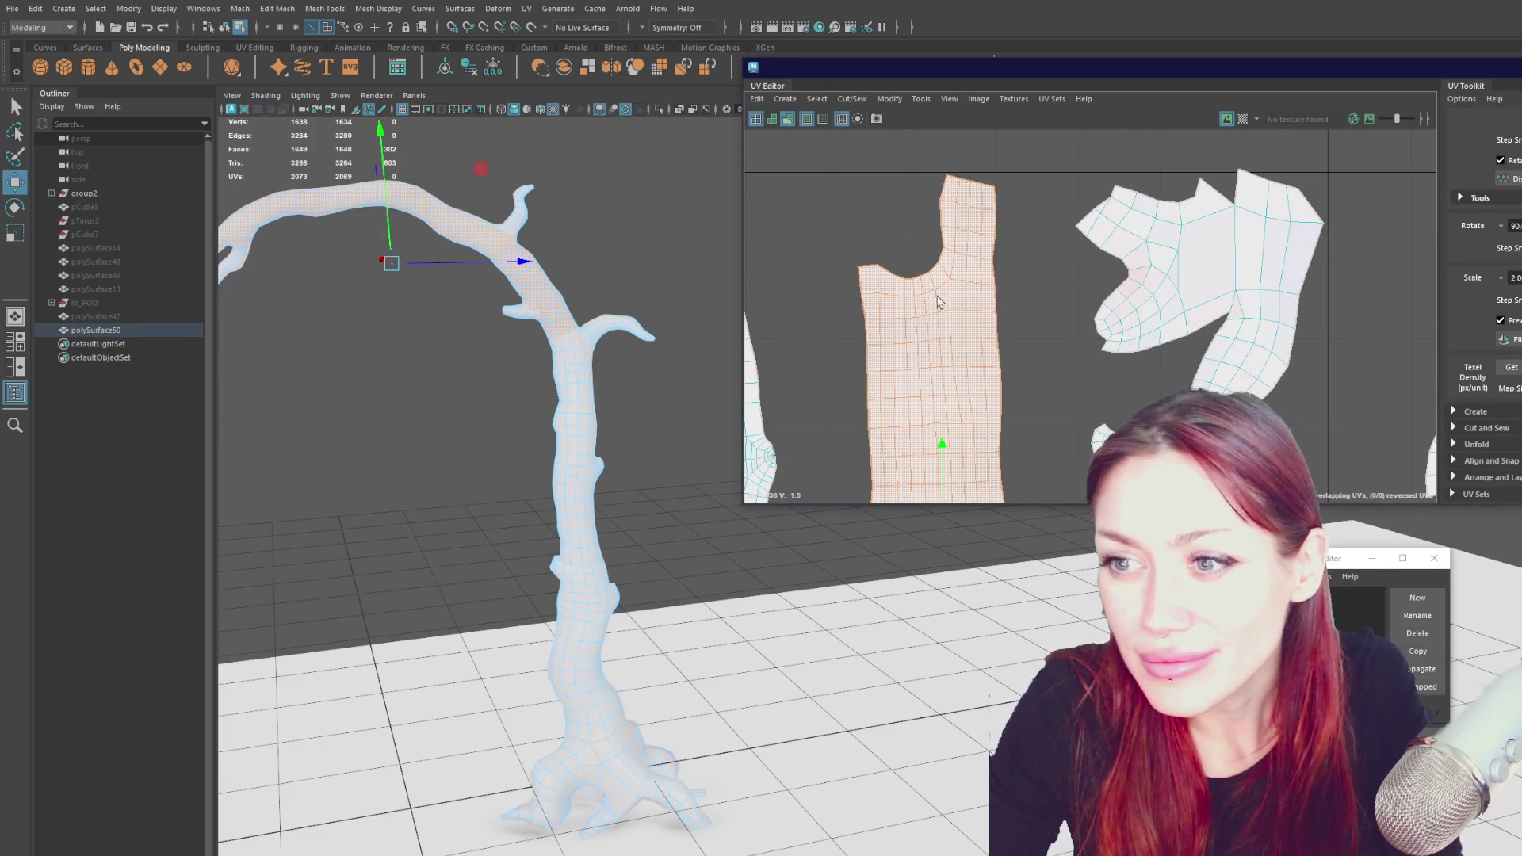
scroll(949, 446, "down", 3)
scroll(1031, 190, "up", 2)
scroll(1087, 159, "down", 2)
scroll(1088, 158, "up", 2)
left_click(1011, 262)
left_click(1140, 409)
mouse_move(1130, 396)
left_mouse_down()
mouse_move(998, 321)
mouse_move(1014, 363)
left_mouse_up()
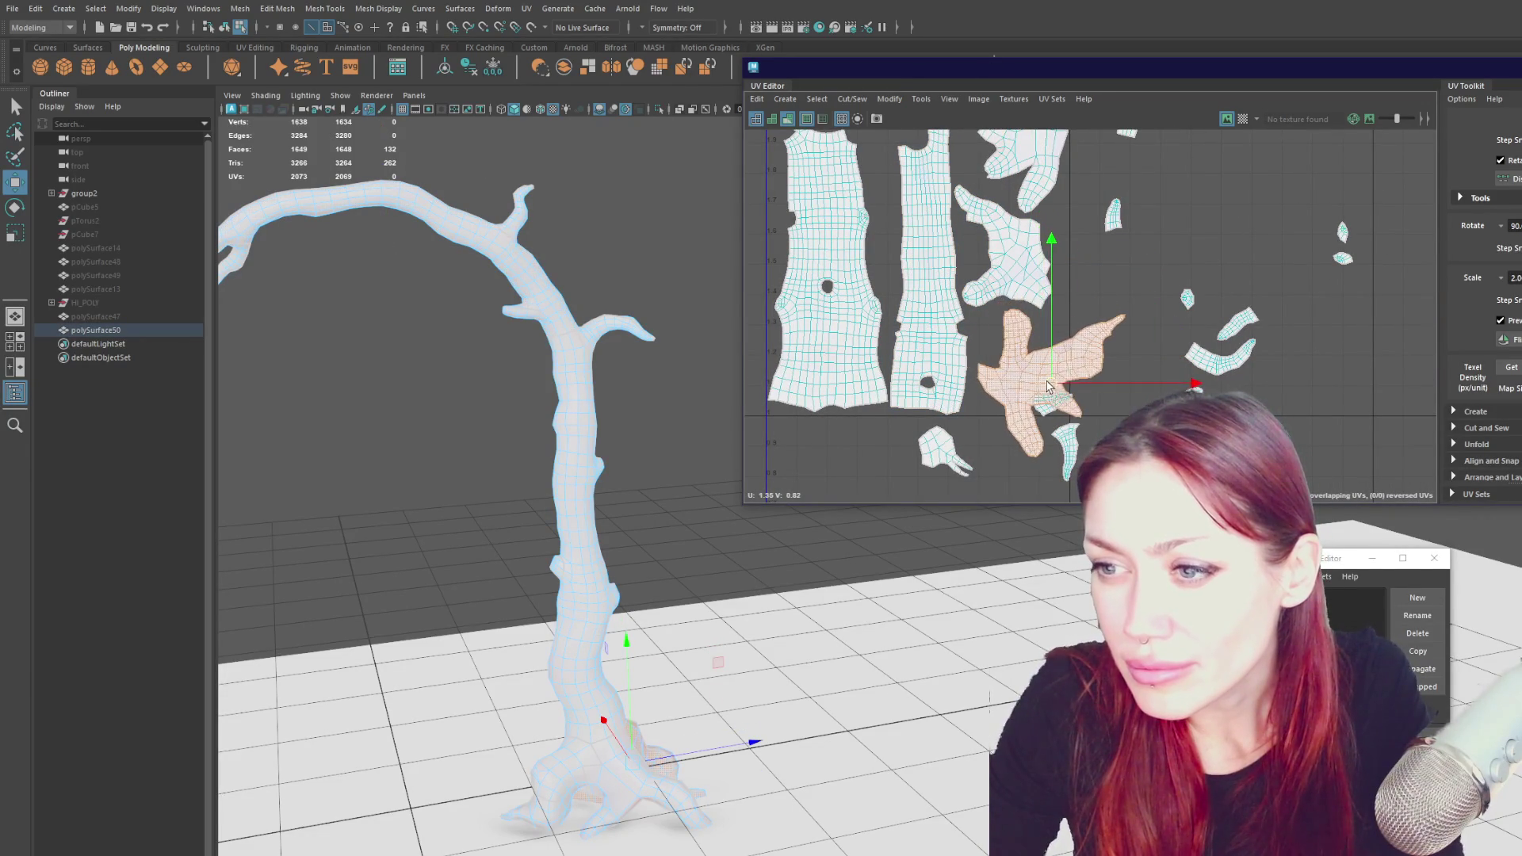
- Cut the branch shell into two pieces along a chosen edge
left_click(1015, 369)
left_click(1017, 372, "ctrl")
left_click(1015, 361)
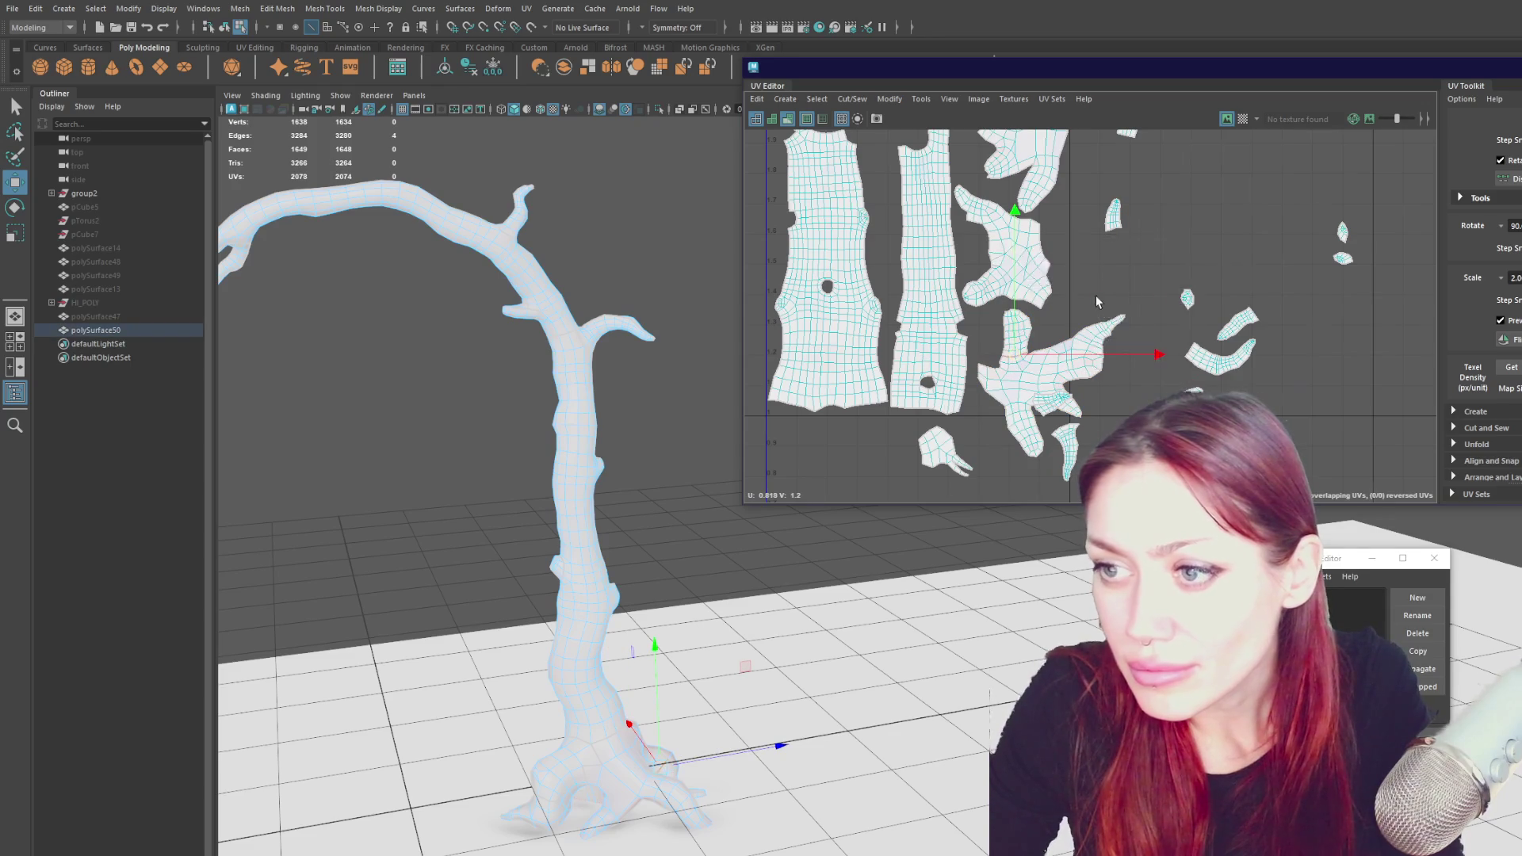
scroll(1086, 295, "up", 3)
scroll(1088, 316, "down", 2)
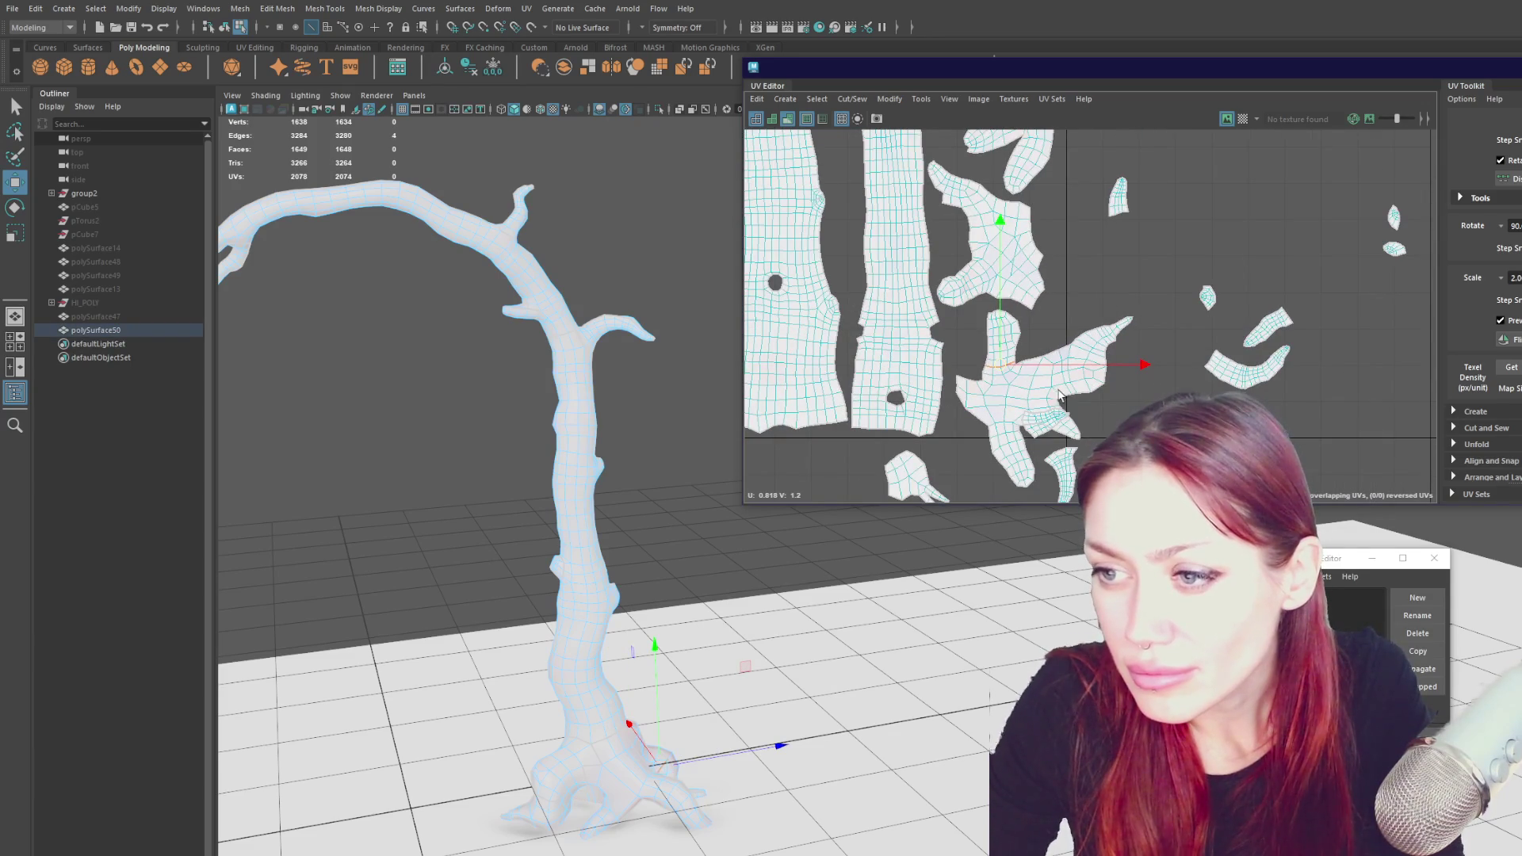
left_click(1067, 395)
right_click_drag(1062, 265, 1022, 417, "shift")
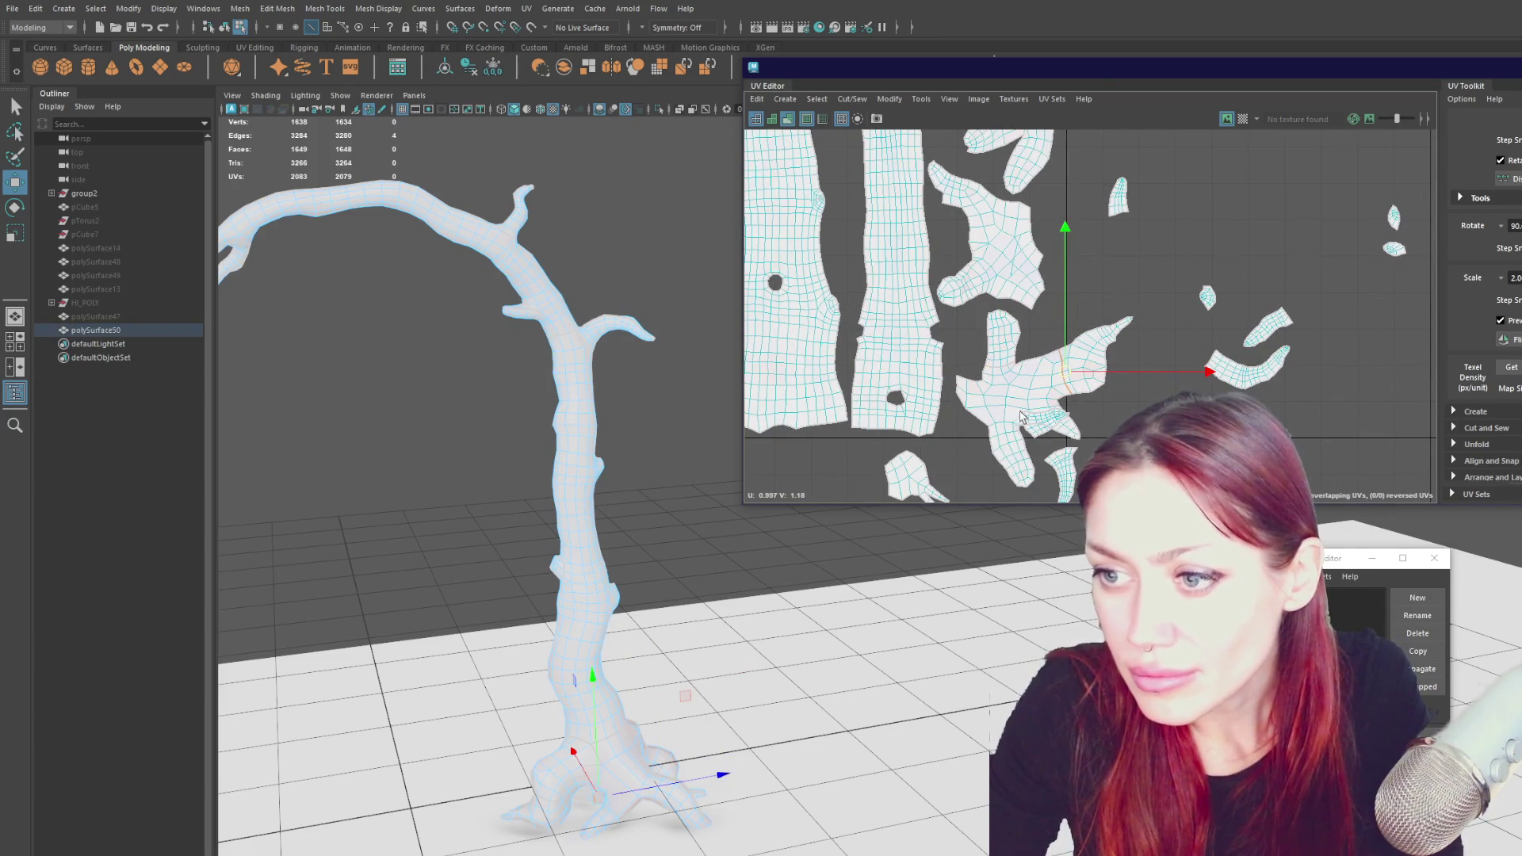
- Select the small cut-off piece and rotate it to fit
key("q")
right_click_drag(1084, 286, 1086, 323)
mouse_move(971, 305)
left_mouse_down()
mouse_move(1023, 357)
mouse_move(992, 312)
left_mouse_up()
key("w")
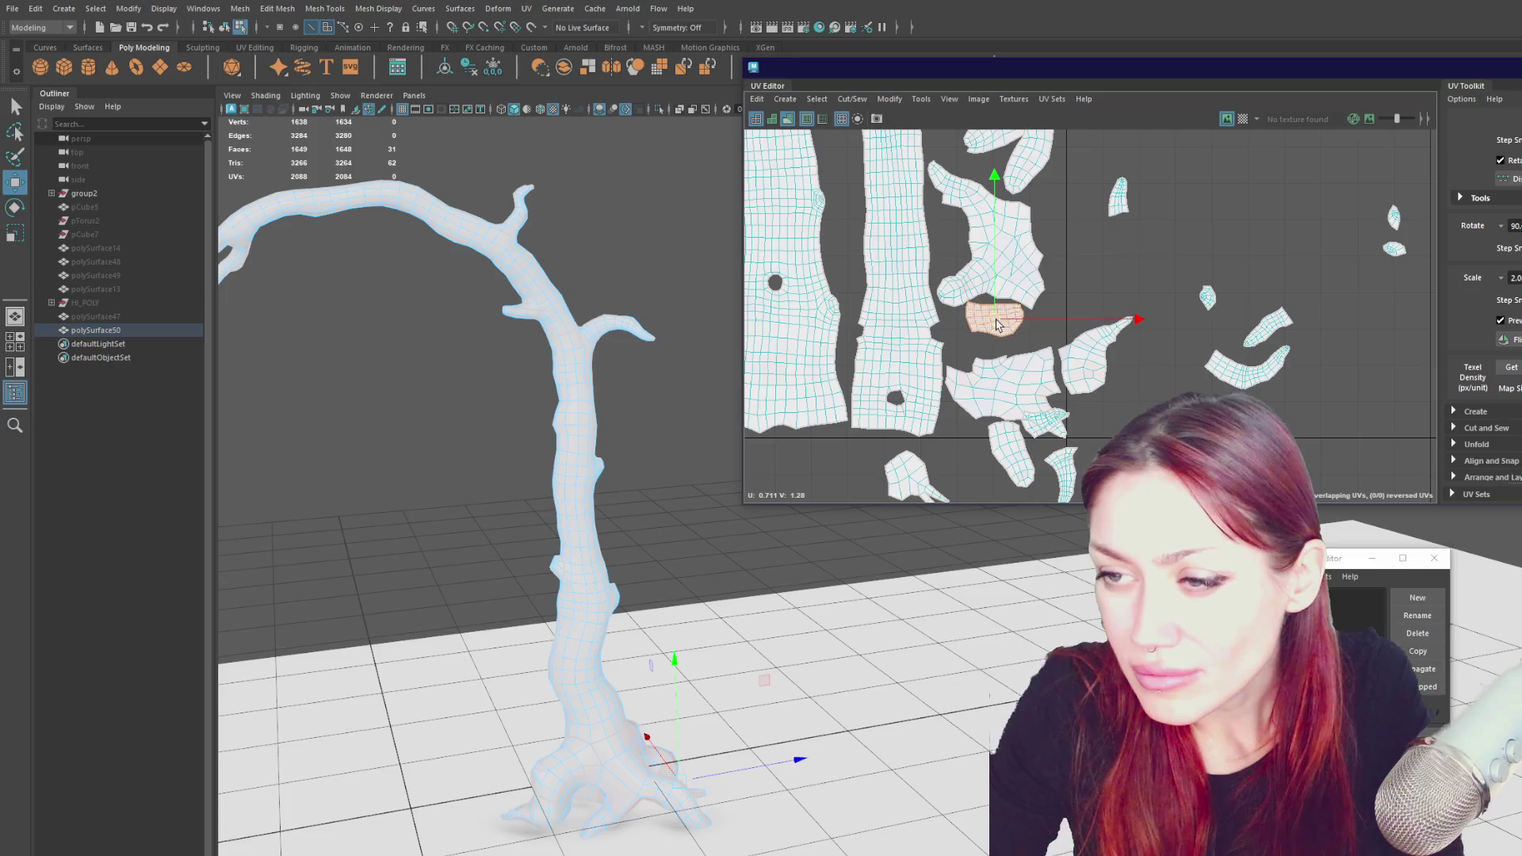
key("e")
mouse_move(1131, 237)
left_mouse_down()
mouse_move(935, 206)
mouse_move(758, 390)
mouse_move(817, 432)
left_mouse_up()
key("w")
- Reposition and slightly rotate the larger branch piece
left_click(1007, 382)
mouse_move(1010, 396)
left_mouse_down()
mouse_move(1003, 382)
mouse_move(1087, 313)
mouse_move(987, 396)
mouse_move(1038, 420)
mouse_move(1163, 284)
left_mouse_up()
key("e")
key("w")
key("e")
key("w")
- Move a small branch shell between the two long trunk strips
left_click(1042, 417)
left_click(1090, 382)
left_click_drag(1090, 382, 872, 297)
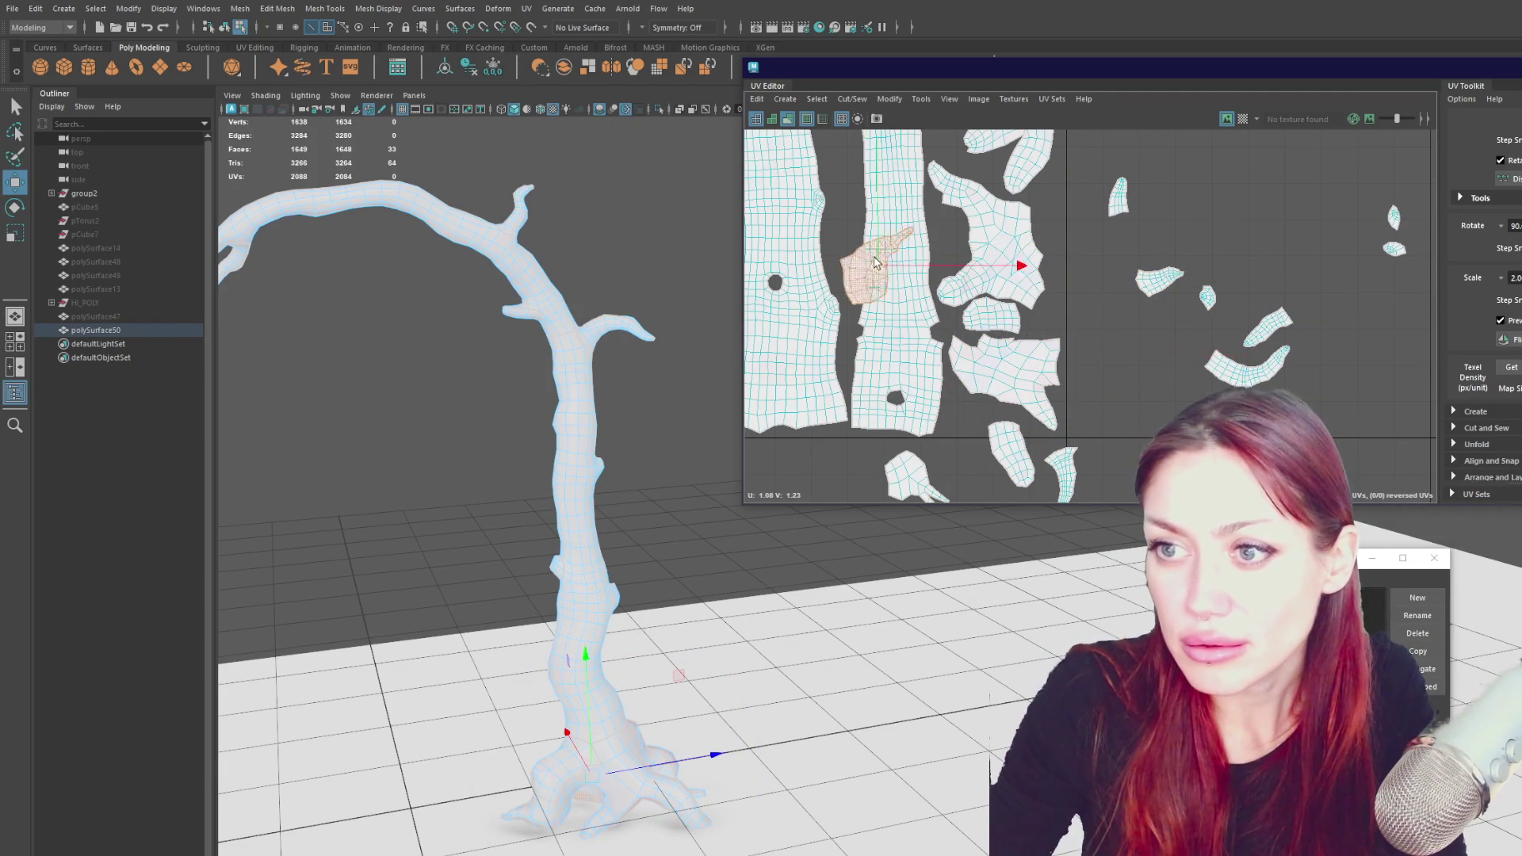
- Cut a branch shell at an edge with Ctrl+X and move its lower leg right
scroll(1136, 279, "down", 3)
left_click(1137, 279)
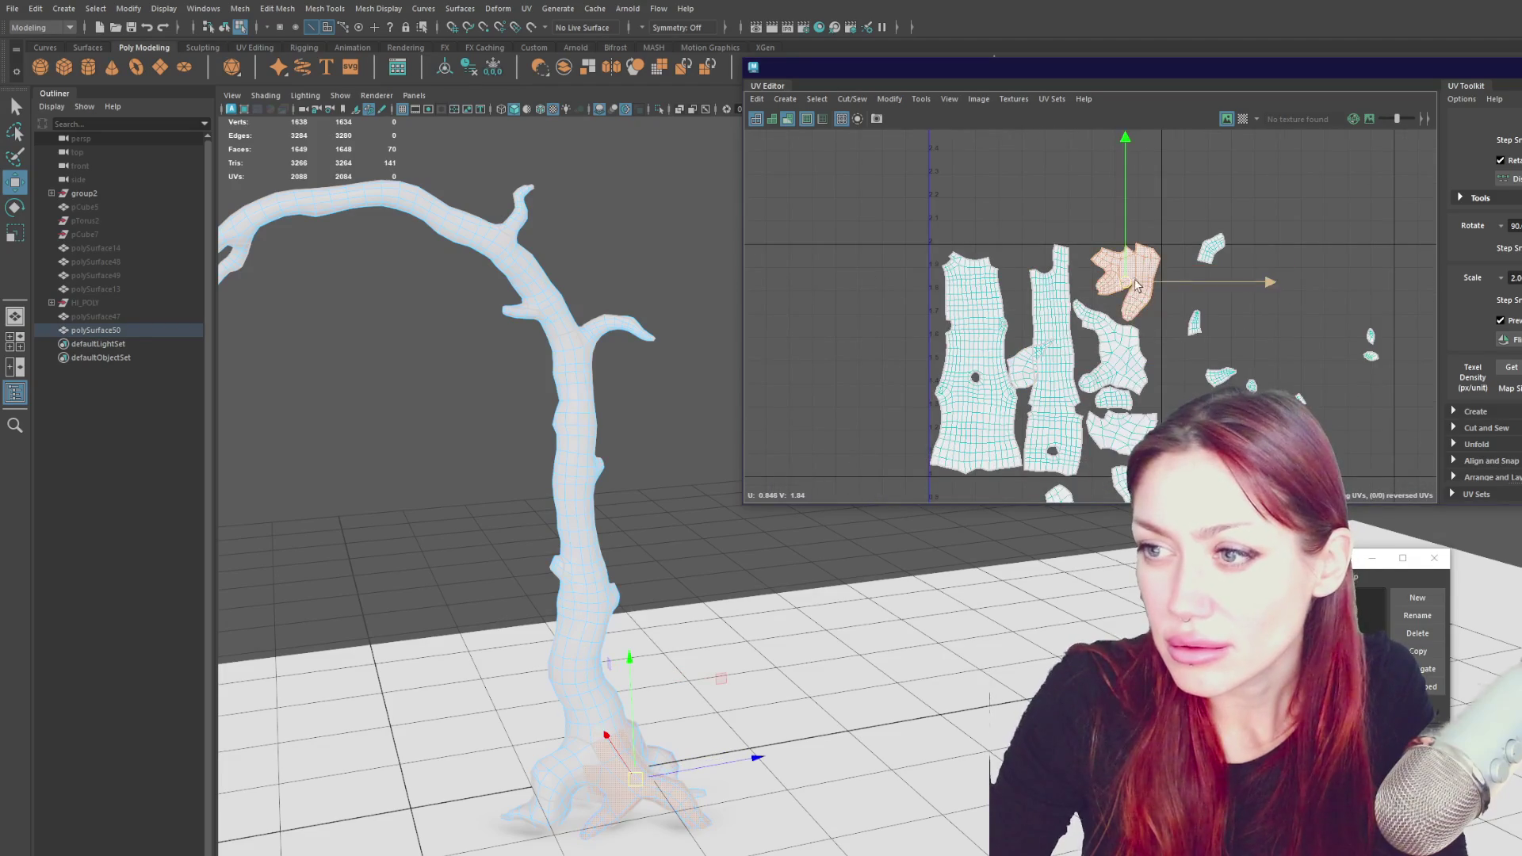
scroll(1126, 286, "up", 5)
left_click(1110, 291)
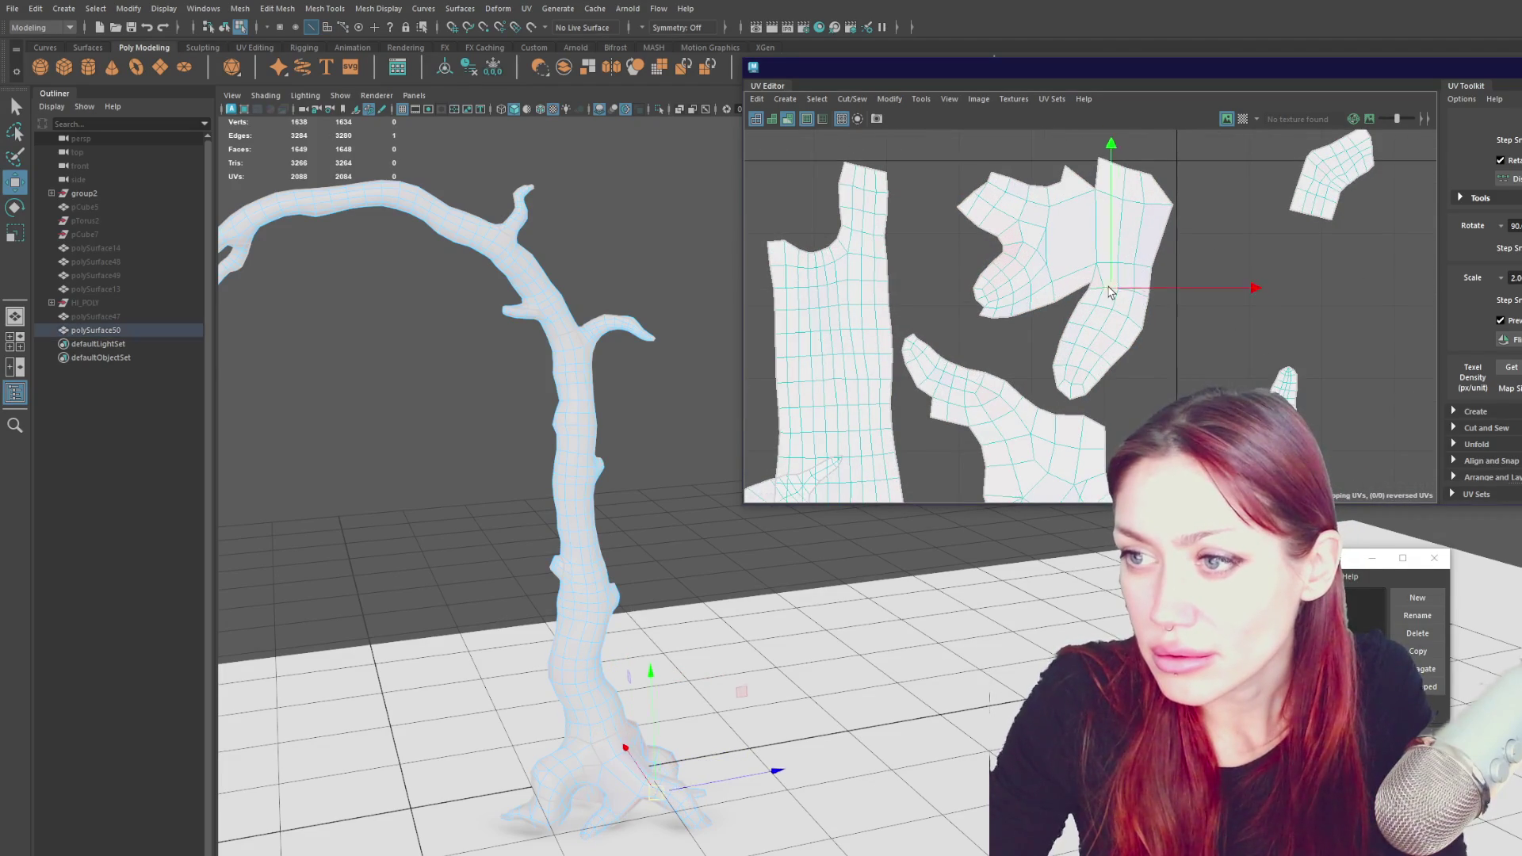
key("ctrl+x")
left_click(1102, 333)
left_click_drag(1102, 333, 1252, 333)
- Shift the upper branch piece left and rotate it
left_click(1044, 276)
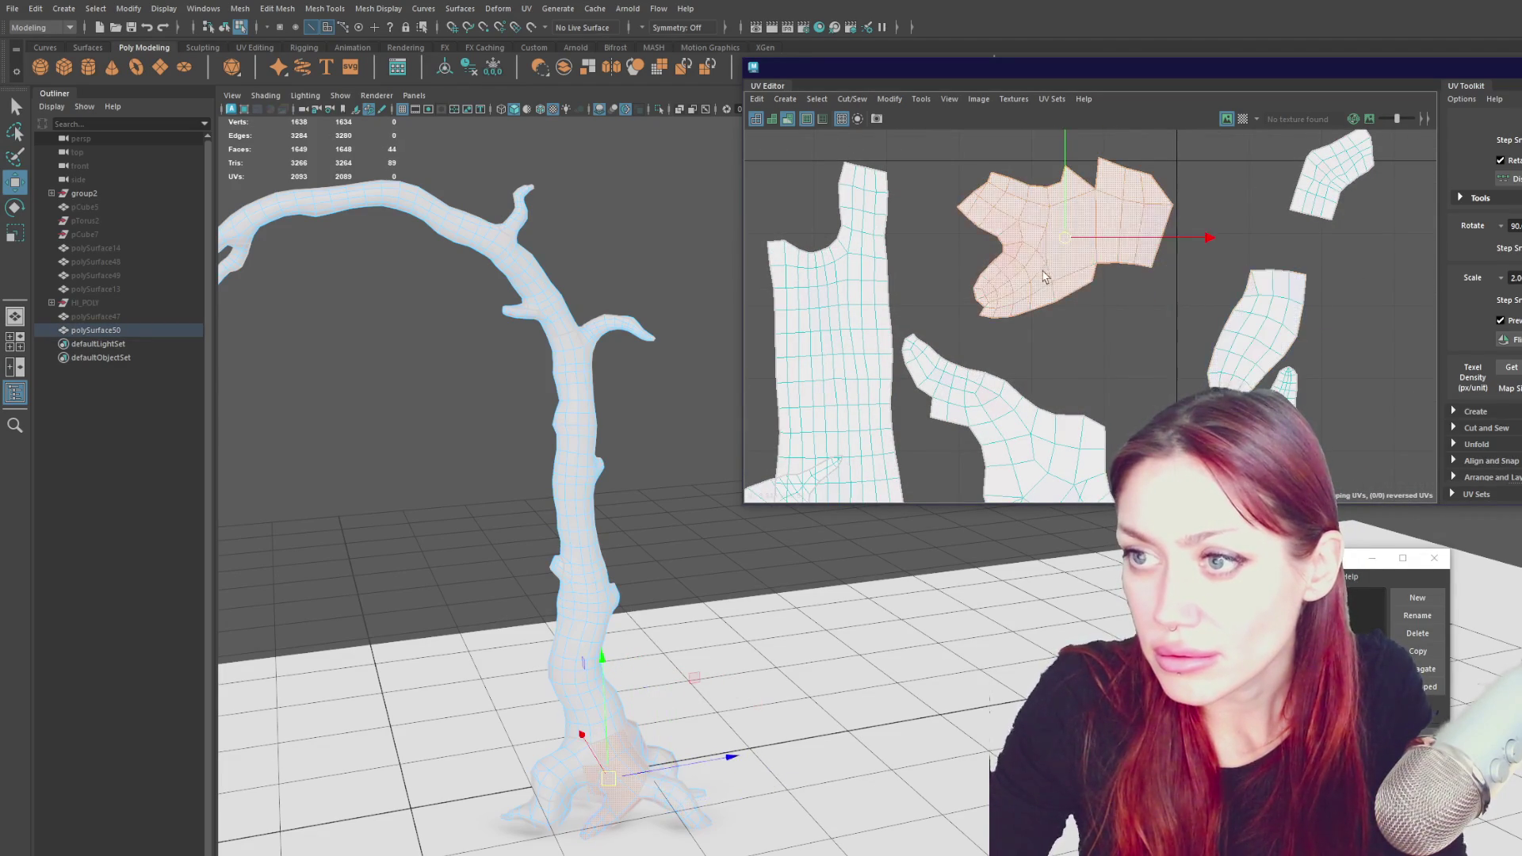
left_click_drag(1043, 276, 995, 278)
key("e")
left_click_drag(1162, 289, 1124, 311)
key("w")
- Rotate the right-hand shell upright and reposition it among the strips
left_click(1231, 326)
key("e")
left_click_drag(1292, 412, 1252, 420)
key("w")
mouse_move(1253, 327)
left_mouse_down()
mouse_move(1142, 264)
mouse_move(1141, 371)
mouse_move(1070, 366)
mouse_move(923, 436)
left_mouse_up()
middle_click_drag(924, 436, 959, 285, "alt")
mouse_move(963, 287)
left_mouse_down()
mouse_move(980, 333)
mouse_move(1132, 196)
mouse_move(1174, 285)
mouse_move(1157, 214)
left_mouse_up()
- Nudge the large middle shell and place the narrow shell beside it
left_click(1049, 378)
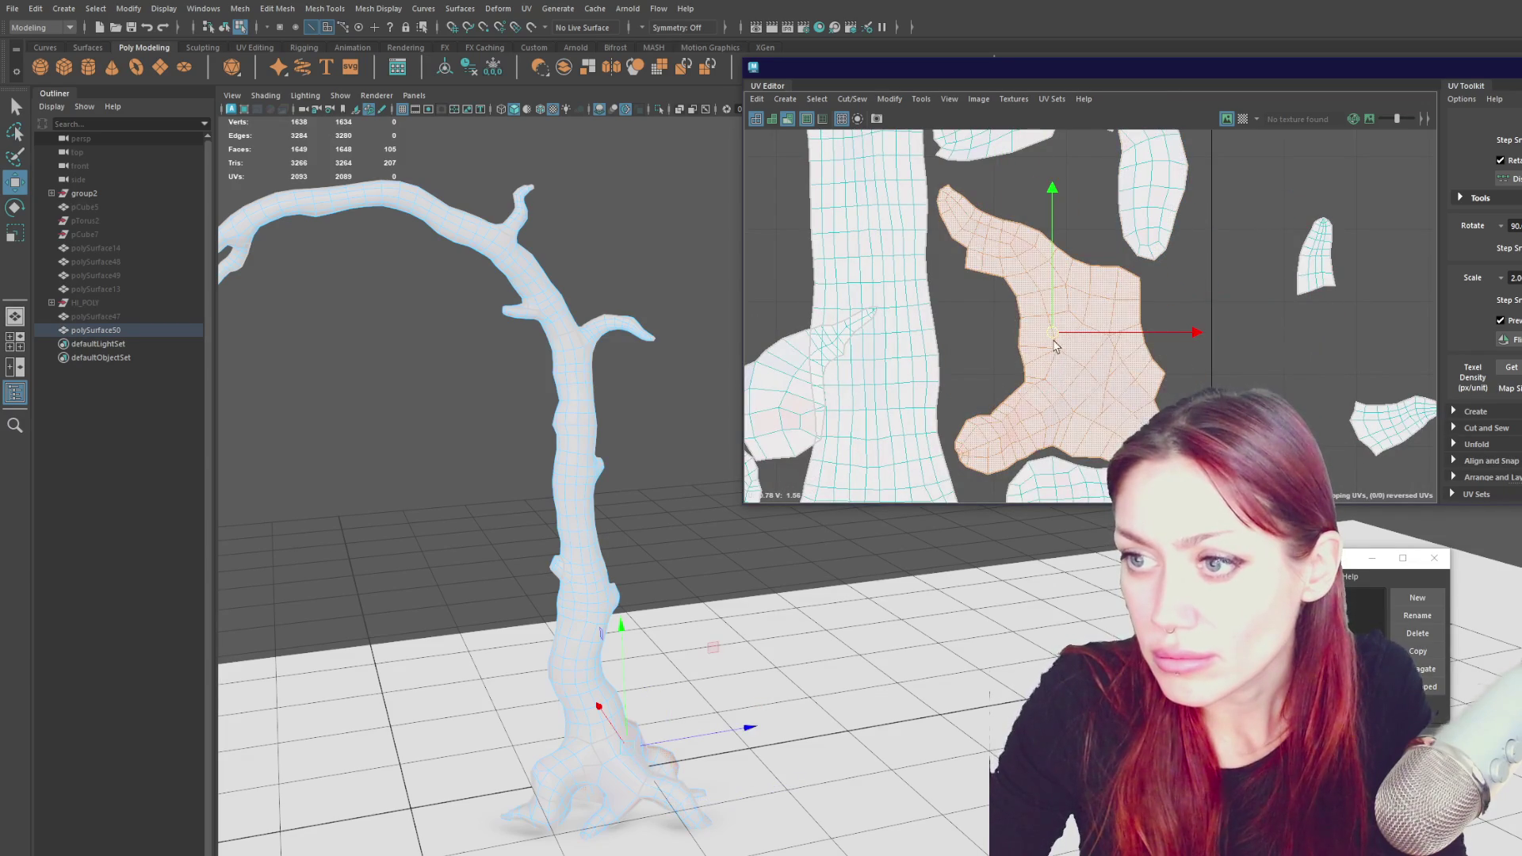
left_click_drag(1056, 346, 1047, 333)
left_click(1153, 180)
mouse_move(1153, 181)
left_mouse_down()
mouse_move(1172, 305)
mouse_move(1165, 475)
left_mouse_up()
mouse_move(1165, 476)
middle_mouse_down("alt")
mouse_move(1181, 444)
mouse_move(1148, 480)
middle_mouse_up("alt")
left_click_drag(1165, 492, 1162, 274)
- Move a small shell to the top-right and lay a lower shell horizontally, shifted up-left
scroll(1334, 352, "down", 3)
left_click(1356, 333)
mouse_move(1356, 333)
left_mouse_down()
mouse_move(1340, 169)
mouse_move(992, 330)
mouse_move(1070, 323)
mouse_move(1119, 339)
left_mouse_up()
key("e")
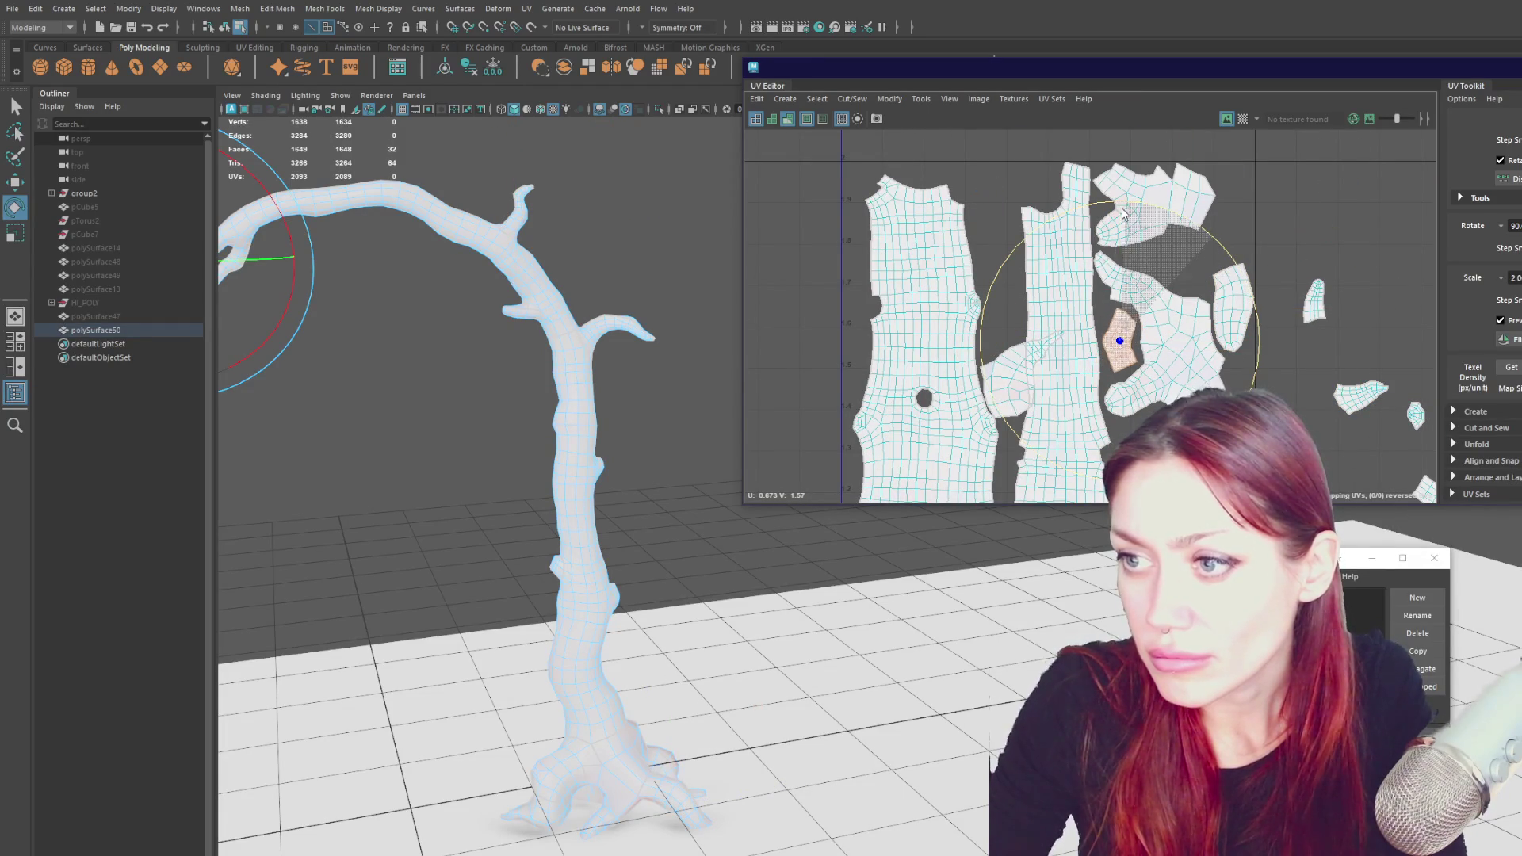
mouse_move(1273, 426)
middle_mouse_down("alt")
mouse_move(1097, 255)
mouse_move(1148, 268)
mouse_move(1165, 253)
middle_mouse_up("alt")
left_click(1058, 452)
left_click_drag(1142, 373, 1204, 292)
key("w")
mouse_move(1074, 436)
left_mouse_down()
mouse_move(1060, 397)
mouse_move(1032, 395)
left_mouse_up()
- Place the hand-shaped shell at the top between the strips, fingers pointing down
left_click(951, 464)
left_click(944, 373)
left_click(959, 459)
left_click_drag(959, 458, 879, 155)
middle_click_drag(880, 155, 937, 316, "alt")
key("e")
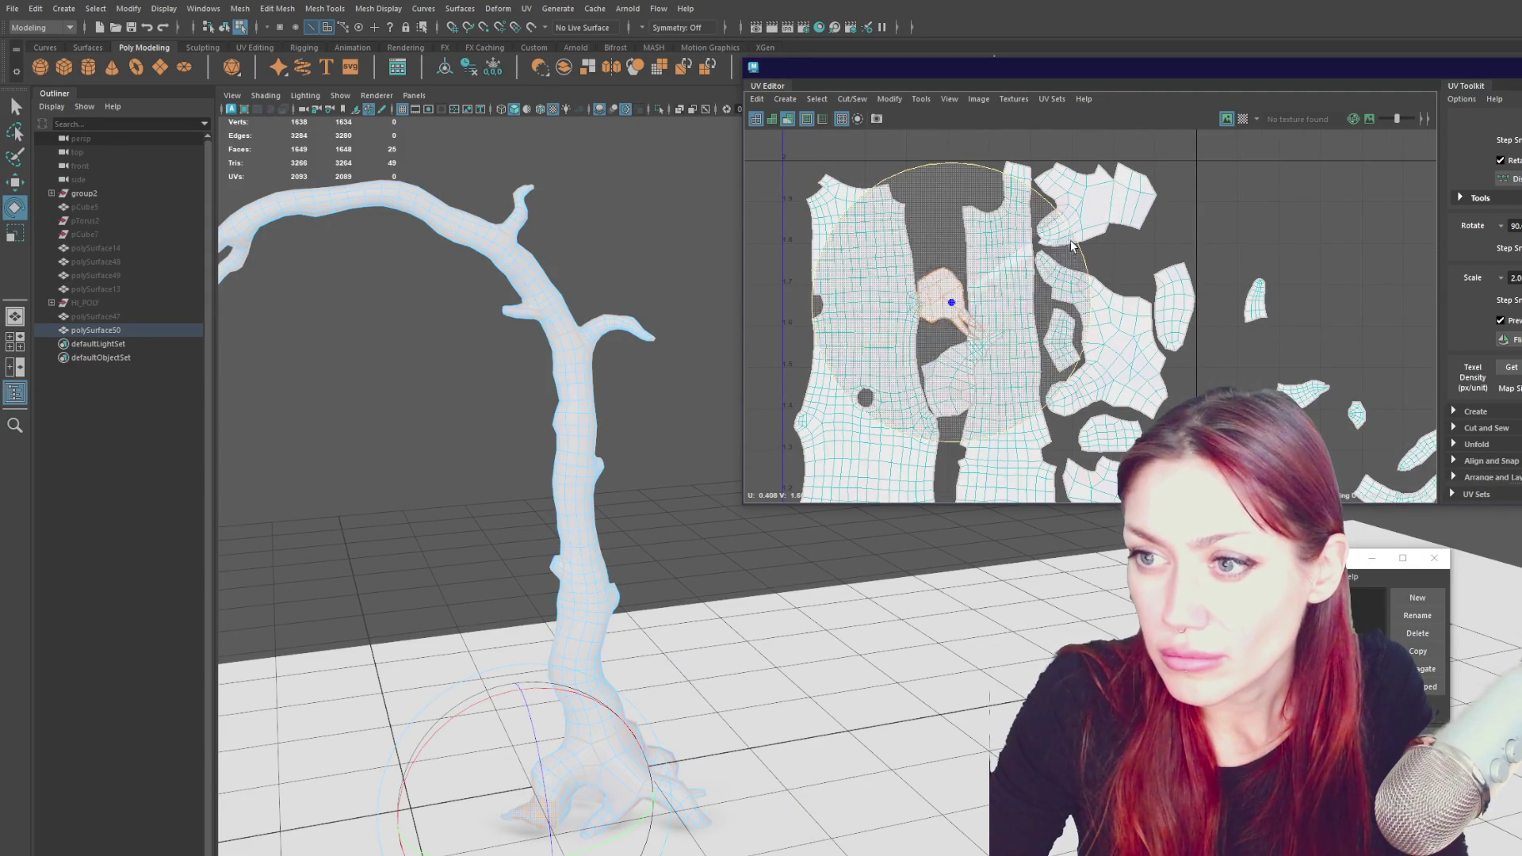
left_click_drag(1066, 229, 1083, 332)
key("w")
left_click_drag(944, 299, 938, 198)
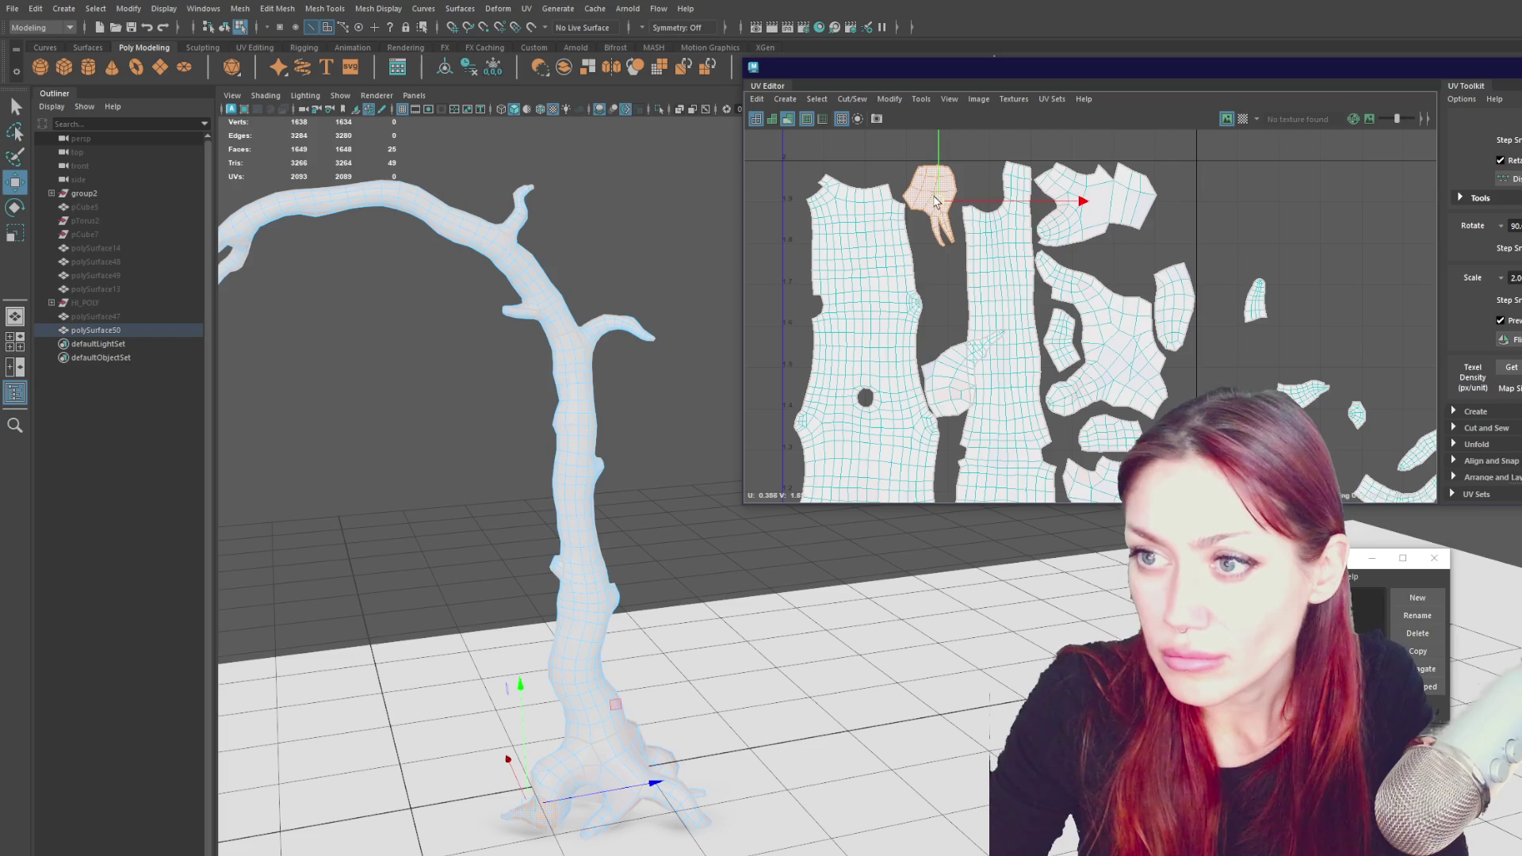
- Move the curved branch shell right and rotate it to point upward
left_click(987, 258)
left_click_drag(987, 258, 1152, 250)
key("e")
left_click_drag(1268, 162, 1213, 119)
key("w")
left_click_drag(1154, 247, 1146, 247)
key("e")
key("q")
- Move another small UV shell over to the left among the strips
left_click(1259, 304)
key("w")
mouse_move(1258, 305)
left_mouse_down()
mouse_move(963, 290)
mouse_move(892, 234)
mouse_move(942, 331)
left_mouse_up()
middle_click_drag(941, 331, 1118, 157, "alt")
scroll(1179, 288, "down", 5)
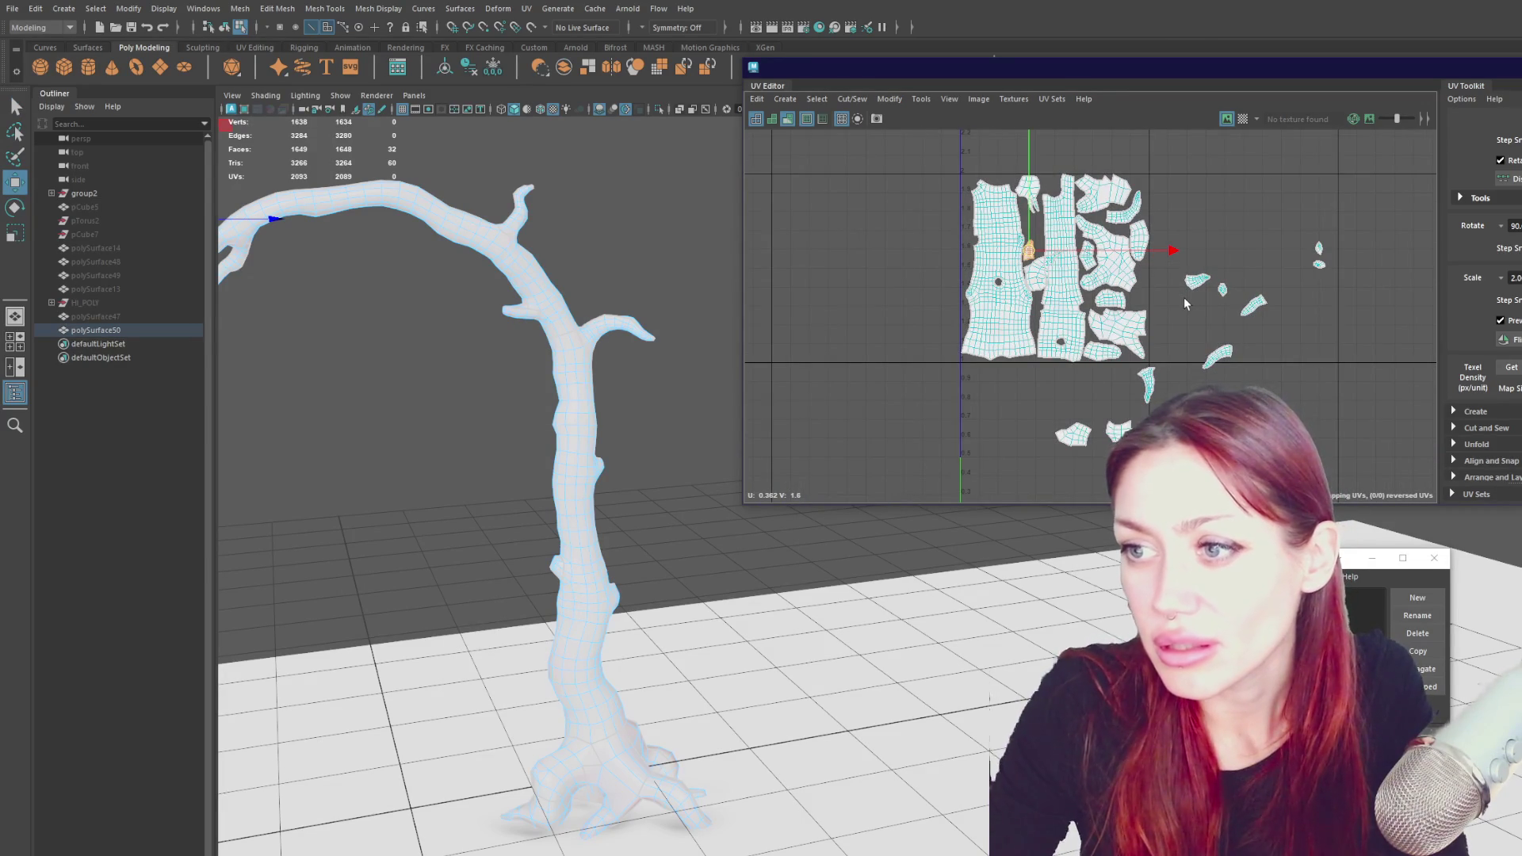
- Pull three stray shells from below the layout up into the packed block
left_click(1250, 432)
middle_click_drag(1180, 411, 927, 321)
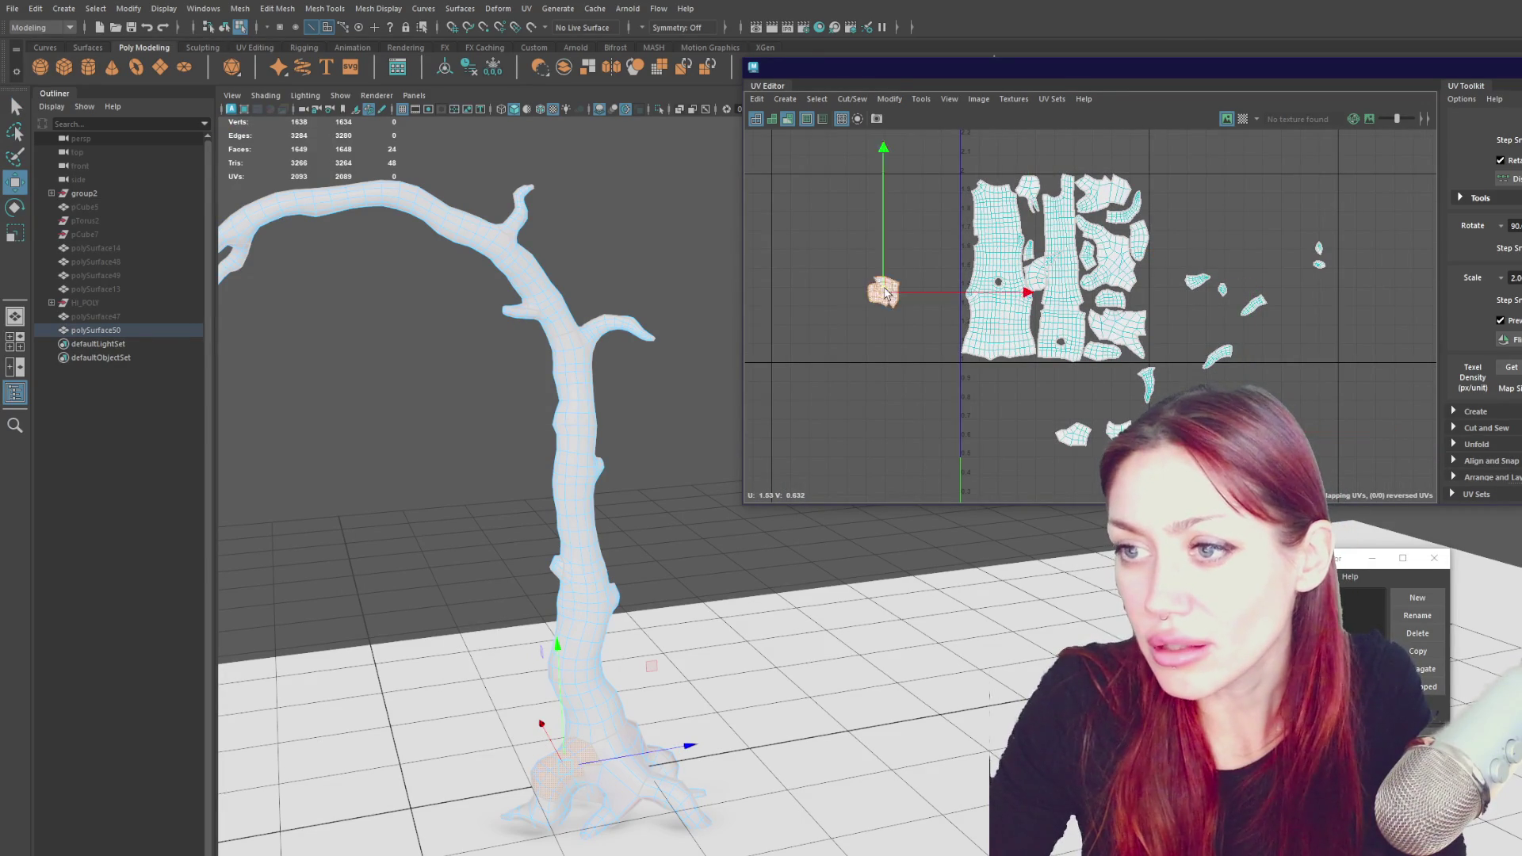
middle_click_drag(1060, 230, 1035, 181)
left_click(1118, 429)
middle_click_drag(1118, 430, 1172, 196)
left_click(1062, 432)
middle_click_drag(1062, 432, 1187, 239)
- Move three more stray shells up against the block's right side
left_click(1234, 388)
middle_click_drag(1235, 388, 1238, 247)
left_click(1147, 384)
middle_click_drag(1170, 369, 1170, 327)
left_click(1176, 445)
middle_click_drag(1176, 446, 1176, 317)
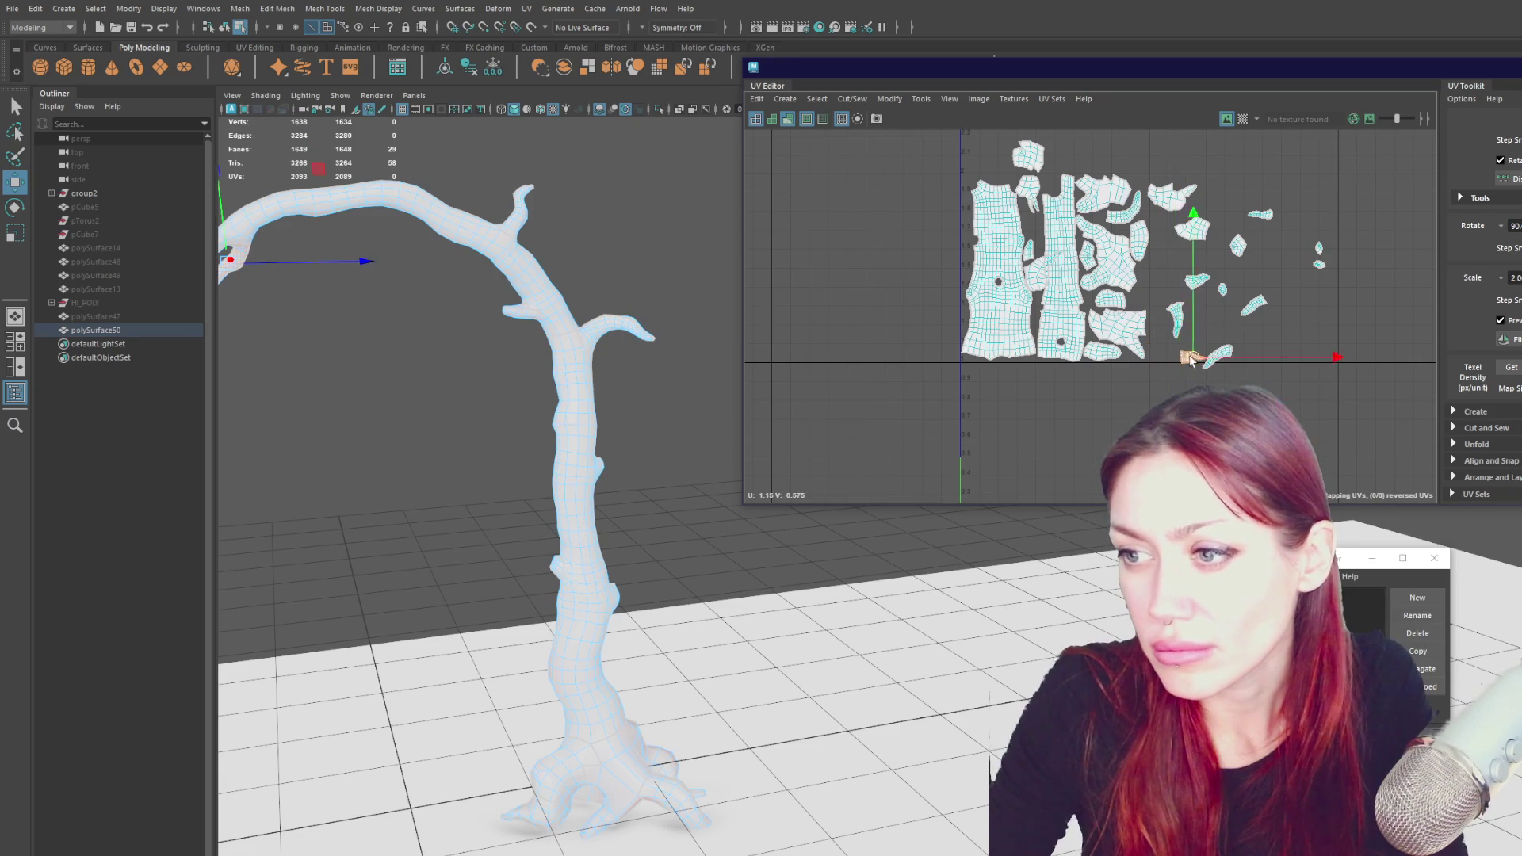
- Move a shell inside the block up to the top and nudge the left trunk shell
scroll(1192, 370, "down", 2)
scroll(1205, 378, "up", 5)
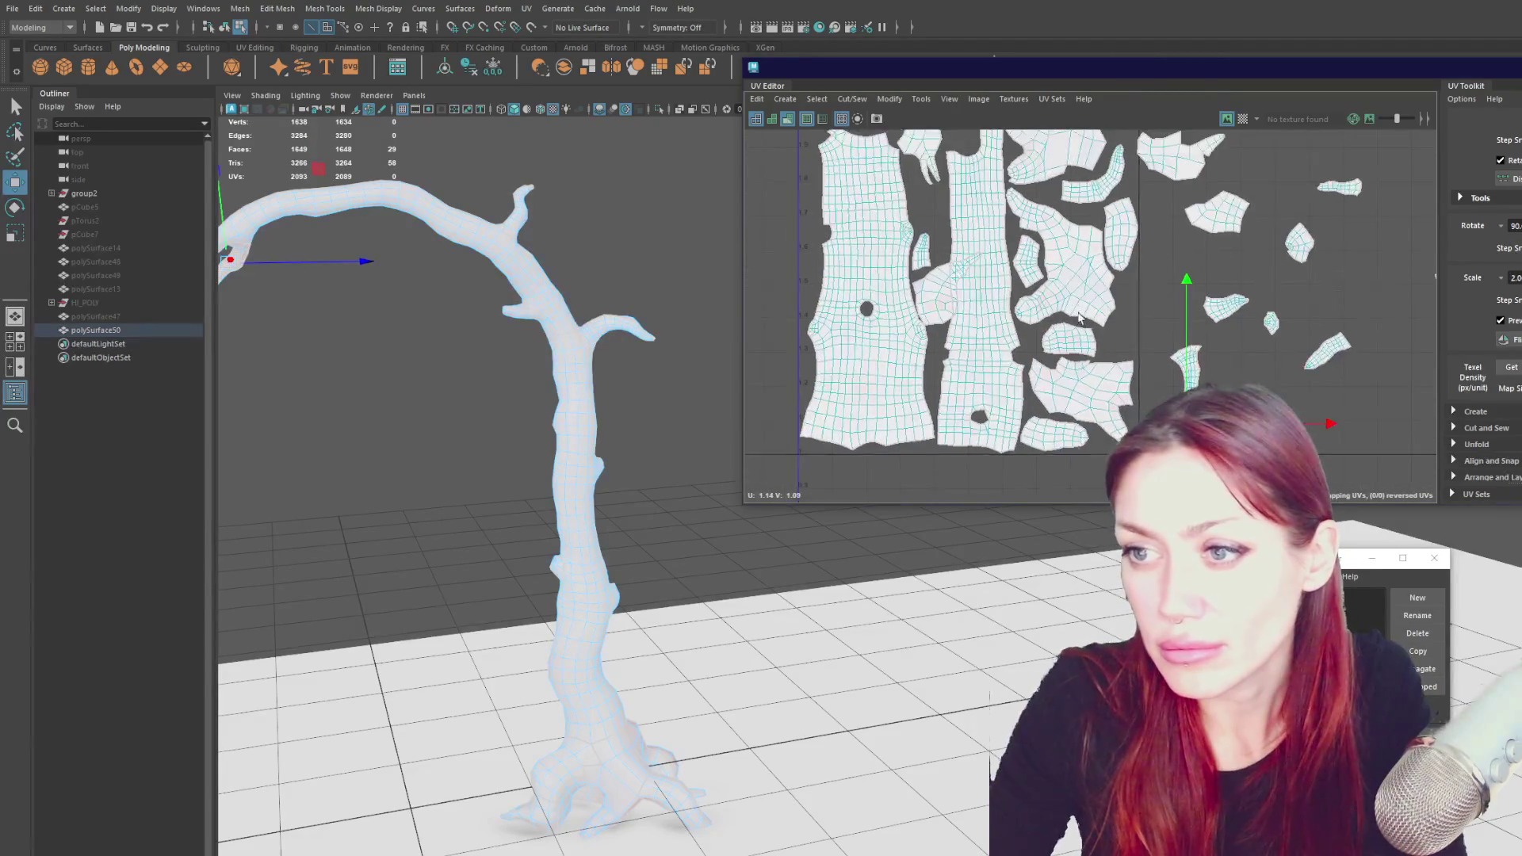
scroll(1082, 320, "up", 3)
left_click(974, 400)
mouse_move(974, 400)
middle_mouse_down()
mouse_move(961, 229)
mouse_move(950, 327)
middle_mouse_up()
left_click(926, 197)
scroll(950, 327, "down", 1)
scroll(952, 327, "down", 2)
left_click(894, 425)
middle_click_drag(1046, 383, 1044, 384)
- Reposition the small shell beside the trunk into the block's upper area
key("e")
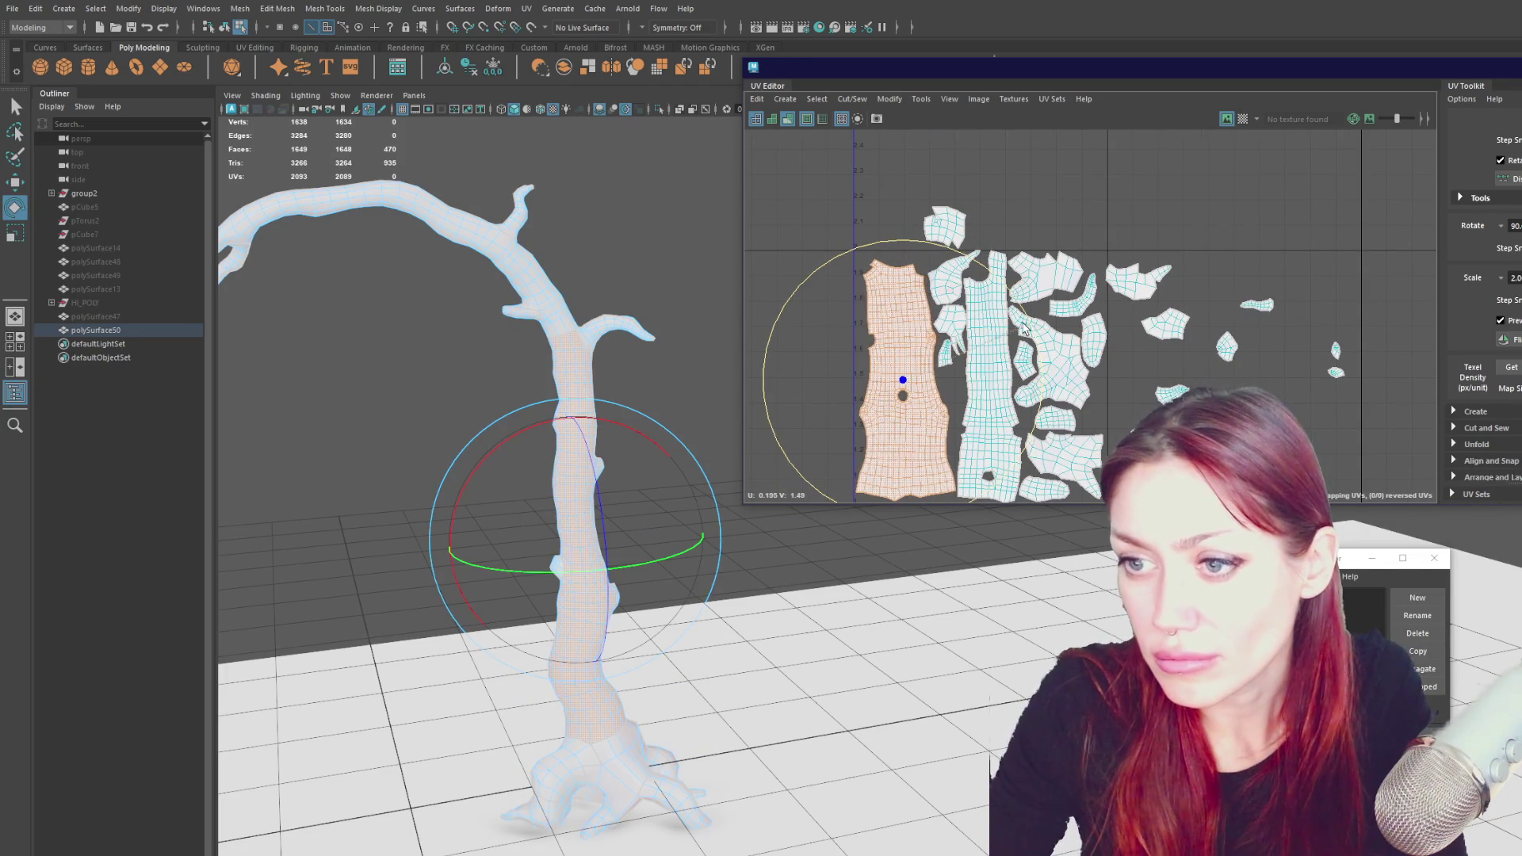
left_click(962, 295)
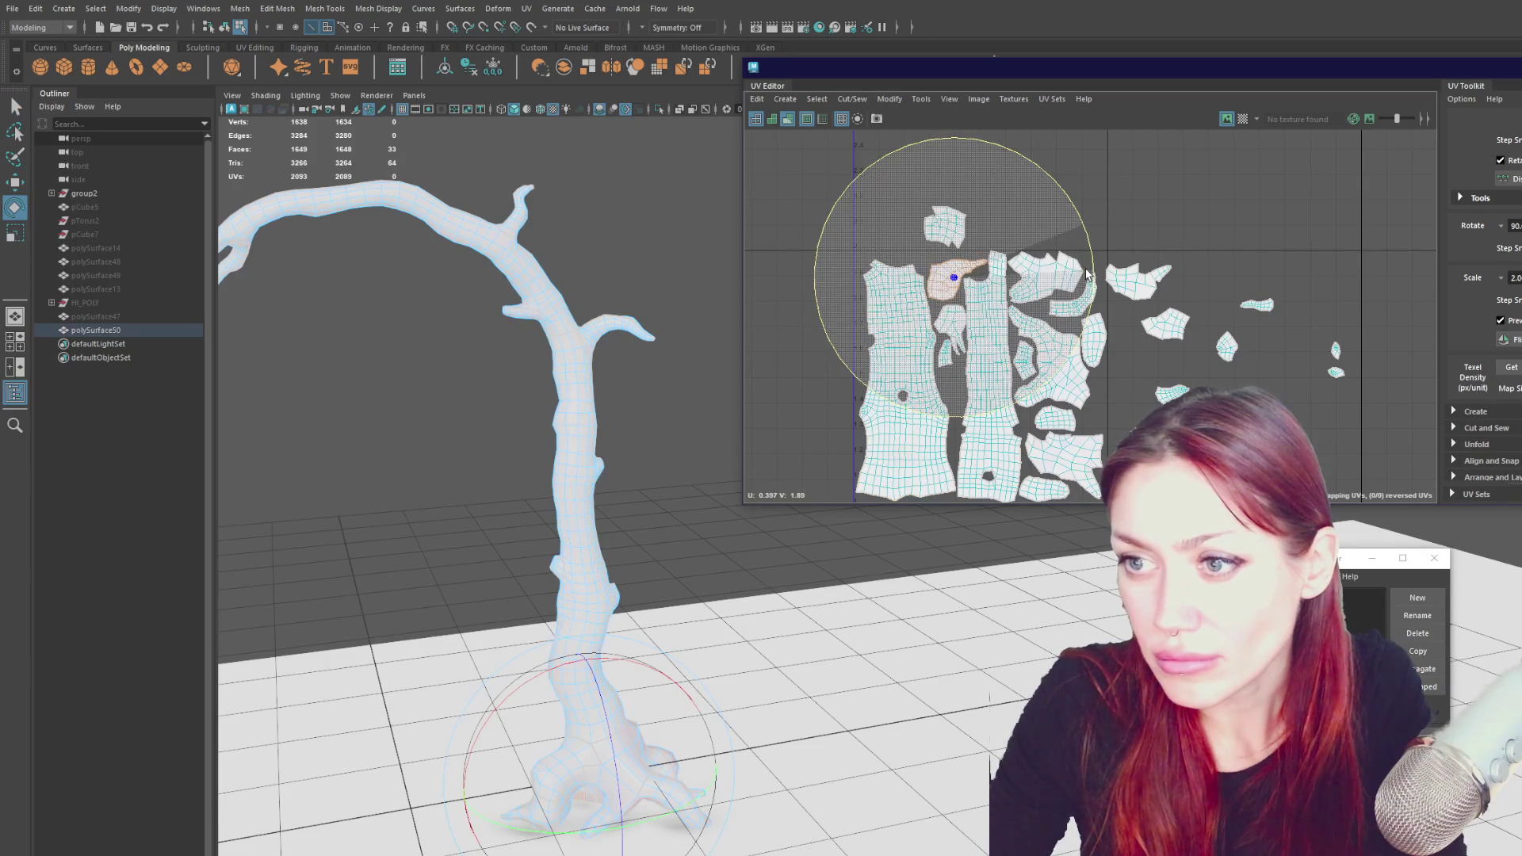
key("w")
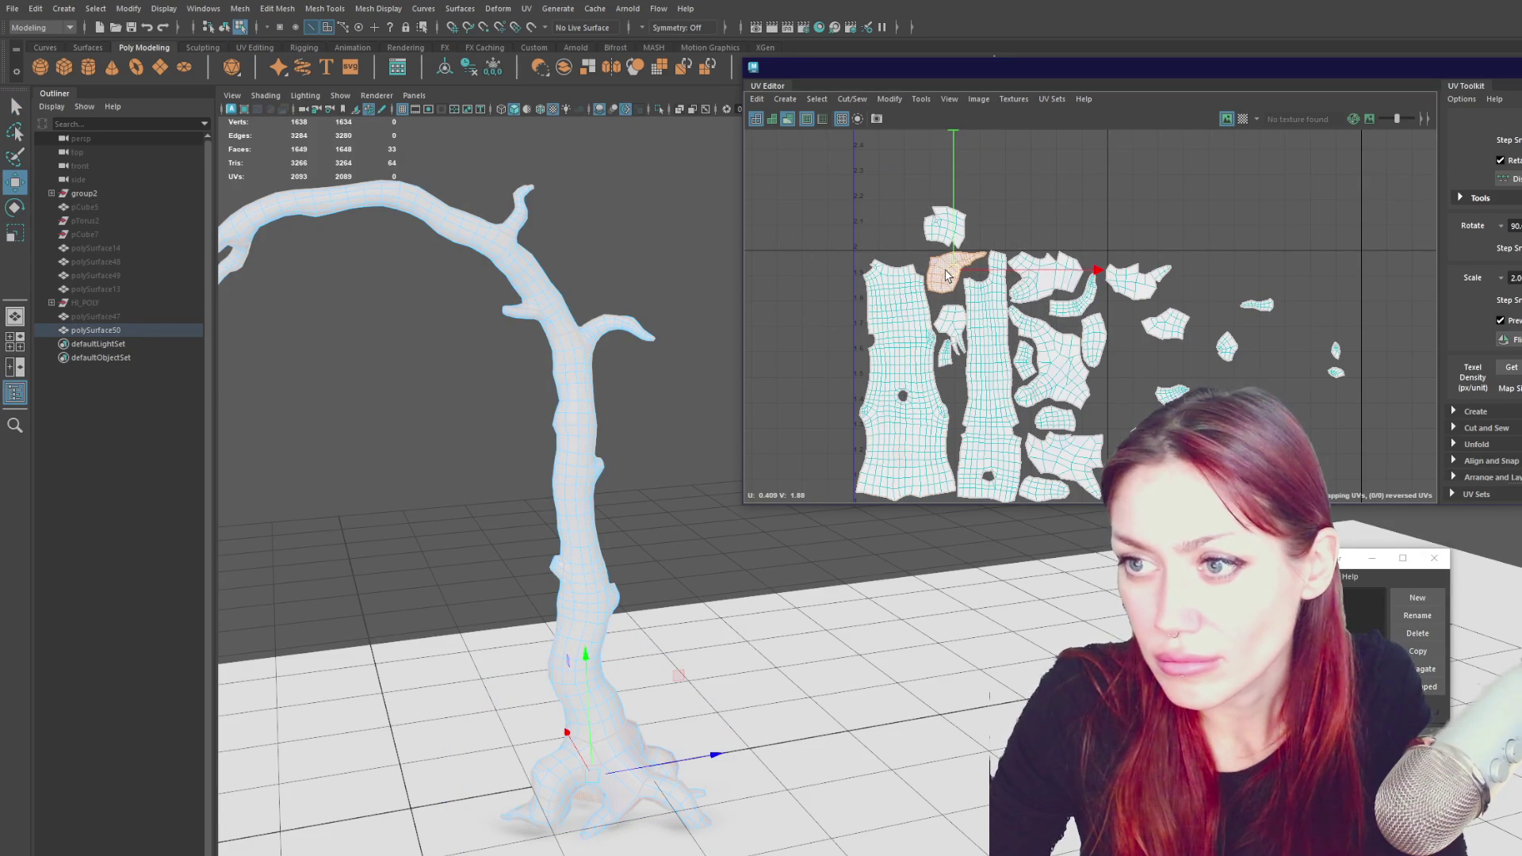
mouse_move(959, 325)
left_mouse_down()
mouse_move(955, 385)
mouse_move(896, 254)
mouse_move(1094, 196)
left_mouse_up()
left_click(937, 242)
mouse_move(937, 242)
left_mouse_down()
mouse_move(943, 285)
mouse_move(1112, 430)
left_mouse_up()
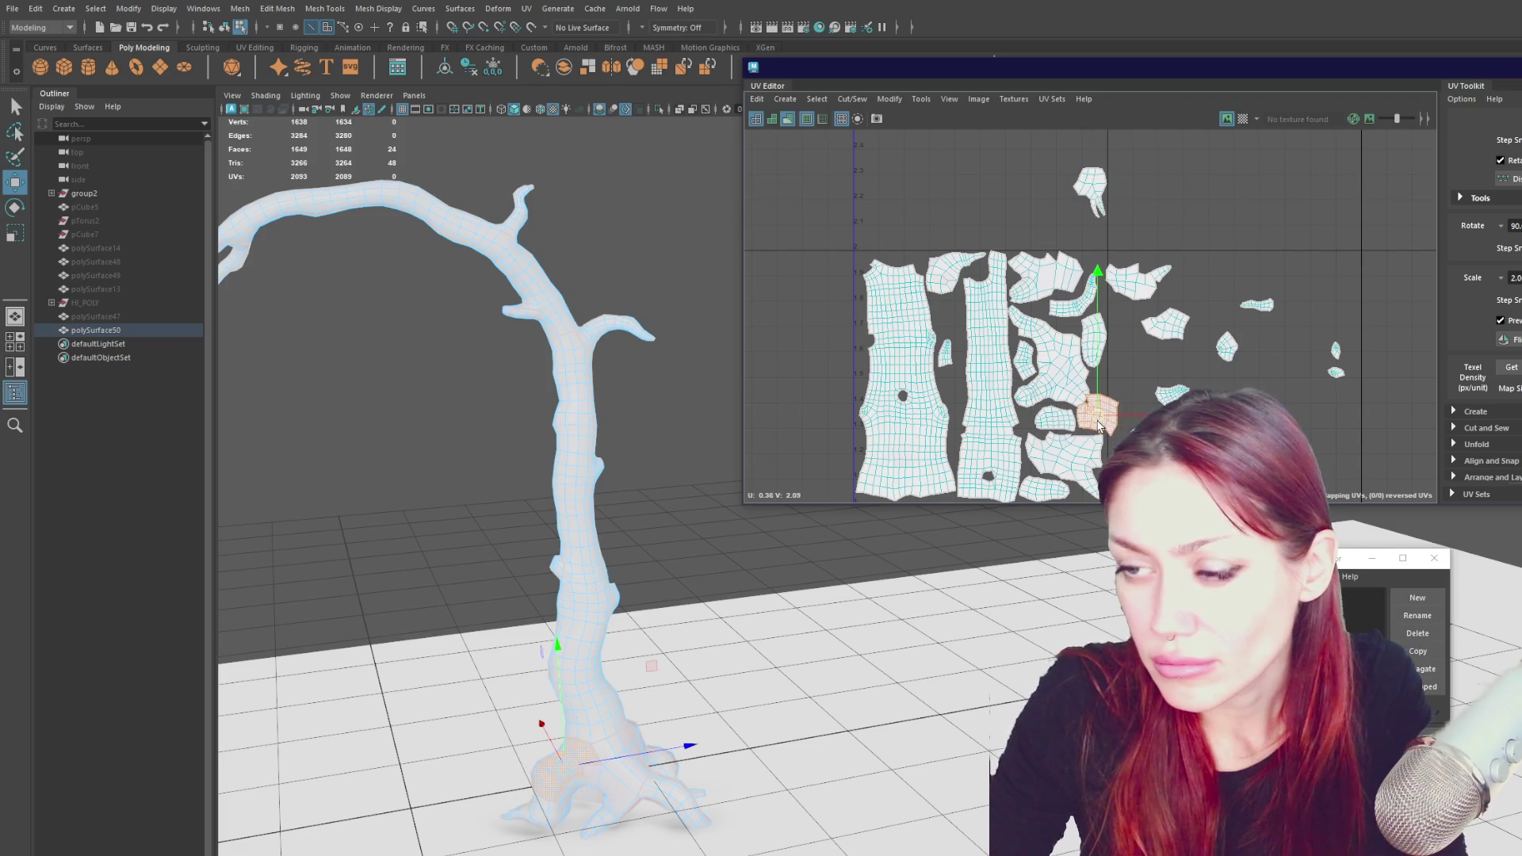
left_click_drag(960, 293, 956, 238)
scroll(956, 238, "up", 3)
right_click_drag(943, 226, 945, 232)
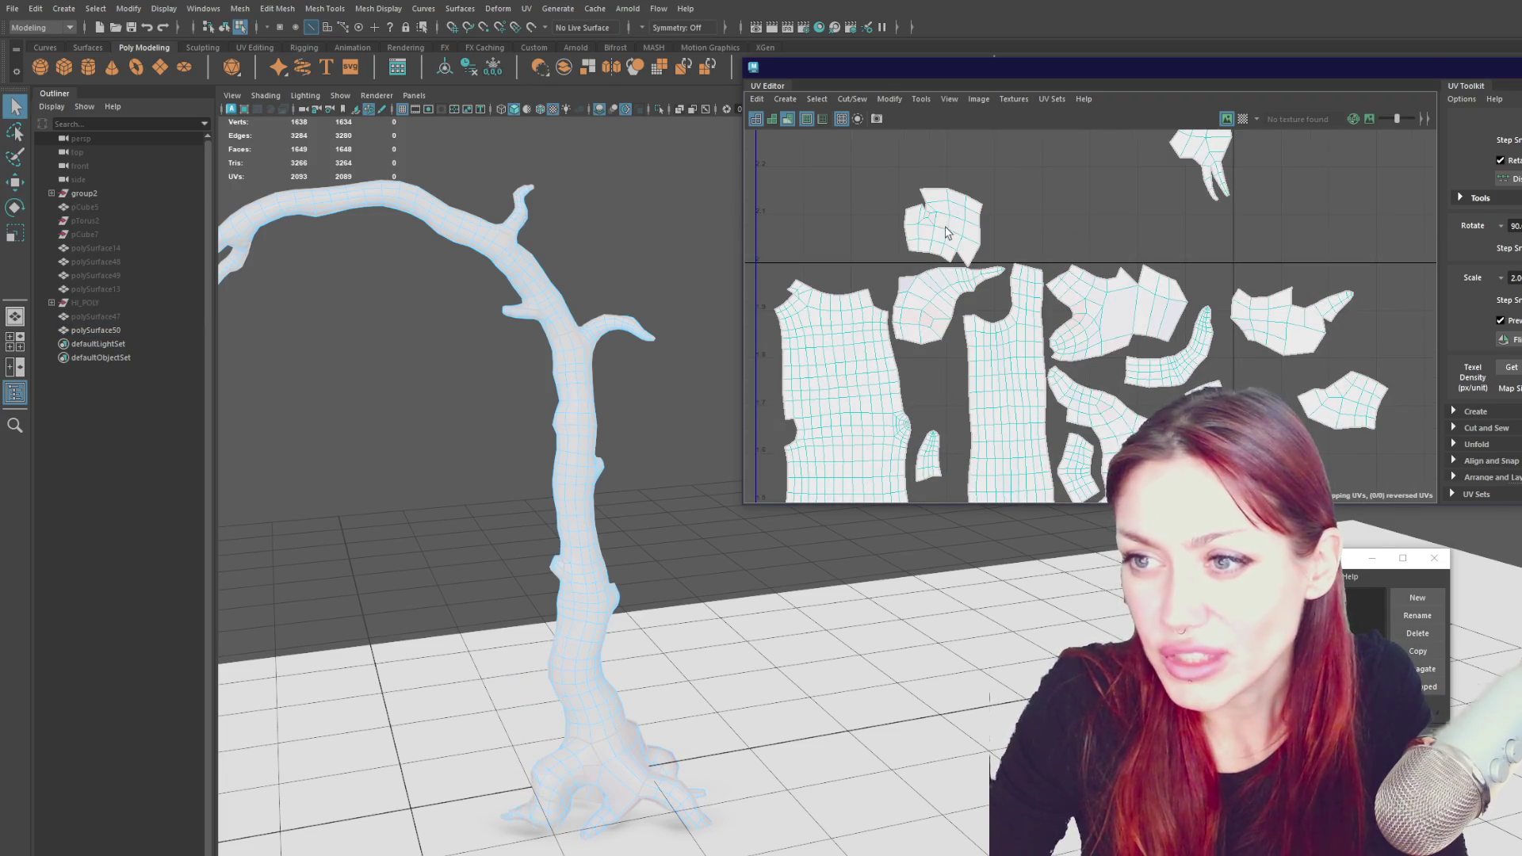
scroll(936, 227, "up", 2)
- Cut the upper shell in two along a line of edges and move the cut piece down
left_click(931, 222)
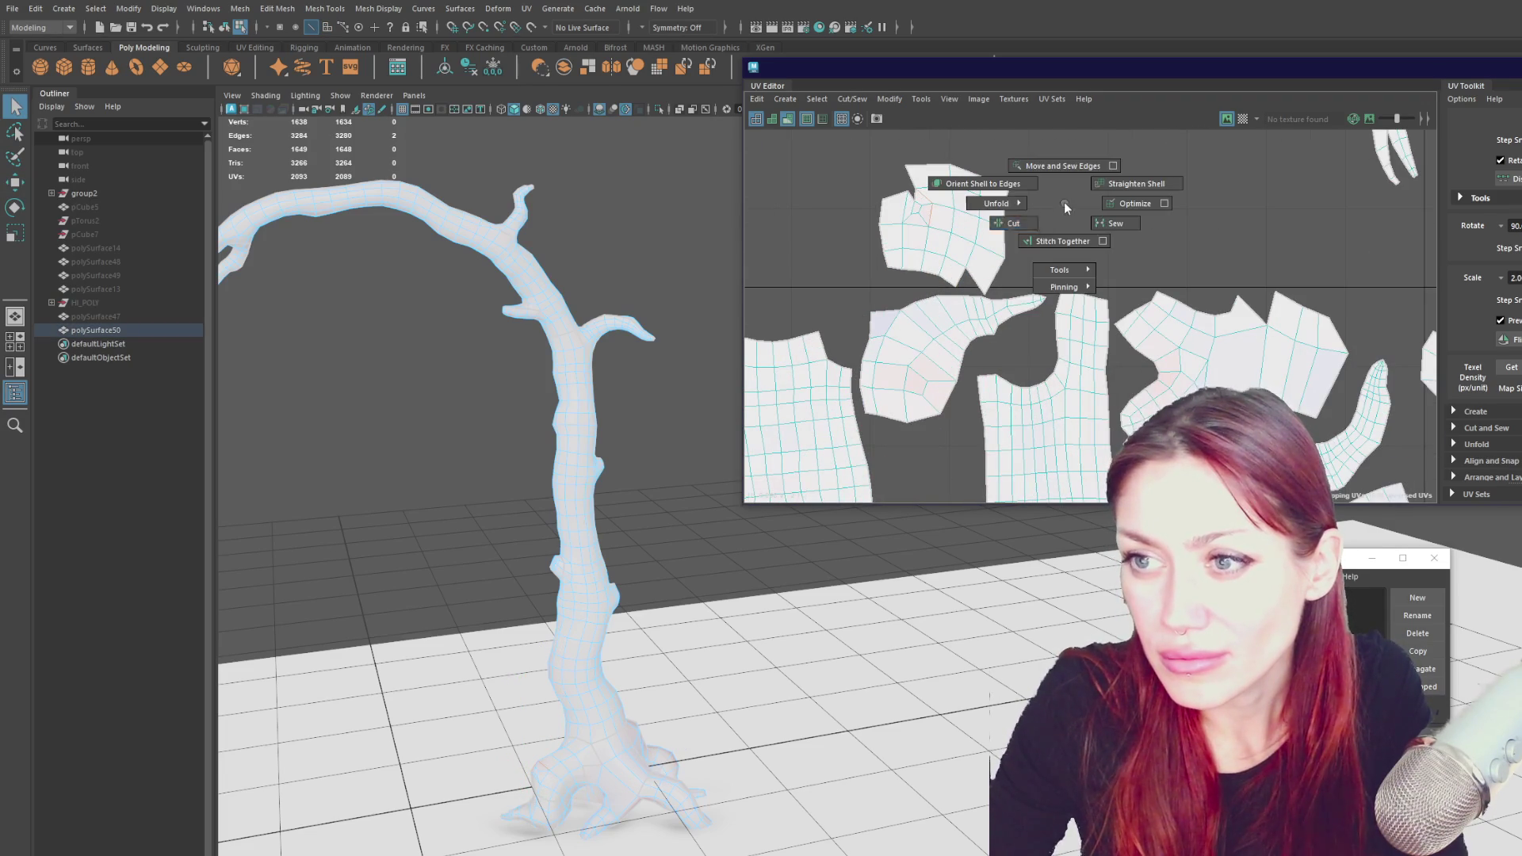
left_click(927, 250, "shift")
right_click_drag(1048, 219, 1022, 238, "shift")
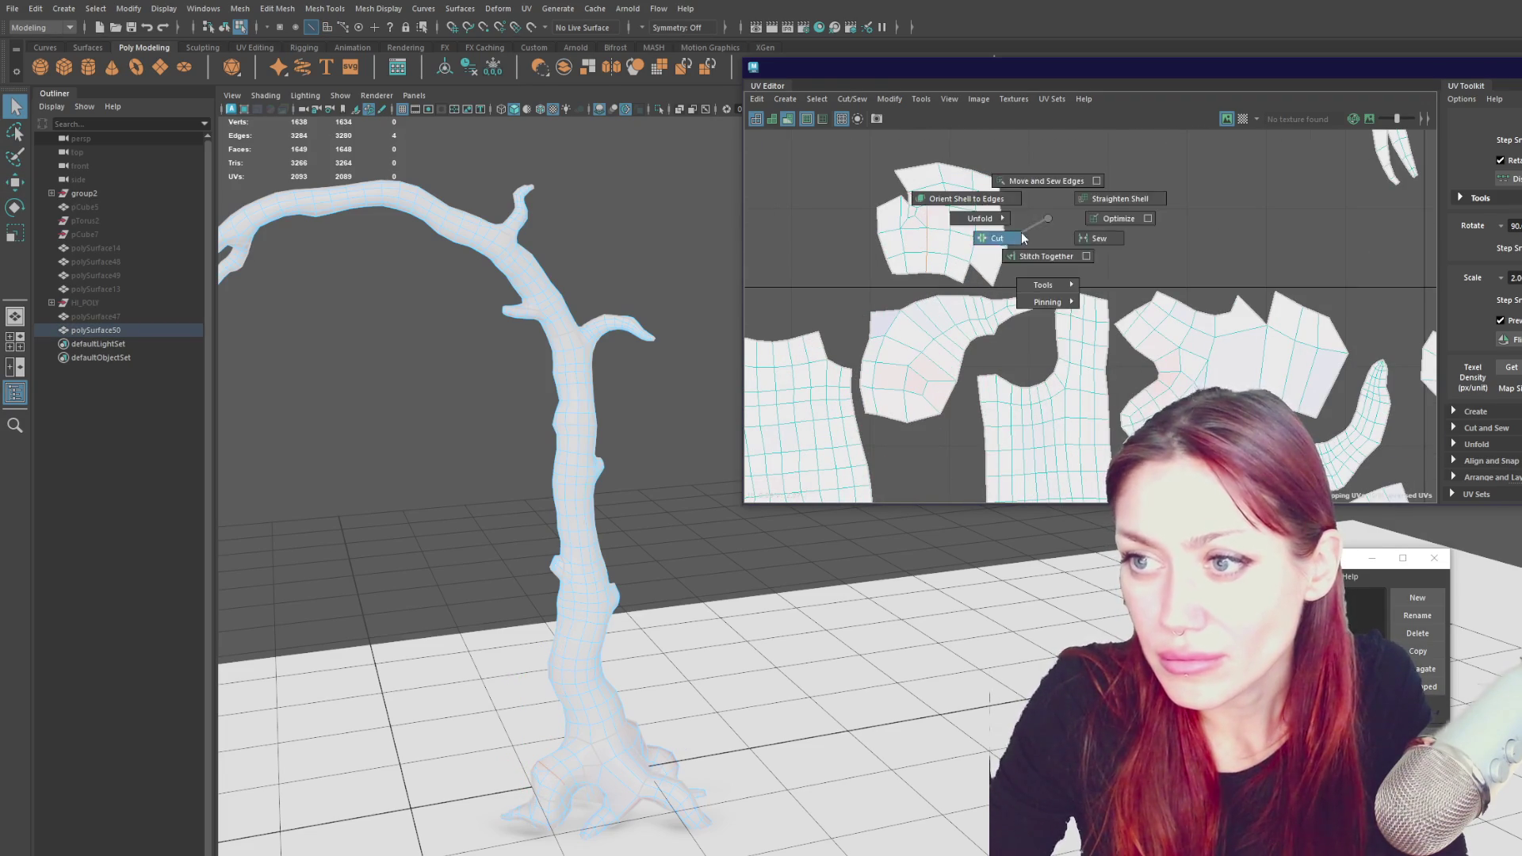
double_click(940, 226)
scroll(959, 238, "down", 3)
key("w")
mouse_move(962, 202)
left_mouse_down()
mouse_move(960, 343)
mouse_move(931, 359)
left_mouse_up()
- Move the small top shell down into the lower part of the block
left_click(922, 200)
left_click_drag(921, 200, 931, 468)
middle_click_drag(931, 468, 884, 270, "alt")
scroll(883, 269, "down", 1)
left_click(1109, 242)
scroll(1120, 228, "up", 2)
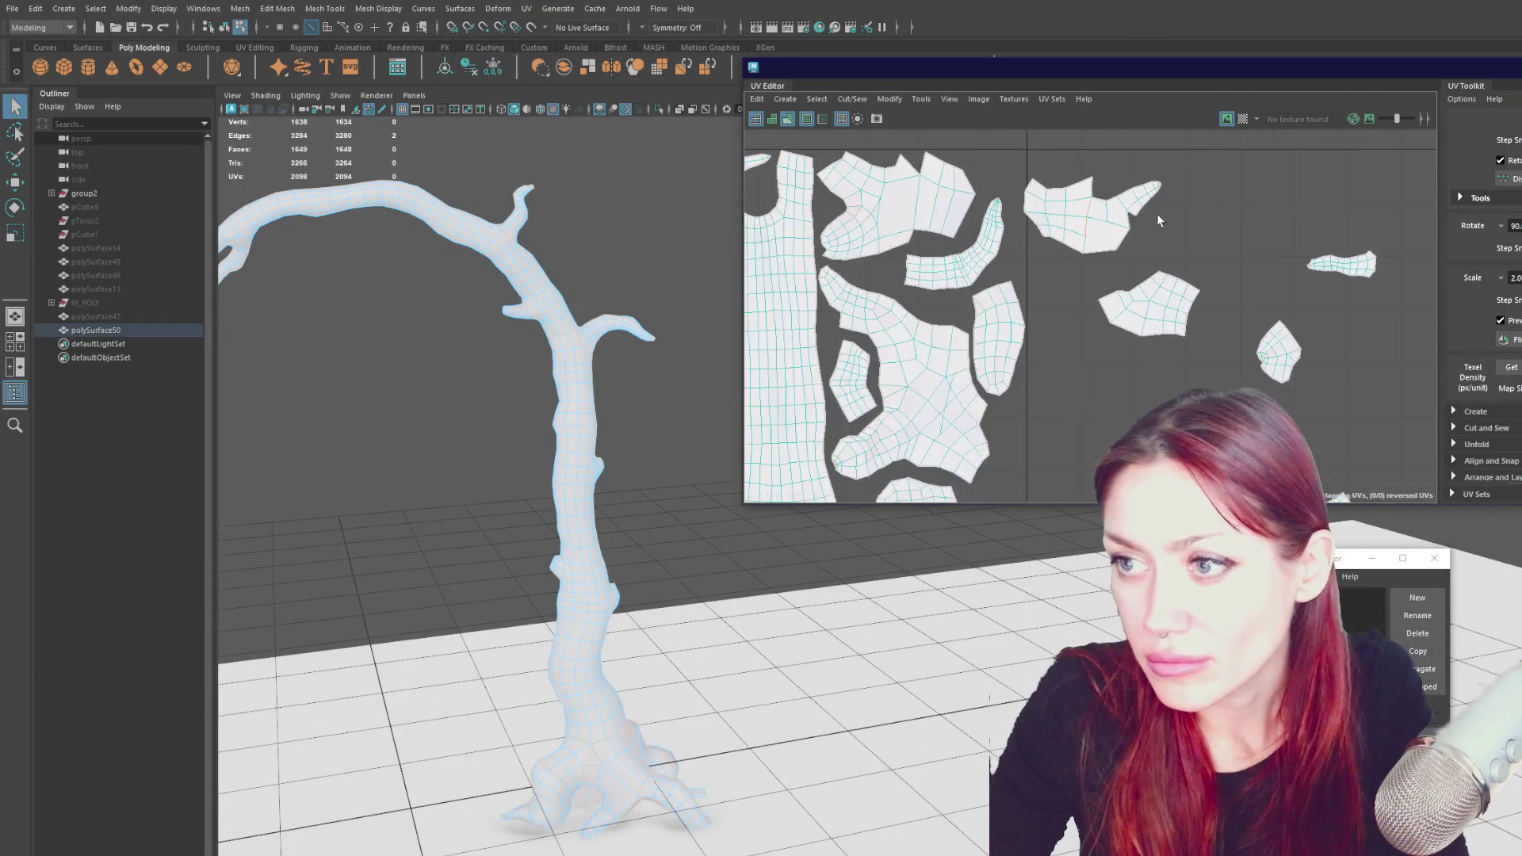
right_click_drag(1201, 210, 1181, 224)
- Shift the small tip shell left and tuck the adjacent shell into a gap
left_click(1142, 194)
key("w")
mouse_move(1142, 194)
left_mouse_down()
mouse_move(1081, 190)
mouse_move(1138, 177)
left_mouse_up()
key("e")
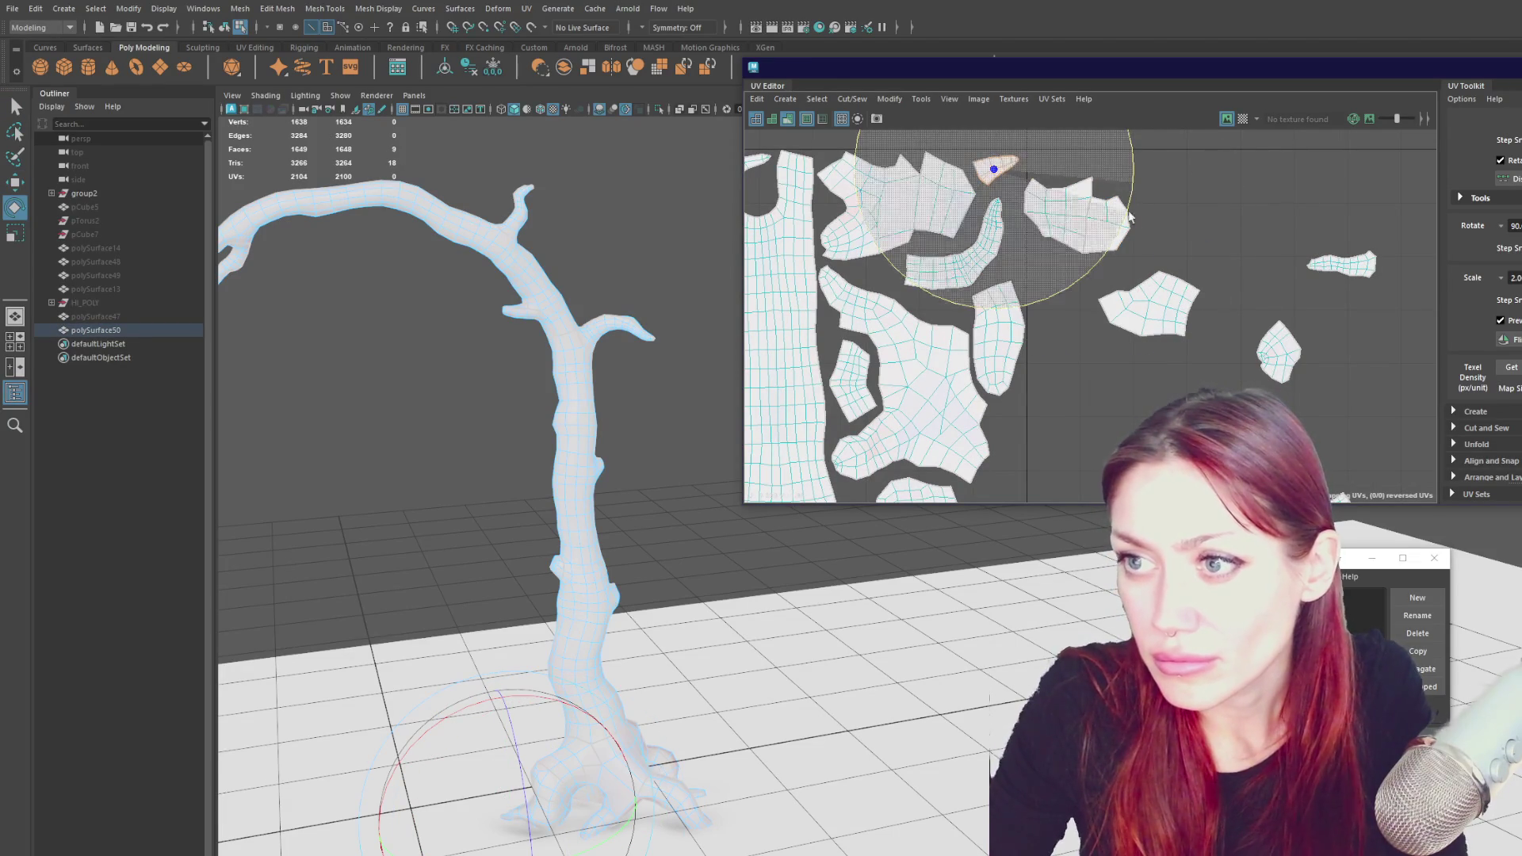
left_click(1076, 229)
key("w")
mouse_move(1059, 221)
left_mouse_down()
mouse_move(919, 253)
mouse_move(993, 341)
mouse_move(1147, 347)
mouse_move(1044, 360)
left_mouse_up()
- Rotate the rounded shell to fit its gap and nudge it with its neighbour
scroll(1119, 258, "up", 3)
scroll(1119, 259, "up", 1)
left_click(1059, 349)
key("e")
left_click_drag(1132, 287, 1141, 333)
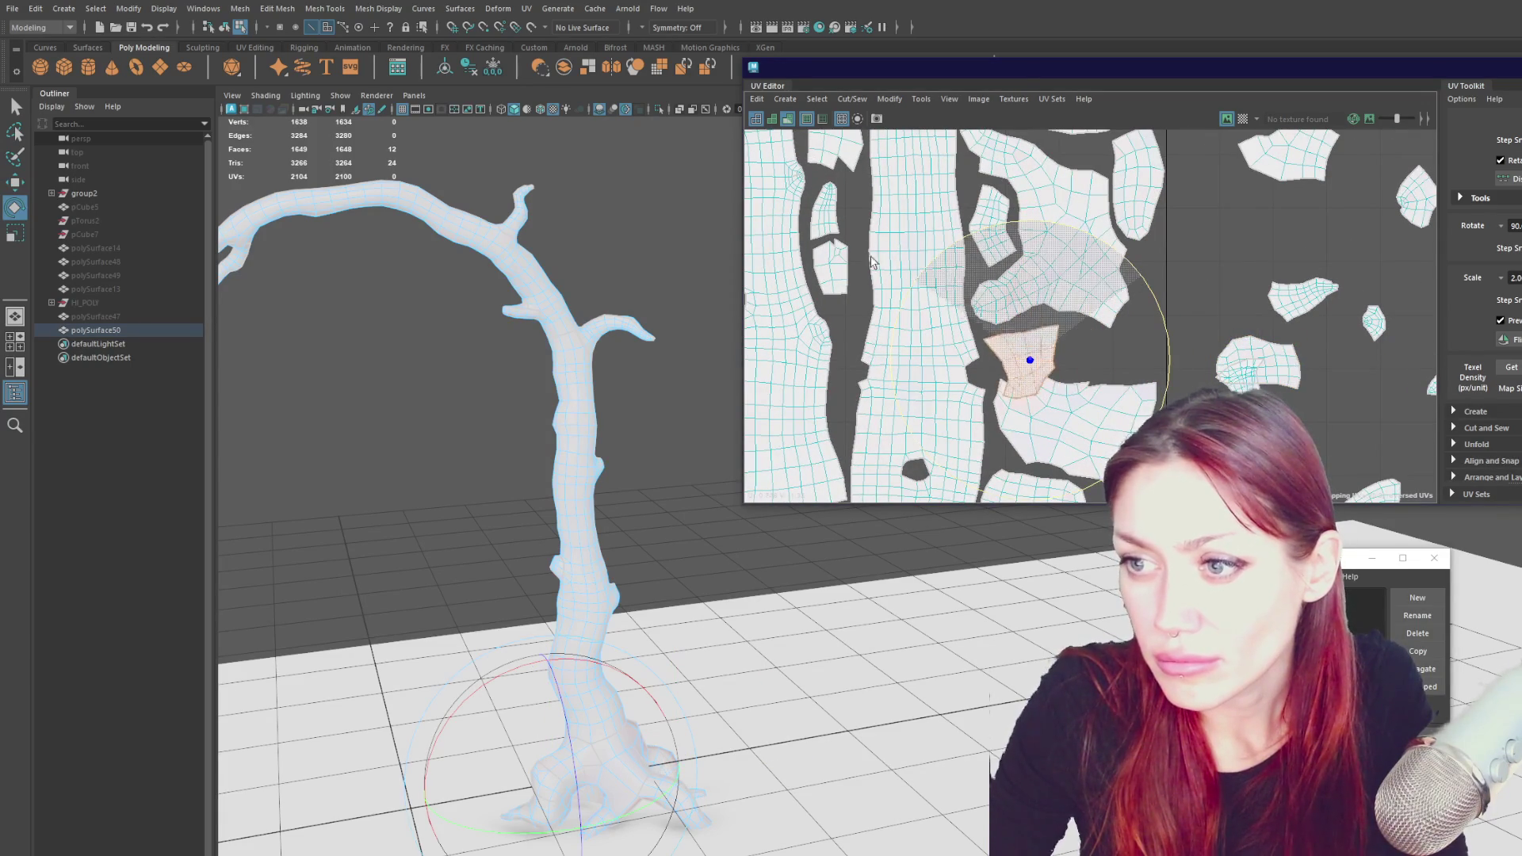
key("w")
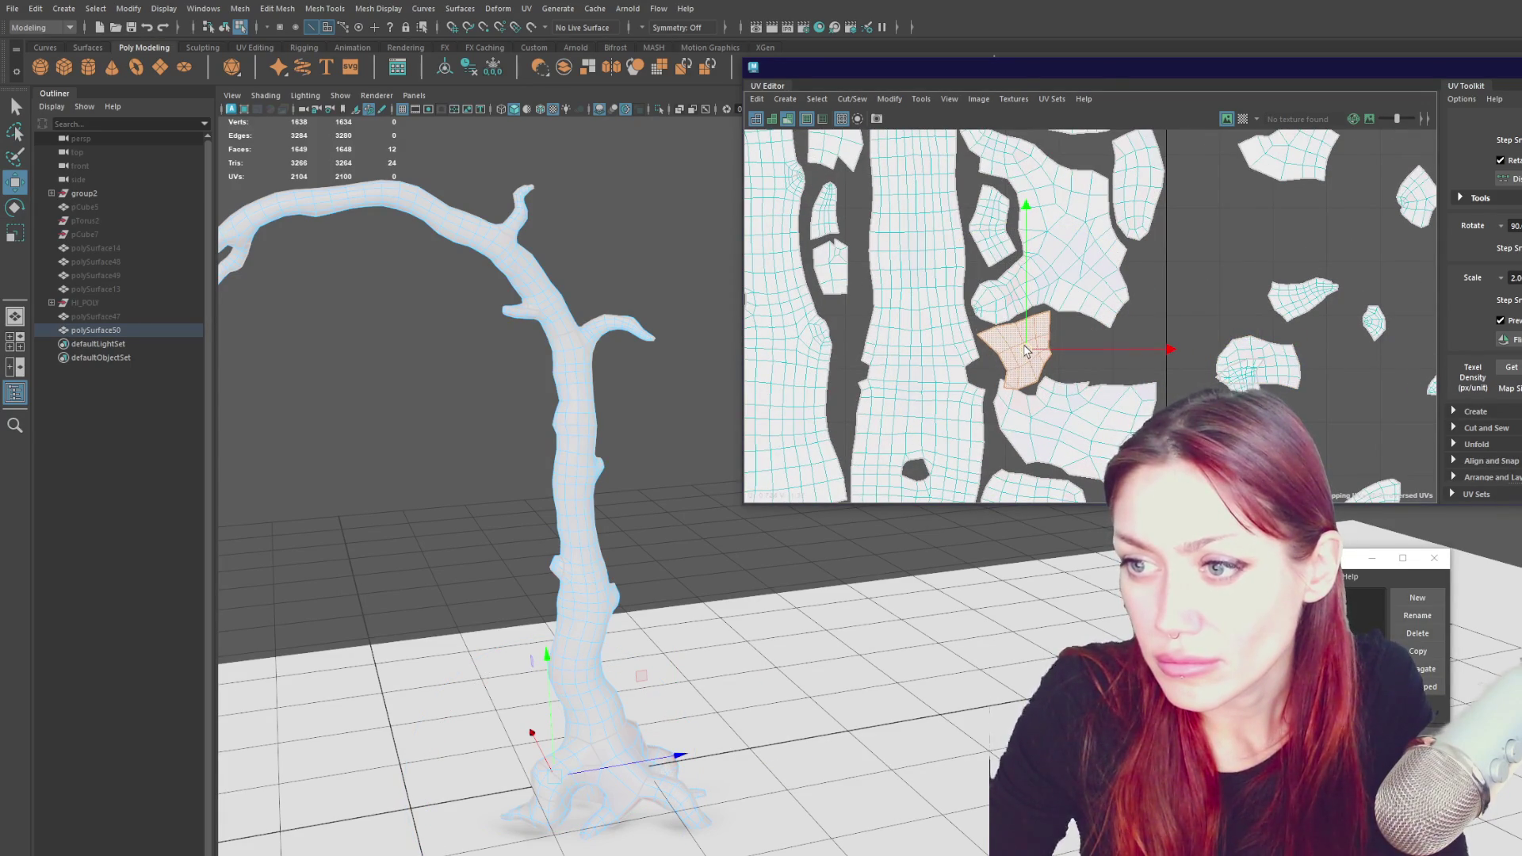
left_click(1085, 444, "shift")
left_click_drag(1064, 349, 1063, 357)
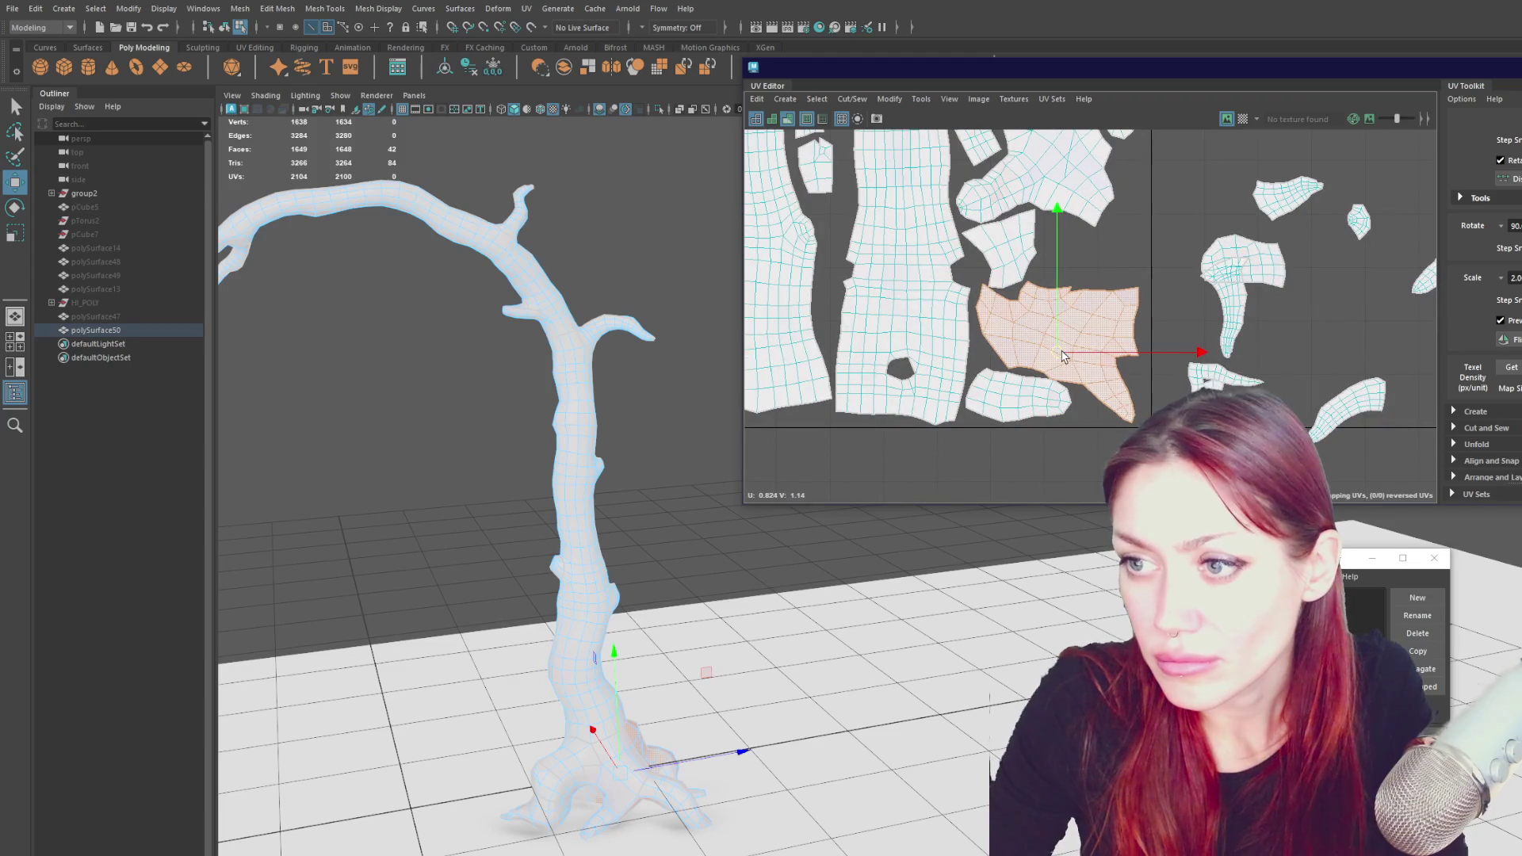
- Move the top piece of the right shell left into the block
left_click(1021, 404)
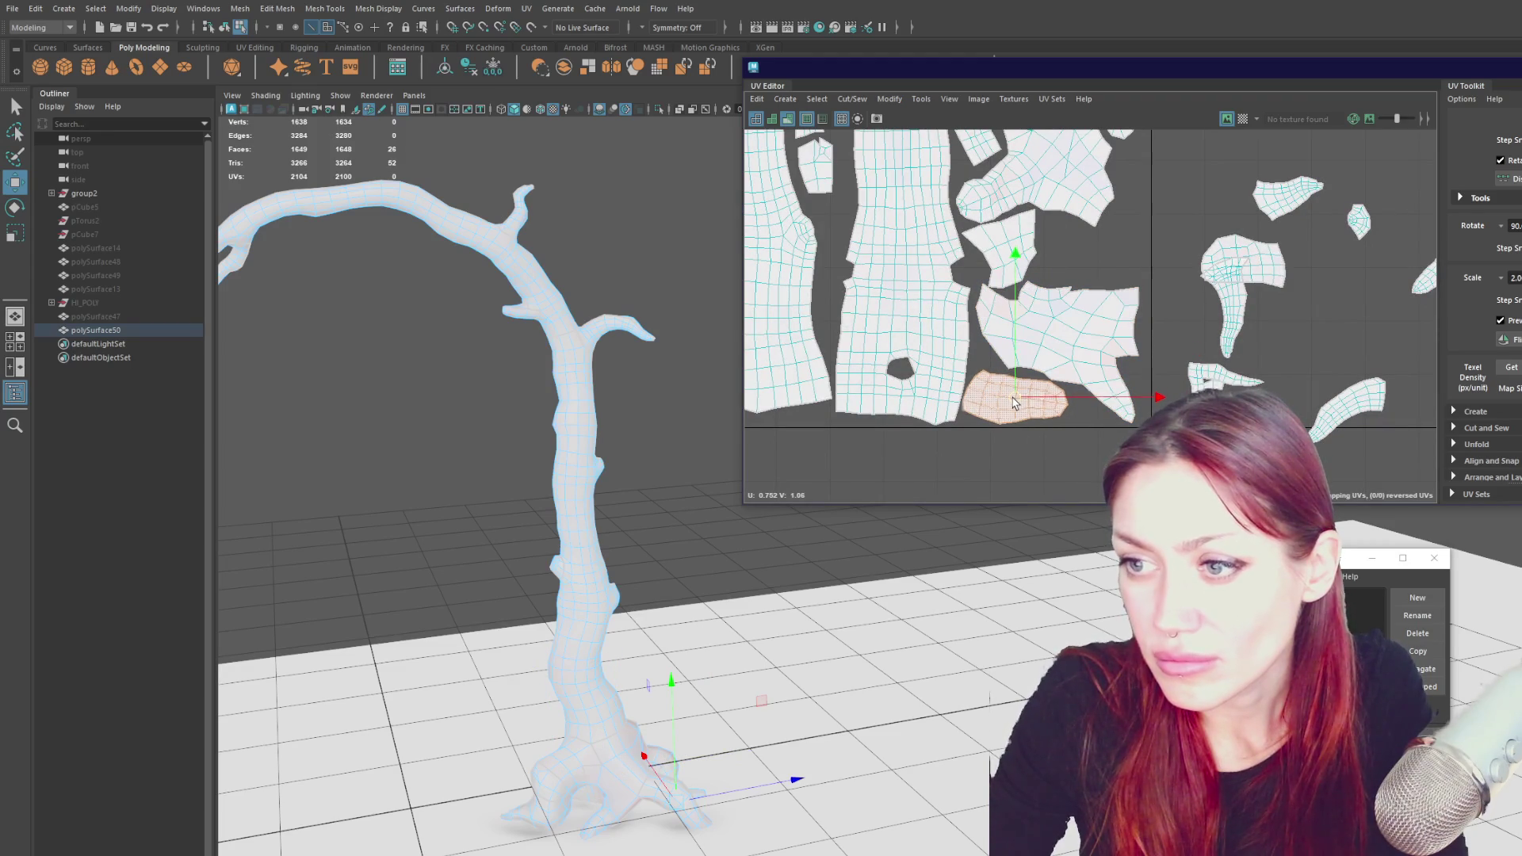
left_click(1030, 365)
key("e")
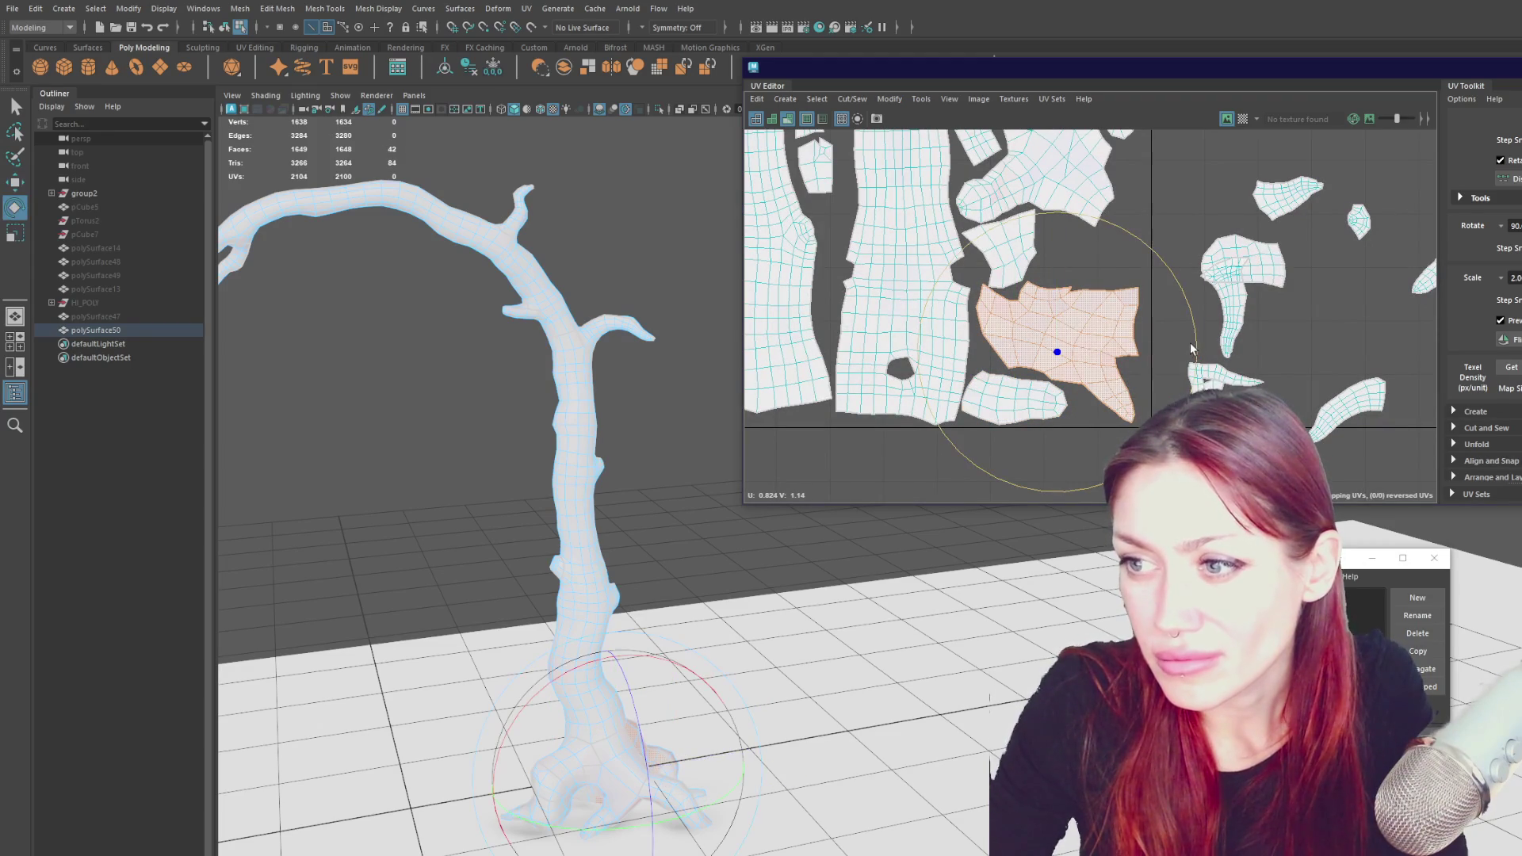
left_click(1237, 262)
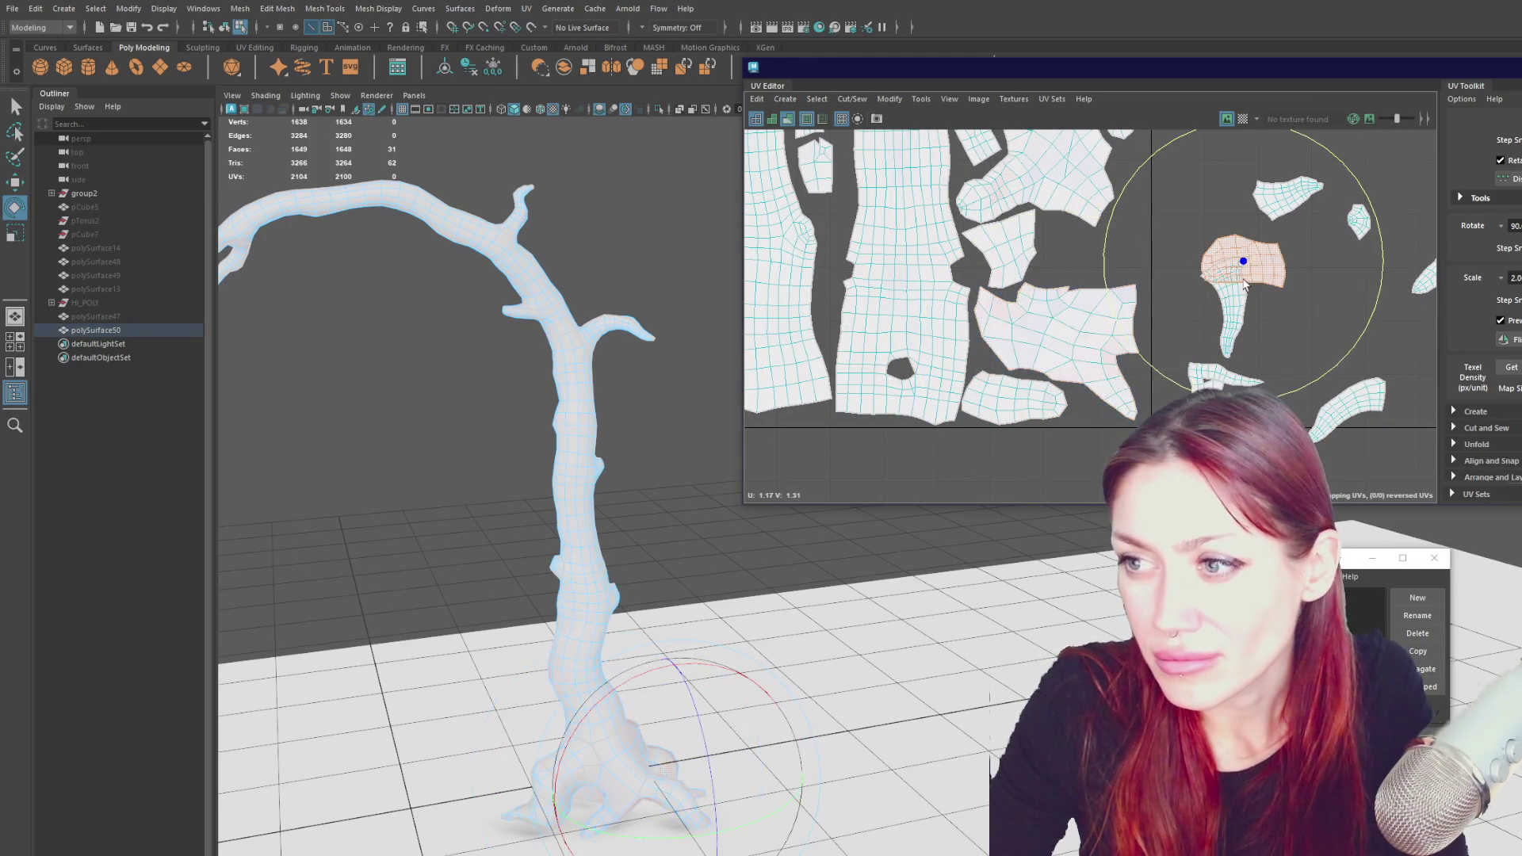
key("w")
left_click_drag(1240, 258, 1085, 266)
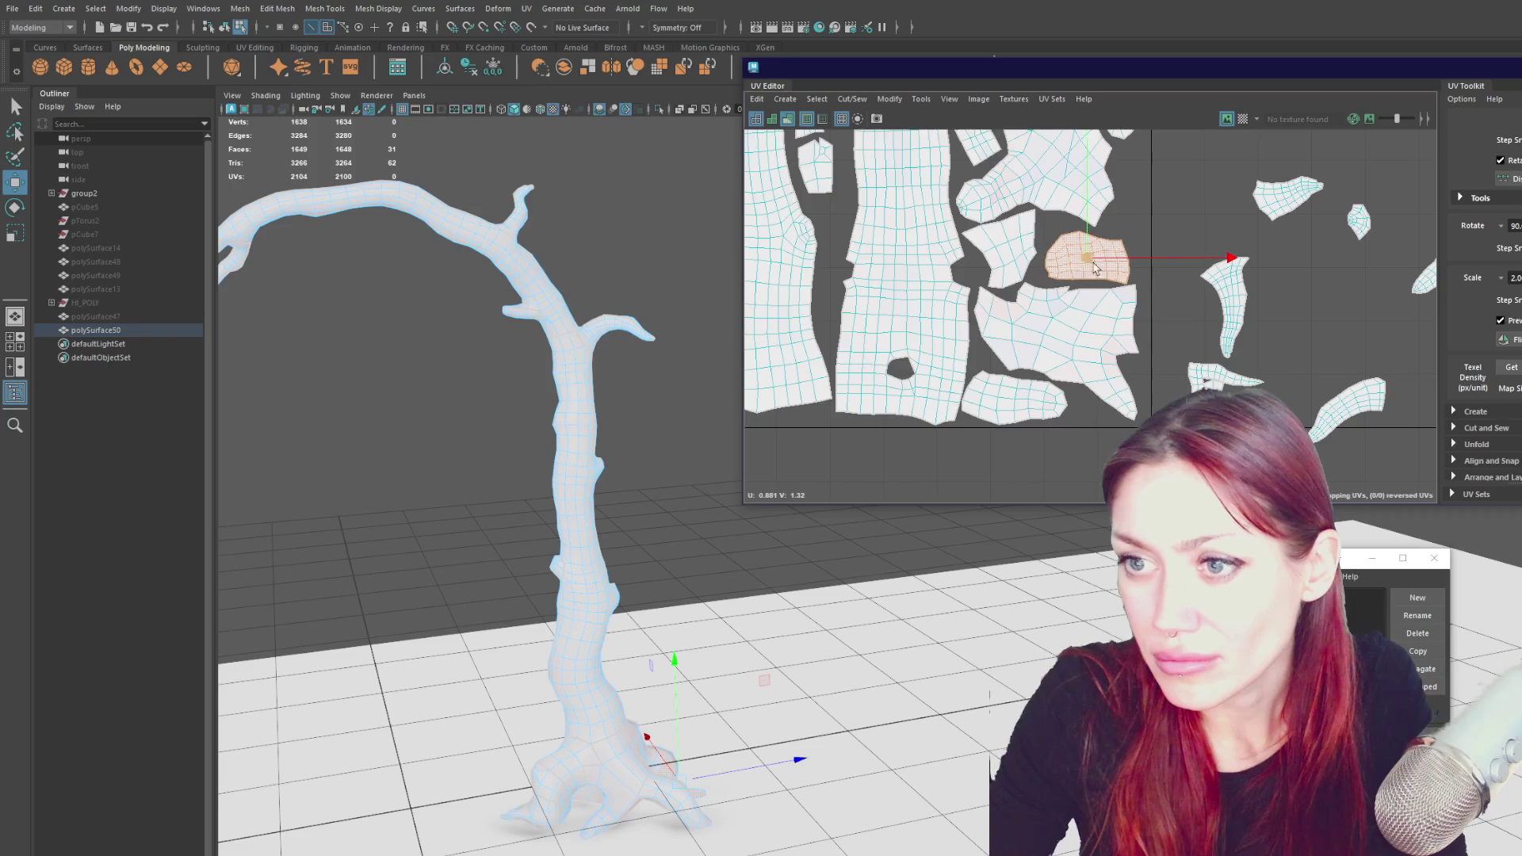
scroll(1254, 289, "down", 3)
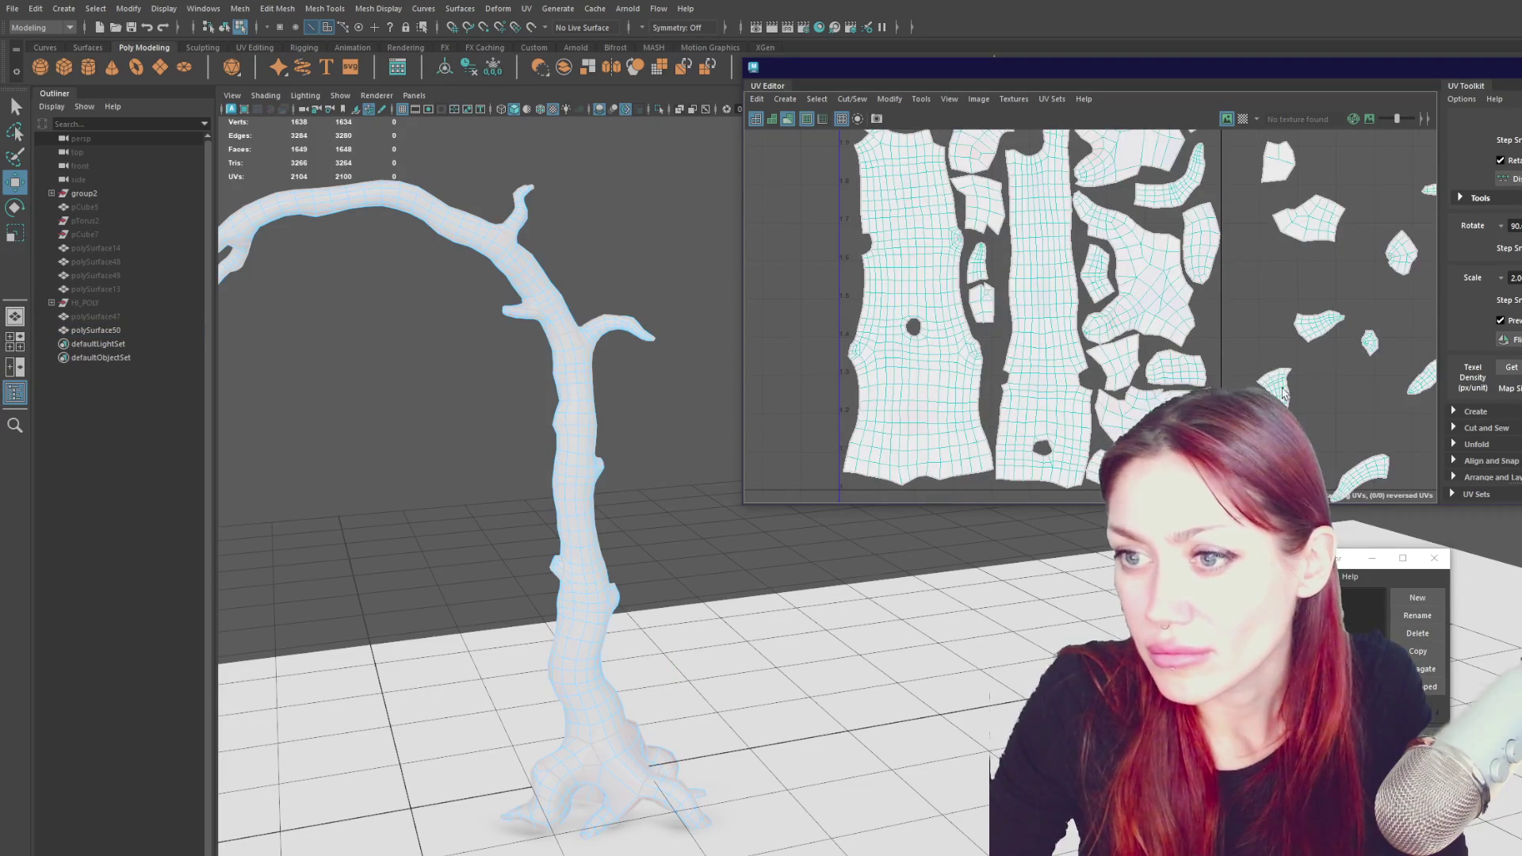
- Move a small right-hand shell into a gap, and rotate another small shell into place
left_click(1276, 389)
mouse_move(1278, 393)
left_mouse_down()
mouse_move(1011, 349)
mouse_move(991, 361)
left_mouse_up()
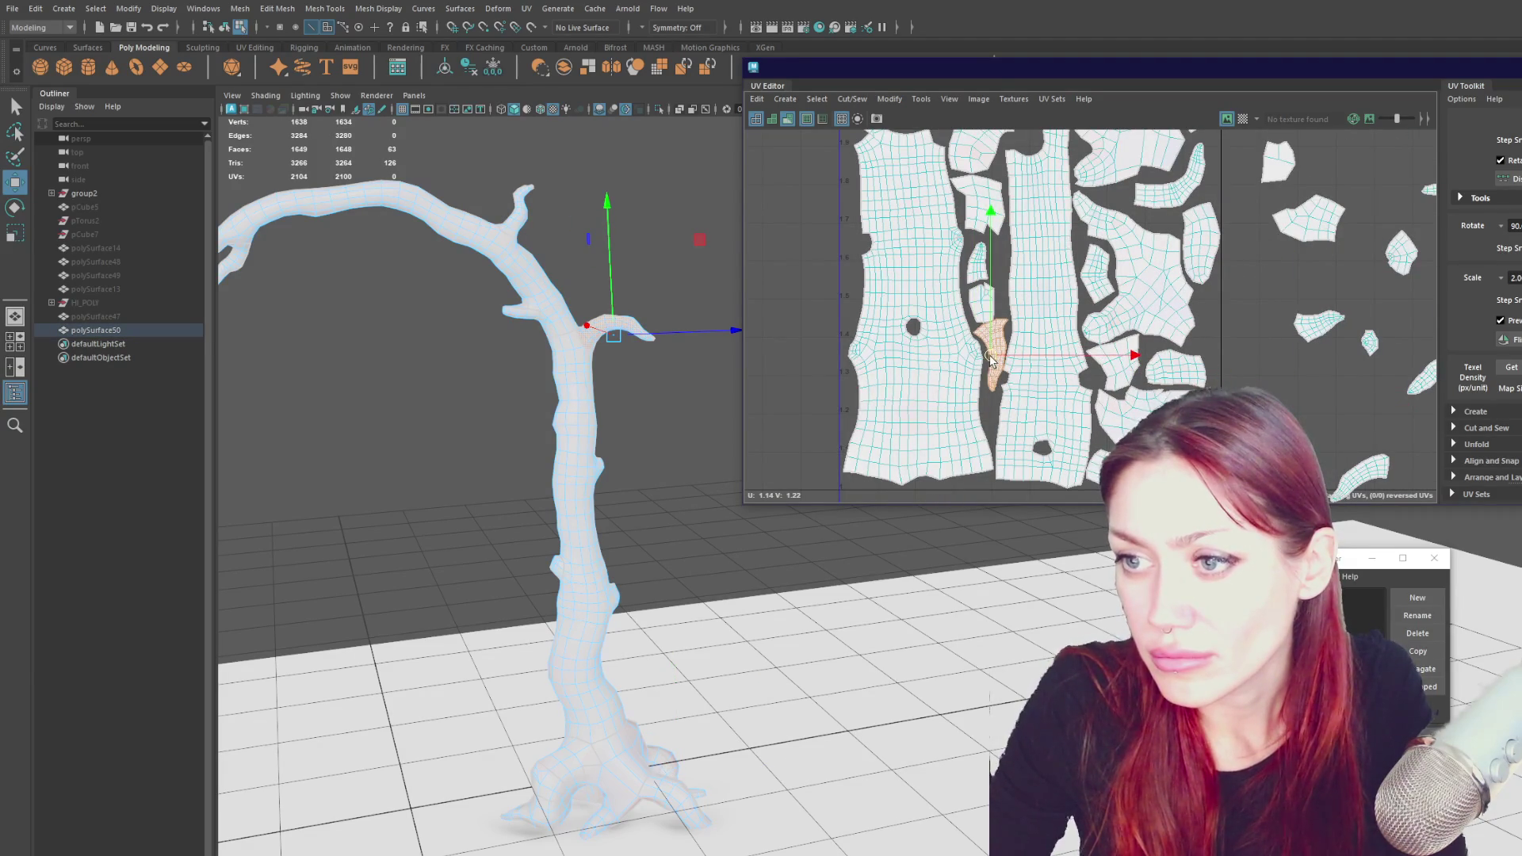
left_click(980, 306)
left_click_drag(973, 292, 905, 193)
middle_click_drag(992, 192, 971, 256, "alt")
key("e")
mouse_move(1044, 254)
left_mouse_down()
mouse_move(991, 408)
mouse_move(898, 459)
left_mouse_up()
mouse_move(903, 266)
left_mouse_down()
mouse_move(896, 179)
mouse_move(1172, 266)
mouse_move(1011, 364)
mouse_move(967, 364)
left_mouse_up()
- Move a small shell on the right up to the top of the block
left_click(968, 412)
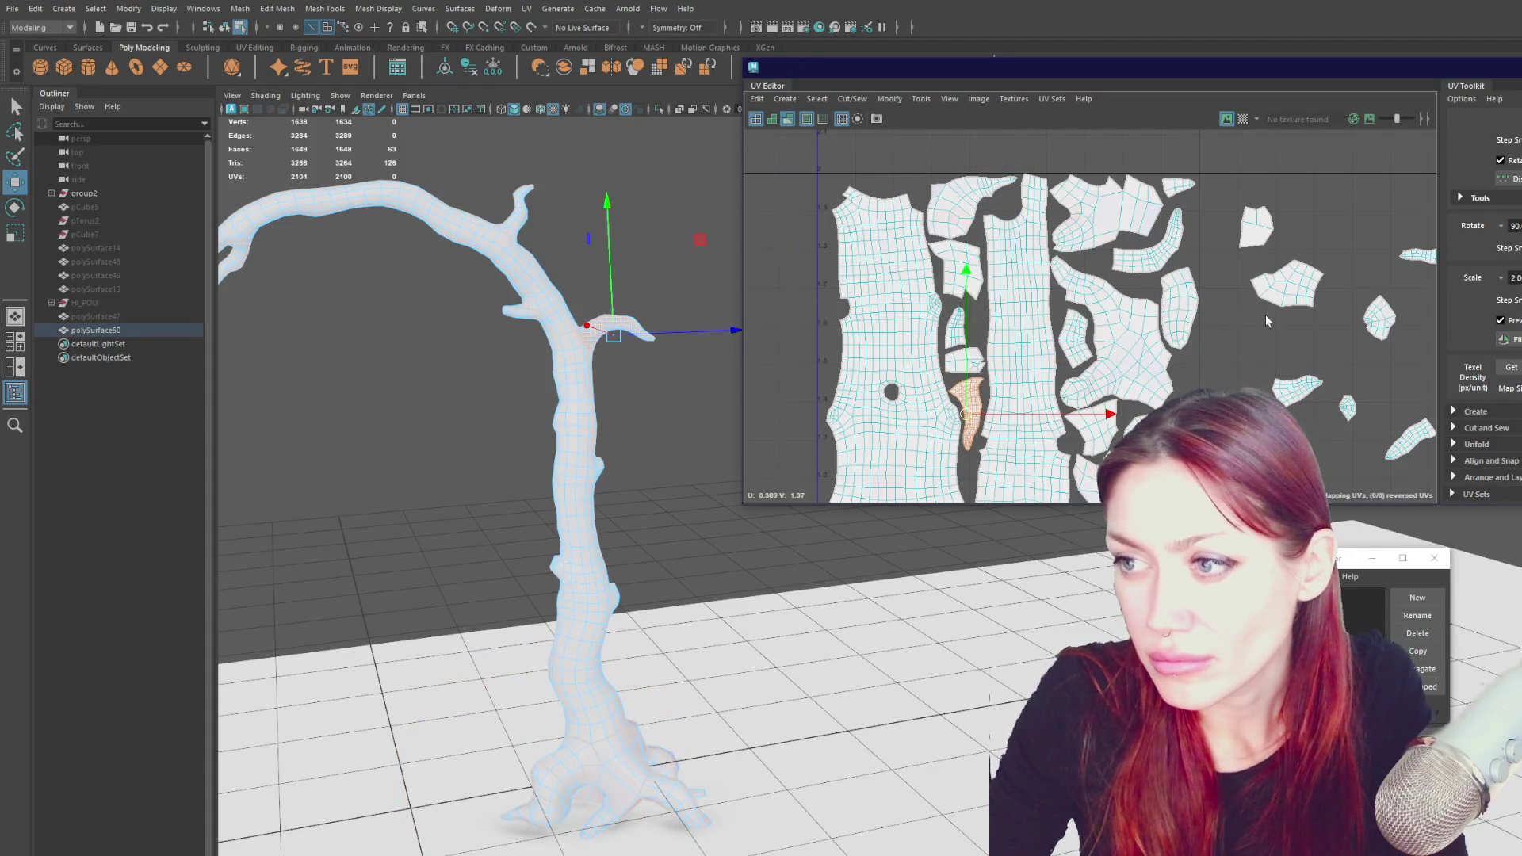
middle_click_drag(1265, 314, 1205, 249, "alt")
left_click(1101, 224)
left_click(1229, 244)
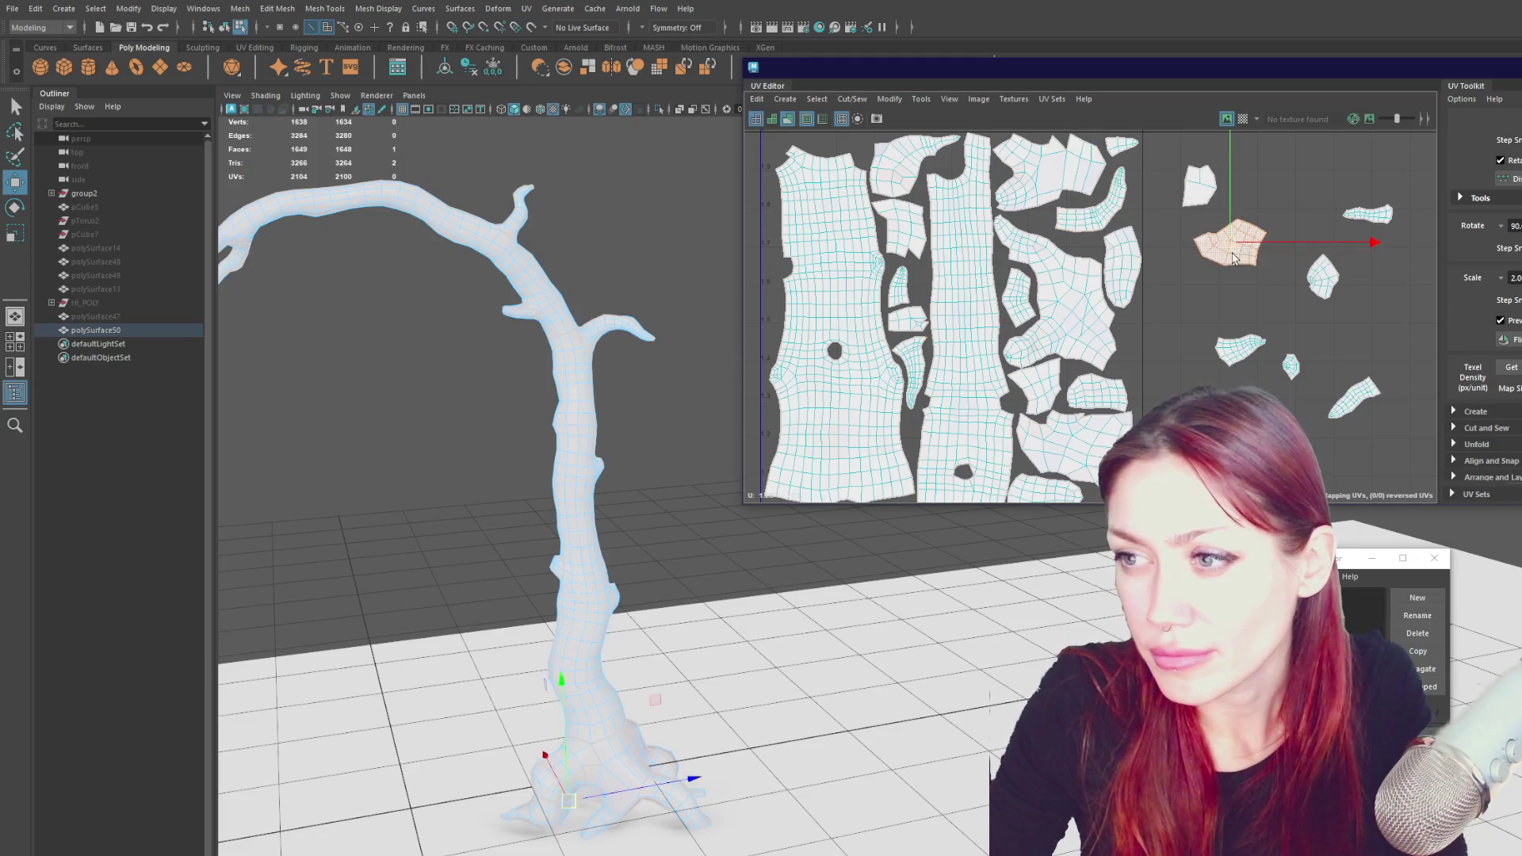
mouse_move(1229, 245)
left_mouse_down()
mouse_move(1092, 369)
mouse_move(959, 178)
mouse_move(1209, 317)
mouse_move(1165, 348)
mouse_move(1186, 281)
mouse_move(1197, 292)
left_mouse_up()
scroll(1197, 291, "down", 2)
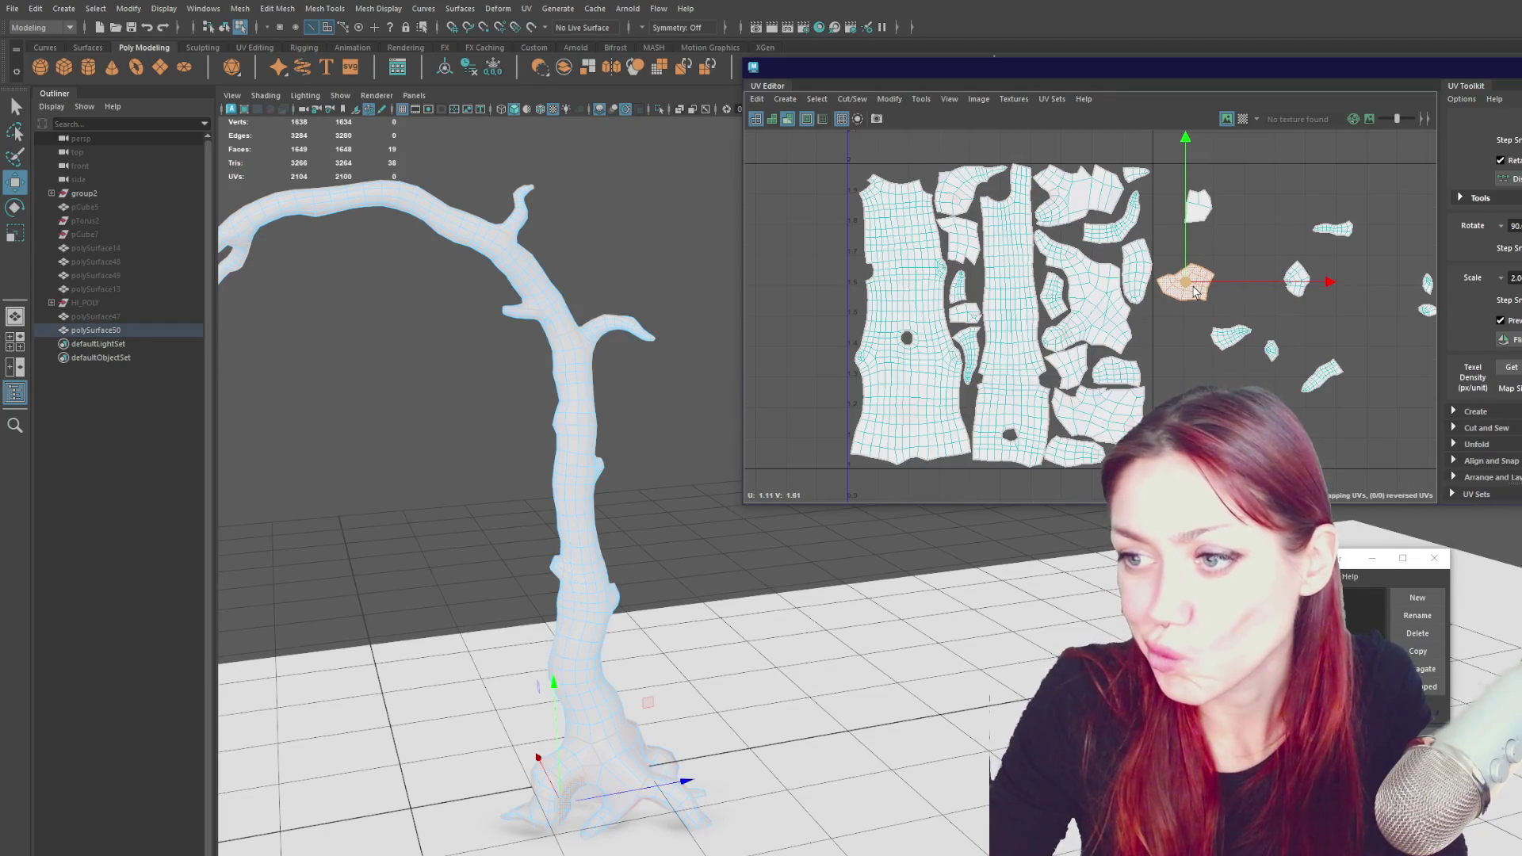
scroll(1196, 292, "up", 3)
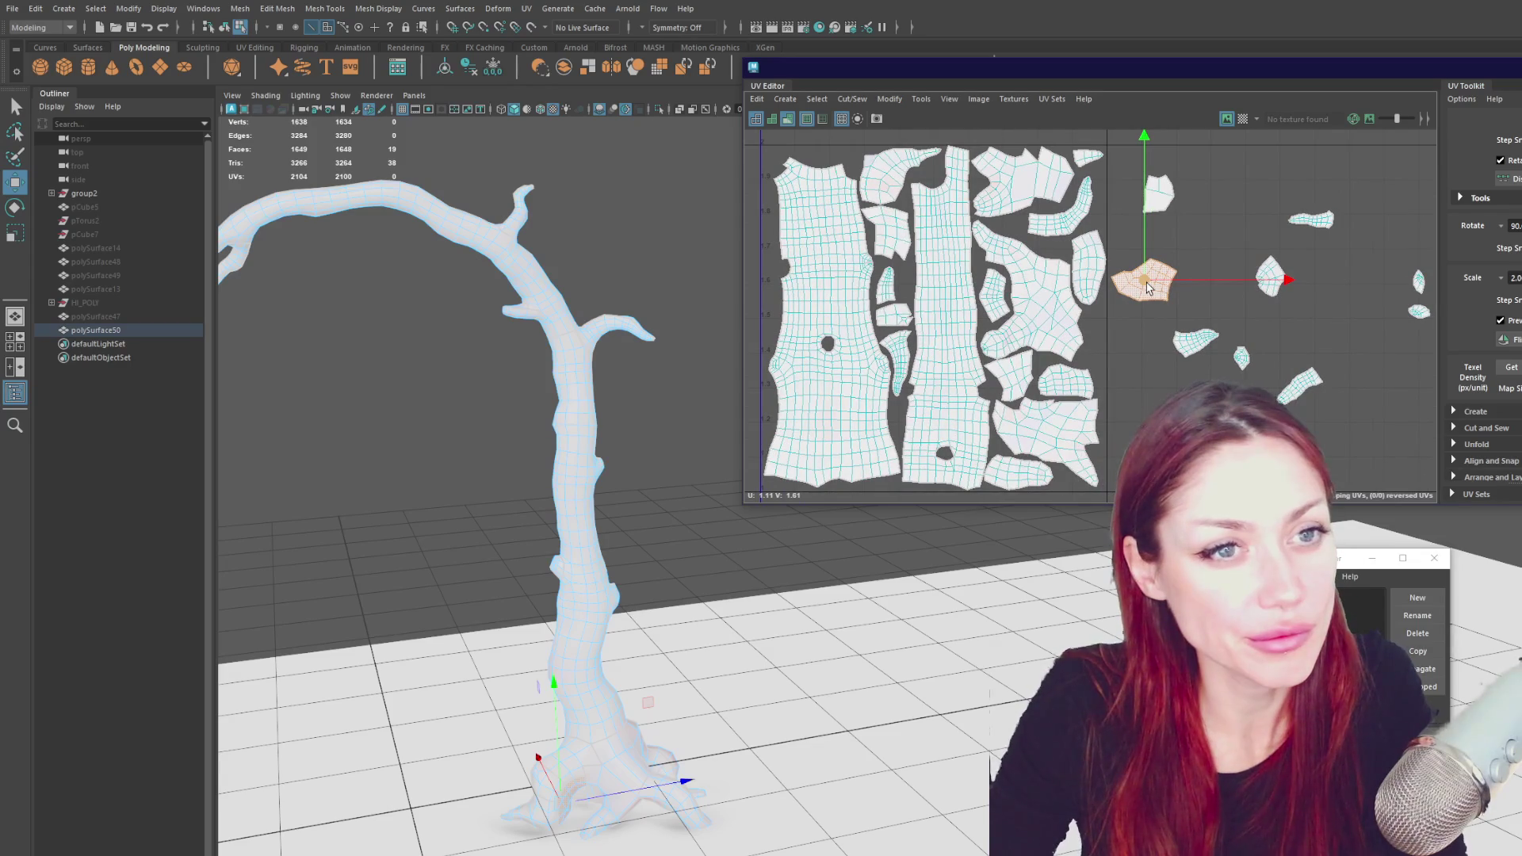
scroll(1147, 287, "down", 3)
- Marquee-select all of the tree's UV shells and shift the whole layout left and down
middle_click_drag(957, 241, 921, 264, "alt")
left_click_drag(832, 144, 1213, 402)
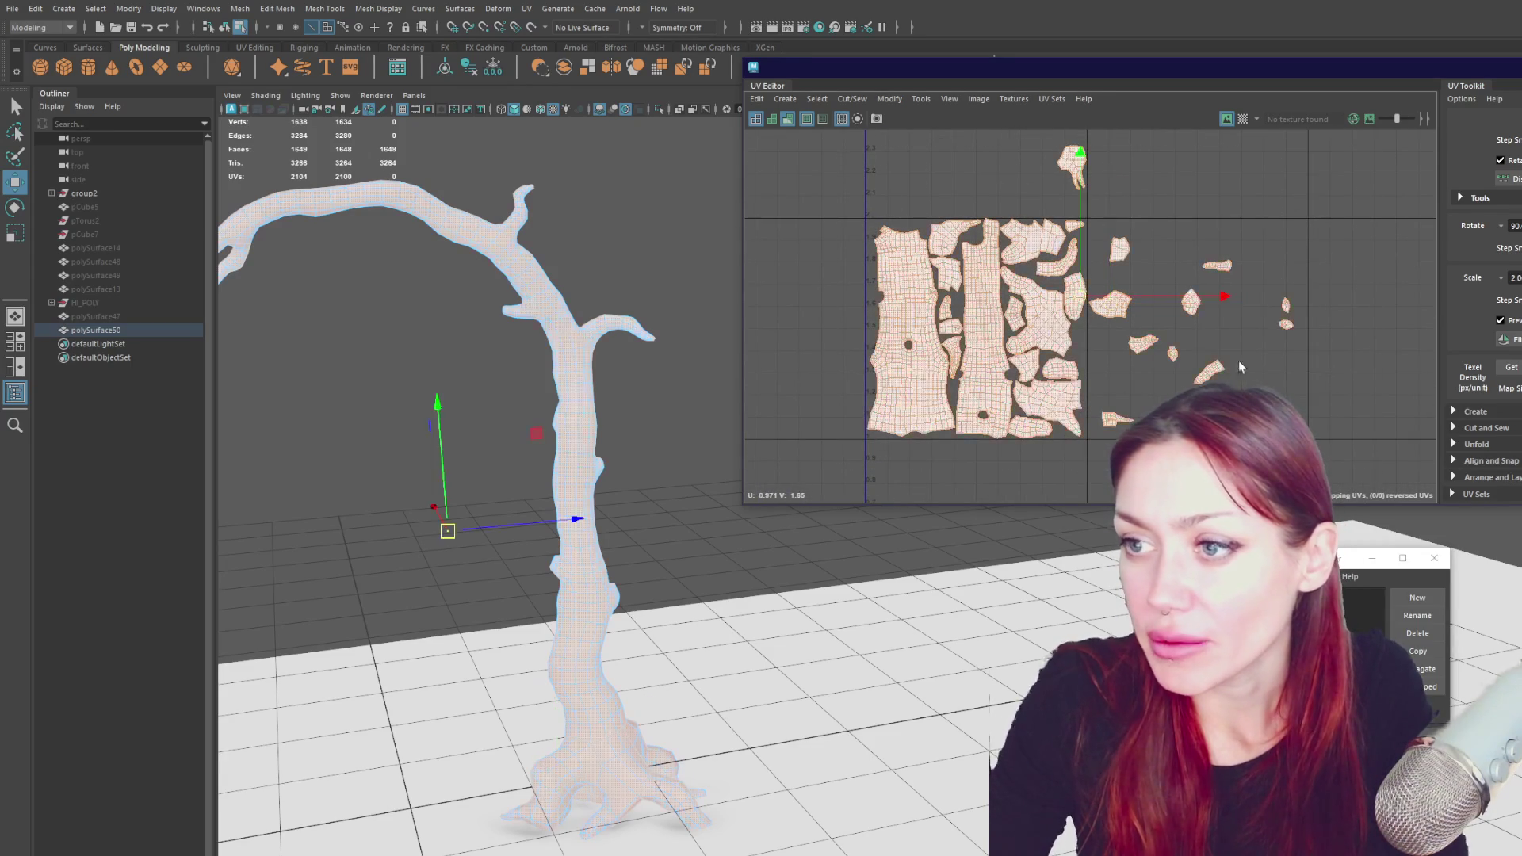
key("r")
key("w")
mouse_move(1080, 299)
left_mouse_down()
mouse_move(1067, 311)
mouse_move(1077, 354)
mouse_move(1146, 310)
mouse_move(1173, 242)
left_mouse_up()
scroll(1093, 337, "up", 1)
- Rearrange the small shells along the cluster's top, placing the top-right stray onto it
left_click(1102, 312)
left_click(1057, 297)
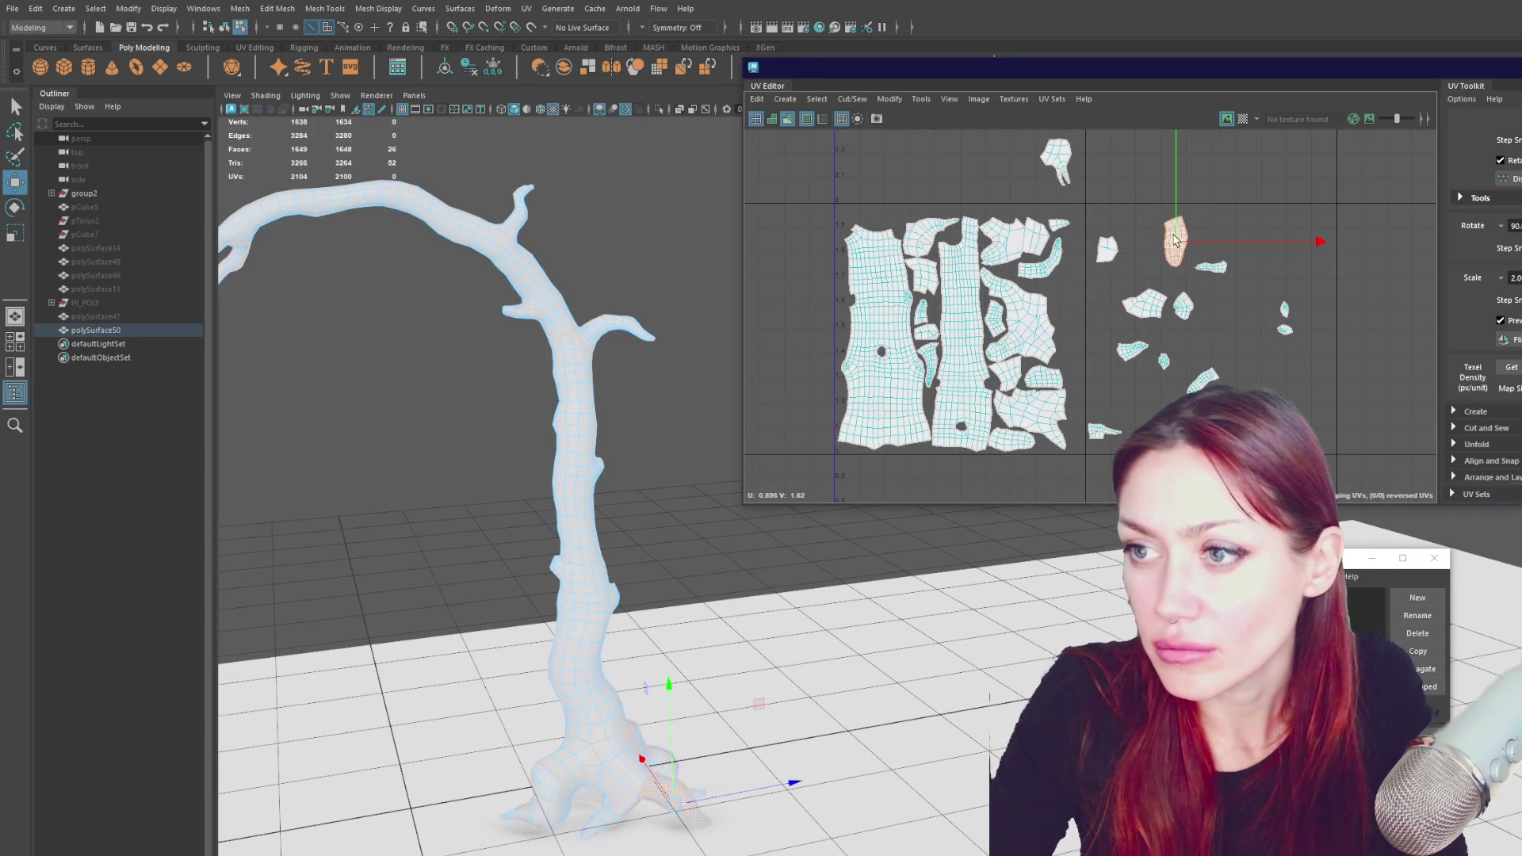
left_click(926, 242)
left_click_drag(926, 242, 930, 226)
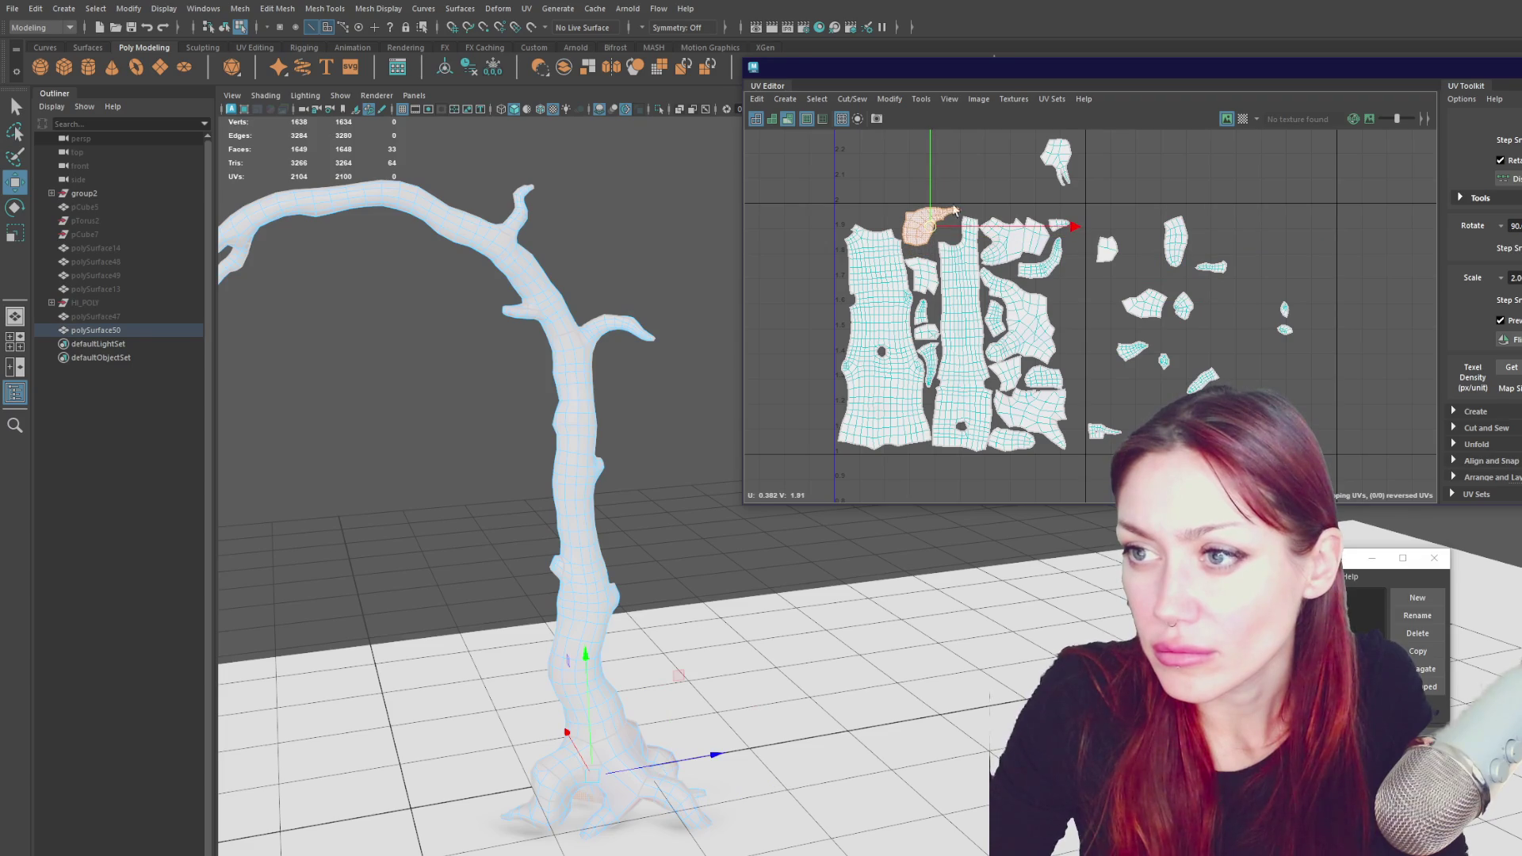
mouse_move(965, 193)
middle_mouse_down()
mouse_move(1119, 178)
mouse_move(1193, 202)
middle_mouse_up()
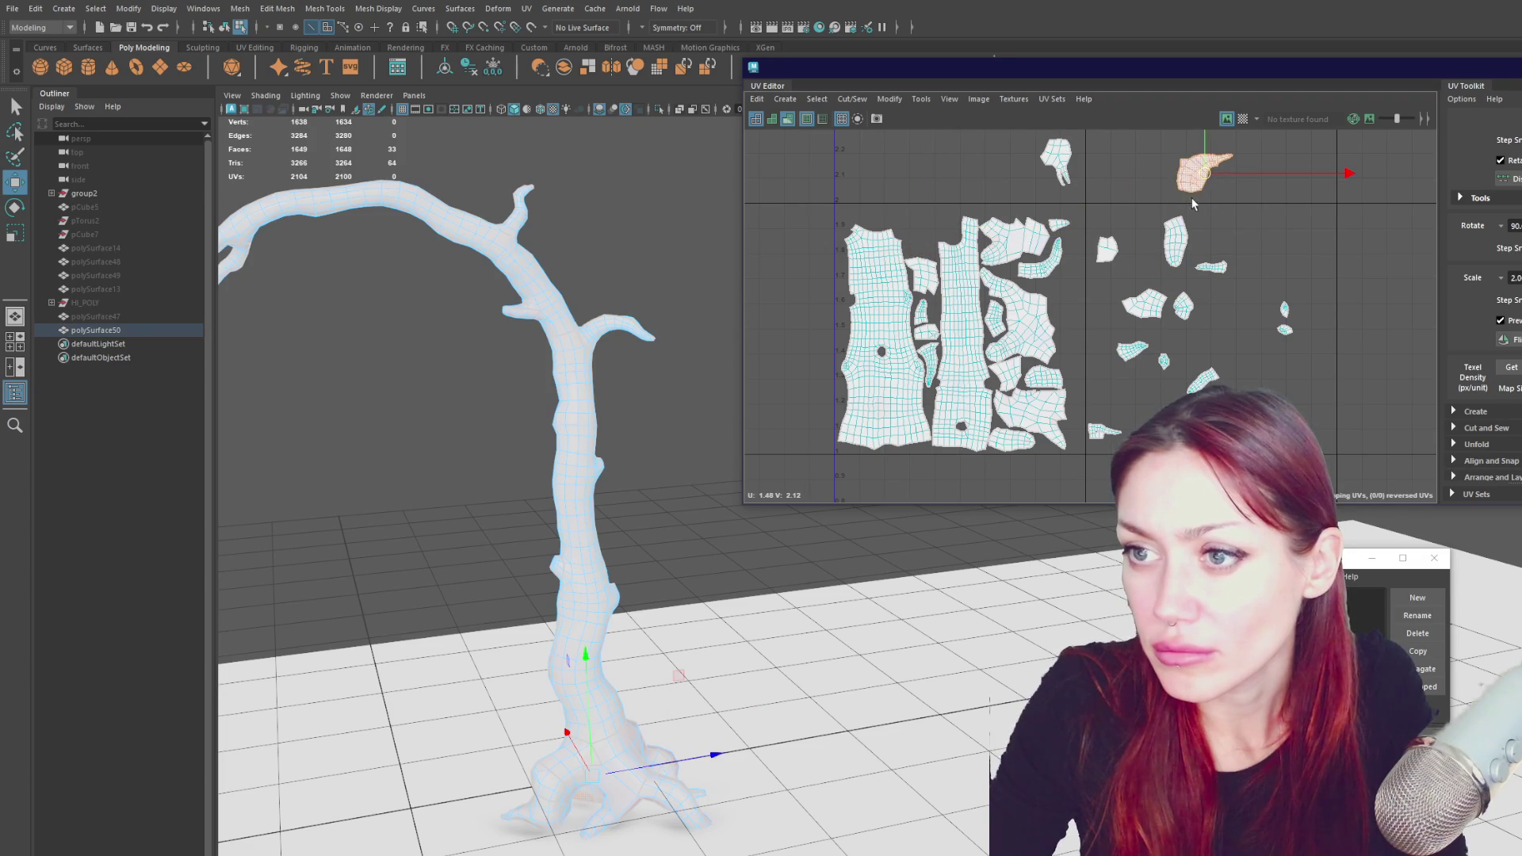
left_click(1062, 162)
middle_click_drag(1048, 161, 1060, 294)
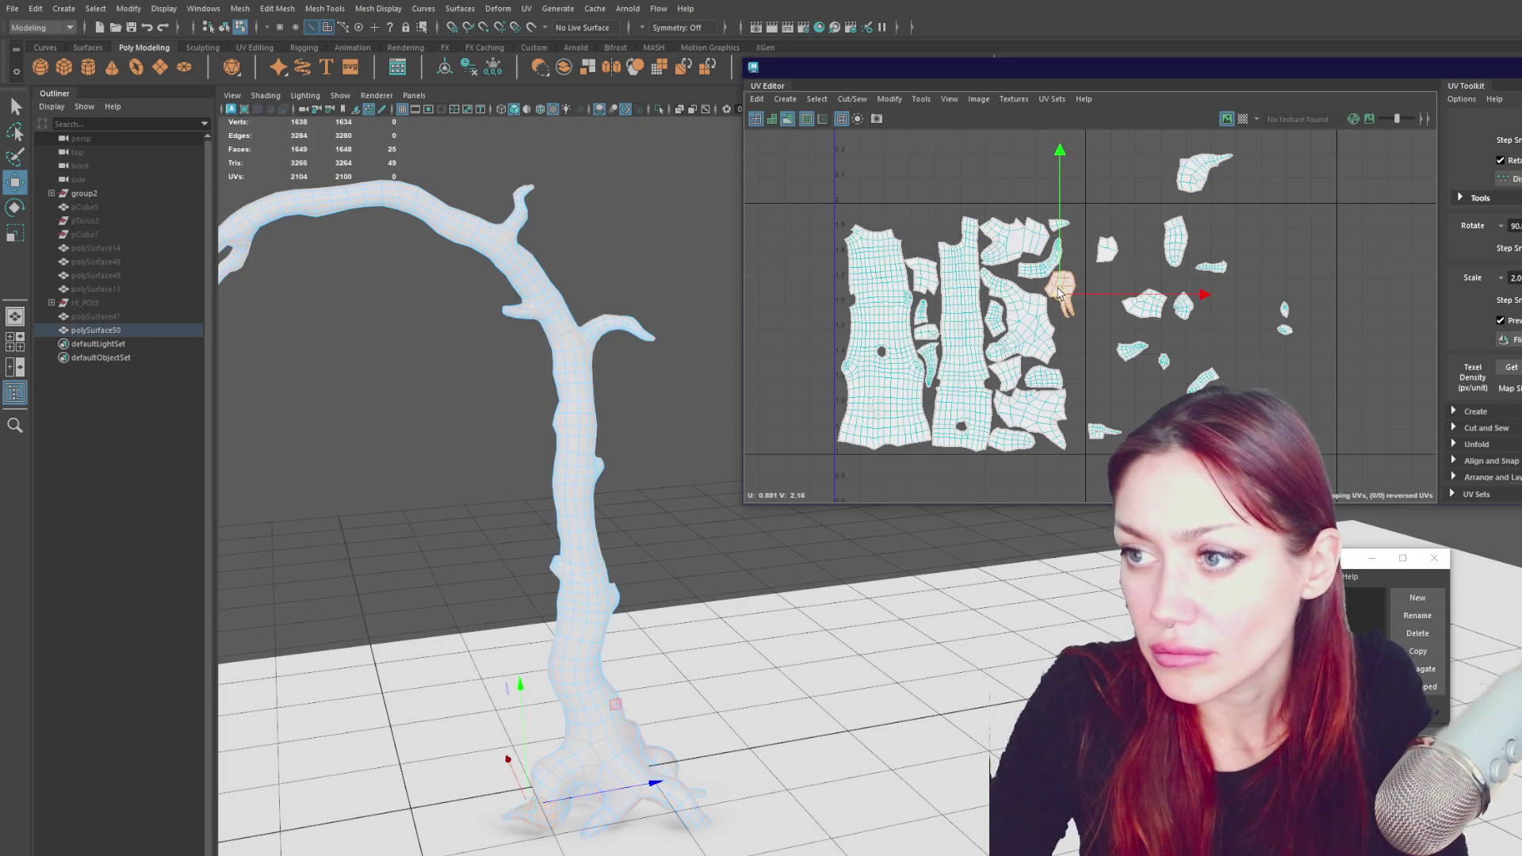
left_click(1179, 182)
mouse_move(1179, 182)
middle_mouse_down()
mouse_move(904, 246)
mouse_move(933, 232)
middle_mouse_up()
- Tuck the tall narrow shell and another loose shell into the cluster, lowering the left trunk shell
left_click(1175, 242)
middle_click_drag(1175, 242, 1070, 347)
left_click(1144, 304)
middle_click_drag(1144, 304, 875, 216)
left_click(894, 298)
middle_click_drag(887, 339, 884, 343)
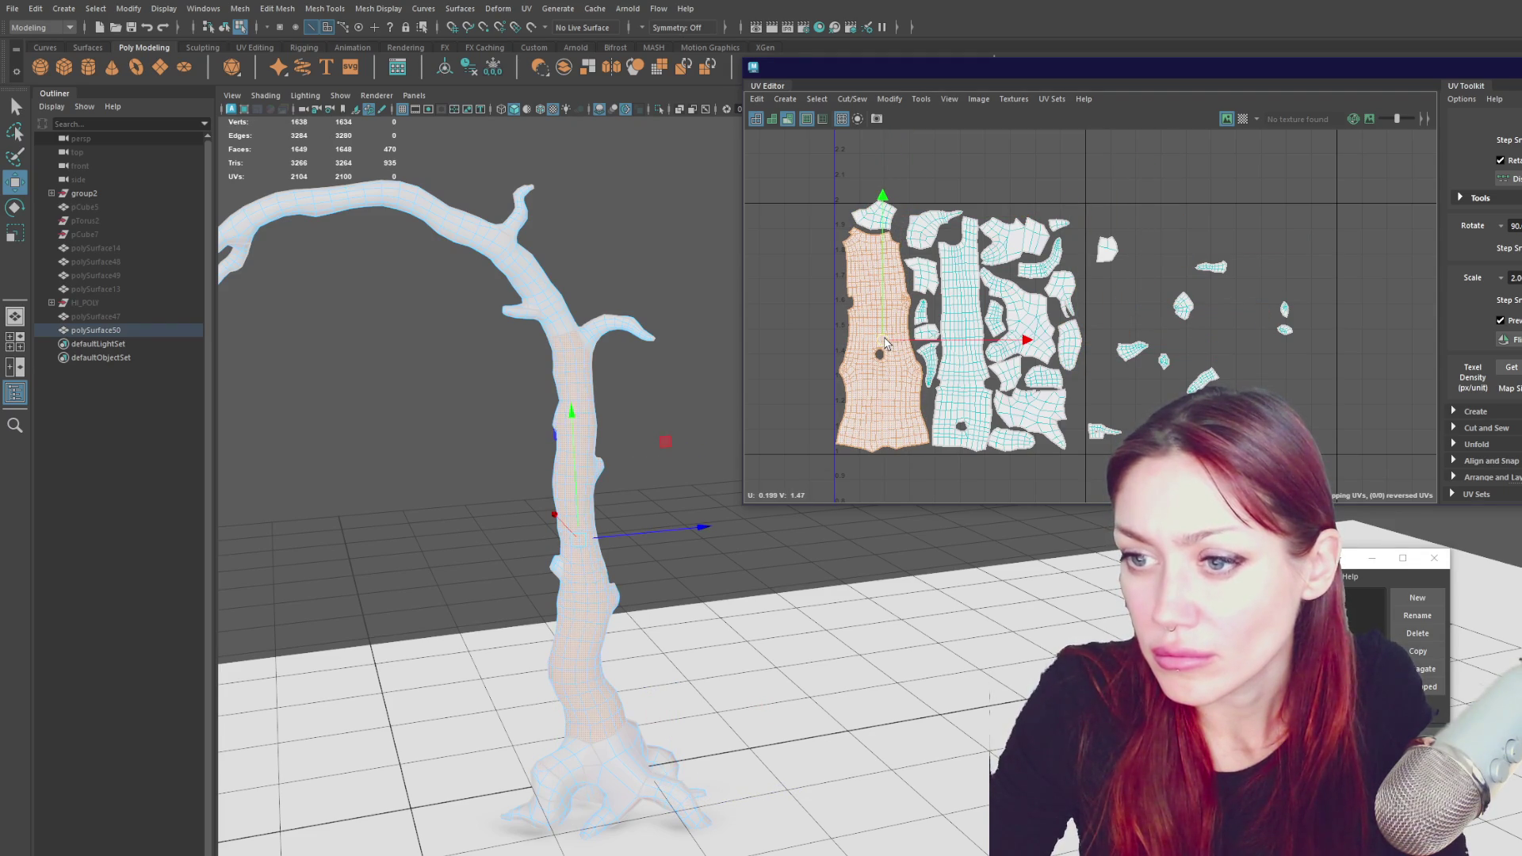
left_click(882, 218)
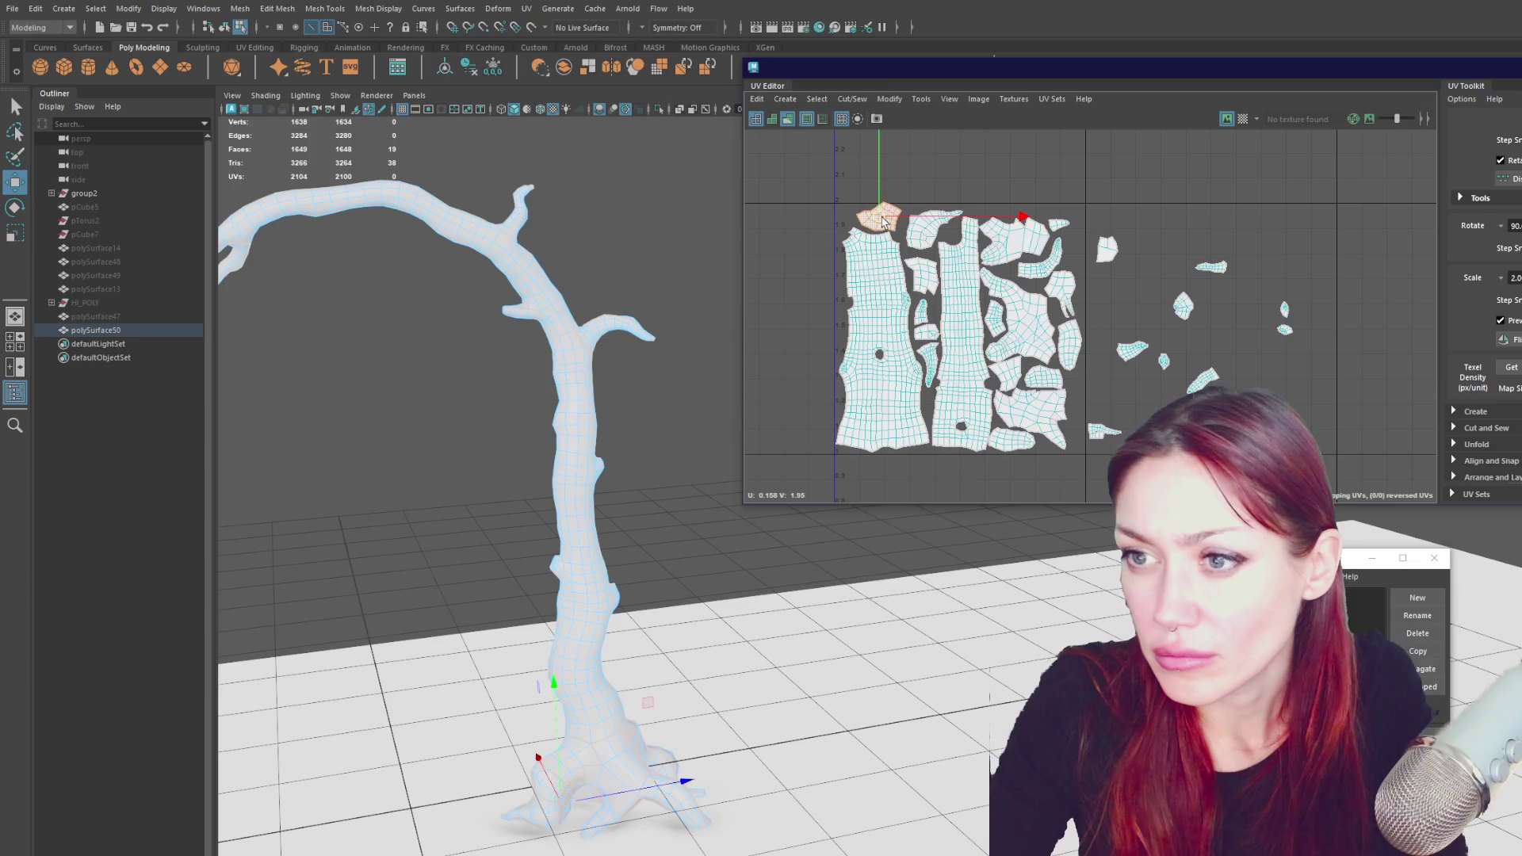
right_click_drag(917, 191, 894, 194)
left_click(896, 207)
- Snug the top-left shell against its neighbouring 33-face shell
double_click(895, 205)
scroll(899, 211, "up", 2)
scroll(905, 214, "up", 1)
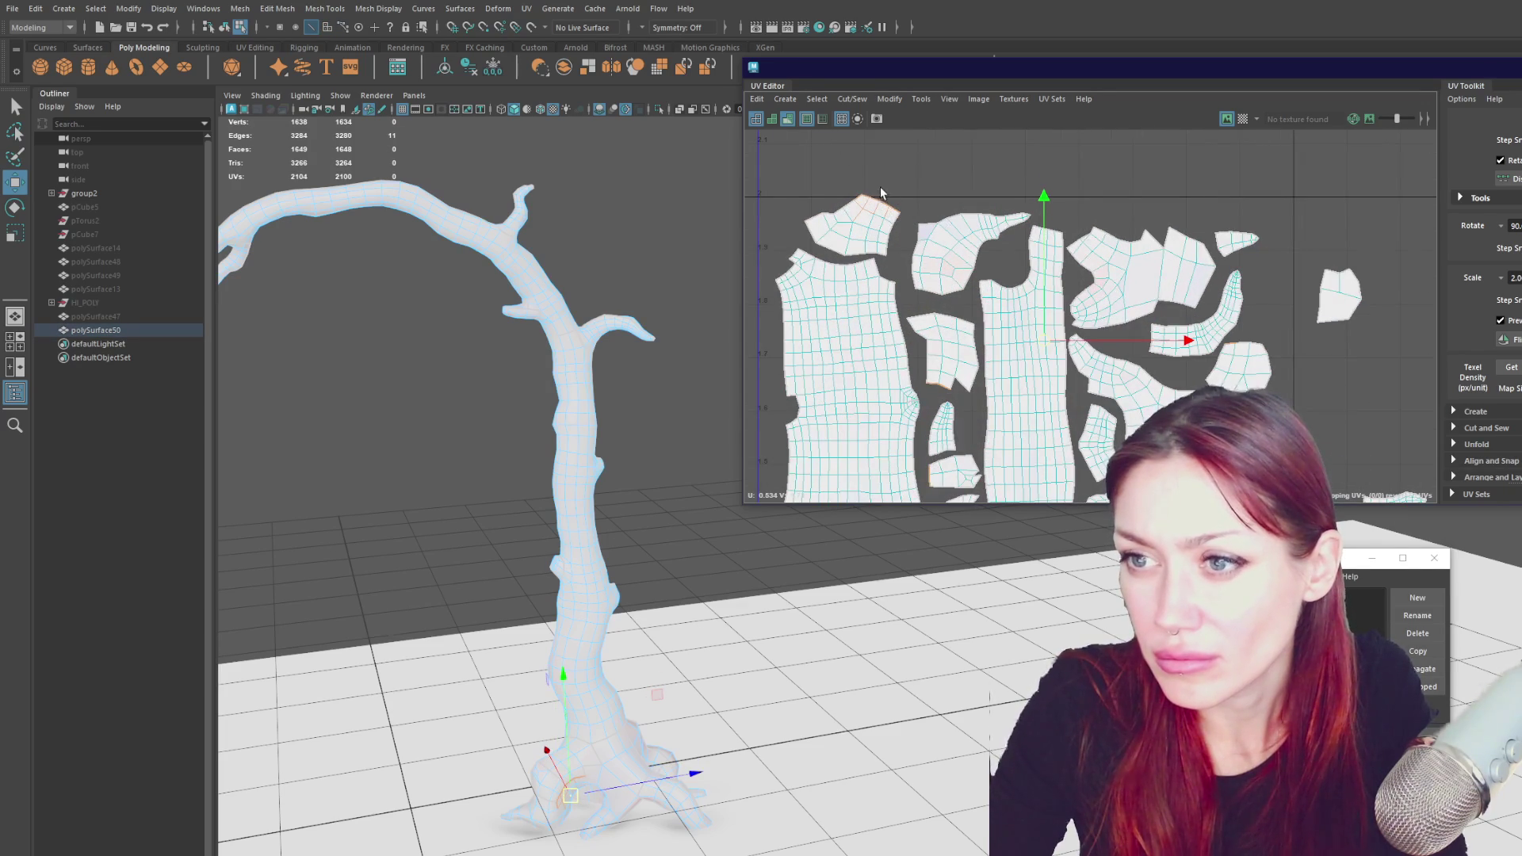
double_click(892, 212)
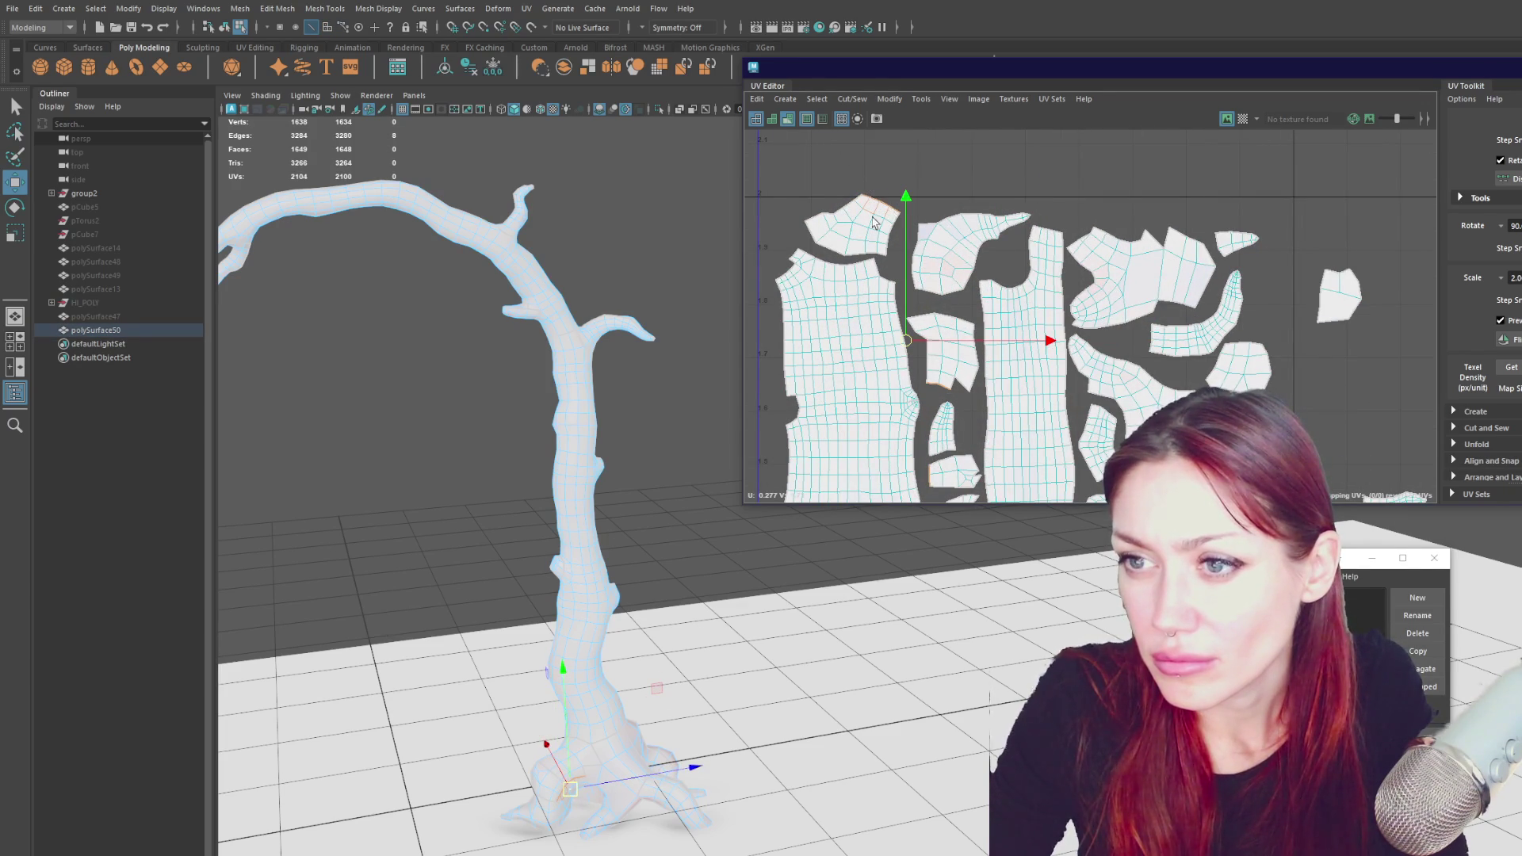
right_click_drag(875, 225, 856, 231)
left_click_drag(856, 231, 865, 233)
left_click(970, 260)
left_click_drag(970, 260, 993, 248)
mouse_move(847, 235)
left_mouse_down()
mouse_move(987, 242)
mouse_move(872, 238)
mouse_move(1066, 190)
mouse_move(1015, 244)
left_mouse_up()
- Frame the tall trunk shell and move the right-hand shell left toward the cluster
scroll(1069, 398, "up", 2)
left_click(1005, 379)
mouse_move(1006, 384)
middle_mouse_down("alt")
mouse_move(1004, 240)
mouse_move(1059, 311)
middle_mouse_up("alt")
key("f")
left_click(935, 236)
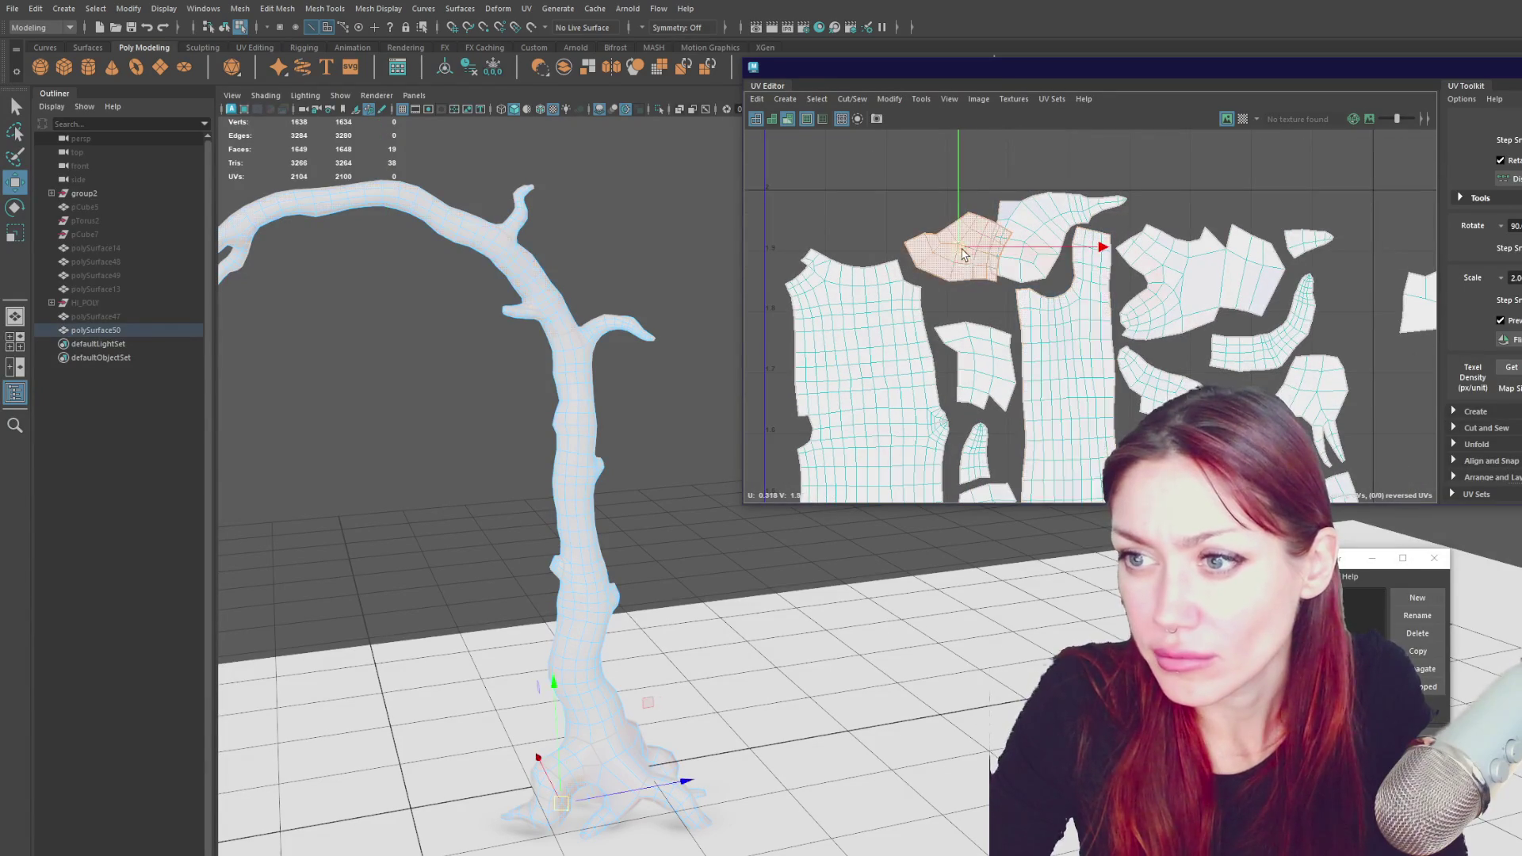
scroll(936, 235, "down", 1)
left_click(1165, 242)
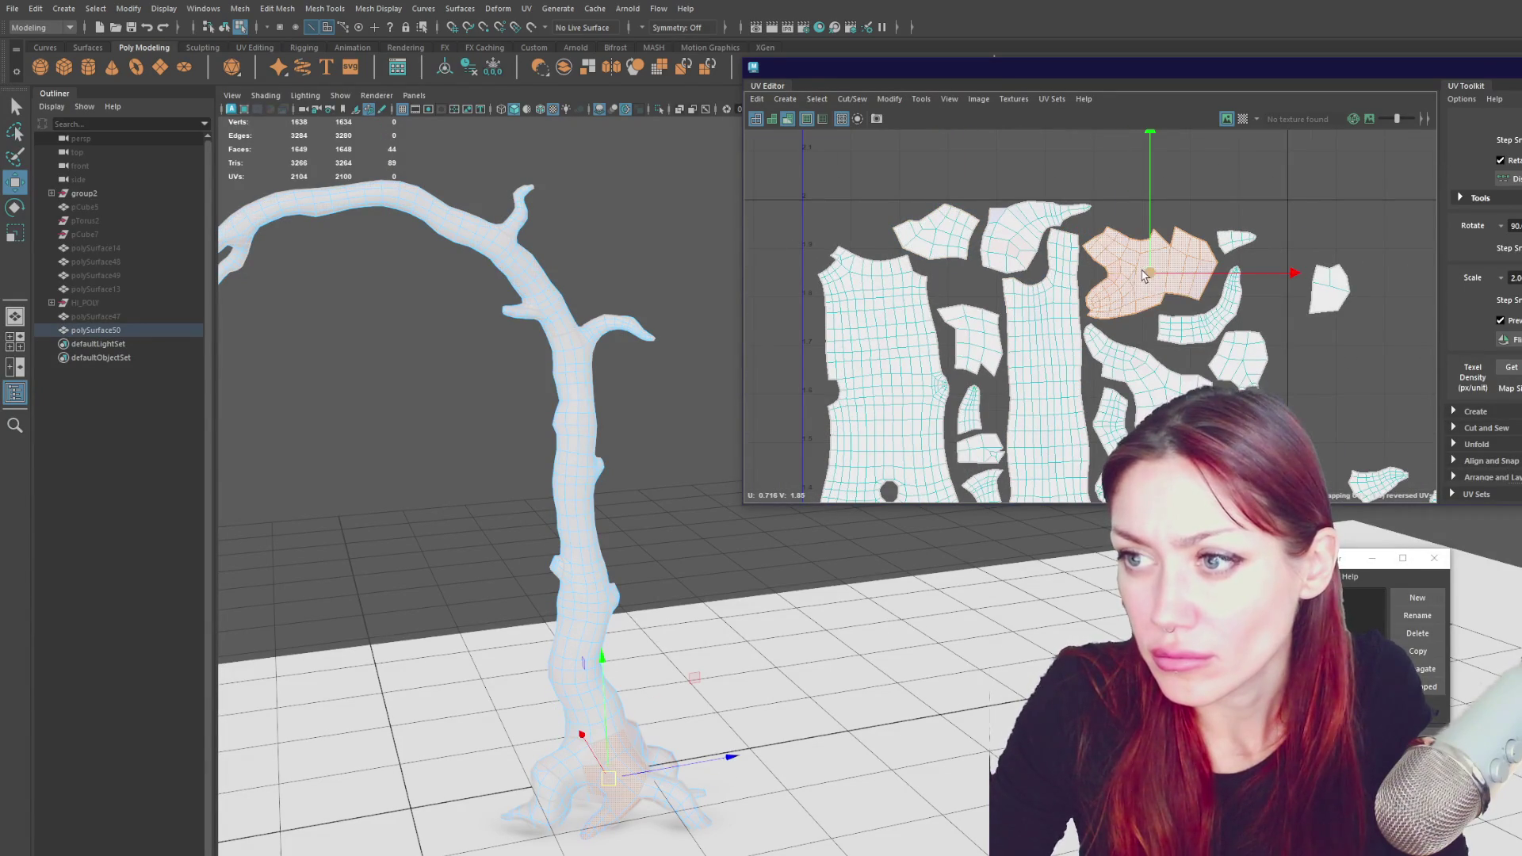
left_click(1238, 236)
left_click(1332, 290)
left_click_drag(1332, 289, 1282, 275)
- Shift the L-shaped shell up-left and tuck a small loose shell into the cluster
scroll(1282, 275, "down", 2)
middle_click_drag(1263, 255, 1145, 215, "alt")
left_click(1120, 264)
left_click_drag(1120, 264, 1113, 247)
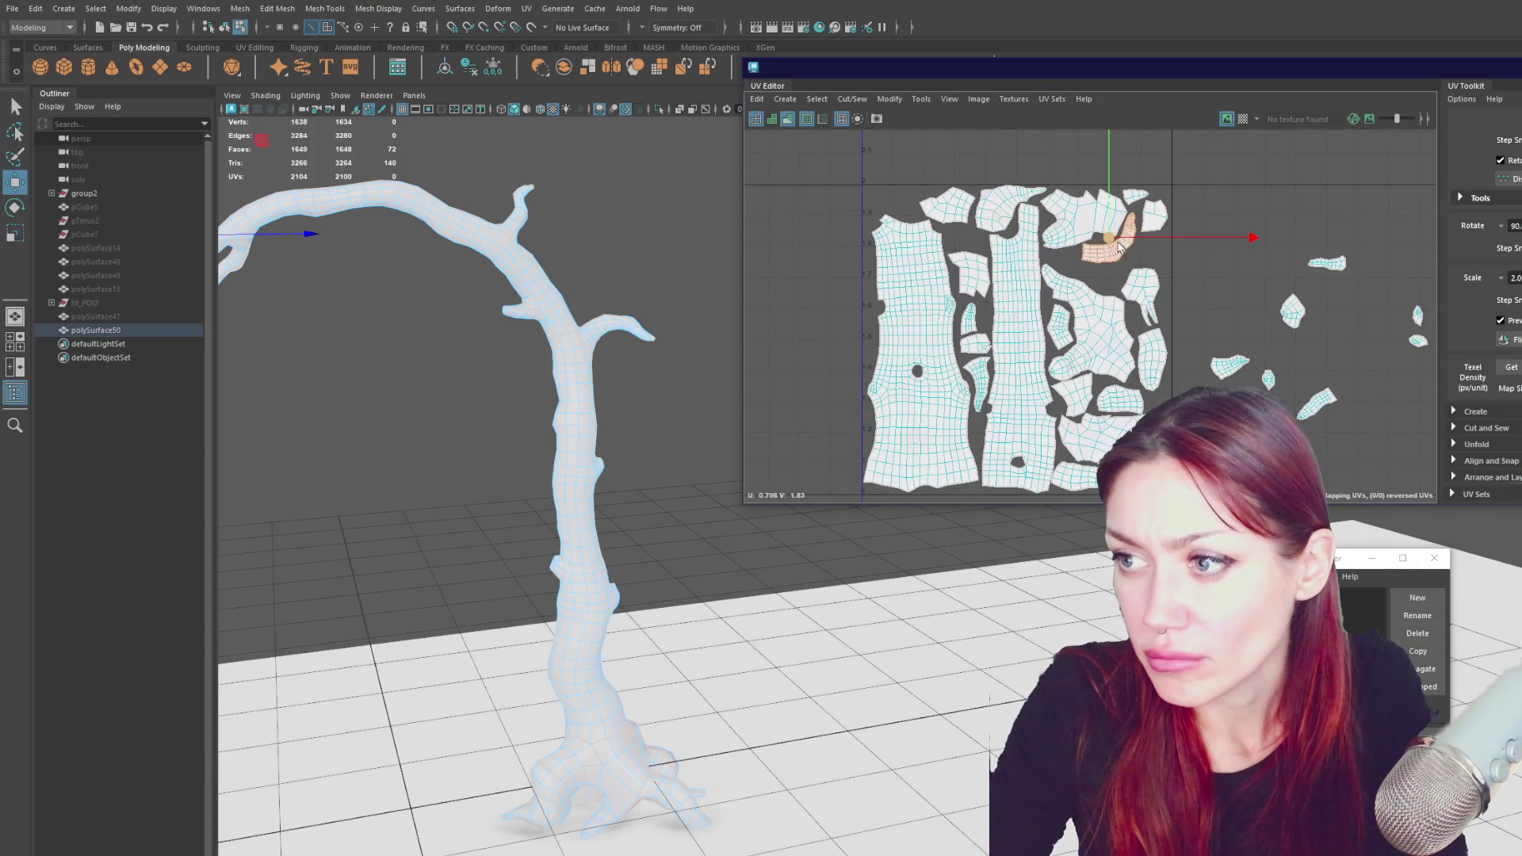
left_click(1296, 314)
left_click_drag(1295, 314, 1162, 257)
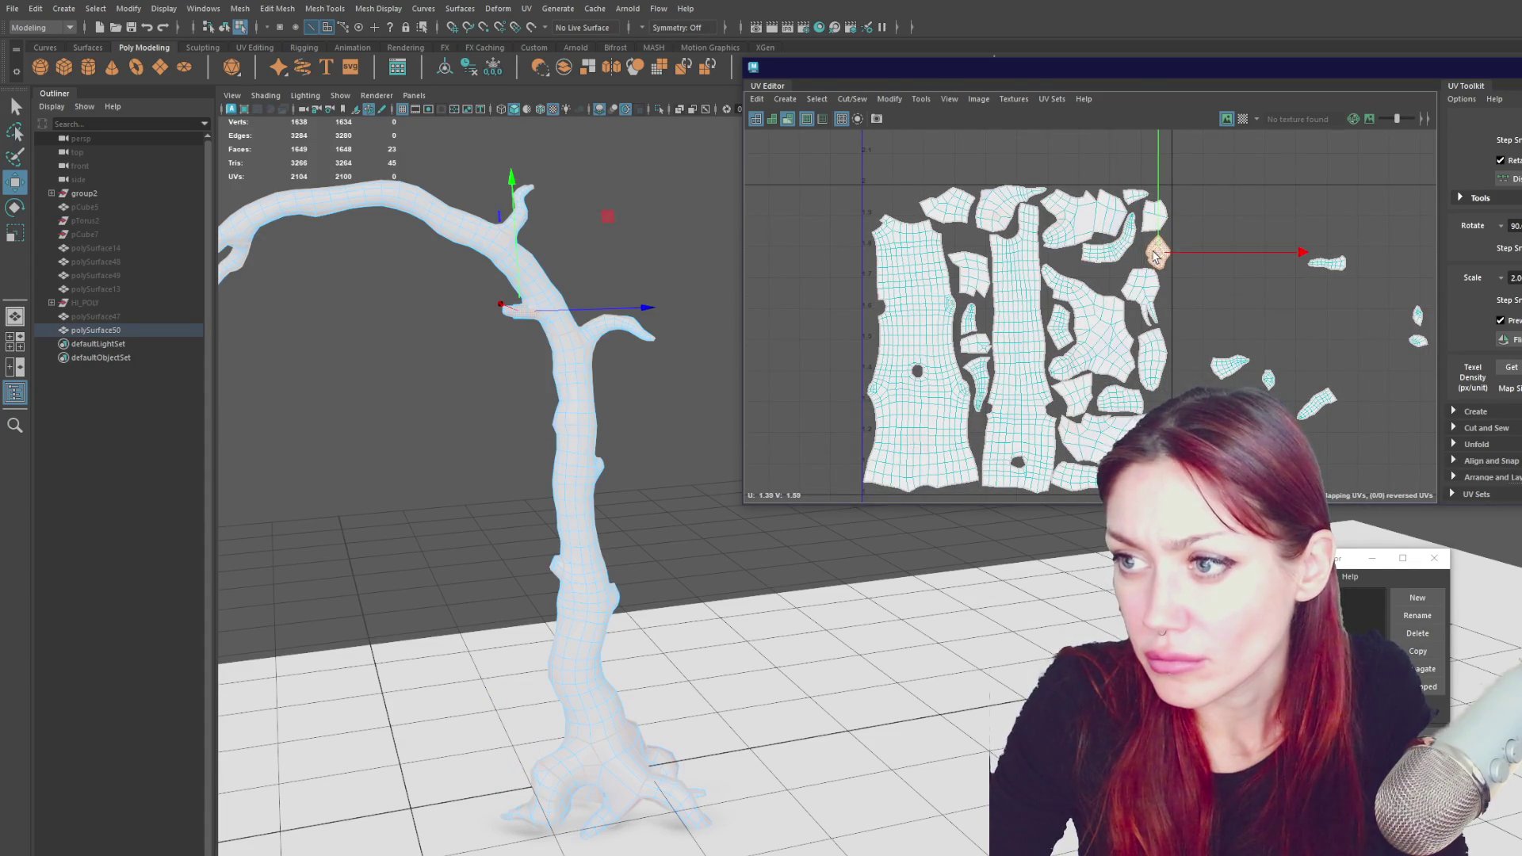
- Move two stray shells into the cluster, placing one at the layout's top-left
left_click(1231, 370)
mouse_move(1231, 370)
left_mouse_down()
mouse_move(1194, 327)
mouse_move(1109, 286)
left_mouse_up()
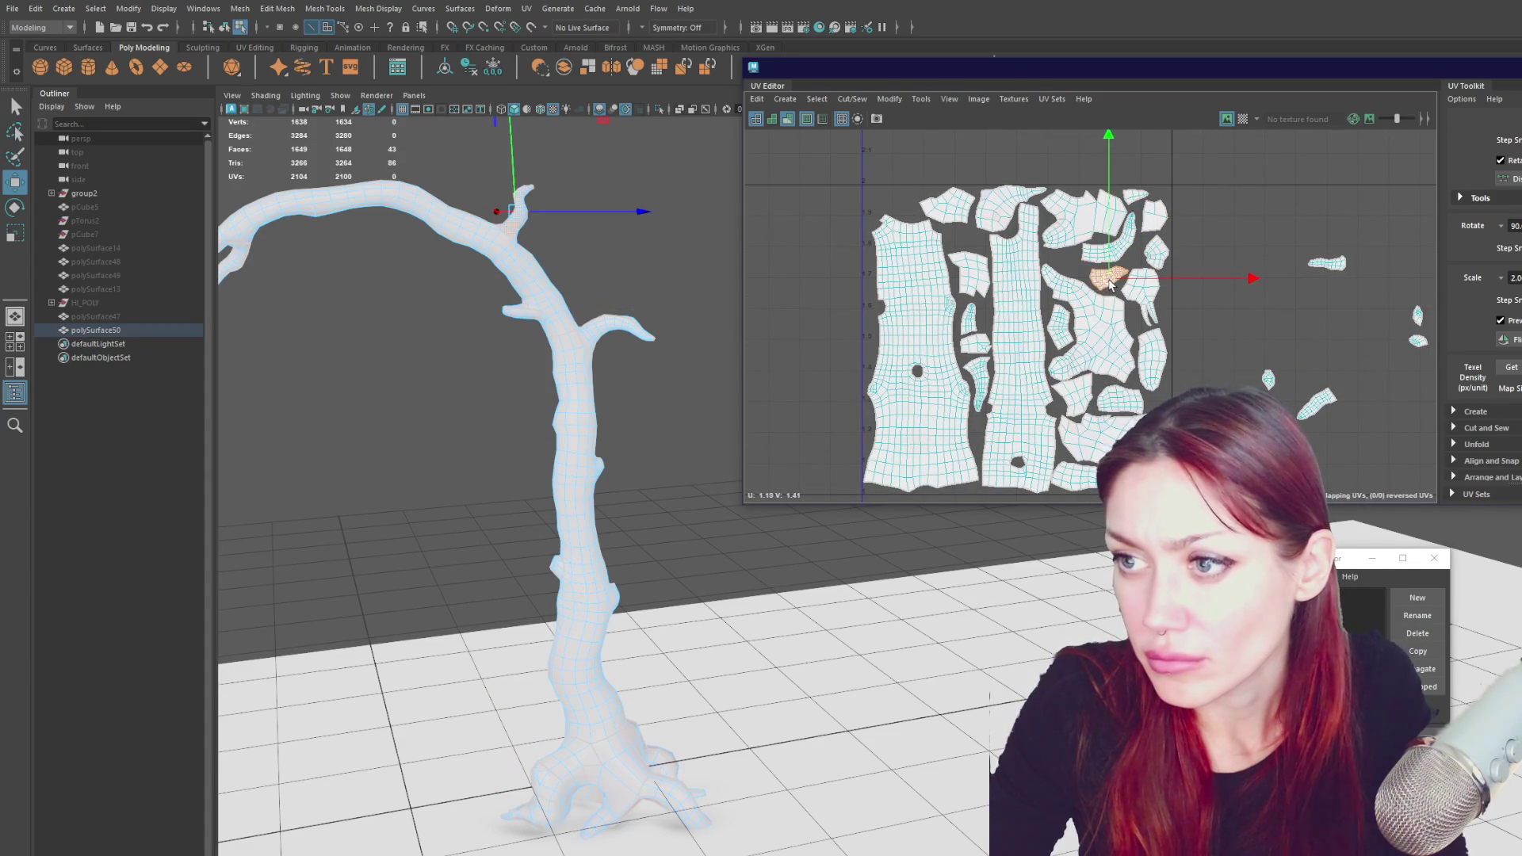
left_click(1320, 412)
mouse_move(1320, 412)
left_mouse_down()
mouse_move(1060, 270)
mouse_move(890, 202)
left_mouse_up()
- Rotate the branch-tip shell so it fits its gap
left_click(1269, 379)
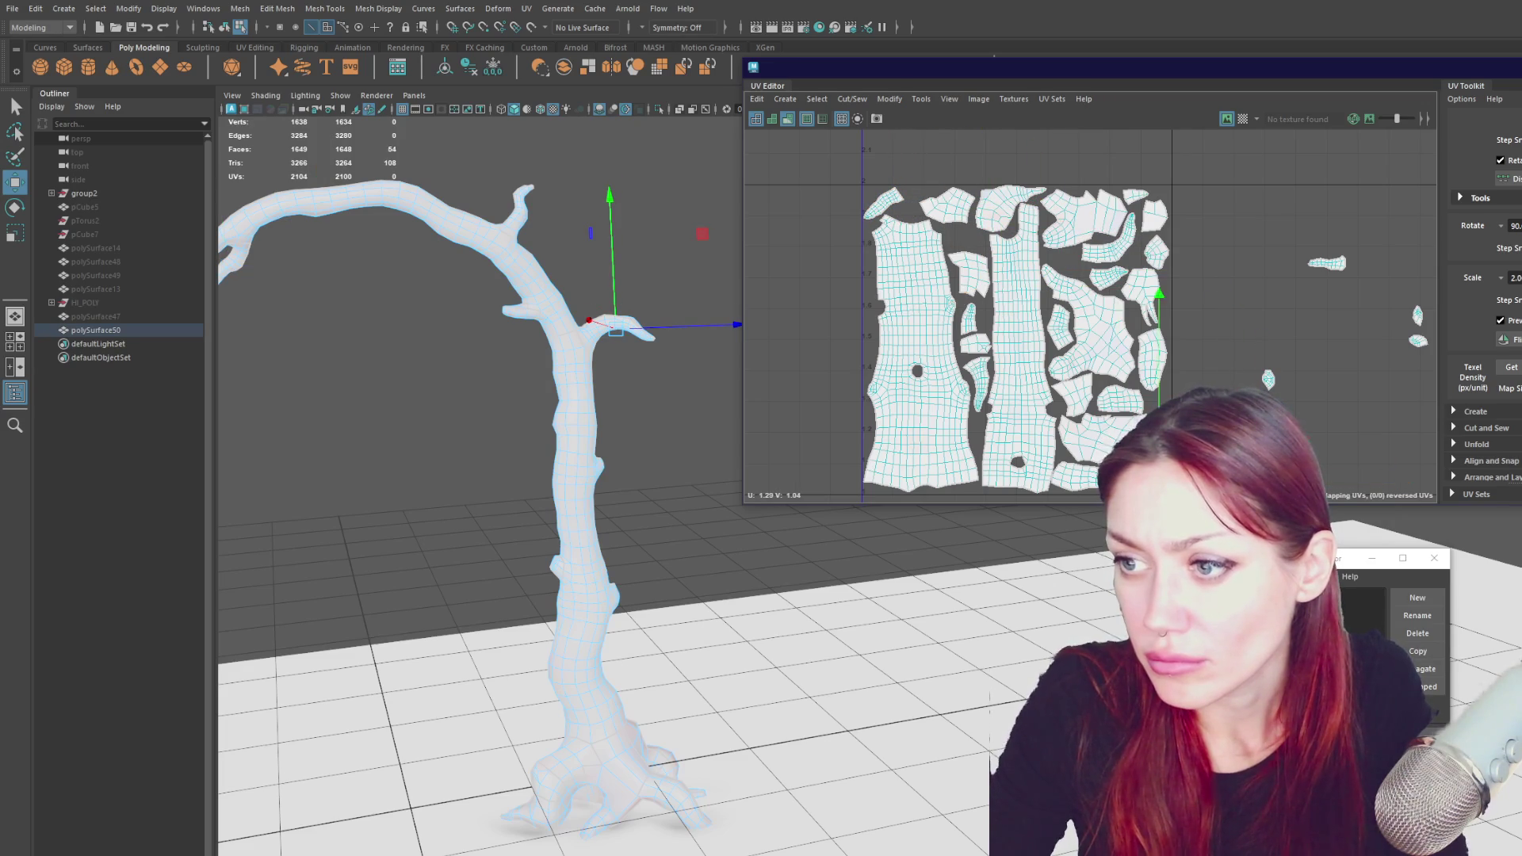
key("e")
left_click_drag(1262, 326, 1054, 313)
key("w")
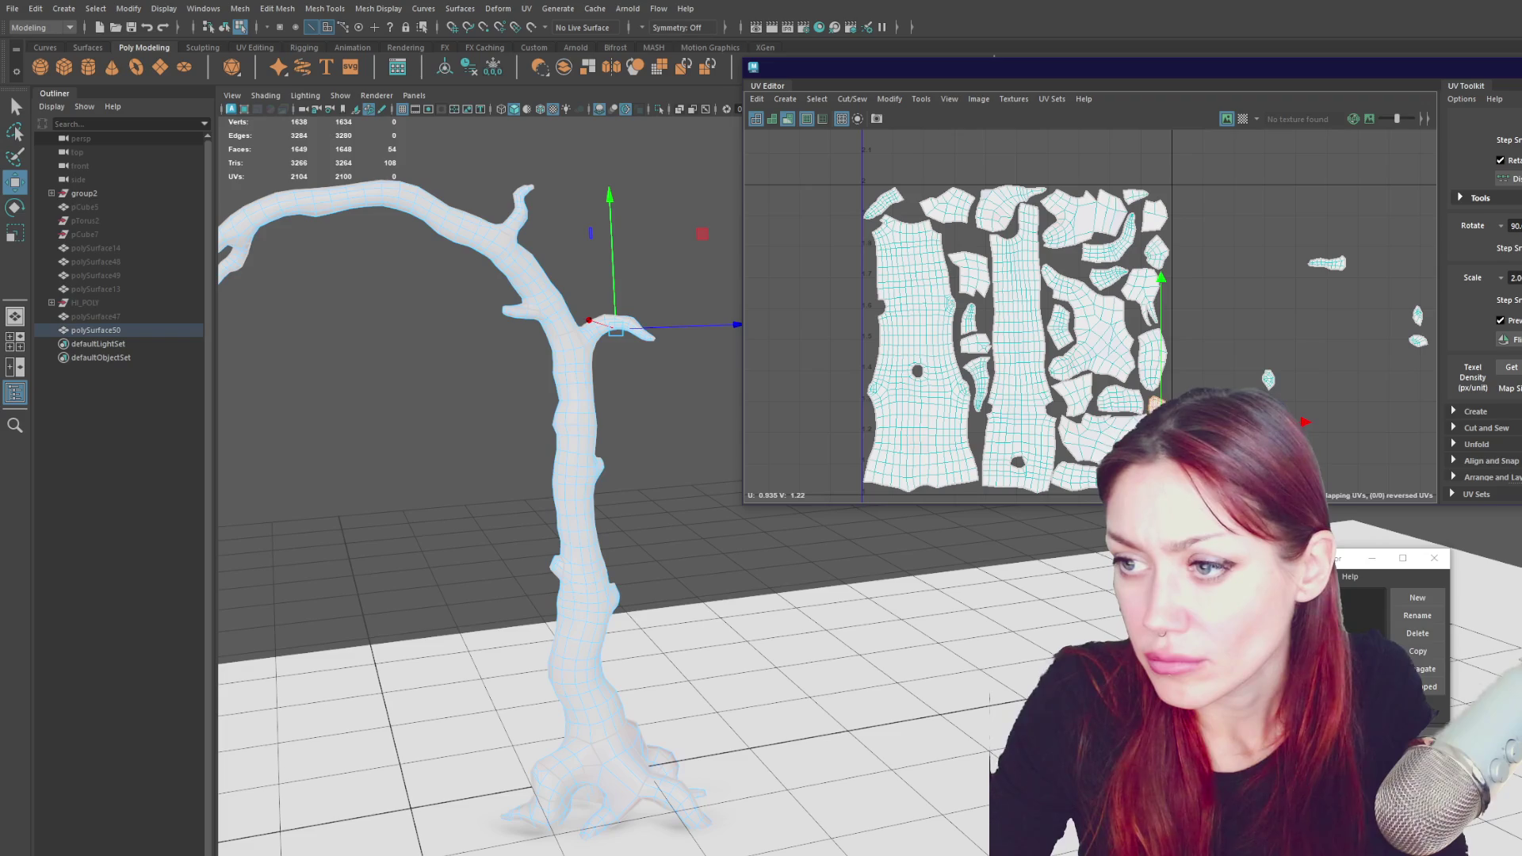
- Move a small right-side shell to the upper-left and tilt it into a gap
left_click(1169, 432)
left_click(965, 238)
middle_click_drag(1272, 299, 1218, 296, "alt")
left_click(1276, 260)
mouse_move(1284, 266)
left_mouse_down()
mouse_move(842, 212)
mouse_move(808, 301)
mouse_move(919, 463)
mouse_move(912, 444)
left_mouse_up()
key("e")
key("w")
mouse_move(809, 309)
left_mouse_down()
mouse_move(832, 198)
mouse_move(872, 237)
left_mouse_up()
key("e")
key("w")
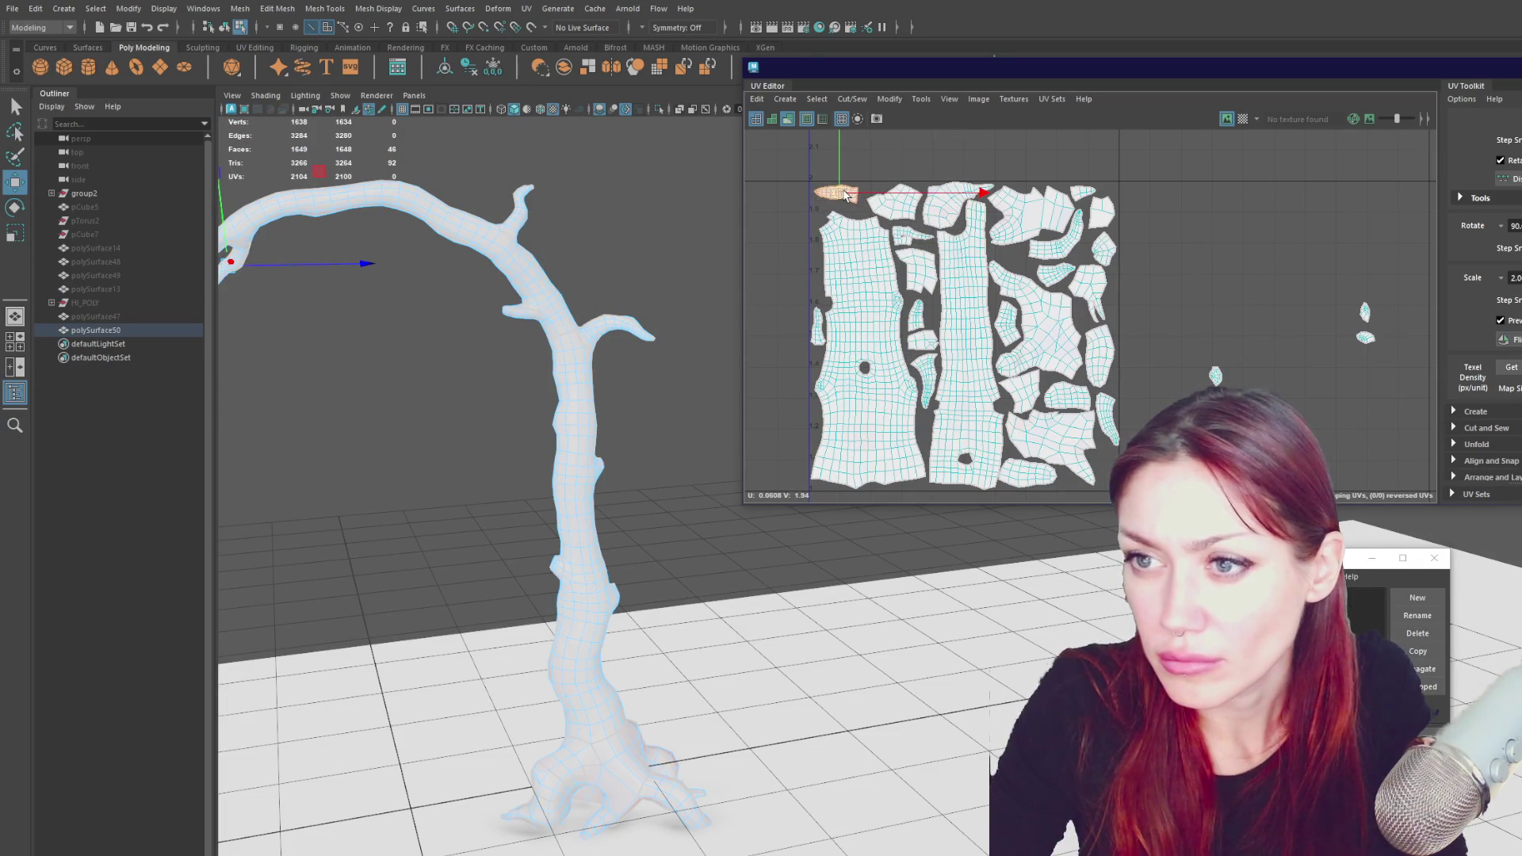
- Place two more small shells at the cluster's lower right beside the other shells
left_click(861, 209)
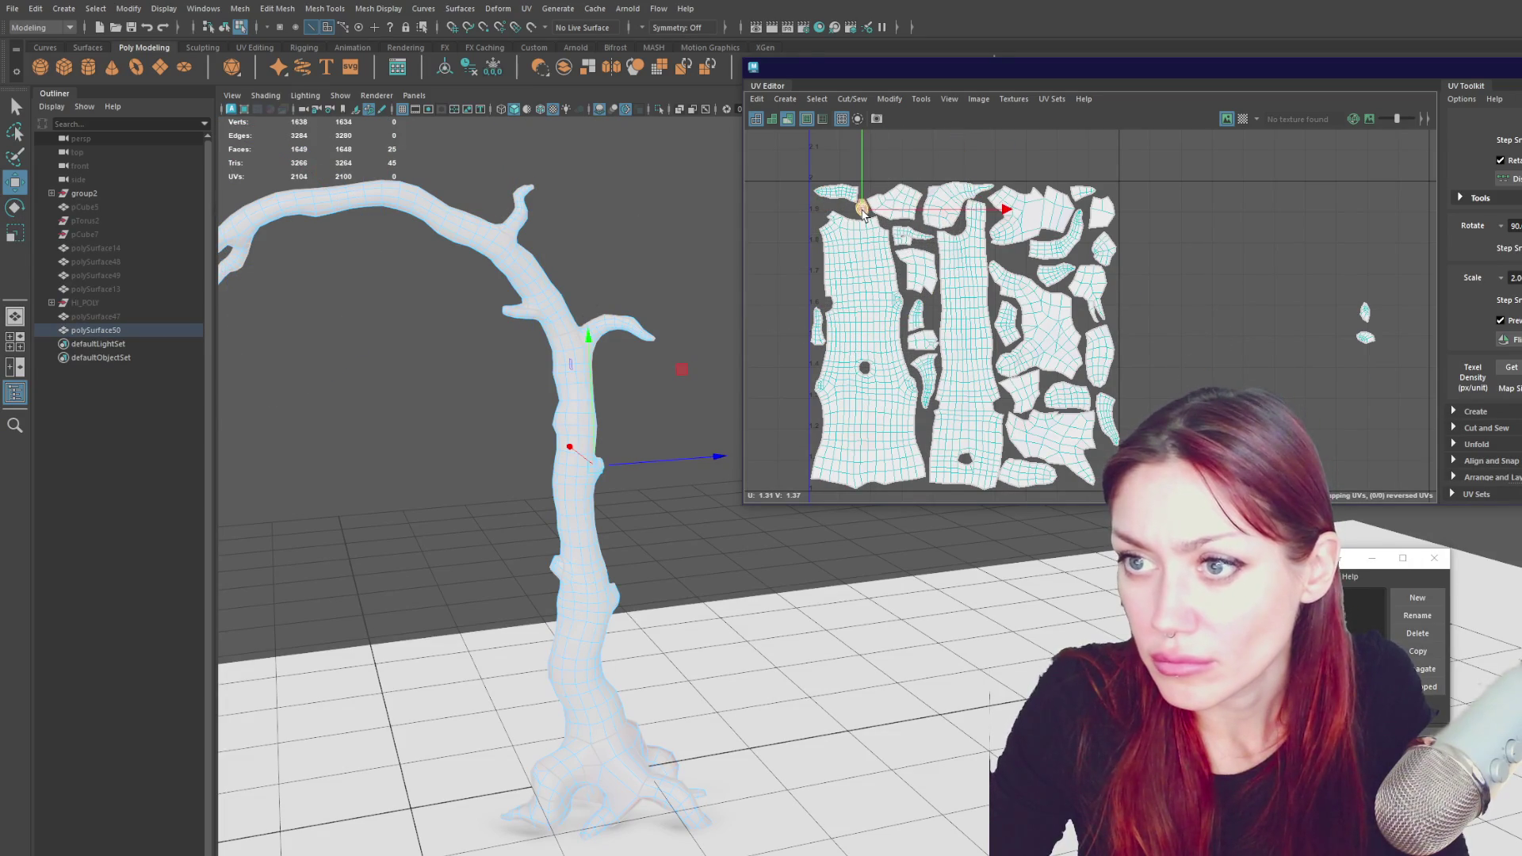
left_click_drag(864, 214, 1098, 466)
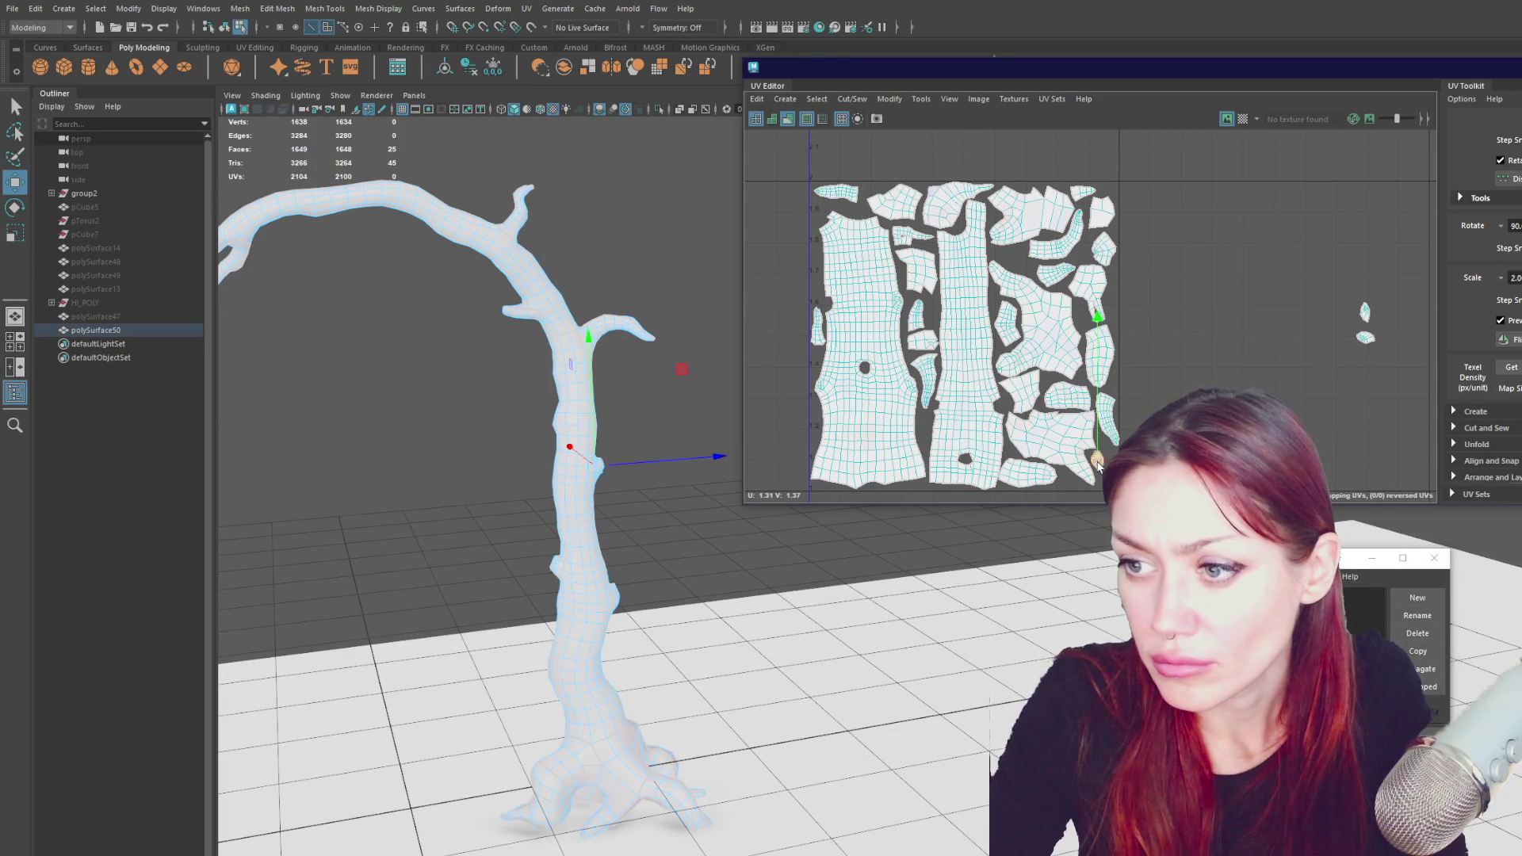
left_click(1365, 312)
left_click_drag(1365, 312, 1307, 363)
key("f")
scroll(1169, 368, "down", 6)
left_click_drag(1165, 358, 927, 414)
key("ctrl+z")
key("ctrl+z")
key("ctrl+z")
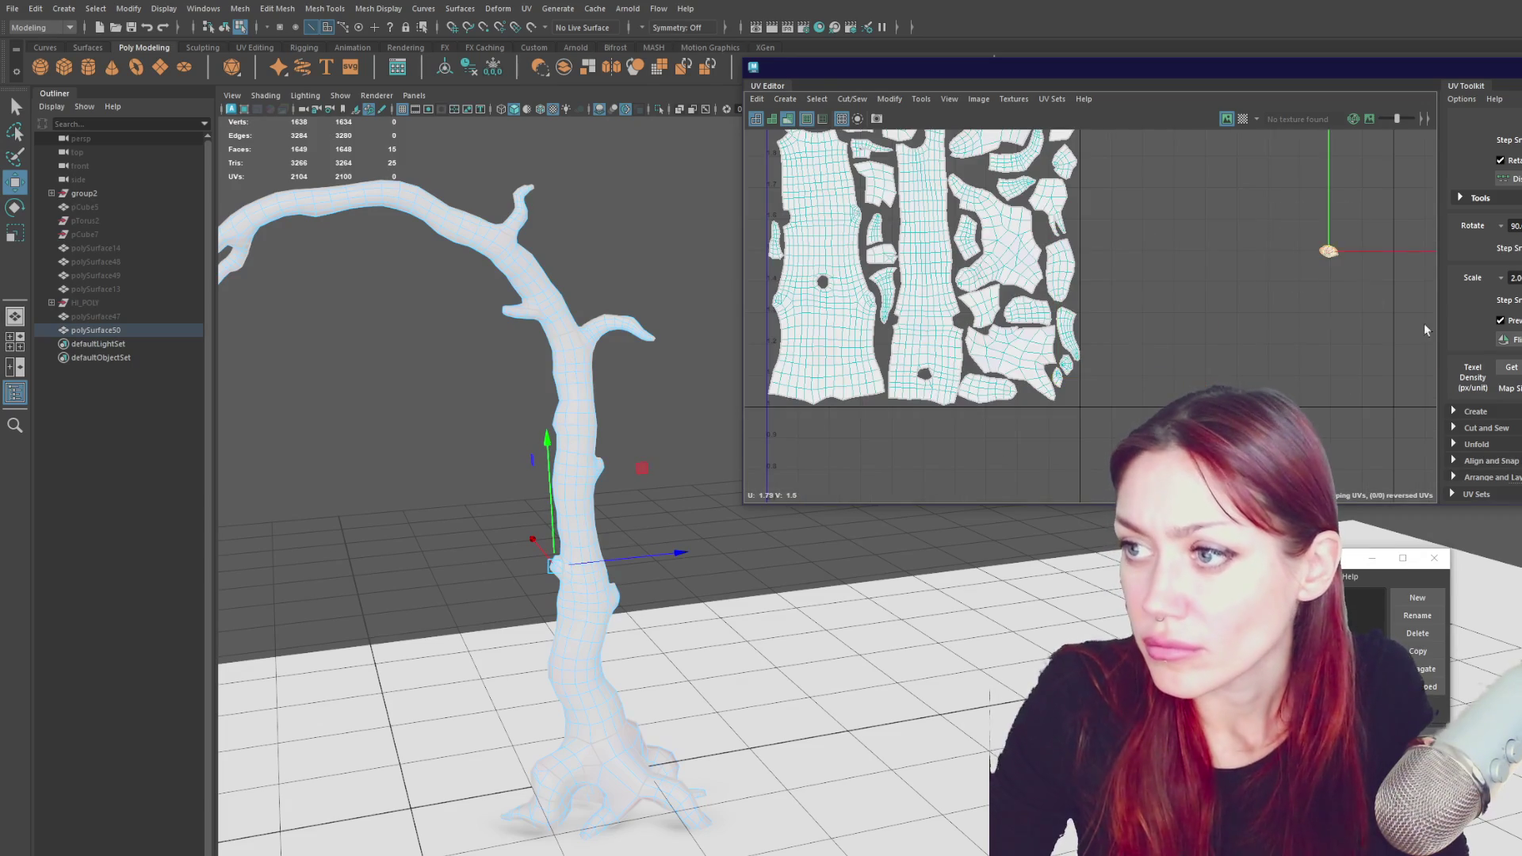
- Place the last small shell beside the cluster's lower right and clear the face selection
left_click_drag(1296, 277, 1065, 426)
scroll(1320, 365, "down", 5)
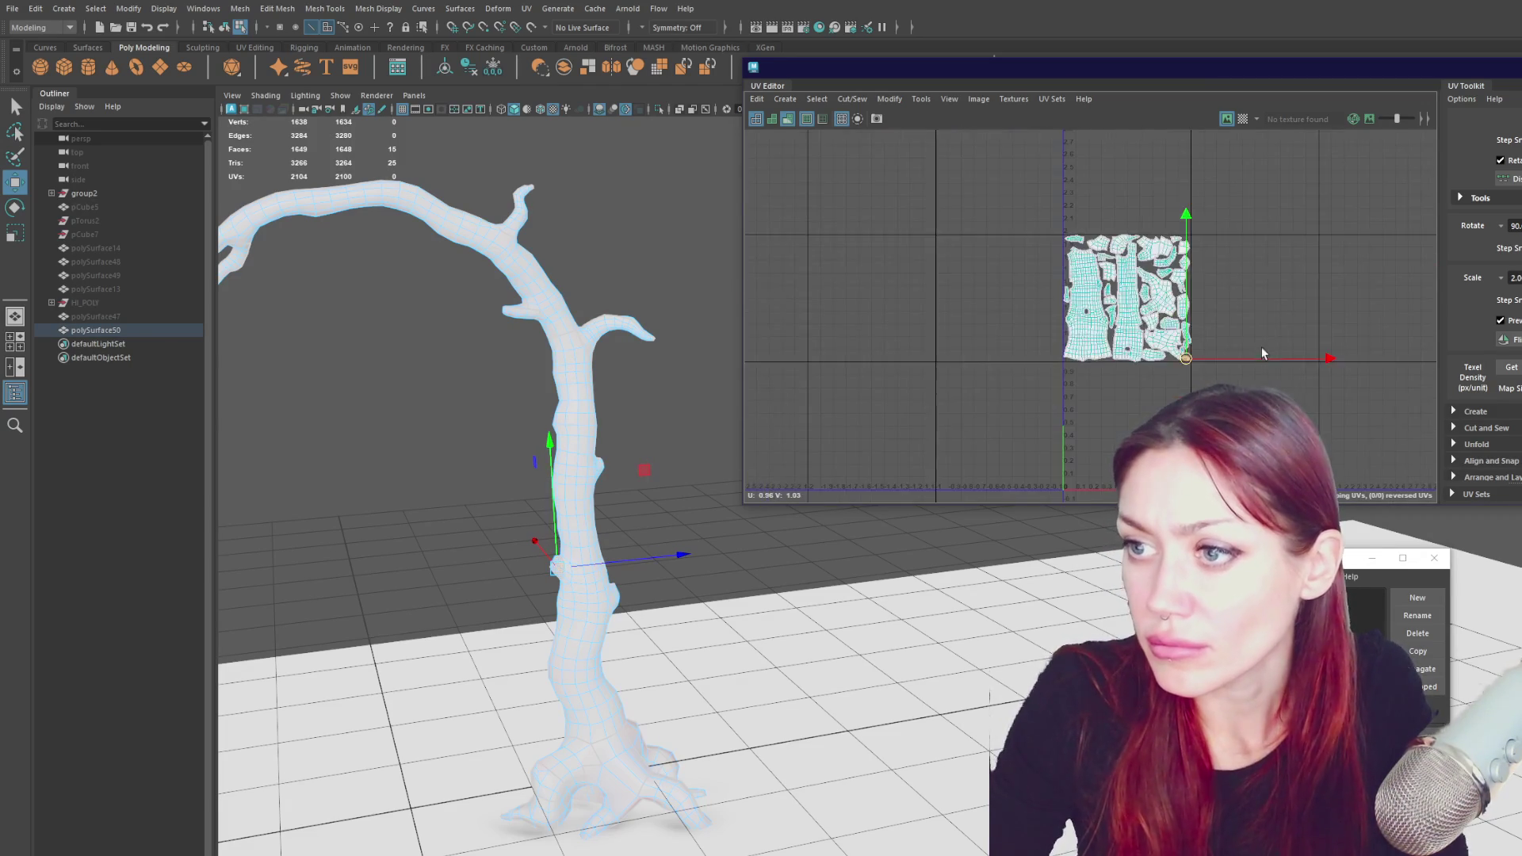
key("F8")
left_click(653, 415)
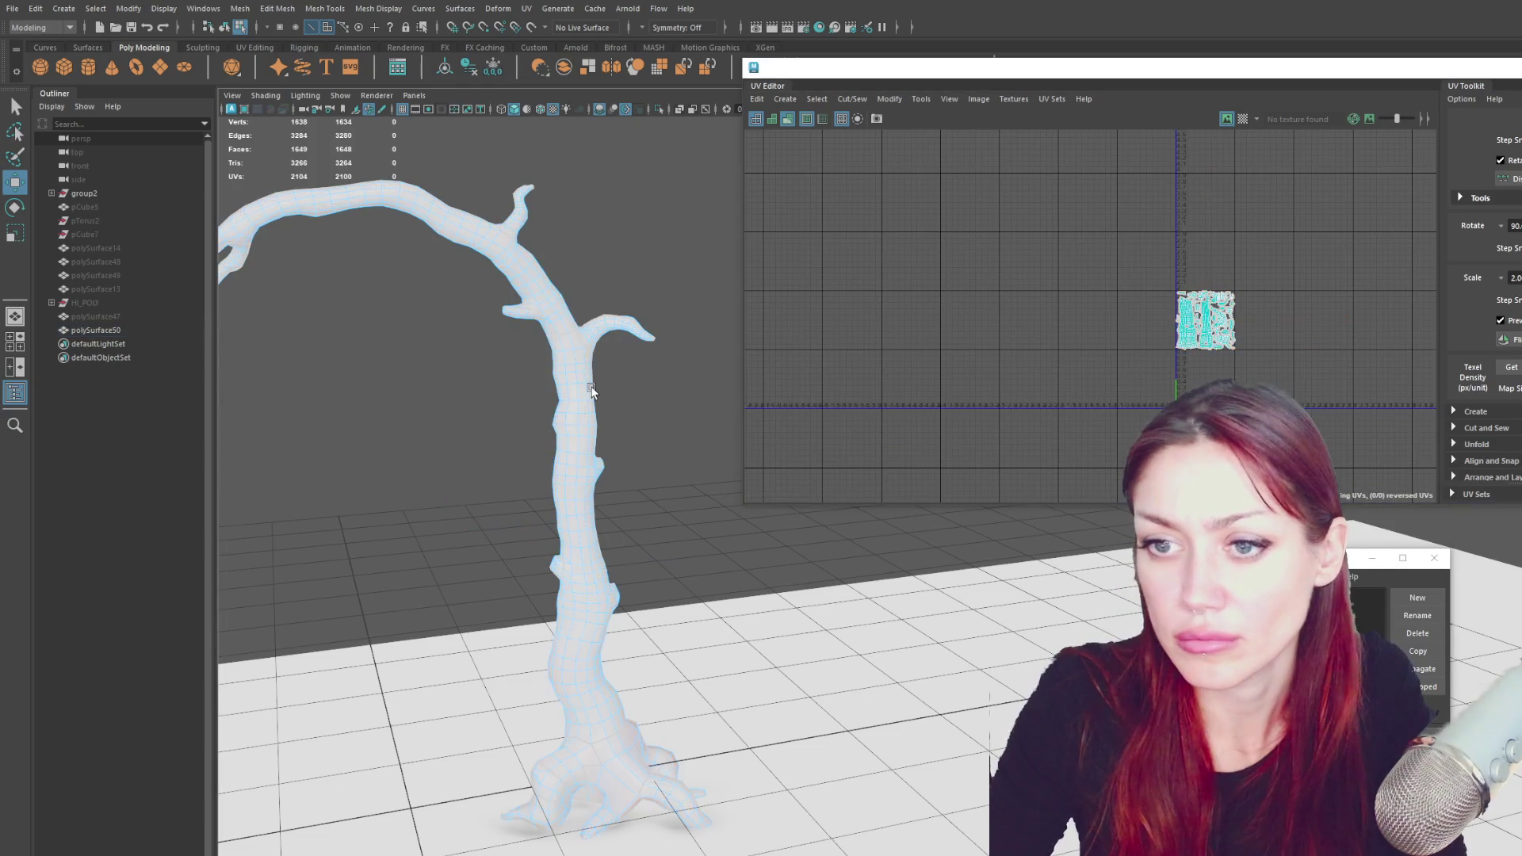
left_click(592, 389)
left_click(1250, 247)
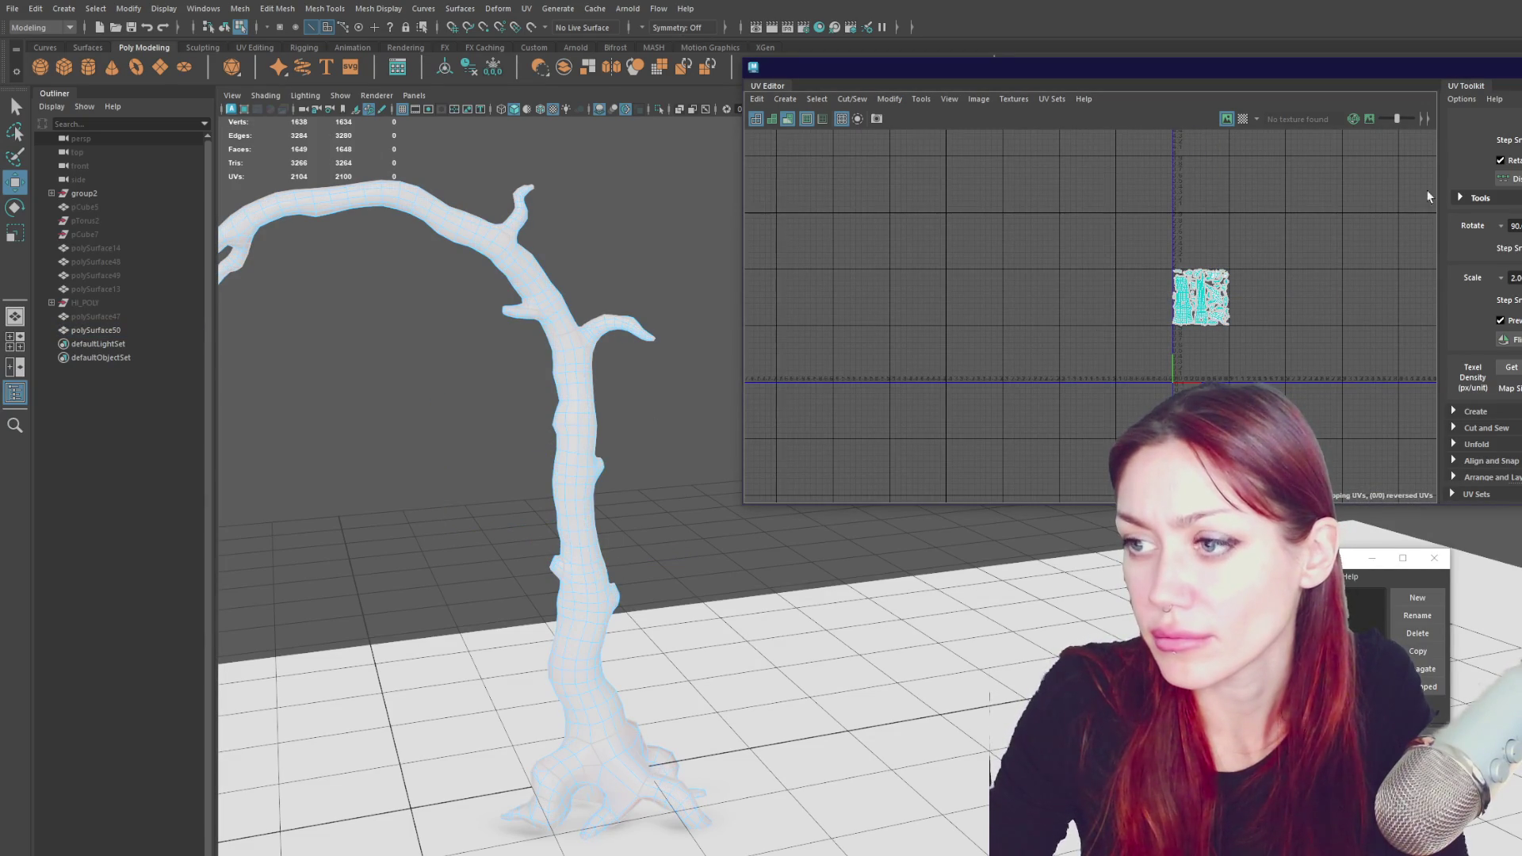
- Return to object mode and select the whole tree object, polySurface50
key("F8")
left_click(578, 289)
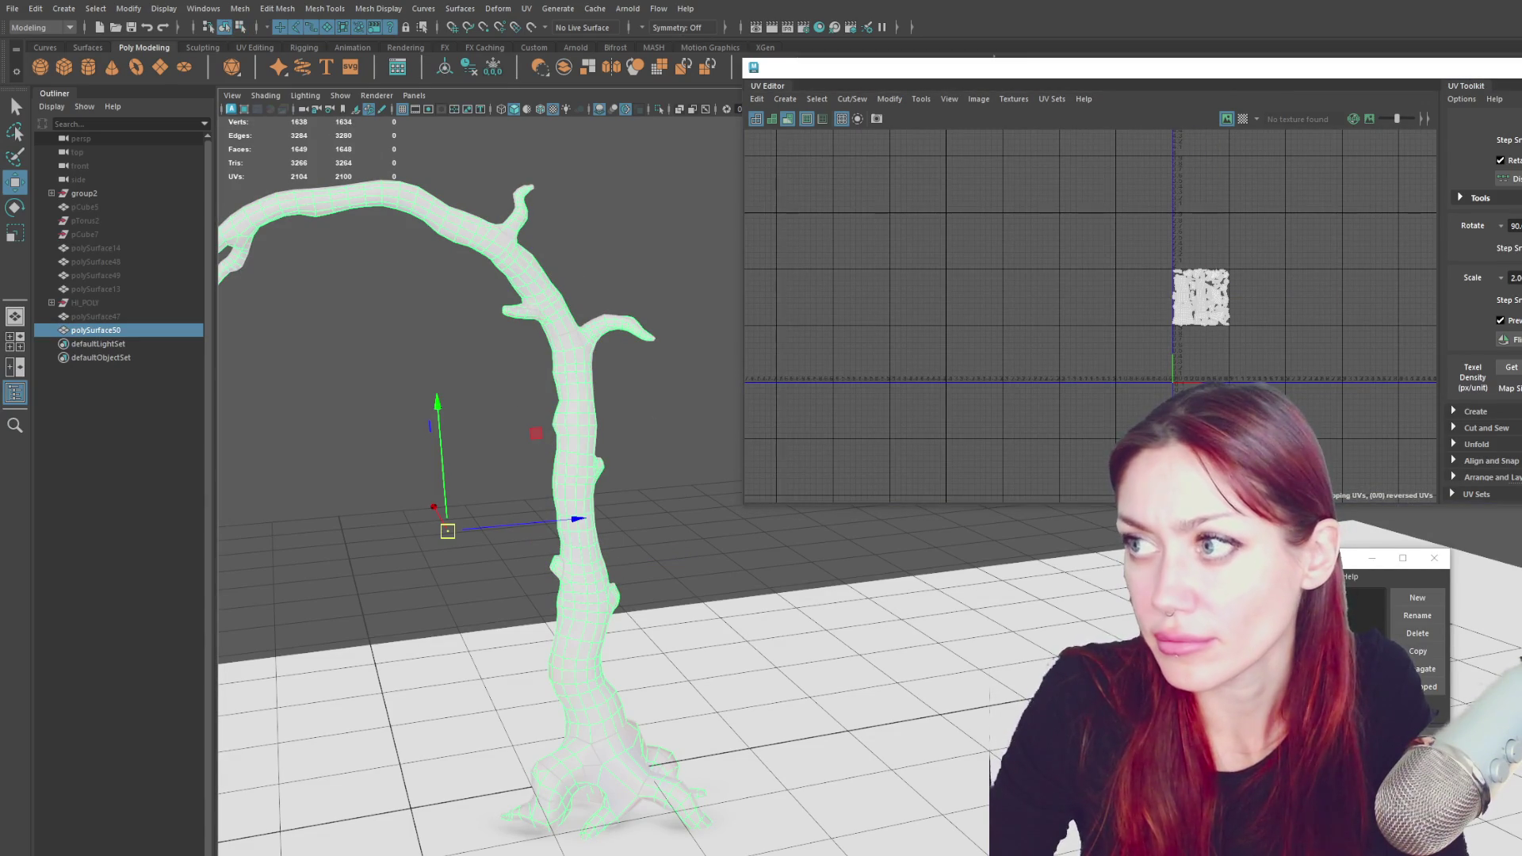
scroll(789, 344, "down", 3)
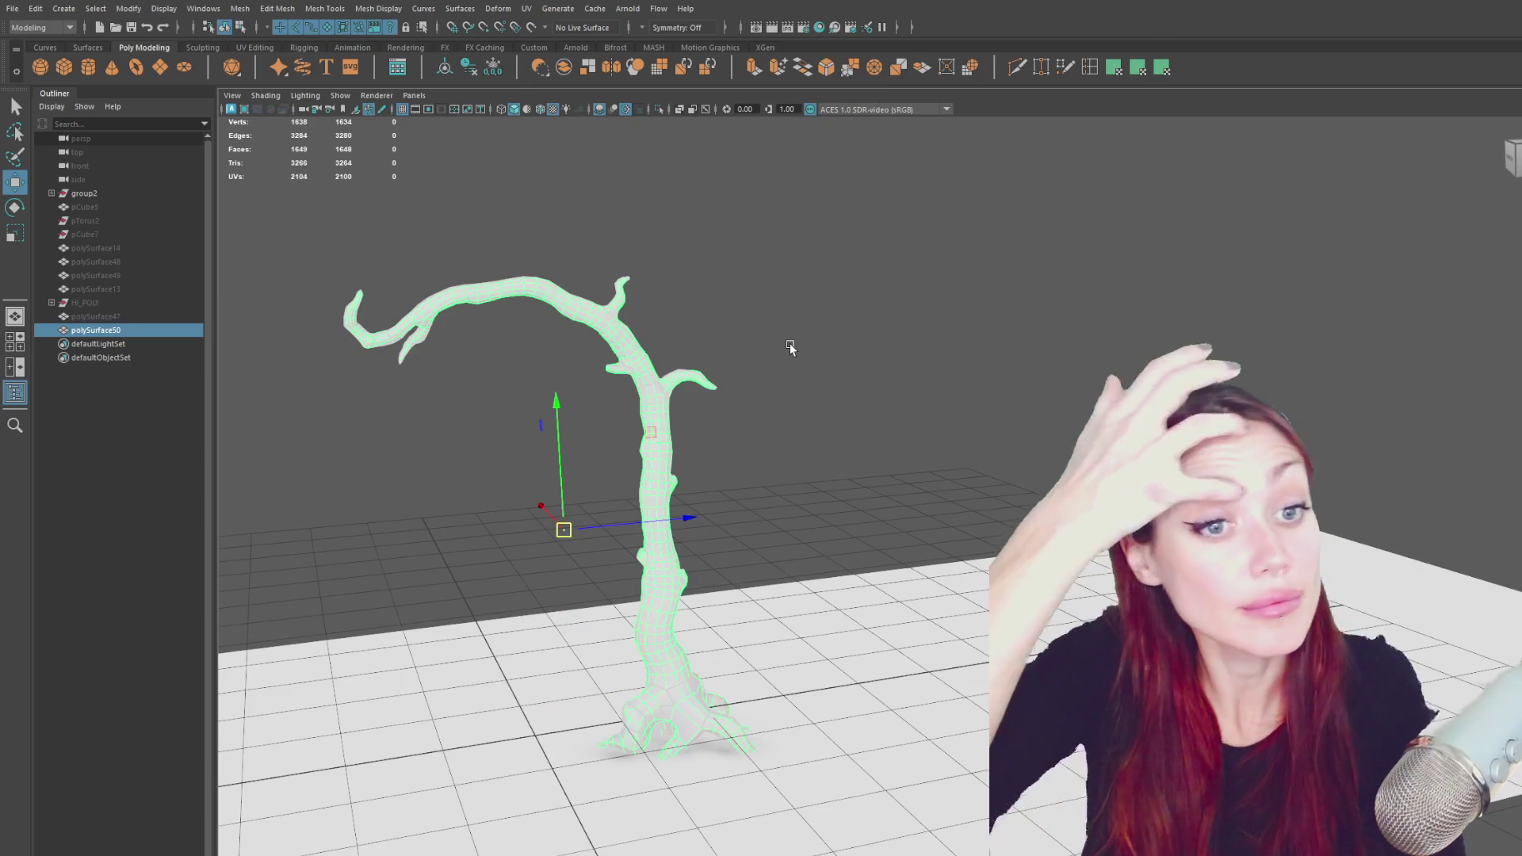